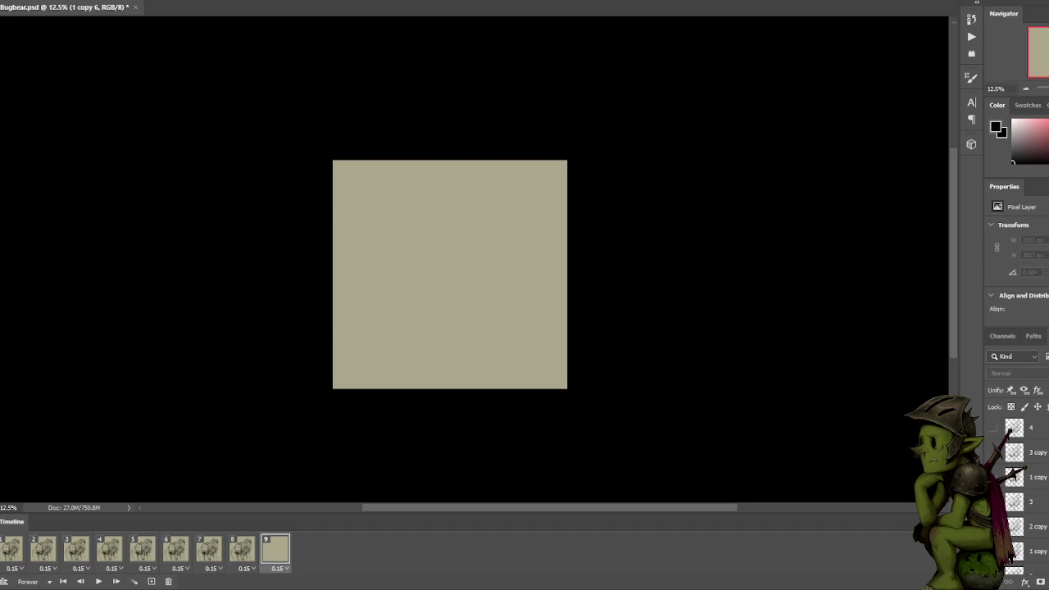
Play the bugbear loop, zoom in, then stop and select frame 2.
{"action": "left_click", "coordinate": [98, 582]}
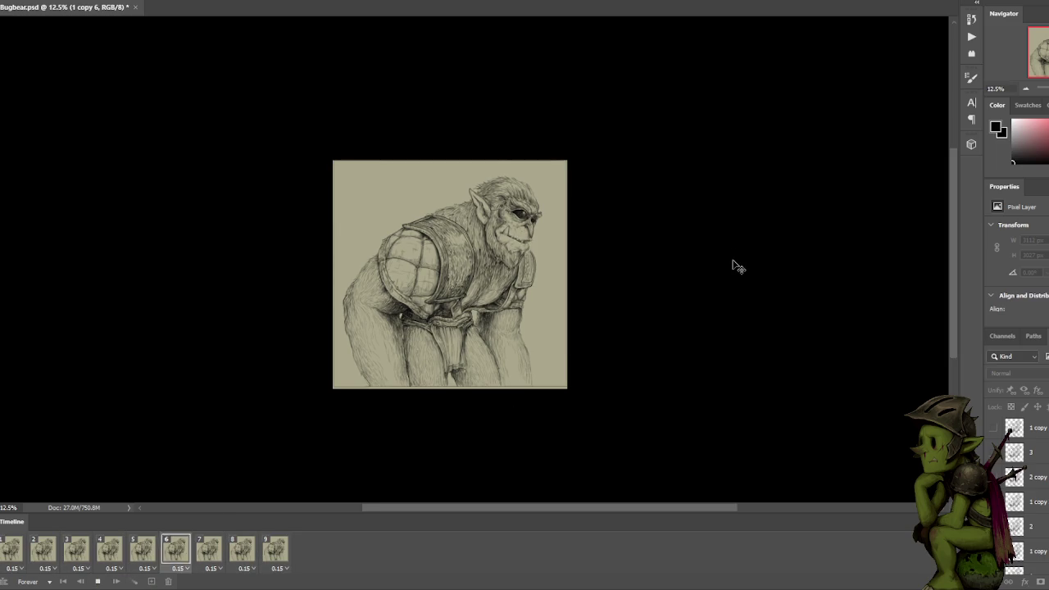
{"action": "key", "text": "ctrl+plus"}
{"action": "key", "text": "ctrl+plus"}
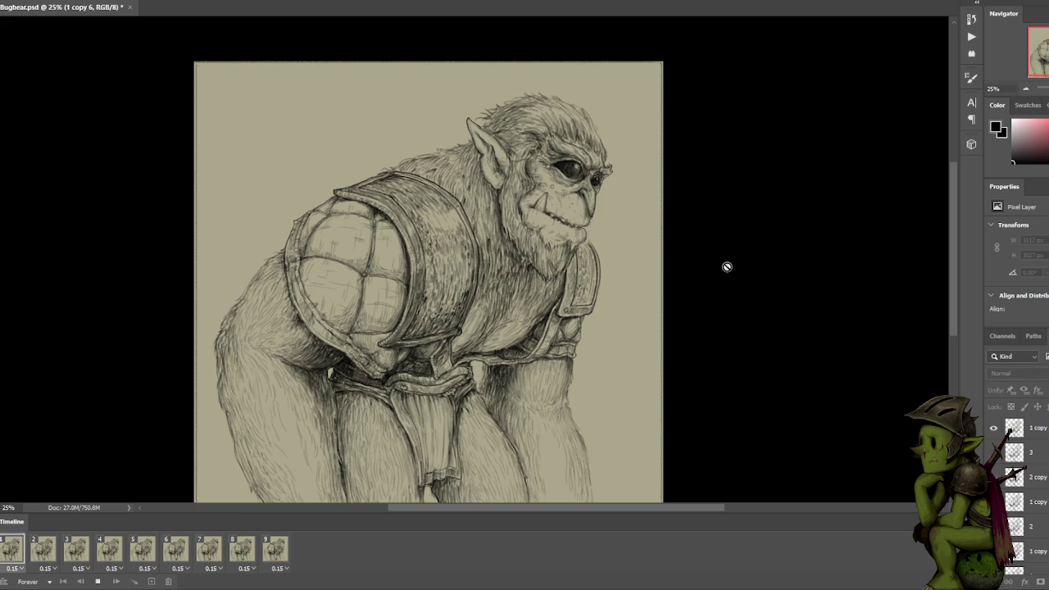
{"action": "key", "text": "space"}
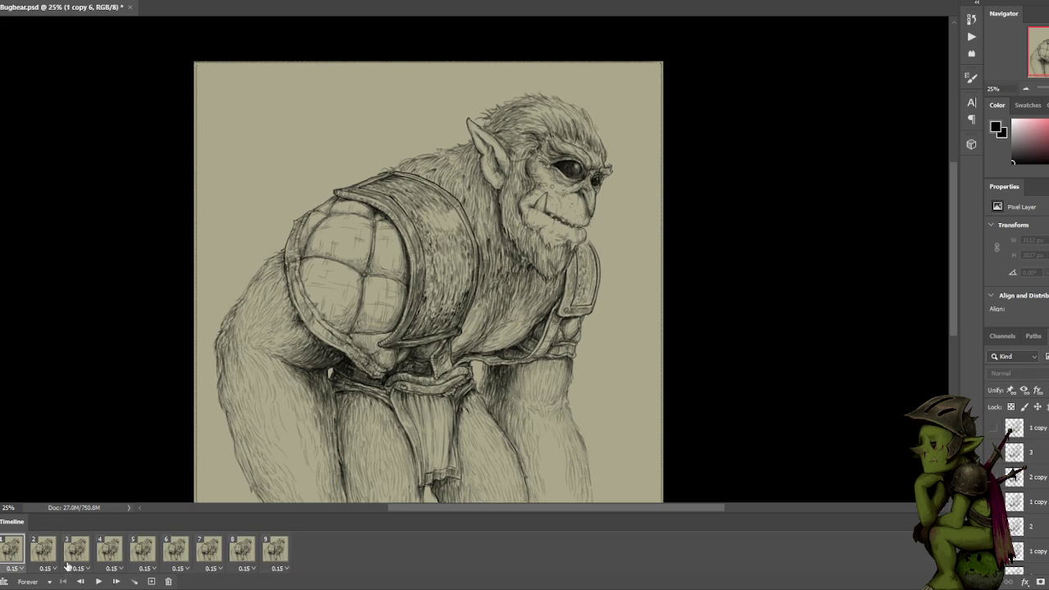
{"action": "left_click", "coordinate": [44, 554]}
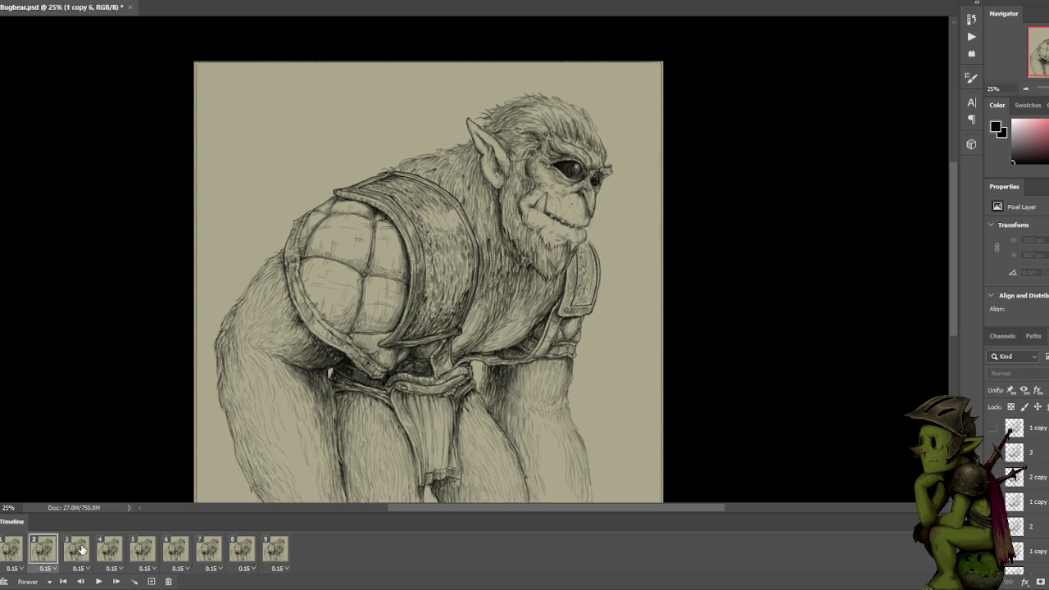
Toggle layer visibility to find which layer holds frame 2's drawing.
{"action": "scroll", "coordinate": [1014, 495], "scroll_direction": "down", "scroll_amount": 1}
{"action": "left_click", "coordinate": [996, 477]}
{"action": "scroll", "coordinate": [1014, 495], "scroll_direction": "up", "scroll_amount": 1}
{"action": "scroll", "coordinate": [993, 471], "scroll_direction": "up", "scroll_amount": 1}
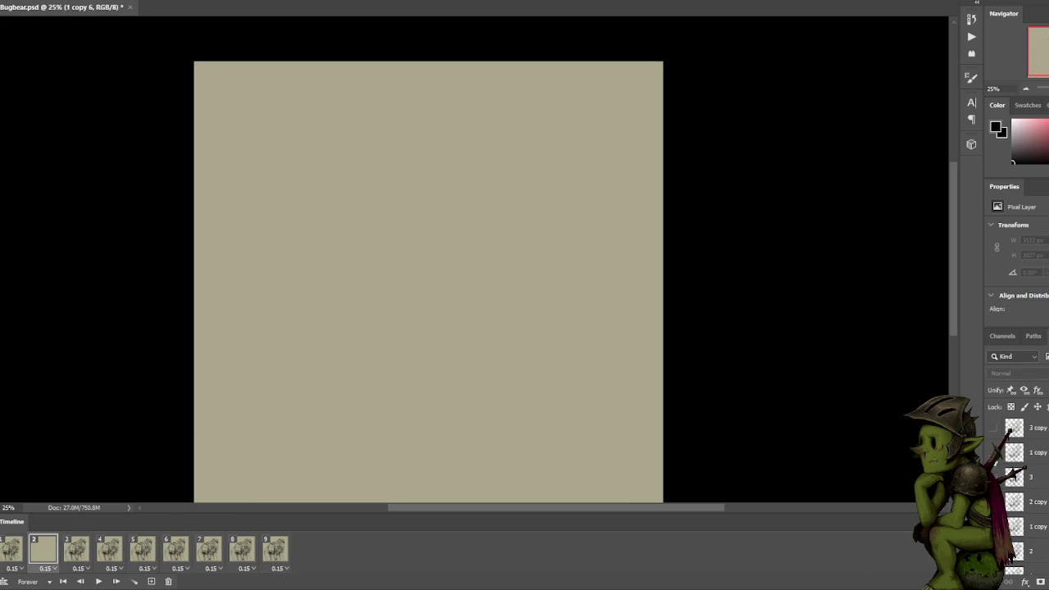
{"action": "left_click", "coordinate": [994, 452]}
{"action": "left_click", "coordinate": [994, 452]}
{"action": "scroll", "coordinate": [993, 453], "scroll_direction": "up", "scroll_amount": 1}
{"action": "scroll", "coordinate": [993, 452], "scroll_direction": "up", "scroll_amount": 1}
{"action": "left_click", "coordinate": [994, 453]}
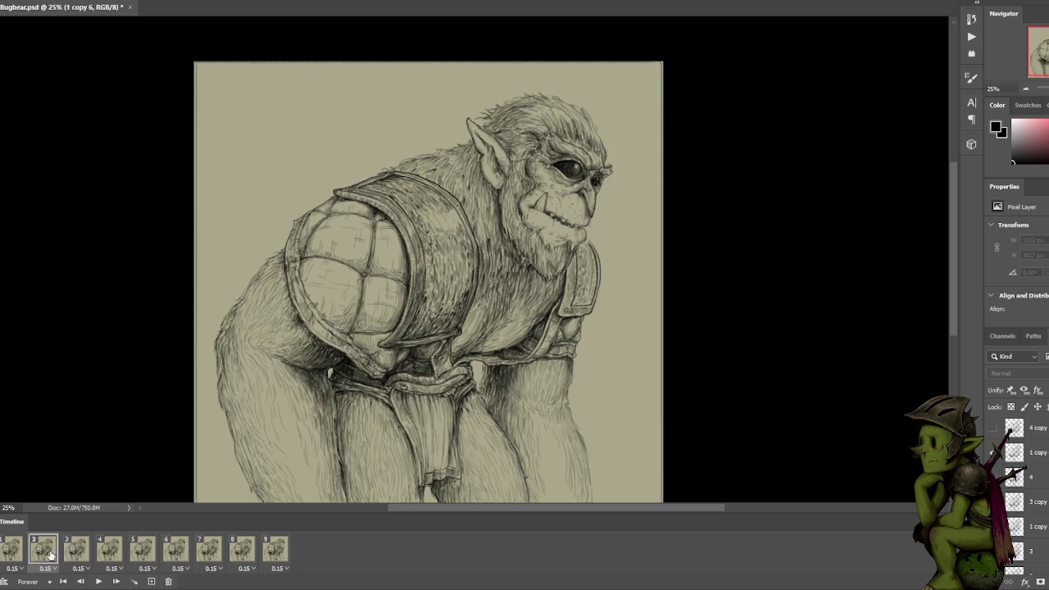
Replay and stop on frame 2, then make layer 1 copy 4 active.
{"action": "key", "text": "space"}
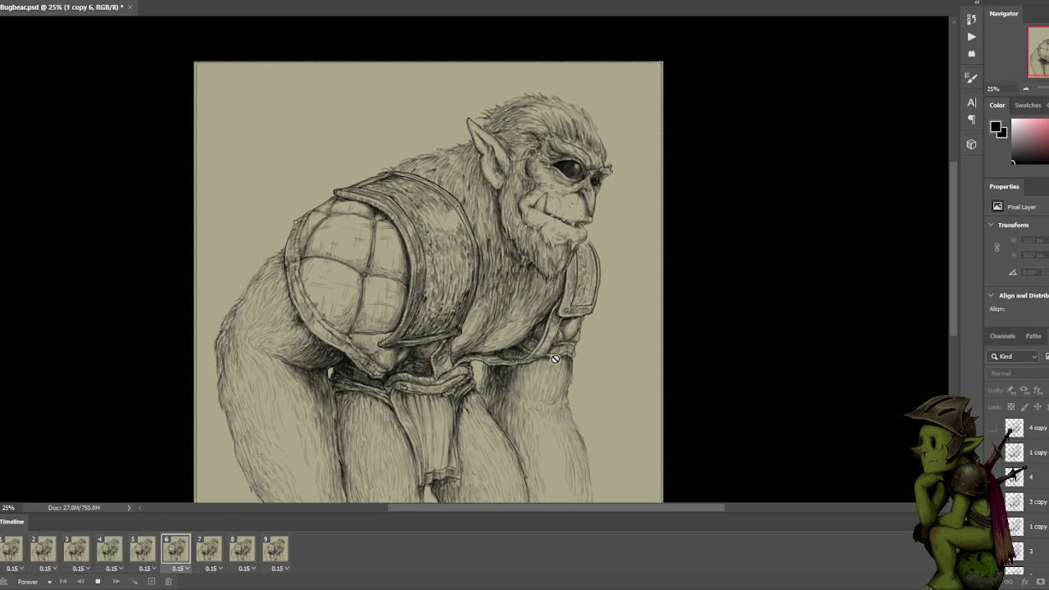
{"action": "key", "text": "space"}
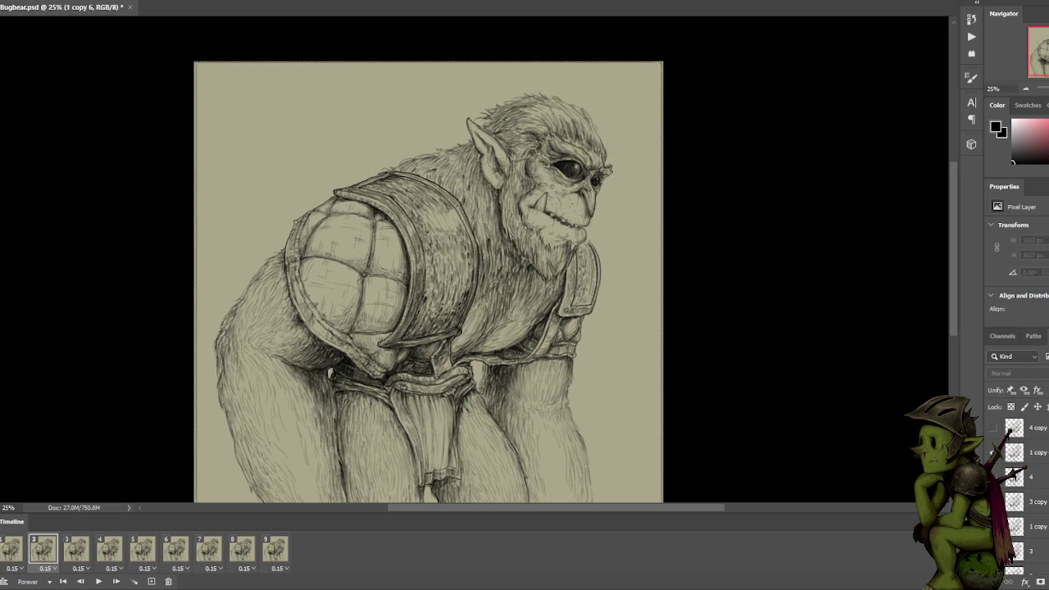
{"action": "left_click", "coordinate": [993, 452]}
{"action": "left_click", "coordinate": [137, 2]}
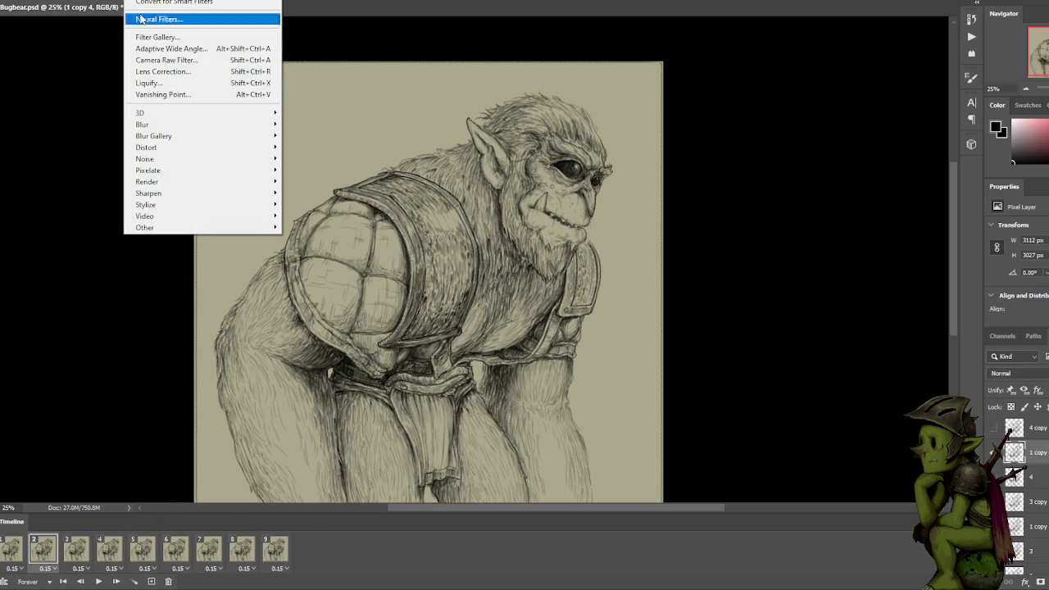
In Liquify, use a smaller Forward Warp brush to push the mouth and tusk strokes up-left.
{"action": "left_click", "coordinate": [170, 84]}
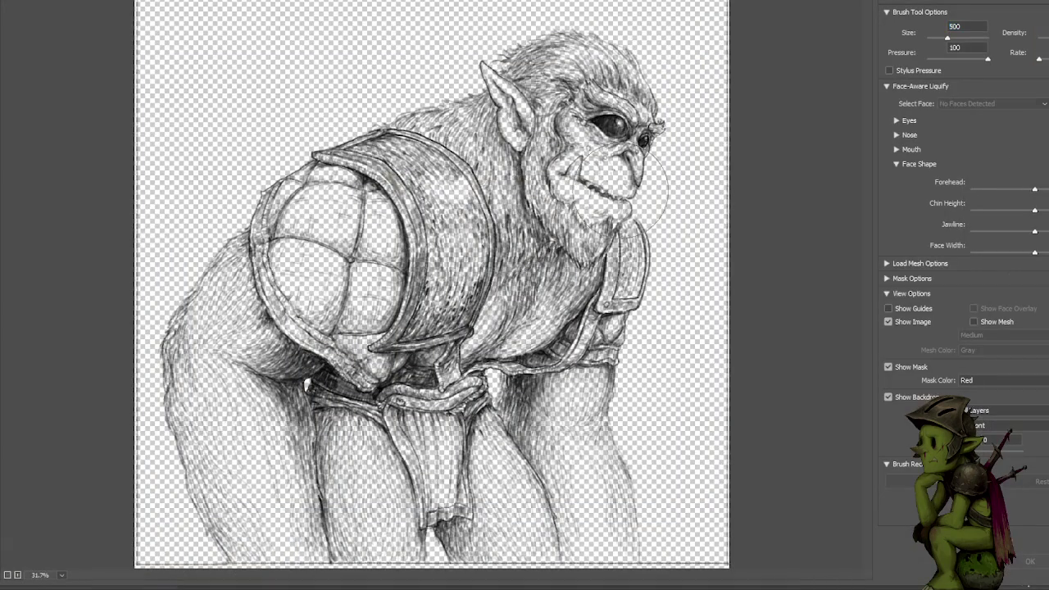
{"action": "key", "text": "bracketleft"}
{"action": "key", "text": "bracketleft"}
{"action": "key", "text": "bracketleft"}
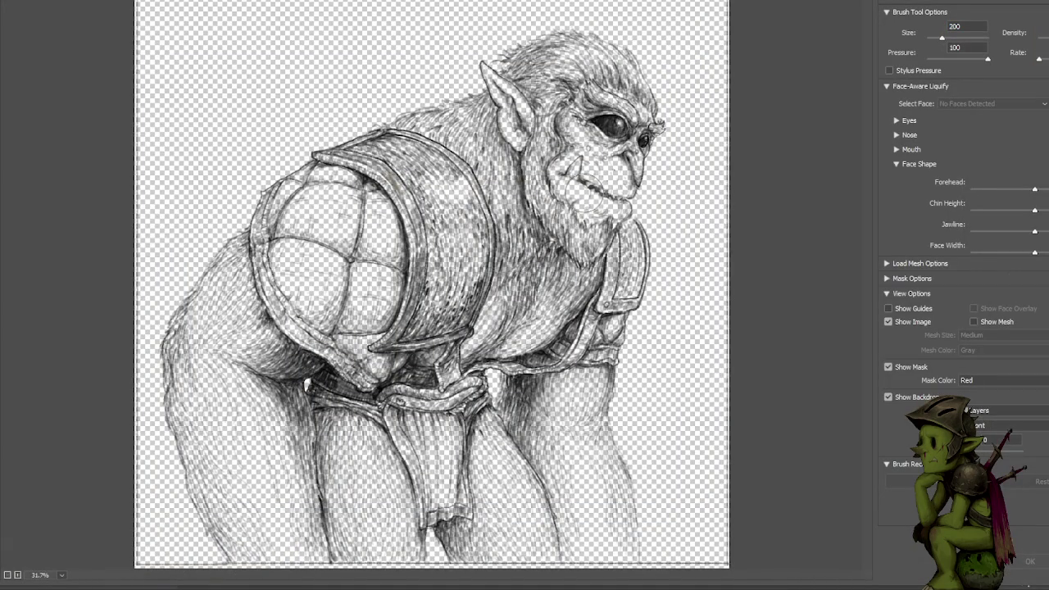
{"action": "key", "text": "bracketleft"}
{"action": "key", "text": "bracketright"}
{"action": "left_click_drag", "start_coordinate": [588, 197], "coordinate": [584, 190]}
{"action": "left_click_drag", "start_coordinate": [586, 197], "coordinate": [573, 180]}
Resize the warp brush to 300, push the chin and beard into shape, and apply.
{"action": "key", "text": "bracketright"}
{"action": "key", "text": "bracketright"}
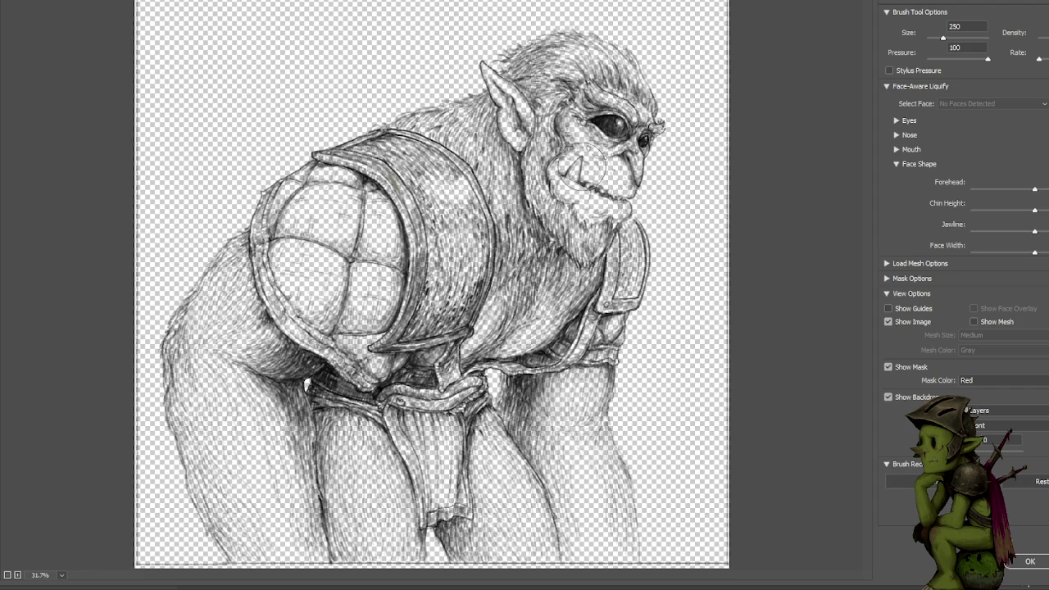
{"action": "key", "text": "z"}
{"action": "key", "text": "bracketleft"}
{"action": "key", "text": "bracketleft"}
{"action": "key", "text": "bracketleft"}
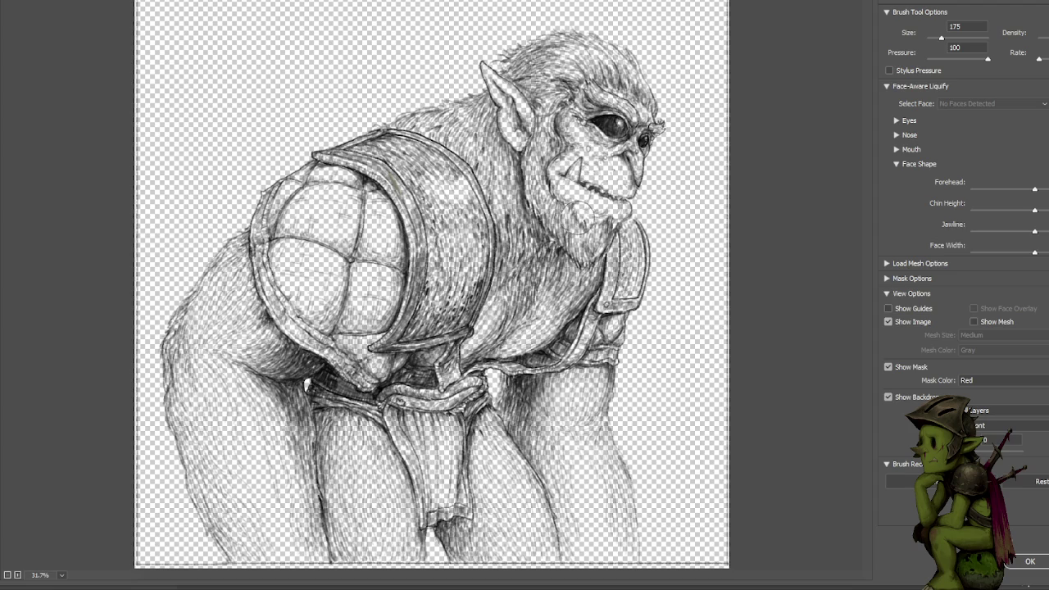
{"action": "key", "text": "bracketright"}
{"action": "key", "text": "bracketright"}
{"action": "key", "text": "bracketright"}
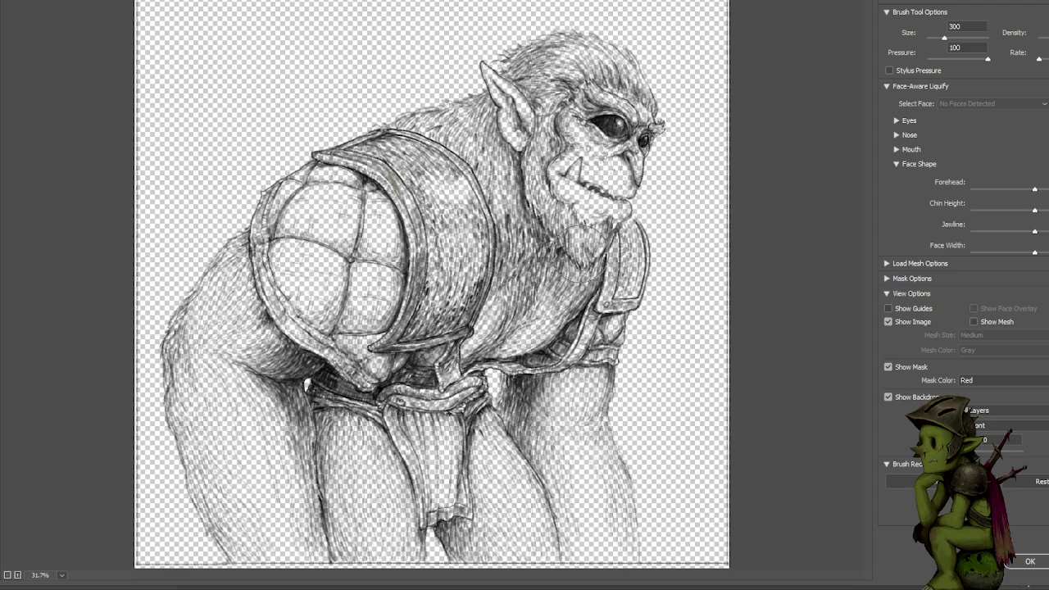
{"action": "mouse_move", "coordinate": [581, 255]}
{"action": "left_mouse_down"}
{"action": "mouse_move", "coordinate": [575, 239]}
{"action": "mouse_move", "coordinate": [583, 243]}
{"action": "left_mouse_up"}
{"action": "left_click", "coordinate": [1030, 561]}
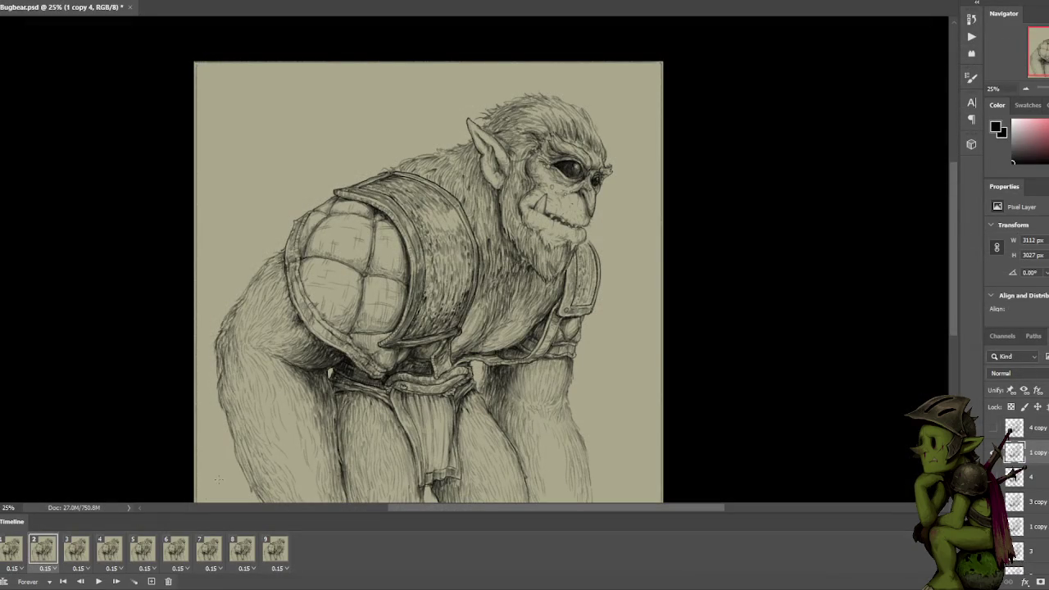
Step through timeline frames 1 to 9 to review the reshaped face.
{"action": "left_click", "coordinate": [80, 547]}
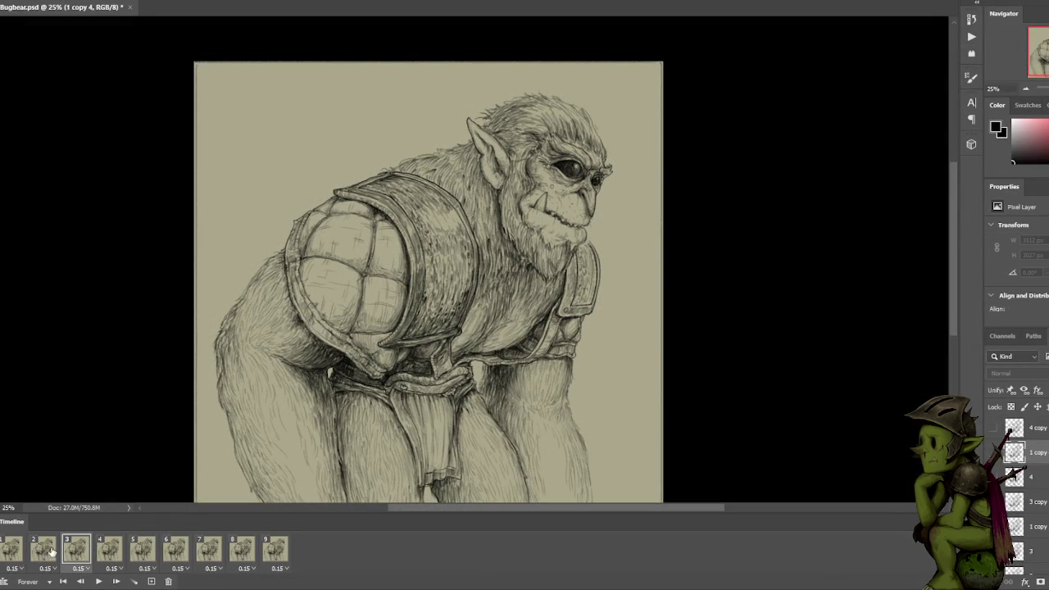
{"action": "left_click", "coordinate": [51, 549]}
{"action": "left_click", "coordinate": [12, 543]}
{"action": "left_click", "coordinate": [45, 548]}
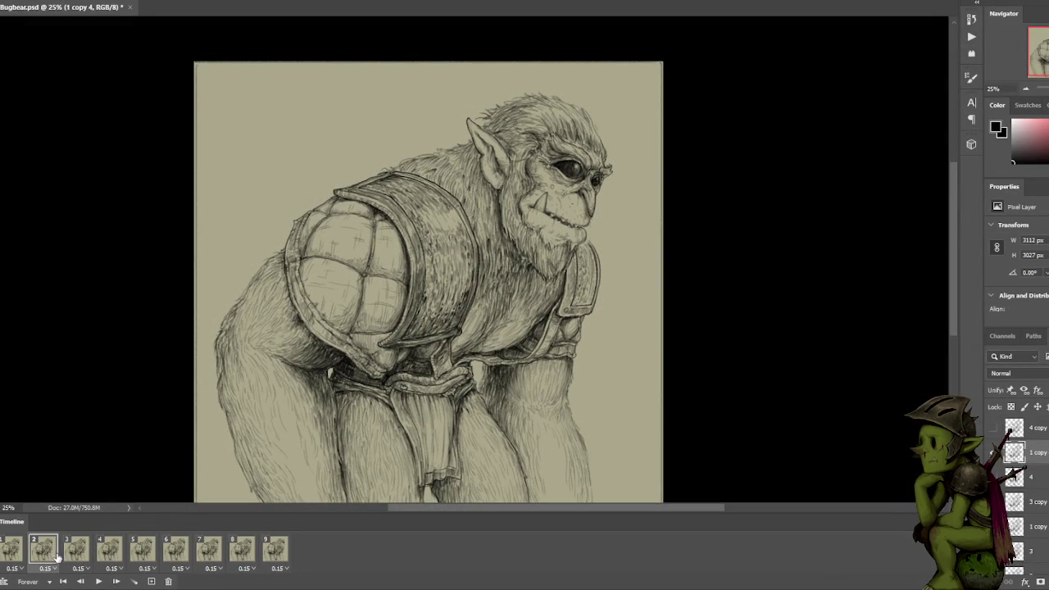
{"action": "left_click", "coordinate": [78, 548]}
{"action": "left_click", "coordinate": [111, 555]}
{"action": "left_click", "coordinate": [144, 552]}
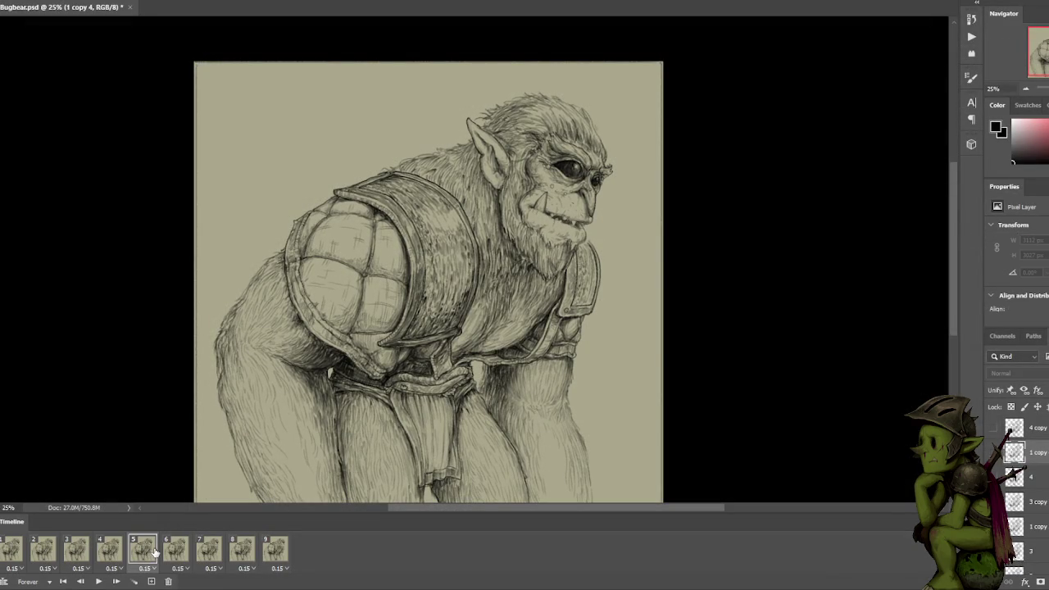
{"action": "left_click", "coordinate": [174, 553]}
{"action": "left_click", "coordinate": [208, 550]}
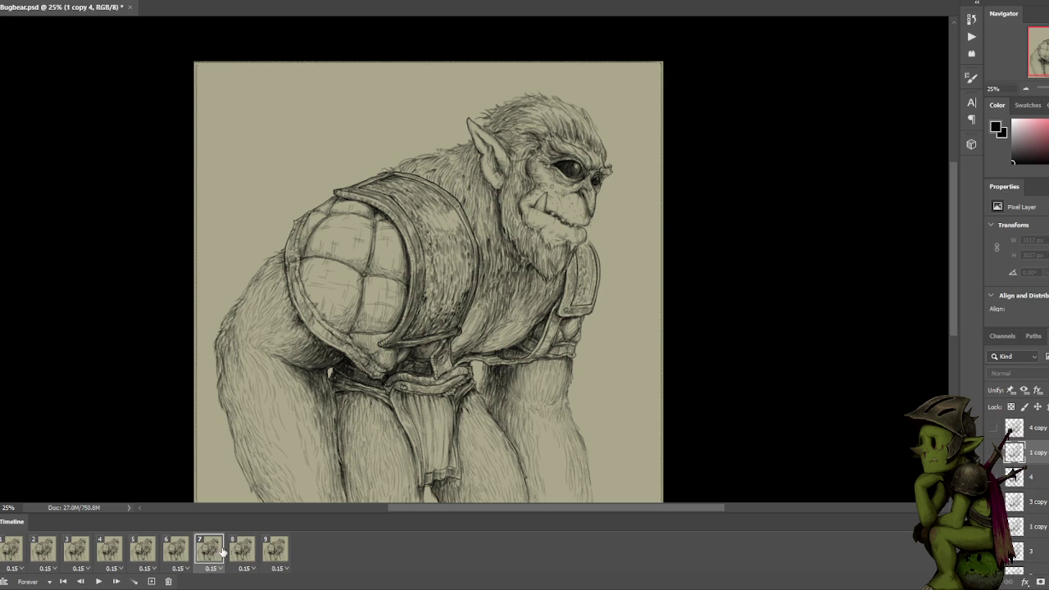
{"action": "left_click", "coordinate": [240, 552]}
{"action": "left_click", "coordinate": [276, 554]}
Play and stop the loop, select frame 4, and start Liquify on its drawing.
{"action": "key", "text": "space"}
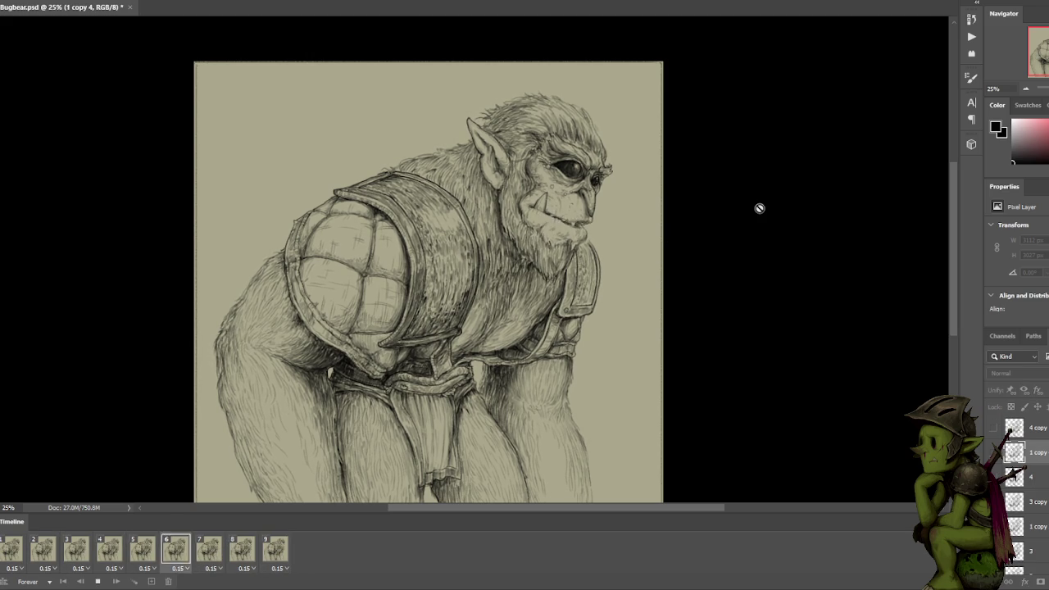
{"action": "key", "text": "space"}
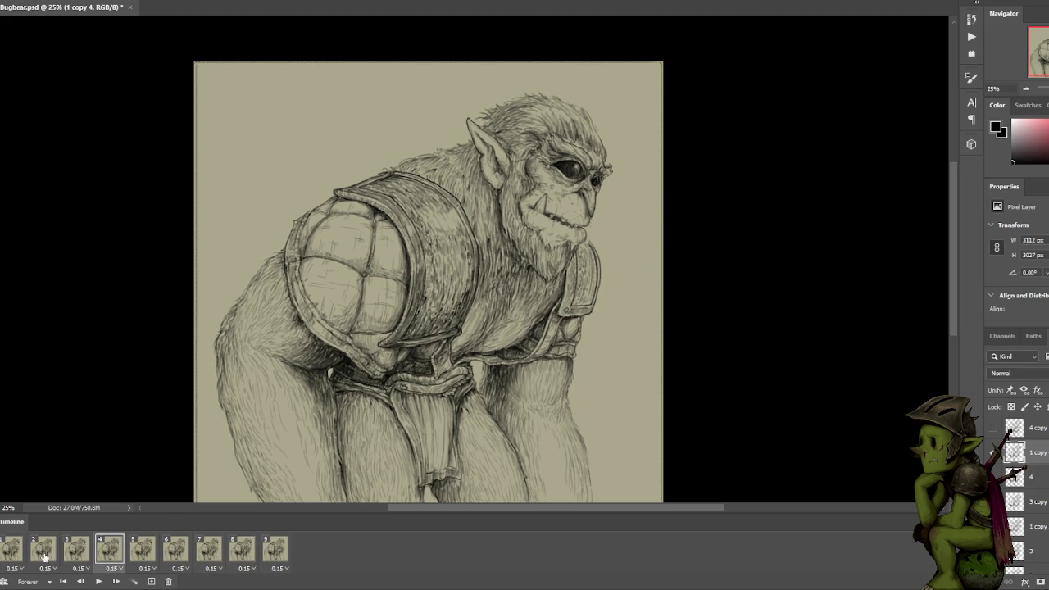
{"action": "left_click", "coordinate": [44, 554]}
{"action": "left_click", "coordinate": [79, 552]}
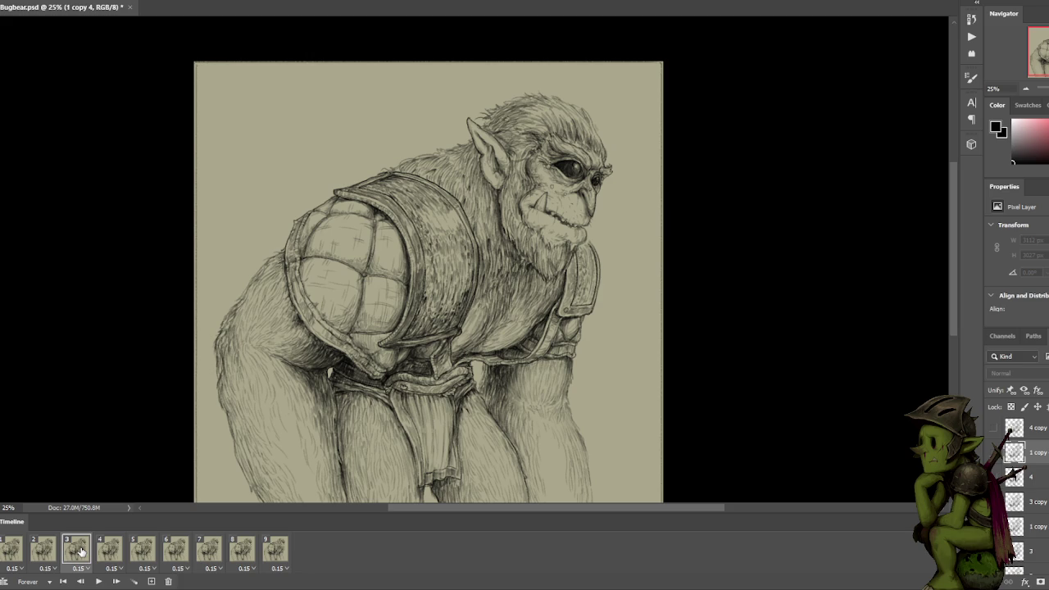
{"action": "left_click", "coordinate": [119, 552]}
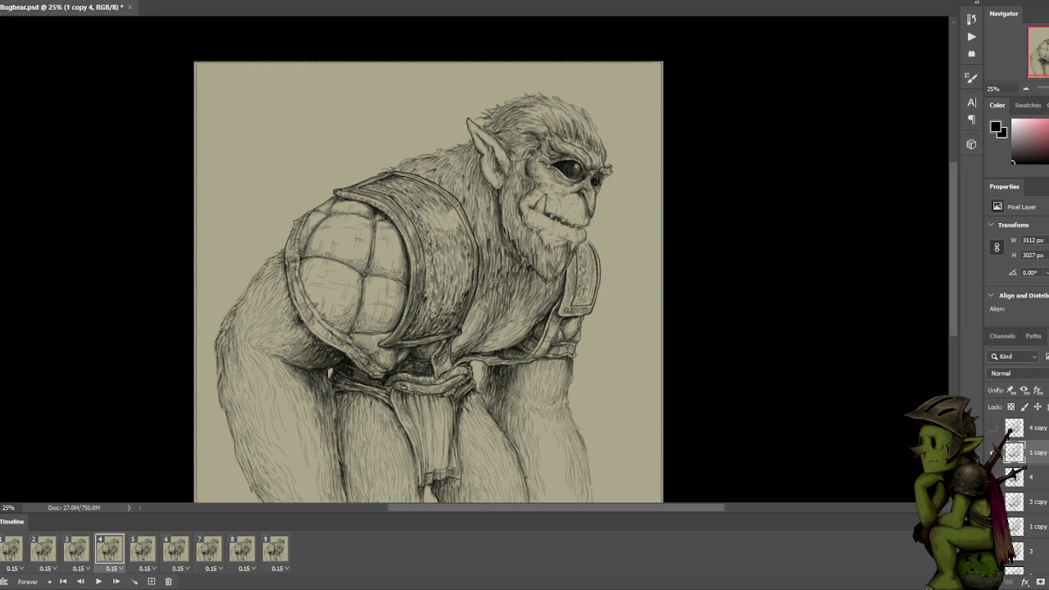
{"action": "left_click", "coordinate": [147, 1]}
{"action": "left_click", "coordinate": [163, 85]}
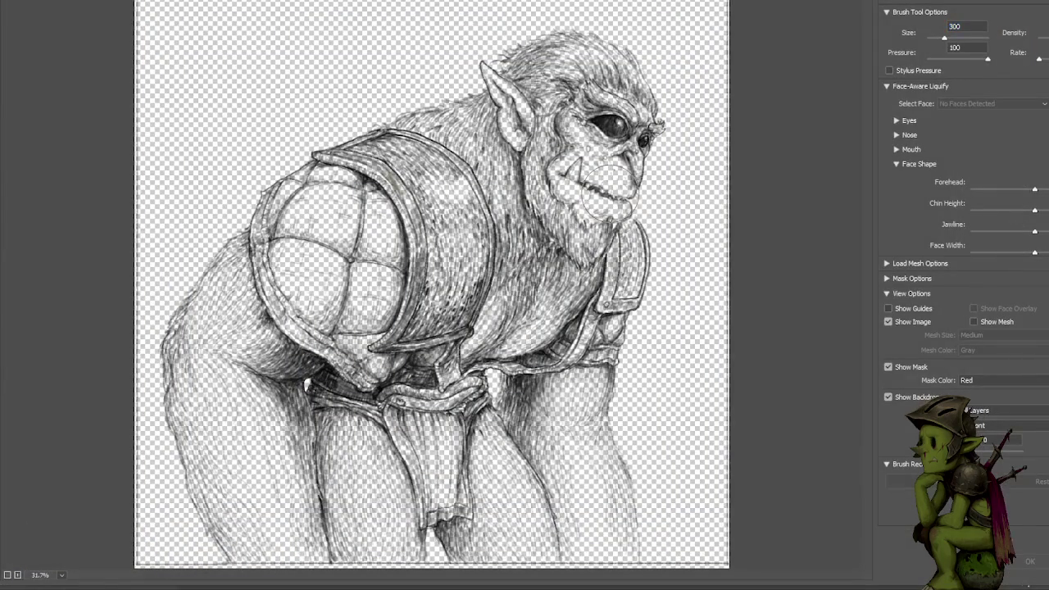
Warp frame 4's jaw upward into a shorter chin, compare with frame 3, and replay.
{"action": "mouse_move", "coordinate": [608, 192]}
{"action": "left_mouse_down"}
{"action": "mouse_move", "coordinate": [606, 182]}
{"action": "mouse_move", "coordinate": [598, 203]}
{"action": "left_mouse_up"}
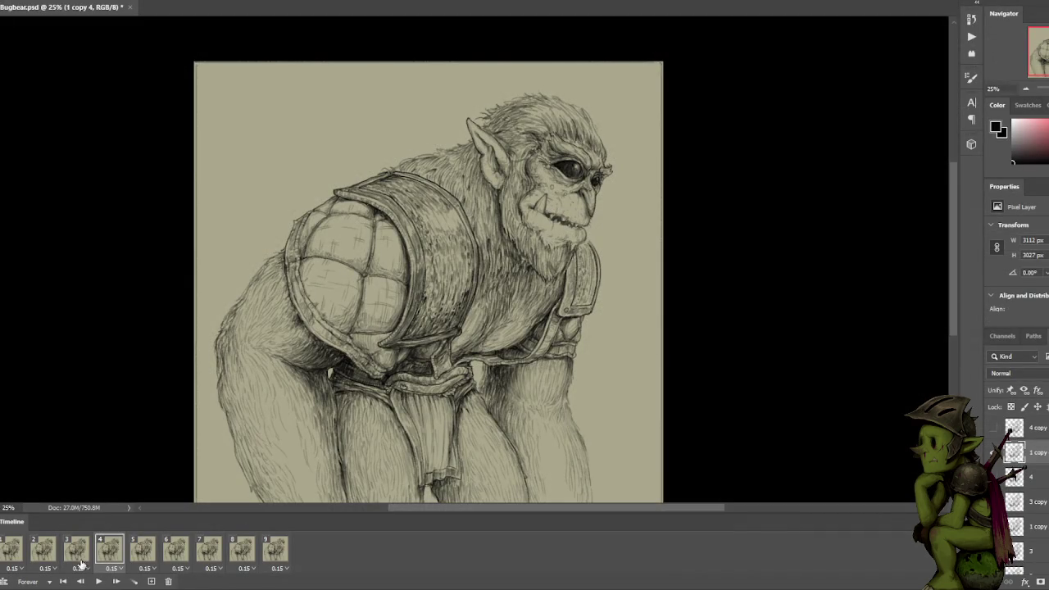
{"action": "left_click", "coordinate": [78, 559]}
{"action": "left_click", "coordinate": [112, 553]}
{"action": "key", "text": "space"}
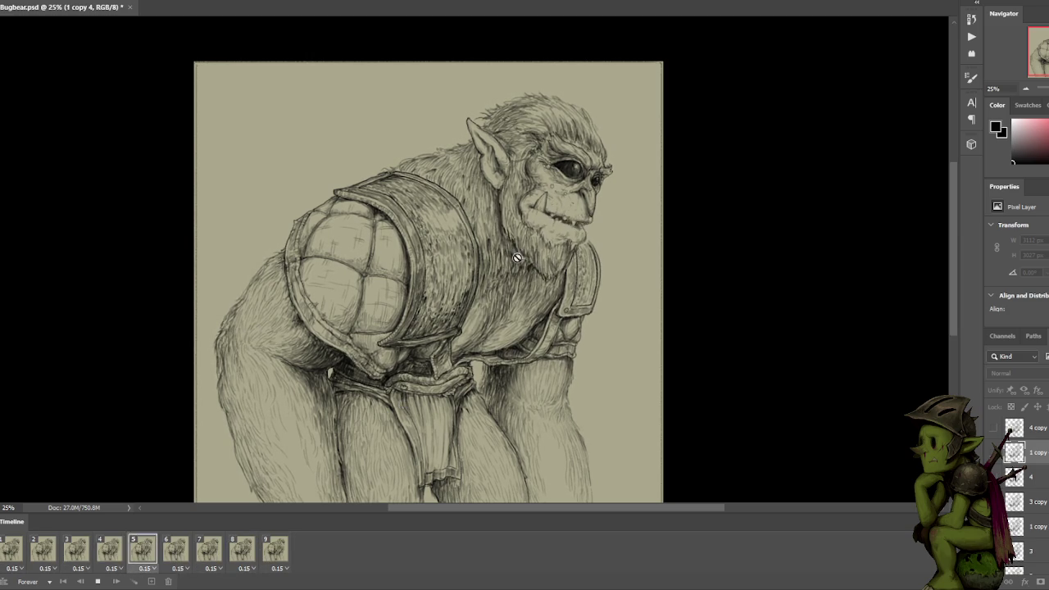
Stop playback and move the '1 copy' layer to a new position in the stack.
{"action": "key", "text": "space"}
{"action": "scroll", "coordinate": [1024, 492], "scroll_direction": "down", "scroll_amount": 2}
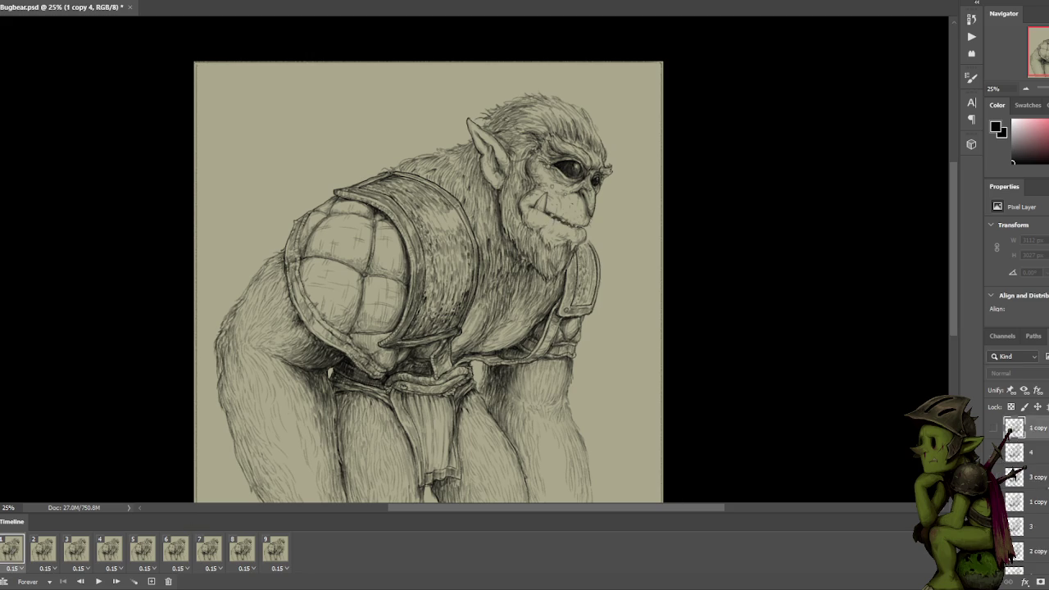
{"action": "scroll", "coordinate": [1024, 491], "scroll_direction": "down", "scroll_amount": 3}
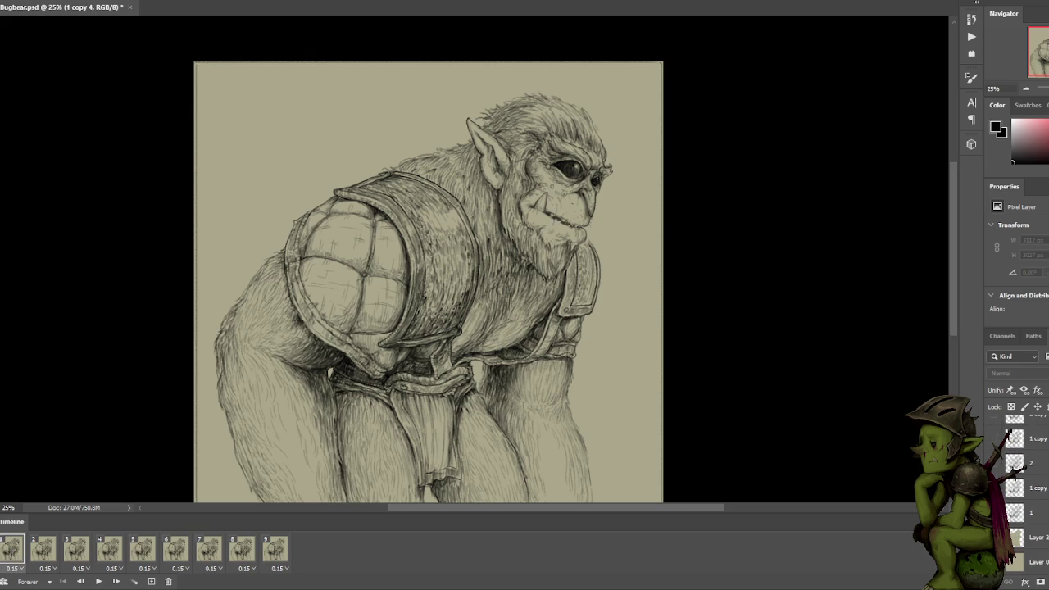
{"action": "left_click", "coordinate": [1035, 512]}
{"action": "left_click", "coordinate": [1045, 465], "text": "ctrl"}
{"action": "scroll", "coordinate": [1044, 465], "scroll_direction": "up", "scroll_amount": 1}
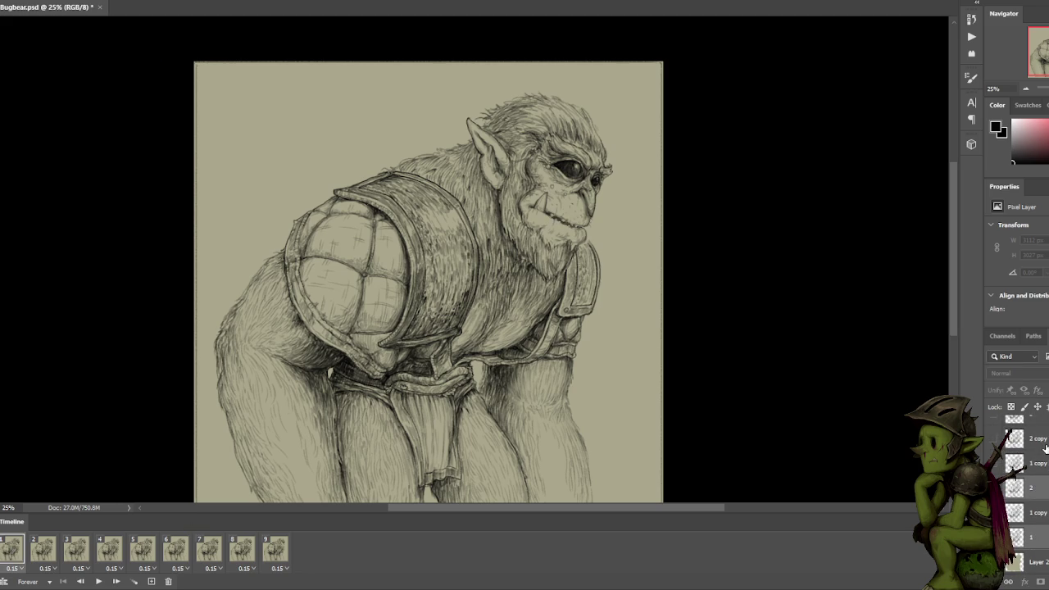
{"action": "scroll", "coordinate": [1035, 492], "scroll_direction": "up", "scroll_amount": 1}
{"action": "scroll", "coordinate": [1035, 492], "scroll_direction": "up", "scroll_amount": 1}
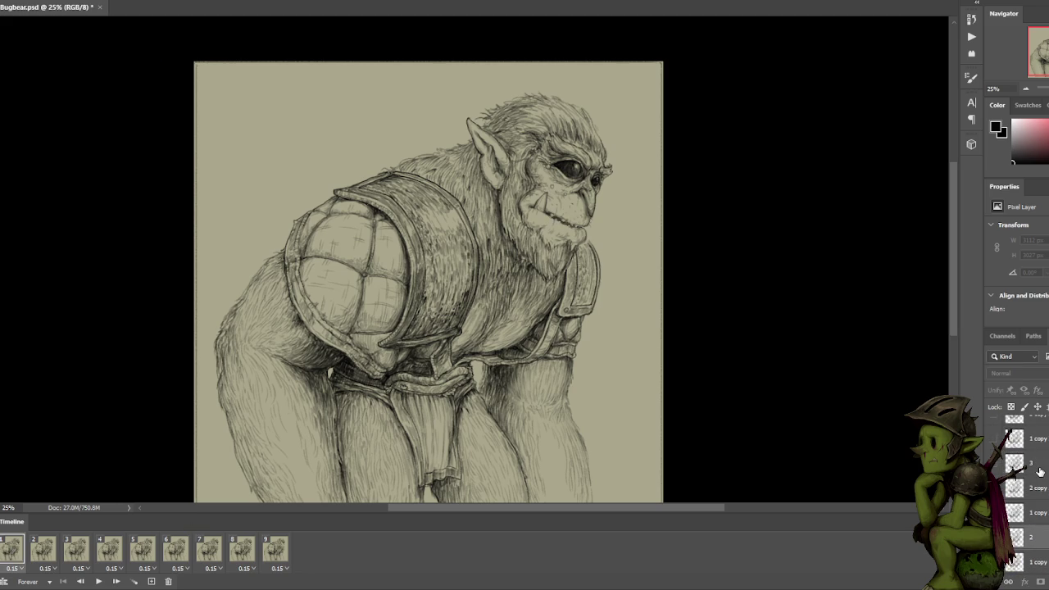
{"action": "scroll", "coordinate": [1039, 471], "scroll_direction": "up", "scroll_amount": 2}
{"action": "scroll", "coordinate": [1042, 445], "scroll_direction": "up", "scroll_amount": 2}
{"action": "scroll", "coordinate": [1043, 454], "scroll_direction": "up", "scroll_amount": 1}
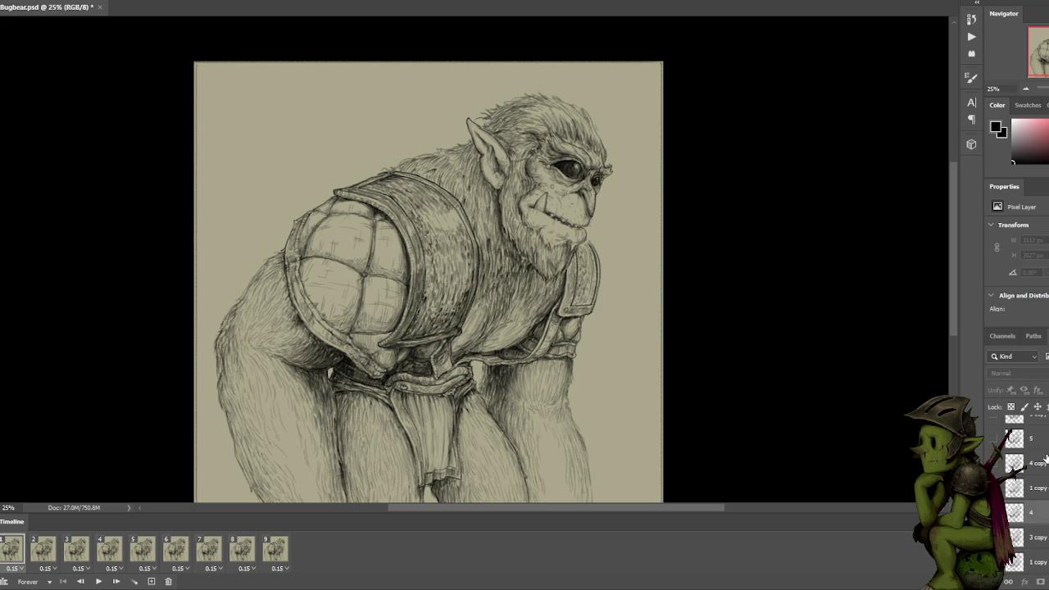
{"action": "scroll", "coordinate": [1045, 461], "scroll_direction": "up", "scroll_amount": 1}
{"action": "scroll", "coordinate": [1037, 473], "scroll_direction": "up", "scroll_amount": 2}
{"action": "scroll", "coordinate": [1030, 492], "scroll_direction": "up", "scroll_amount": 1}
{"action": "left_click_drag", "start_coordinate": [1036, 512], "coordinate": [1034, 496]}
Multi-select the extra frame layers, hide frame 1's drawing, and delete the extras.
{"action": "scroll", "coordinate": [1032, 492], "scroll_direction": "up", "scroll_amount": 2}
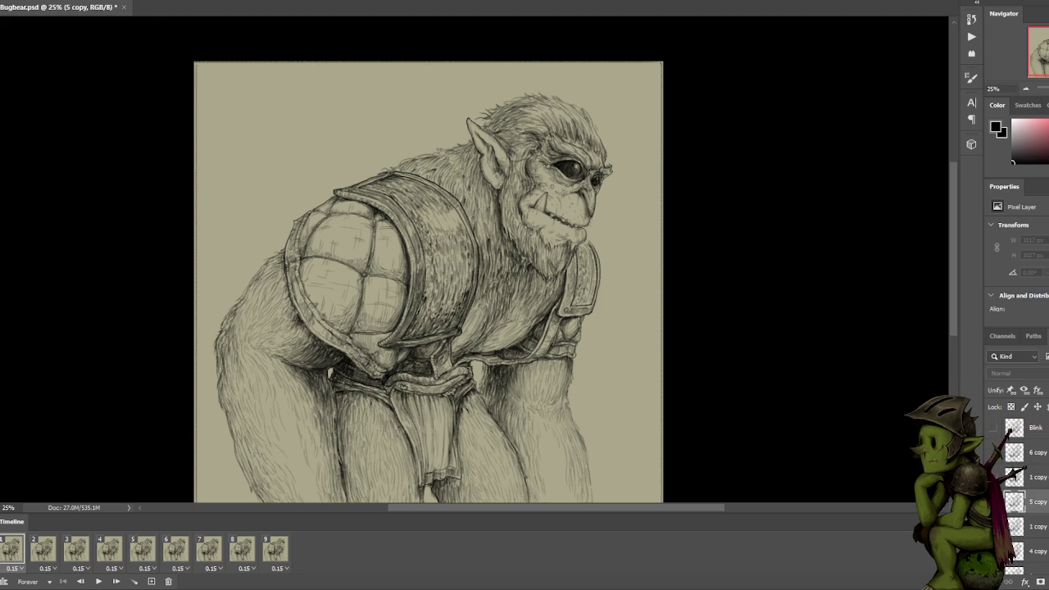
{"action": "scroll", "coordinate": [1036, 471], "scroll_direction": "down", "scroll_amount": 3}
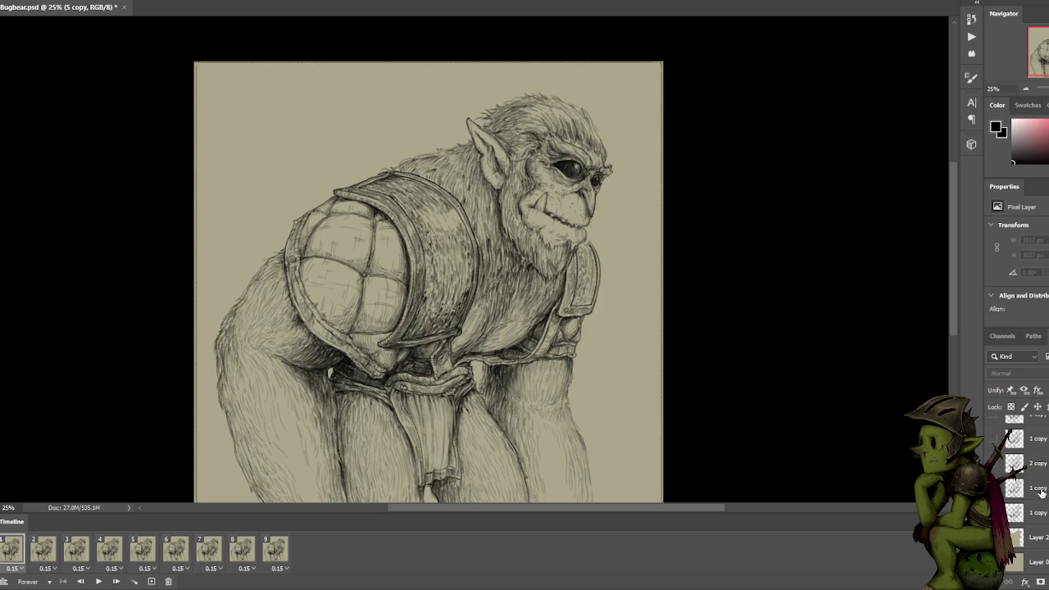
{"action": "left_click", "coordinate": [1036, 512]}
{"action": "left_click", "coordinate": [1036, 463], "text": "ctrl"}
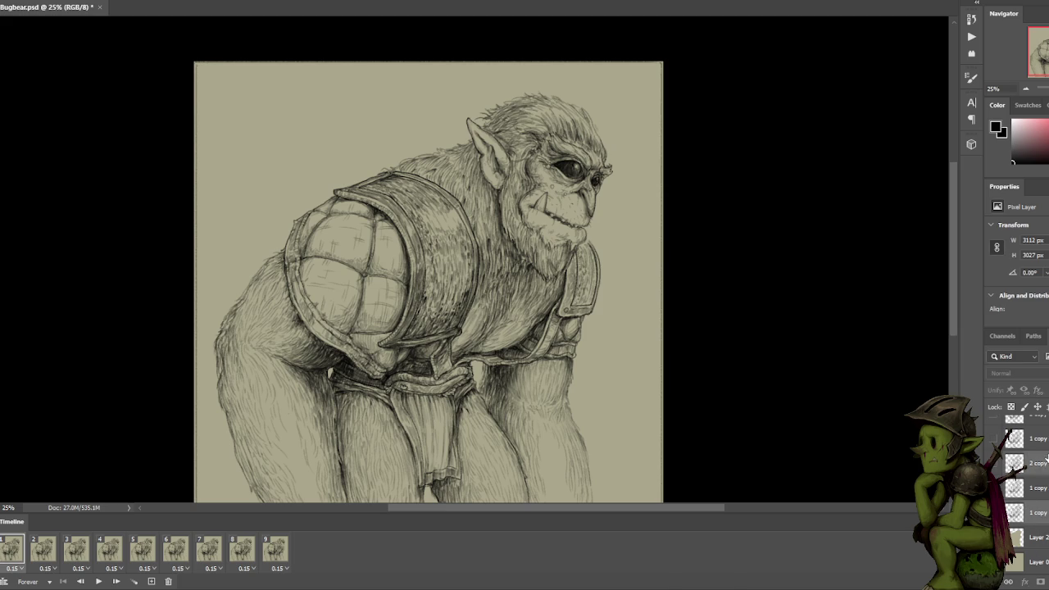
{"action": "scroll", "coordinate": [1037, 492], "scroll_direction": "up", "scroll_amount": 2}
{"action": "left_click", "coordinate": [1036, 462], "text": "ctrl"}
{"action": "scroll", "coordinate": [1037, 491], "scroll_direction": "up", "scroll_amount": 2}
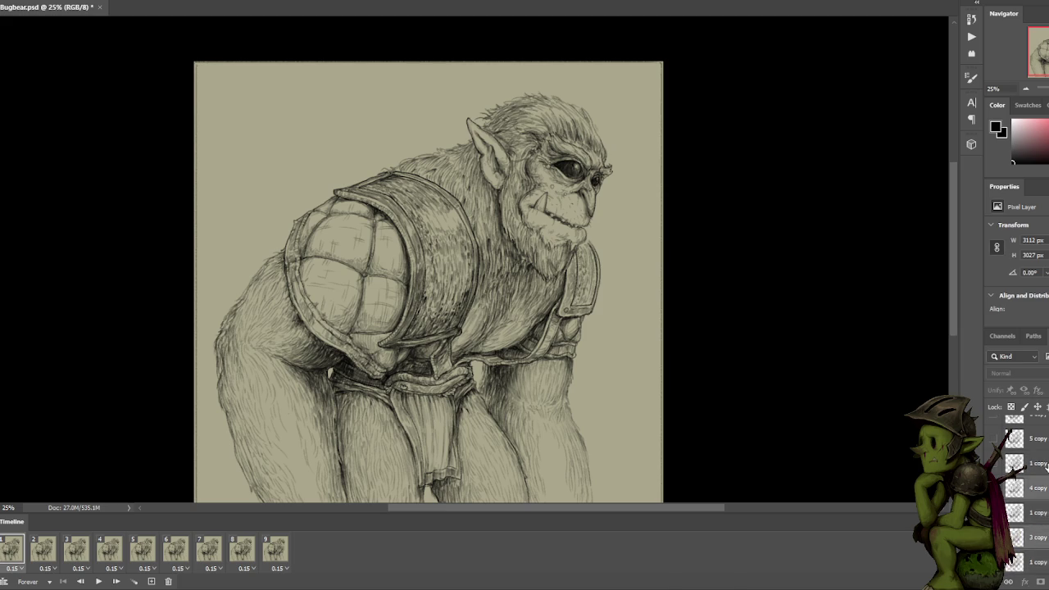
{"action": "scroll", "coordinate": [1037, 491], "scroll_direction": "up", "scroll_amount": 2}
{"action": "left_click", "coordinate": [1036, 463], "text": "ctrl"}
{"action": "scroll", "coordinate": [1024, 491], "scroll_direction": "up", "scroll_amount": 2}
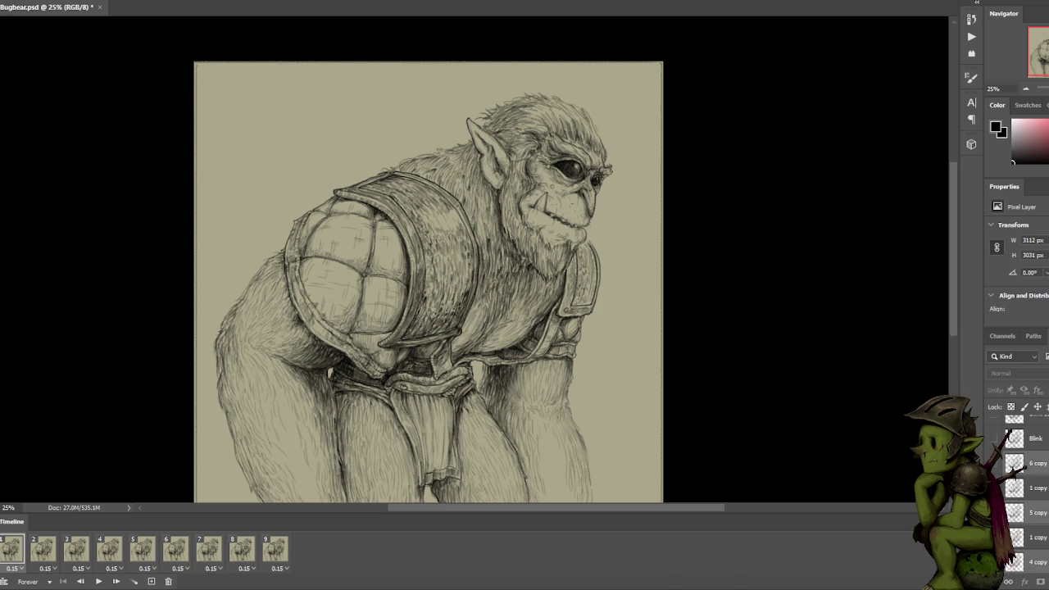
{"action": "left_click", "coordinate": [1024, 462], "text": "ctrl"}
{"action": "left_click", "coordinate": [1042, 489]}
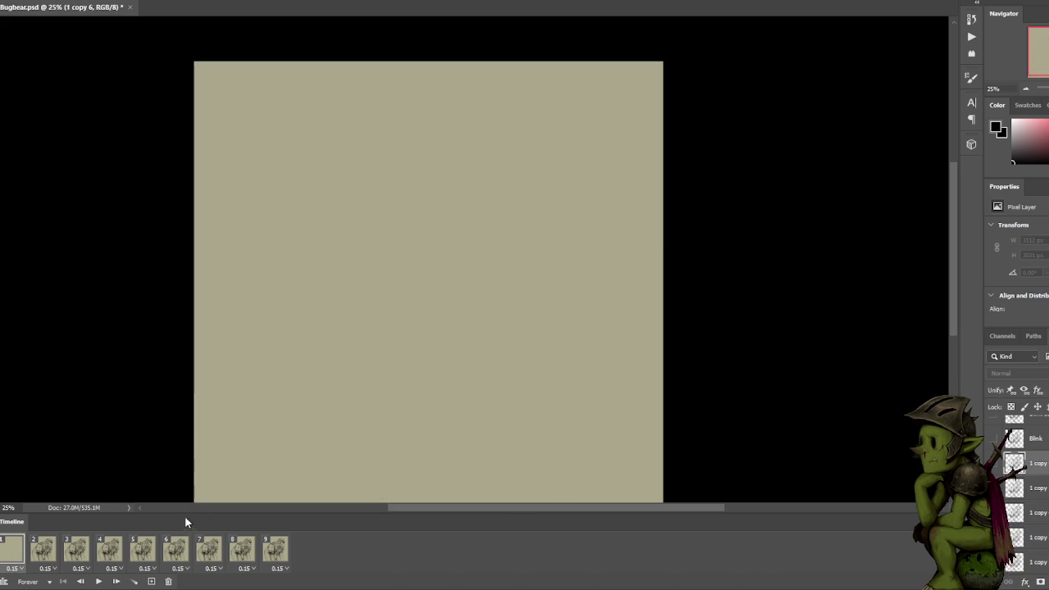
{"action": "key", "text": "Delete"}
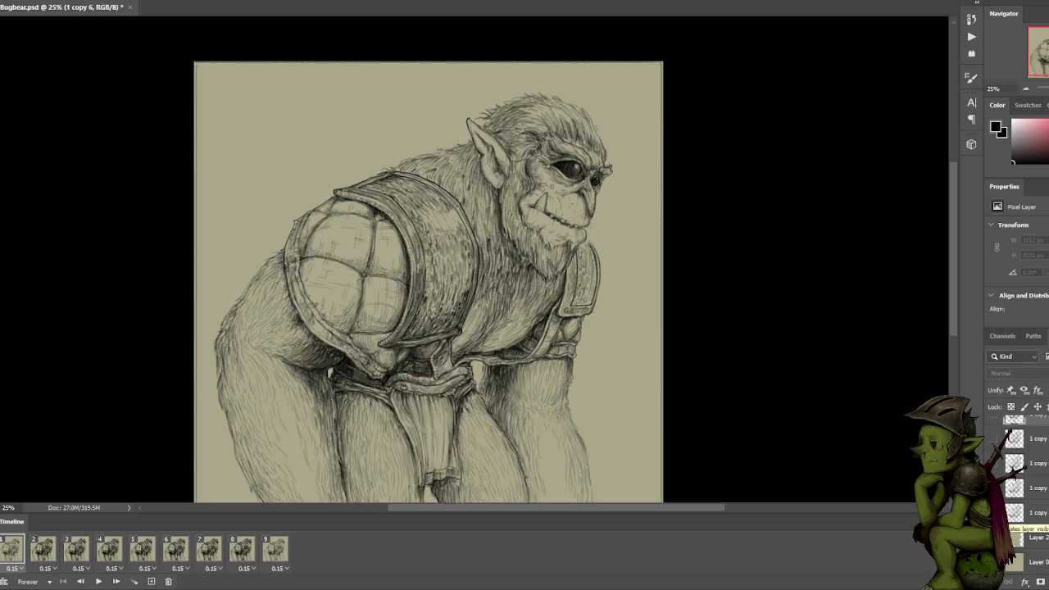
Select the '1 copy', '5 copy' and '6 copy' layers in turn.
{"action": "left_click", "coordinate": [1013, 428]}
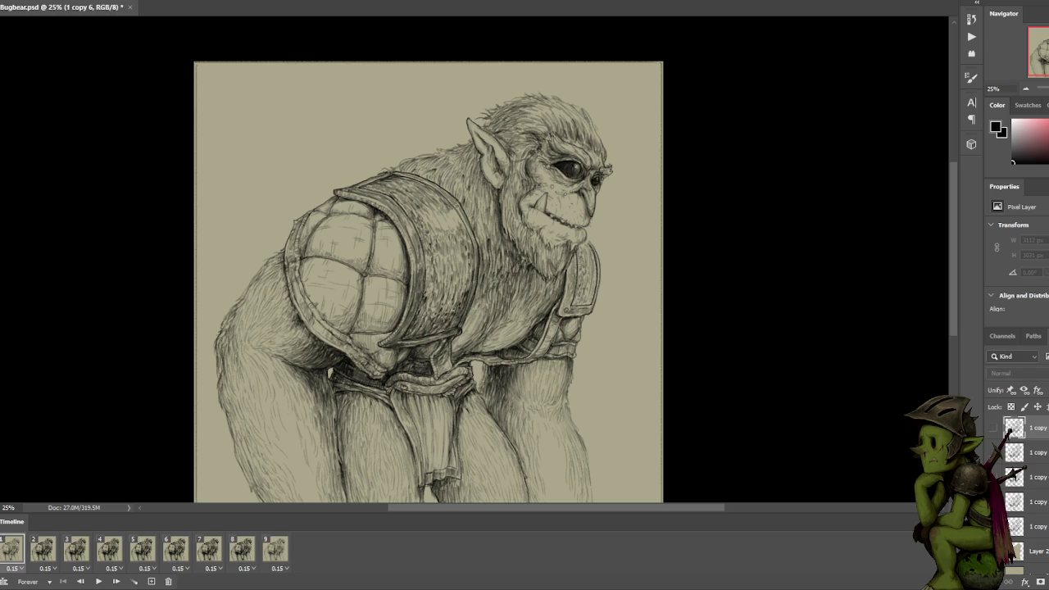
{"action": "left_click", "coordinate": [1013, 428]}
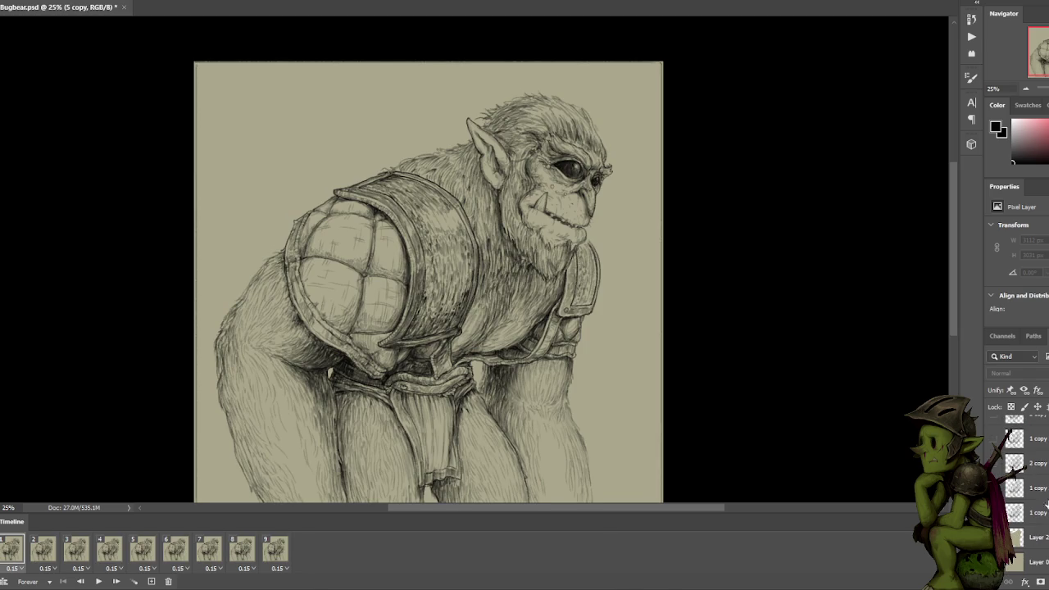
{"action": "scroll", "coordinate": [1045, 506], "scroll_direction": "up", "scroll_amount": 3}
{"action": "scroll", "coordinate": [1024, 491], "scroll_direction": "up", "scroll_amount": 2}
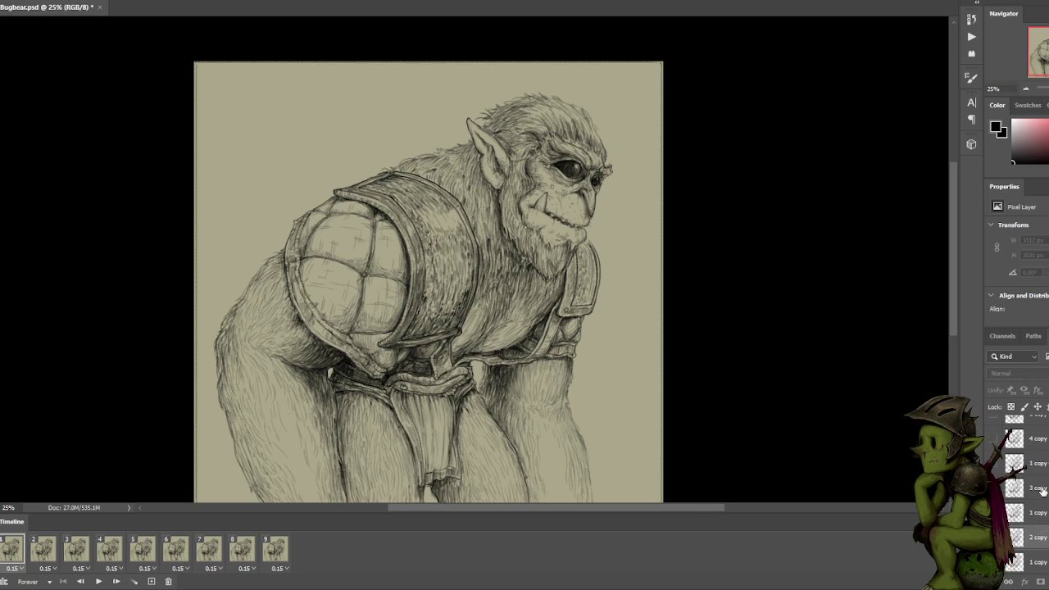
{"action": "scroll", "coordinate": [1042, 489], "scroll_direction": "up", "scroll_amount": 2}
{"action": "scroll", "coordinate": [1046, 473], "scroll_direction": "up", "scroll_amount": 1}
{"action": "scroll", "coordinate": [1047, 473], "scroll_direction": "up", "scroll_amount": 1}
{"action": "scroll", "coordinate": [1046, 473], "scroll_direction": "up", "scroll_amount": 1}
{"action": "left_click", "coordinate": [1046, 467]}
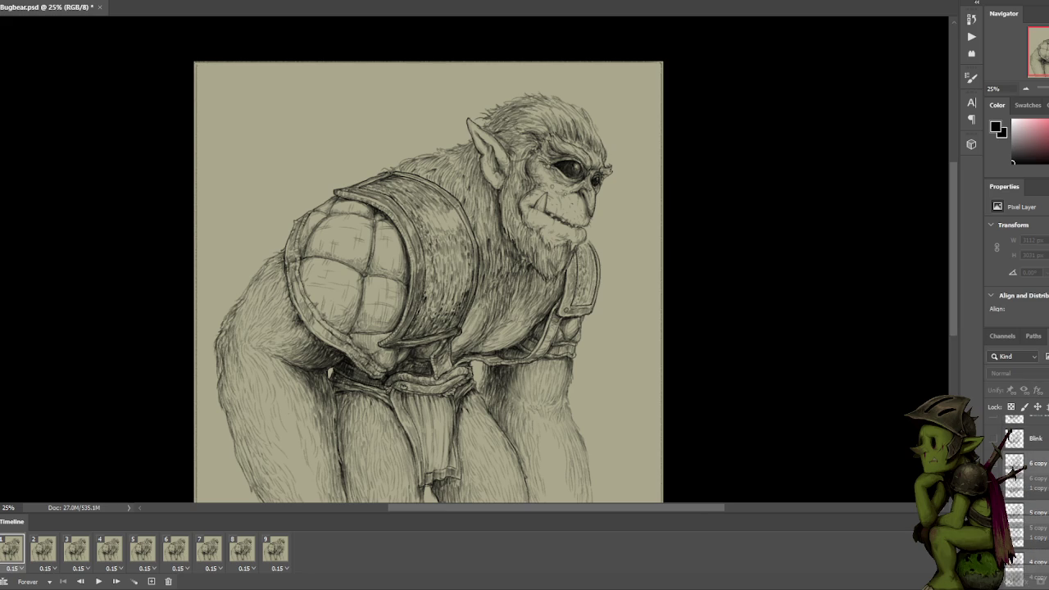
{"action": "scroll", "coordinate": [1046, 489], "scroll_direction": "down", "scroll_amount": 3}
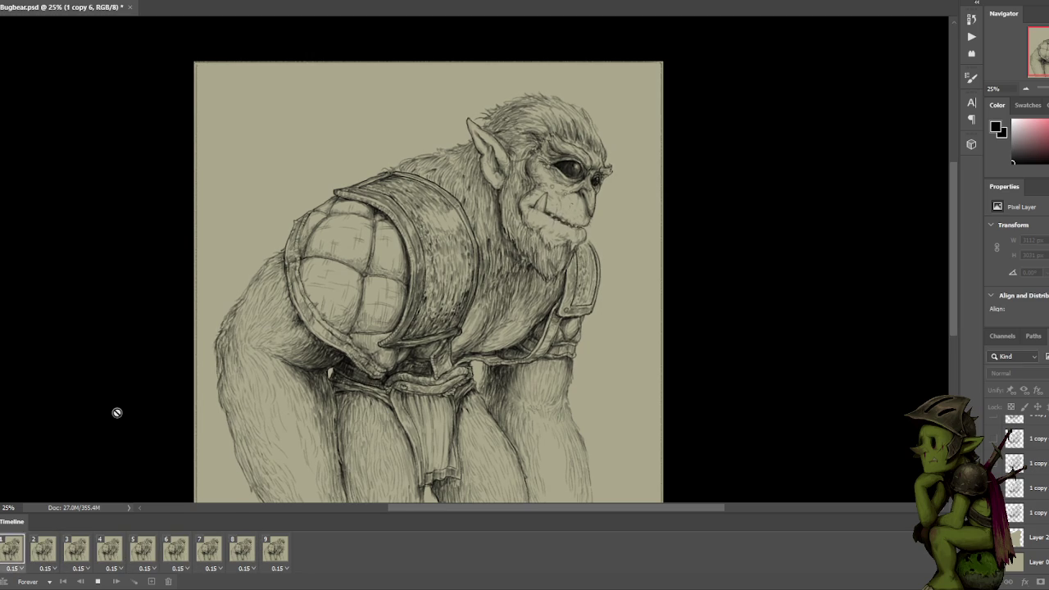
On frame 1, add a new animation frame and then undo it.
{"action": "left_click", "coordinate": [11, 543]}
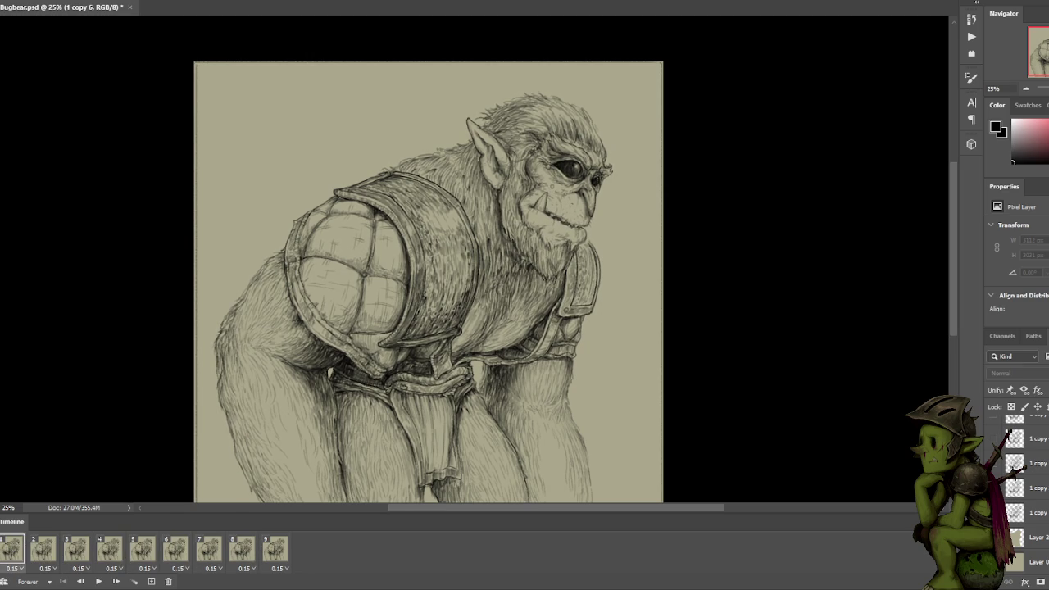
{"action": "left_click", "coordinate": [150, 581]}
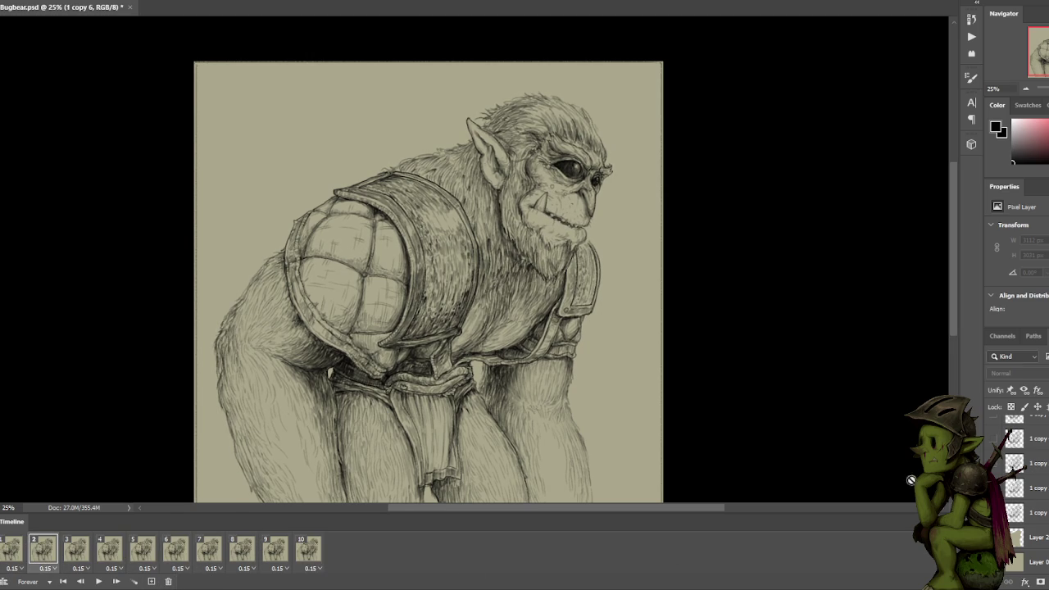
{"action": "scroll", "coordinate": [878, 473], "scroll_direction": "down", "scroll_amount": 1}
{"action": "key", "text": "ctrl+z"}
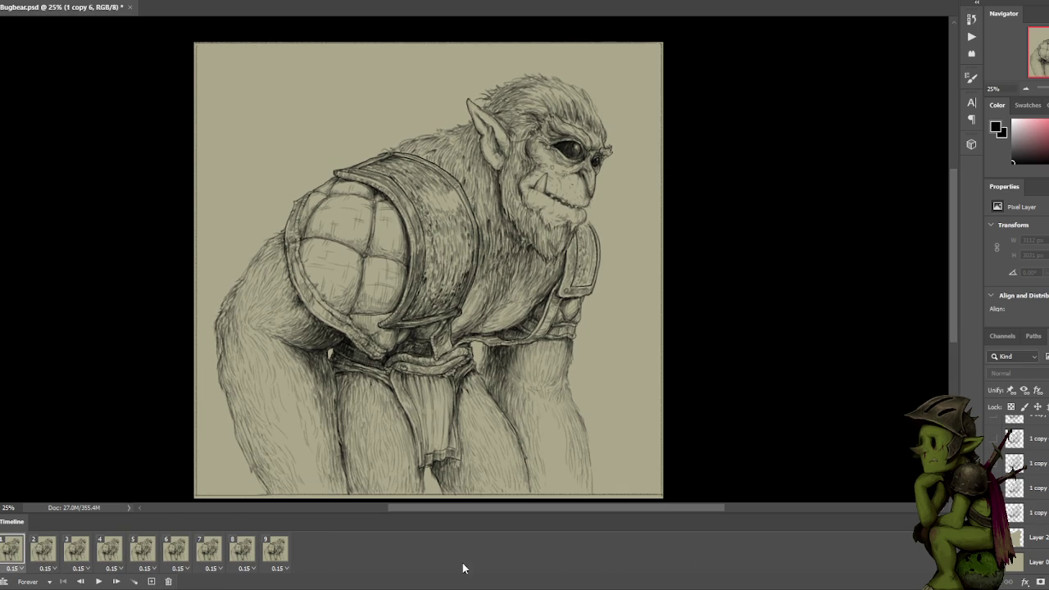
Select the bottom '1 copy' layer and move the selection to the layer above it.
{"action": "left_click", "coordinate": [1036, 512]}
{"action": "scroll", "coordinate": [1037, 512], "scroll_direction": "up", "scroll_amount": 2}
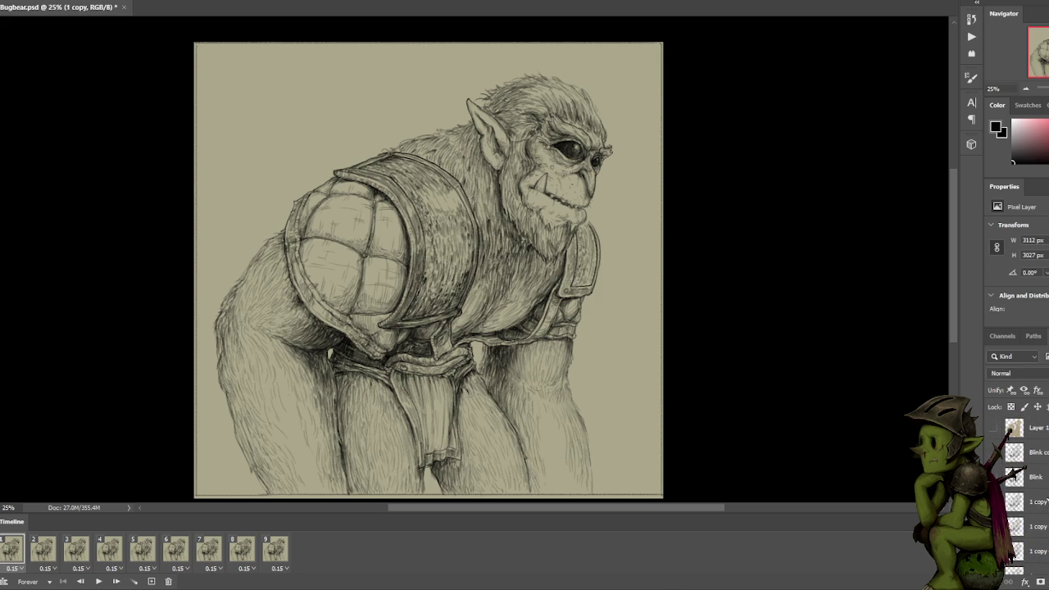
{"action": "scroll", "coordinate": [1024, 475], "scroll_direction": "down", "scroll_amount": 2}
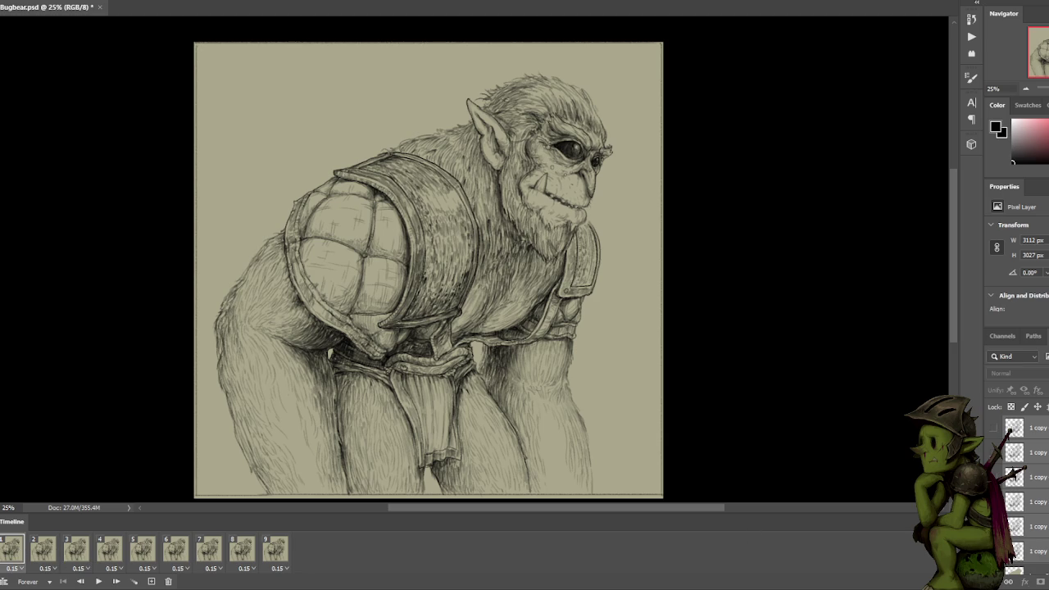
{"action": "left_click", "coordinate": [1040, 546]}
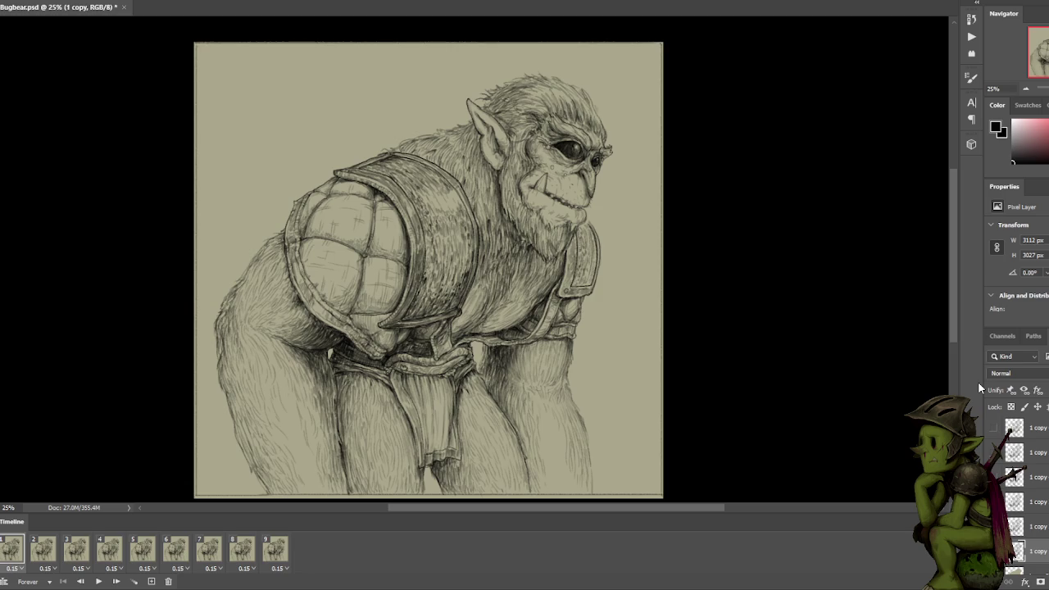
{"action": "key", "text": "alt+bracketright"}
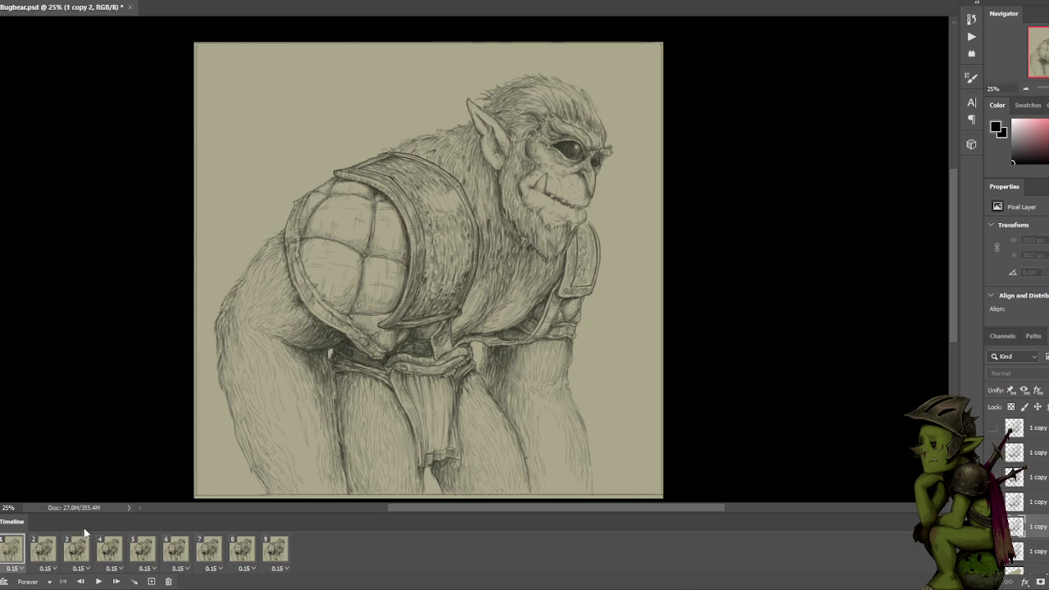
On frame 2, name the sketch layer '2' and move it up the stack.
{"action": "left_click", "coordinate": [45, 551]}
{"action": "key", "text": "alt+bracketright"}
{"action": "key", "text": "alt+bracketright"}
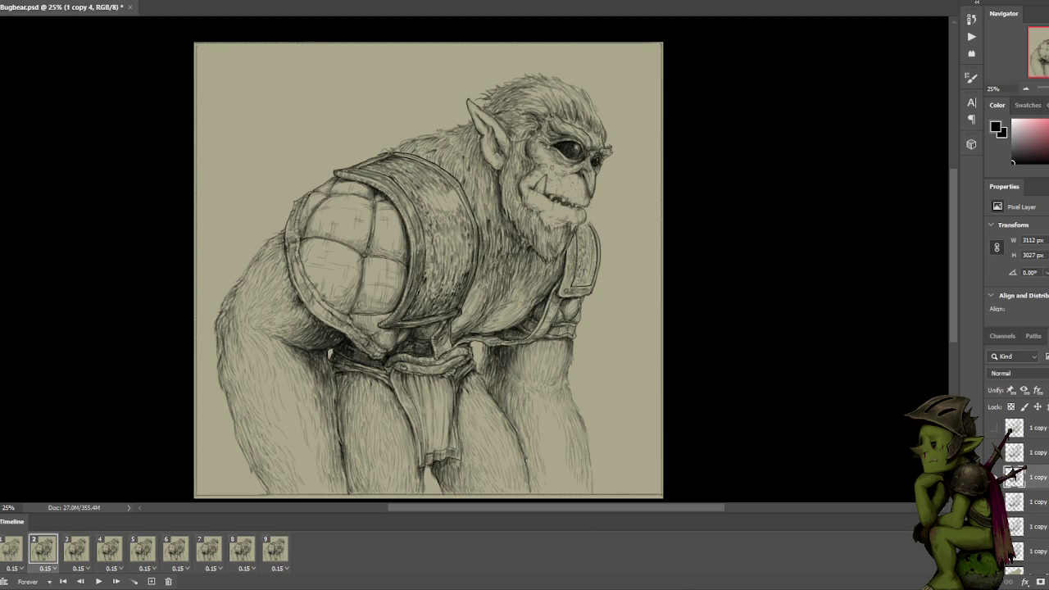
{"action": "type", "text": "2"}
{"action": "key", "text": "Return"}
{"action": "left_click_drag", "start_coordinate": [1045, 554], "coordinate": [1037, 537]}
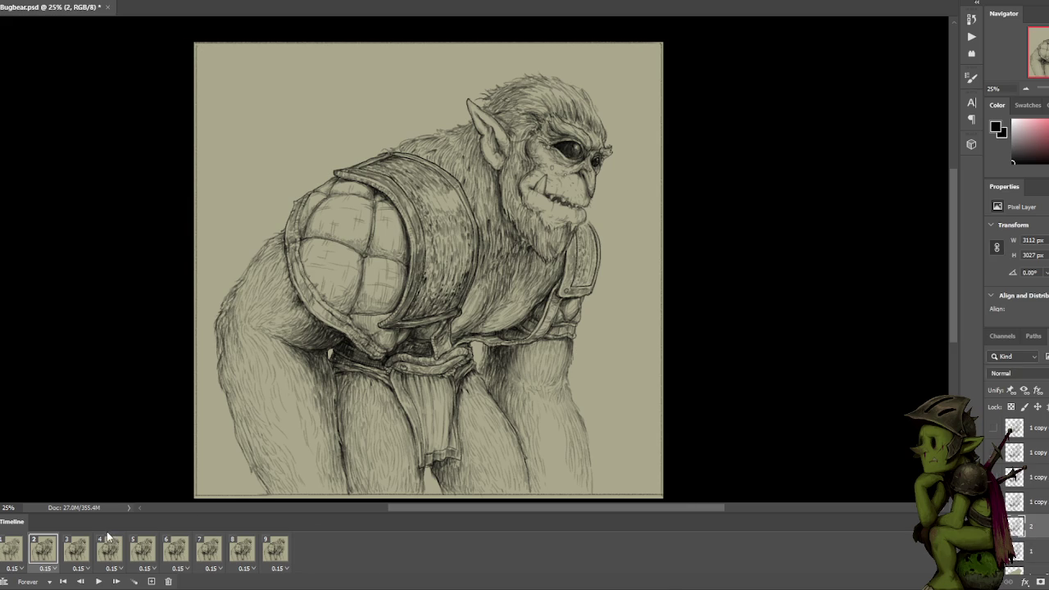
Rename the frame 3 '1 copy' layer to '3', then reselect layer 2 on frame 2.
{"action": "left_click", "coordinate": [74, 550]}
{"action": "double_click", "coordinate": [1035, 502]}
{"action": "type", "text": "3"}
{"action": "key", "text": "Return"}
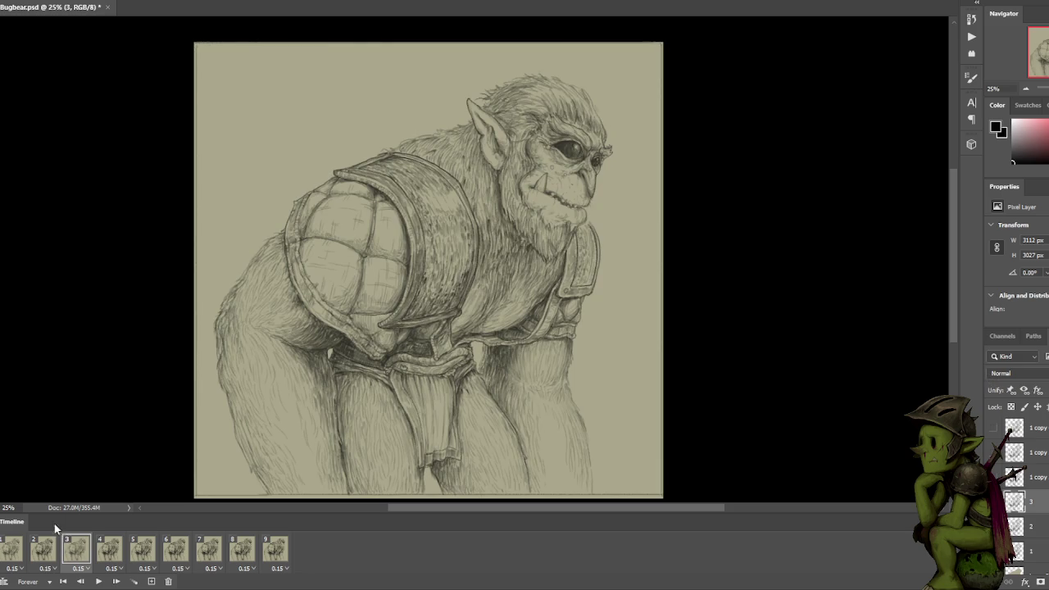
{"action": "left_click", "coordinate": [47, 551]}
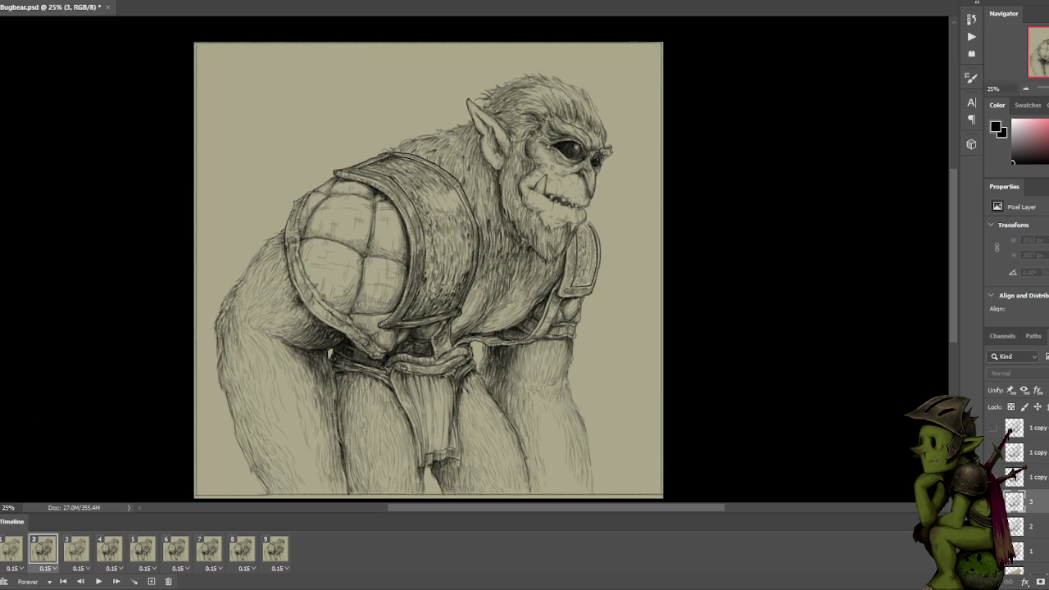
{"action": "left_click", "coordinate": [1021, 524]}
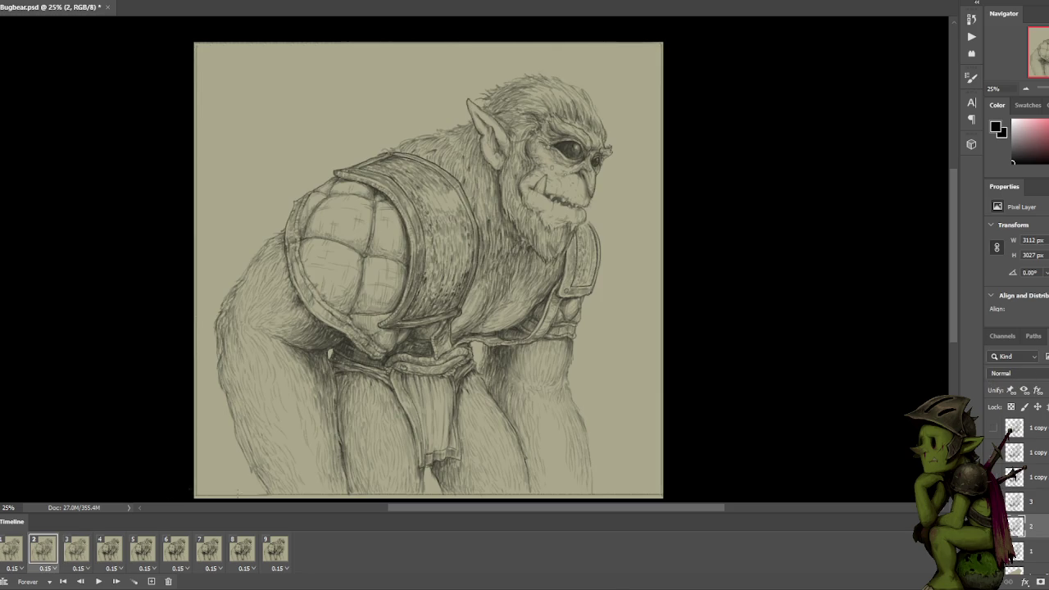
Step through frames 1–5 and select the '1 copy 5' layer on frame 5.
{"action": "left_click", "coordinate": [13, 550]}
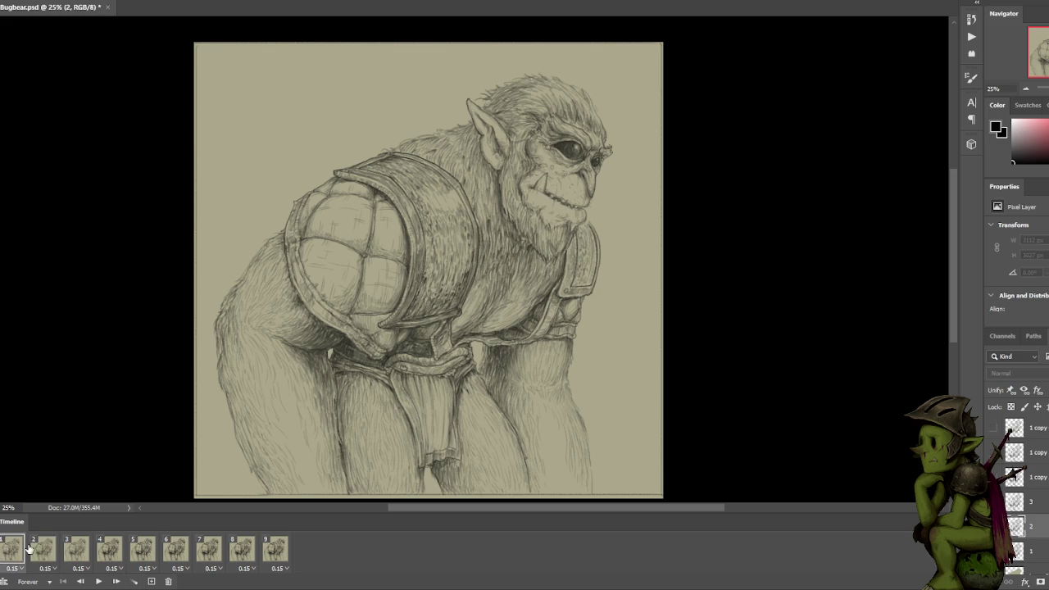
{"action": "left_click", "coordinate": [37, 551]}
{"action": "left_click", "coordinate": [76, 549]}
{"action": "left_click", "coordinate": [111, 549]}
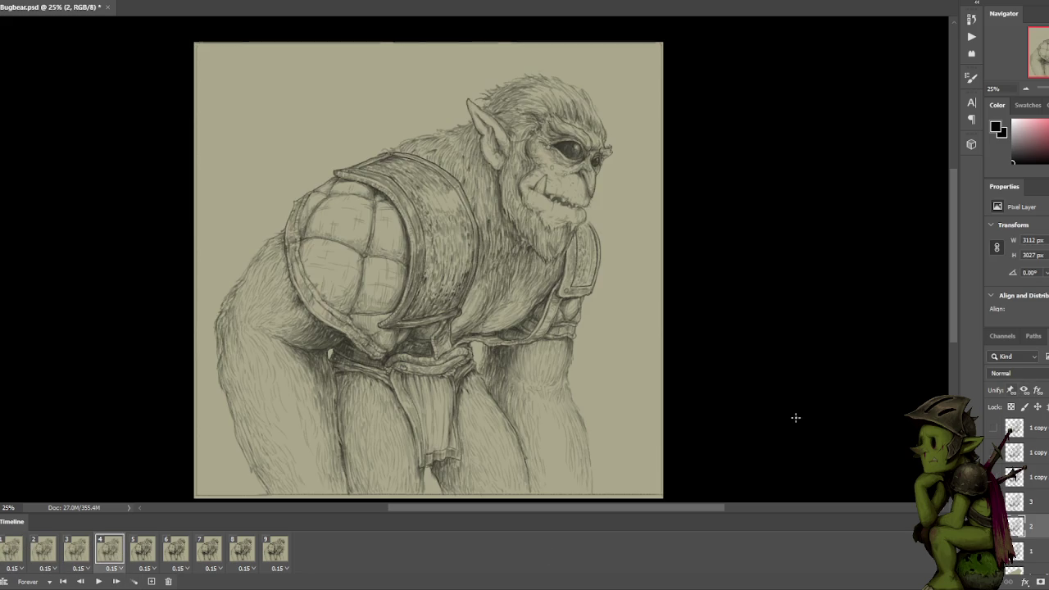
{"action": "key", "text": "Right"}
{"action": "scroll", "coordinate": [1008, 491], "scroll_direction": "up", "scroll_amount": 1}
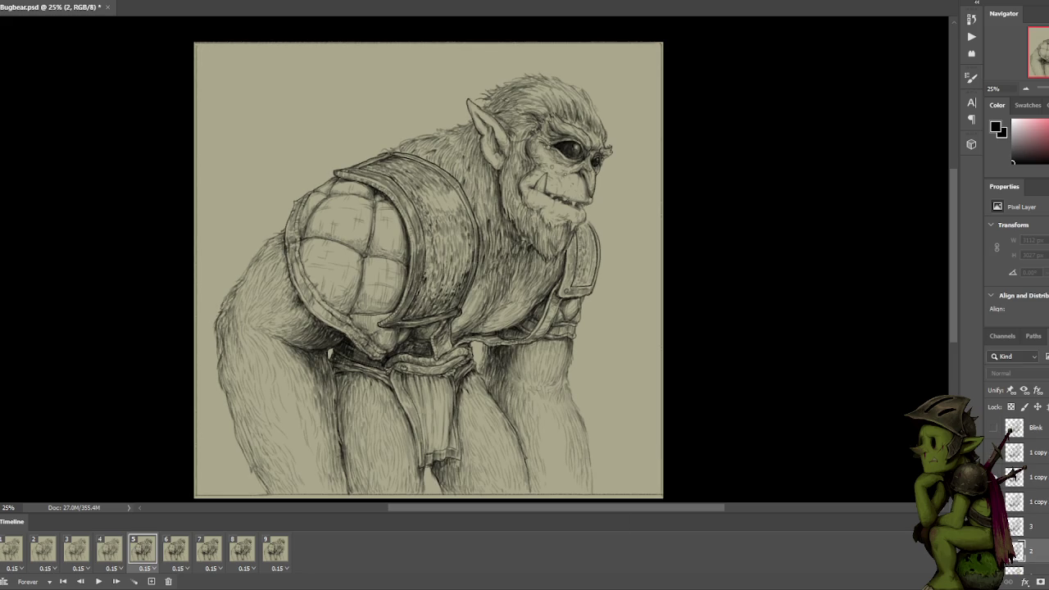
{"action": "left_click", "coordinate": [1046, 483]}
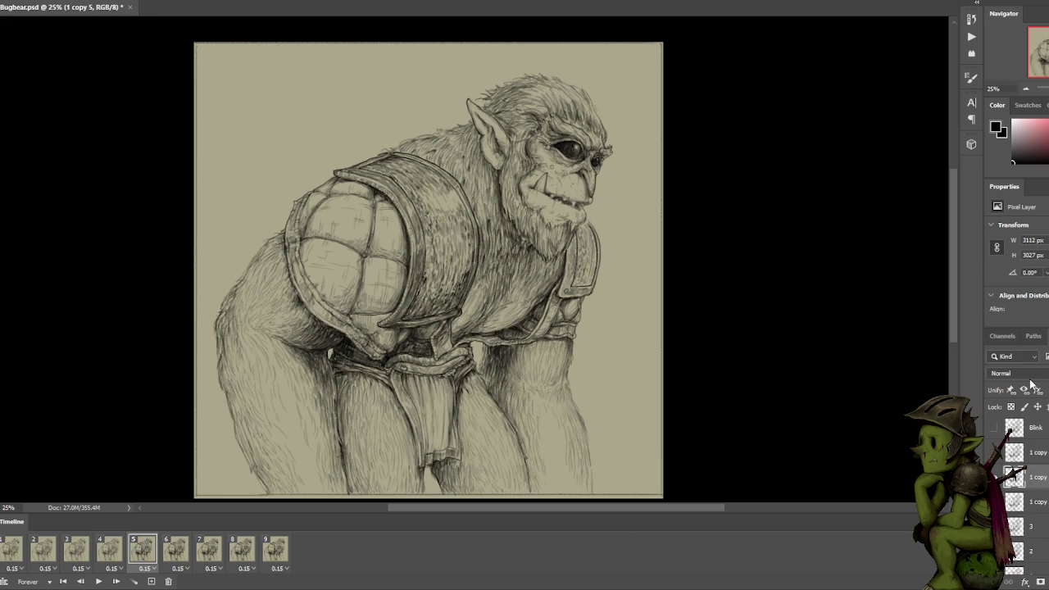
Select the '1 copy 6' layer on frame 6, then review frames 4 and 5.
{"action": "left_click", "coordinate": [177, 550]}
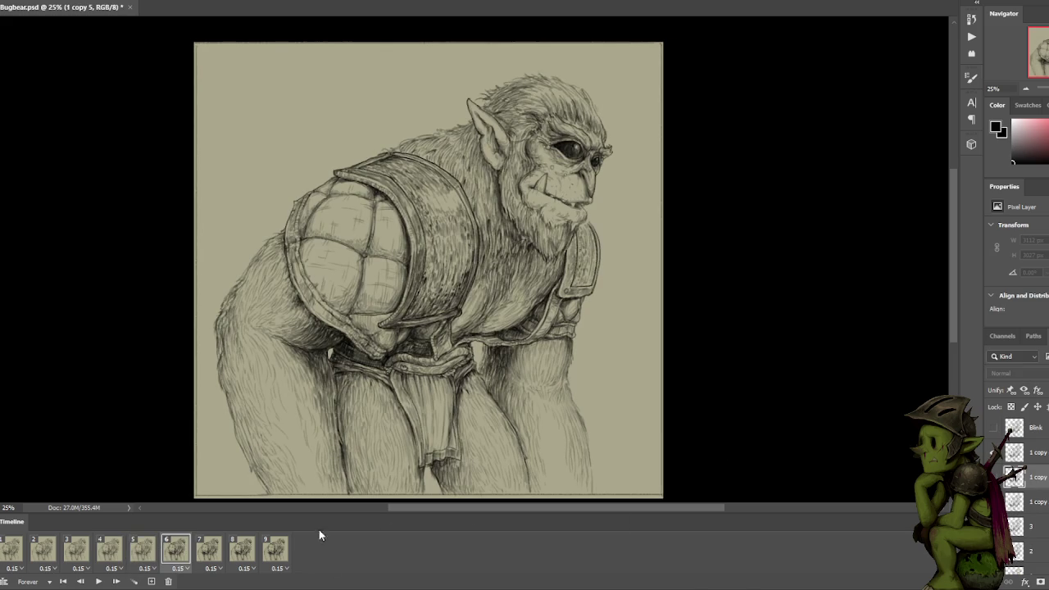
{"action": "left_click", "coordinate": [1039, 452]}
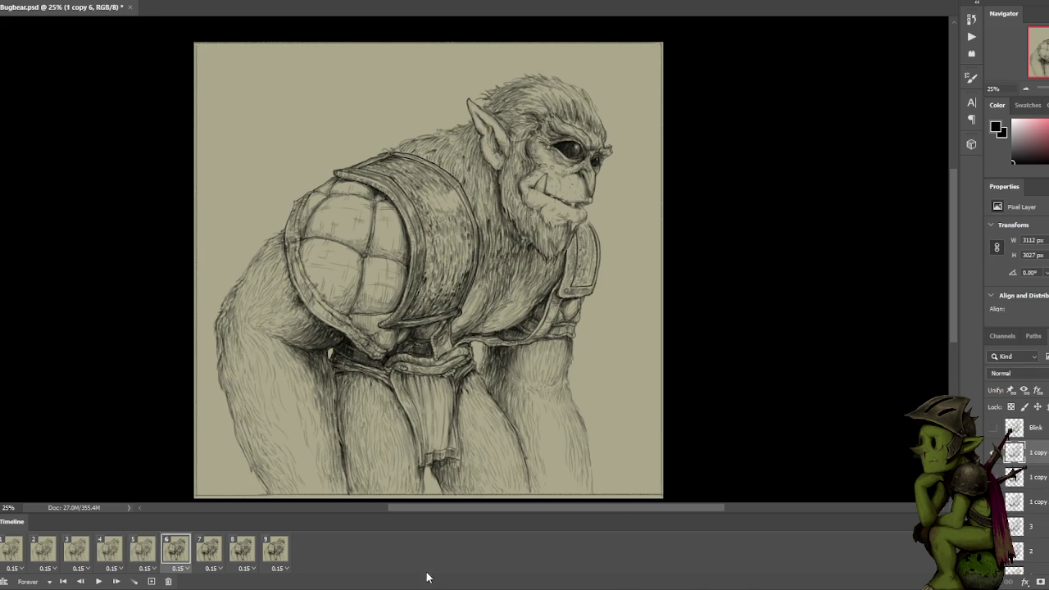
{"action": "left_click", "coordinate": [144, 552]}
{"action": "left_click", "coordinate": [110, 552]}
{"action": "left_click", "coordinate": [142, 552]}
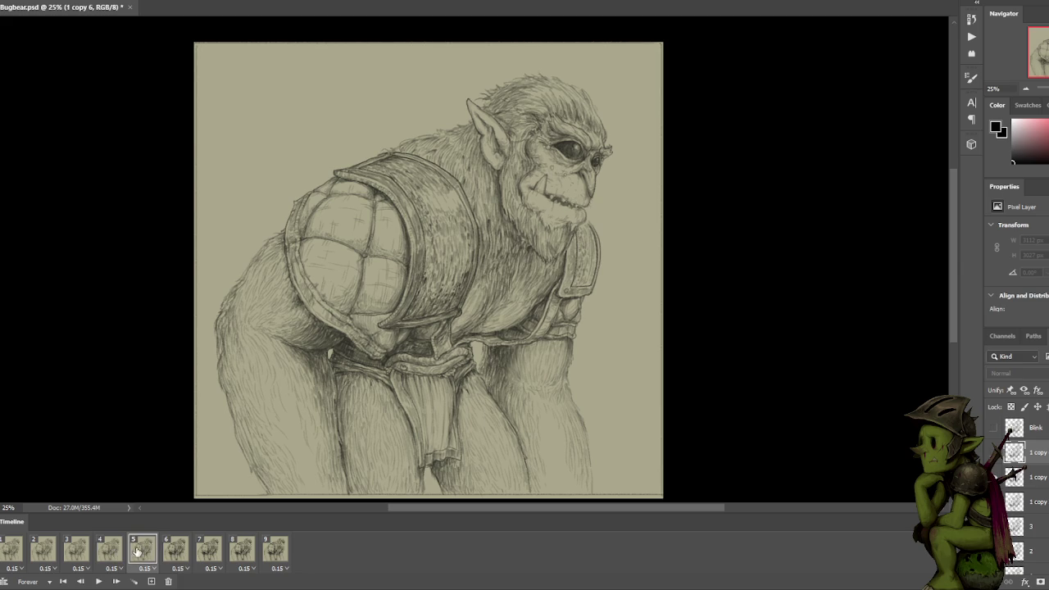
Rename the '1 copy' layers on frames 5 and 6 to '4' and '5'.
{"action": "double_click", "coordinate": [1037, 477]}
{"action": "key", "text": "Tab"}
{"action": "type", "text": "4"}
{"action": "key", "text": "Return"}
{"action": "left_click", "coordinate": [174, 549]}
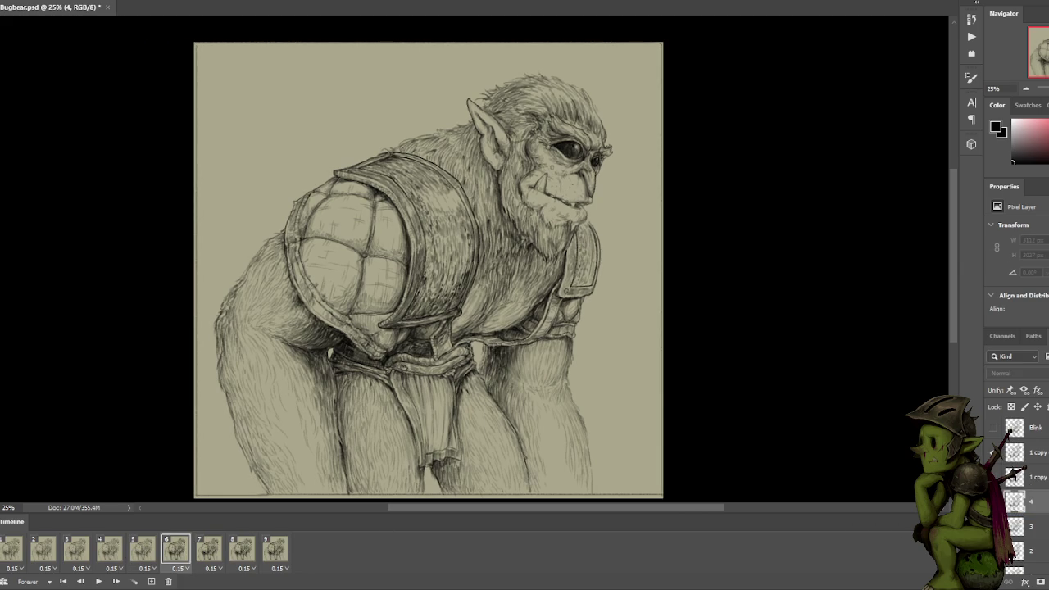
{"action": "double_click", "coordinate": [1037, 477]}
{"action": "type", "text": "5"}
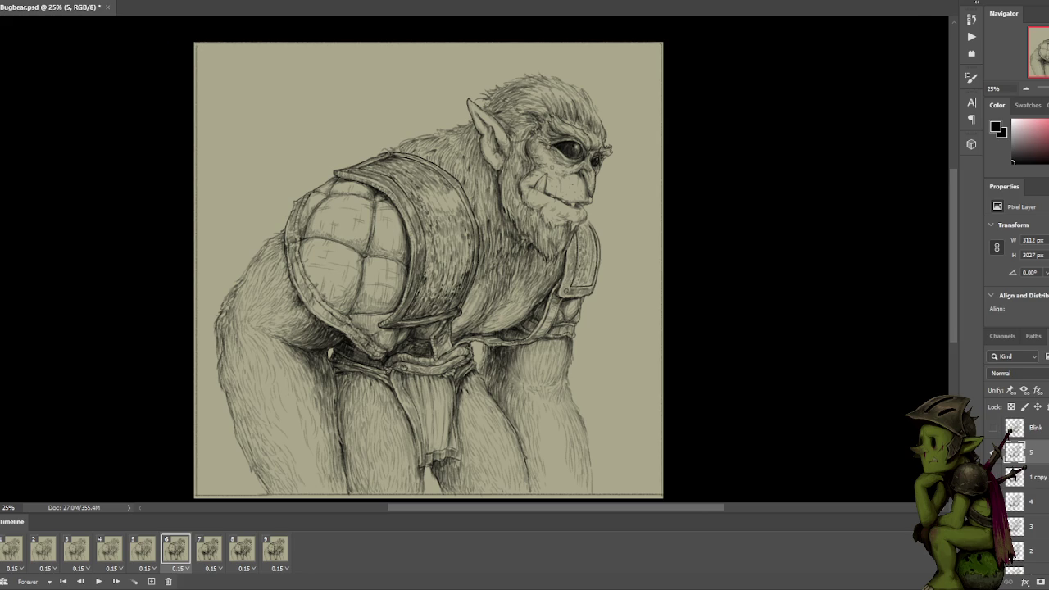
{"action": "key", "text": "Return"}
On frame 9, rename the last '1 copy' layer to '6'.
{"action": "left_click", "coordinate": [206, 548]}
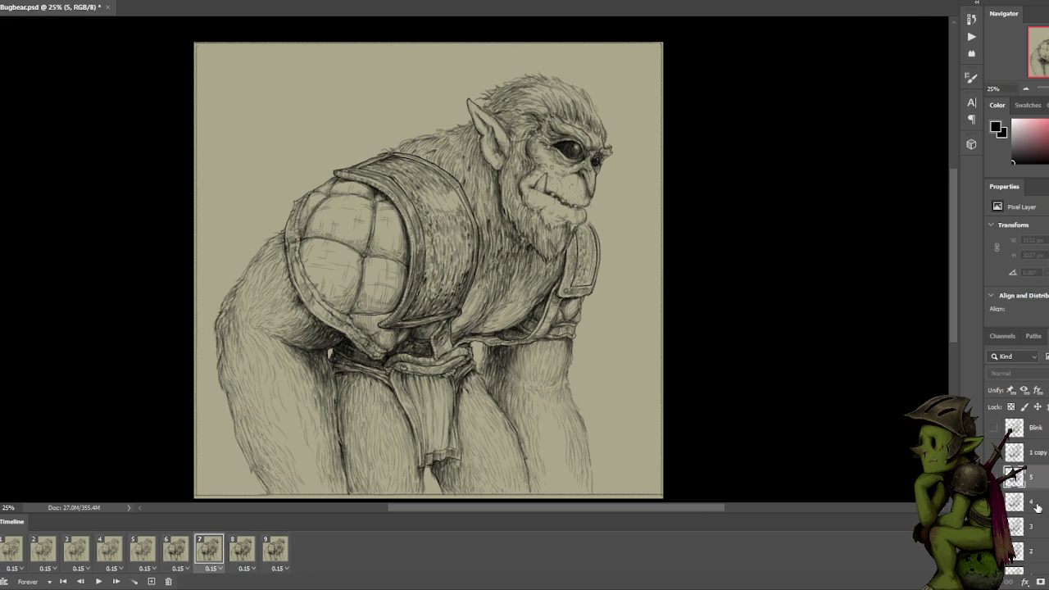
{"action": "left_click", "coordinate": [238, 547]}
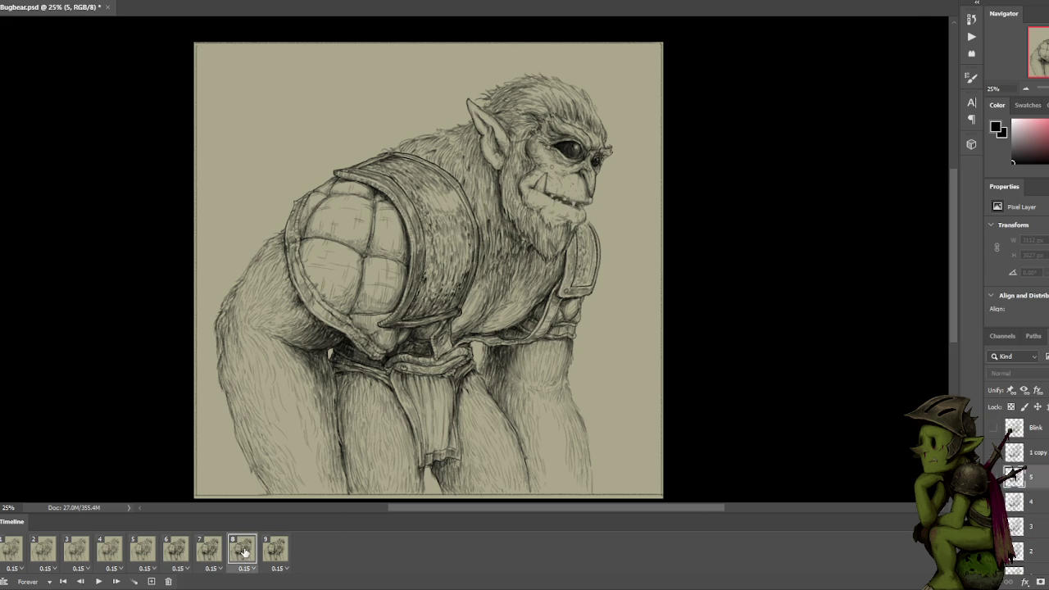
{"action": "left_click", "coordinate": [287, 552]}
{"action": "double_click", "coordinate": [1037, 452]}
{"action": "type", "text": "6"}
{"action": "left_click", "coordinate": [1034, 477]}
Assign sketch layers 3 and 4 to frames 7 and 8.
{"action": "left_click", "coordinate": [175, 550]}
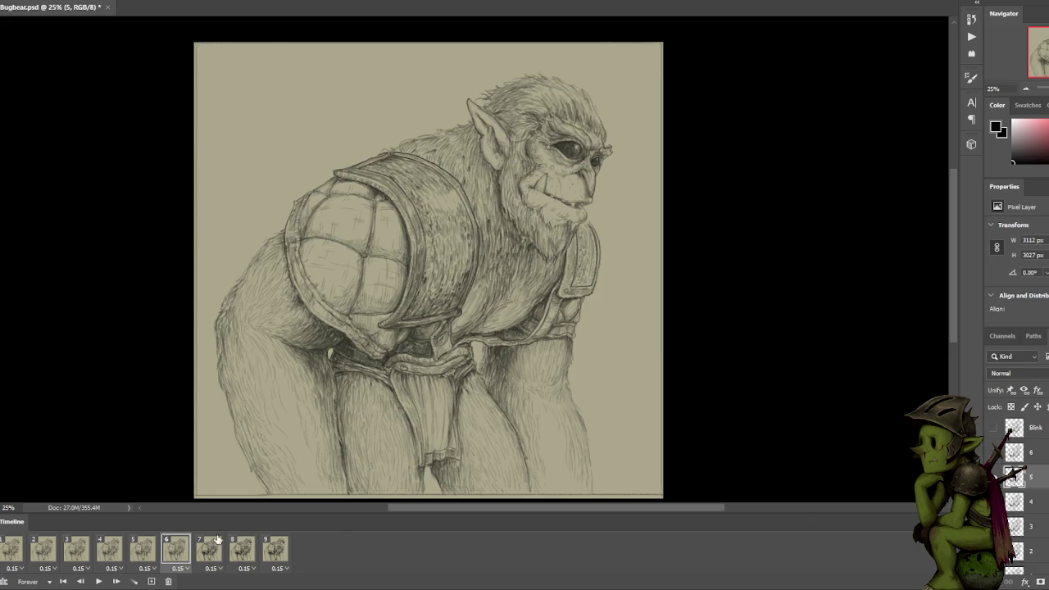
{"action": "left_click", "coordinate": [210, 547]}
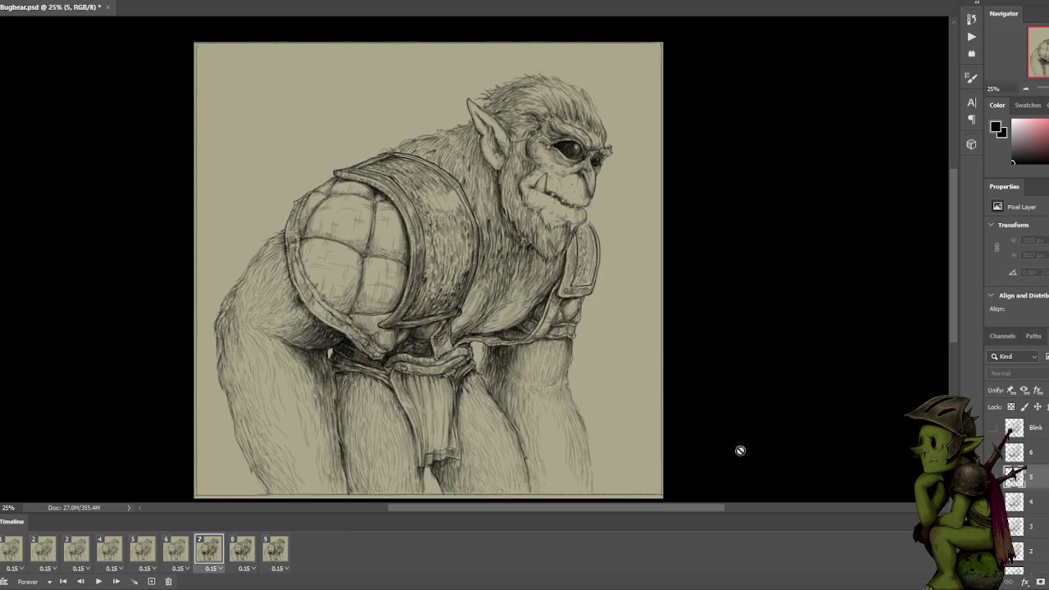
{"action": "left_click", "coordinate": [1029, 525]}
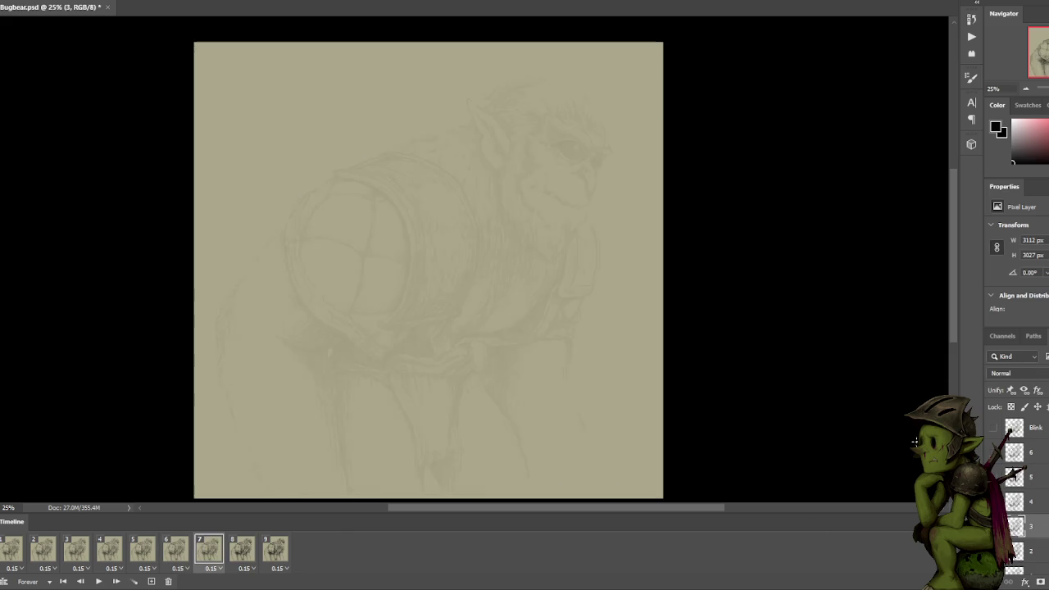
{"action": "left_click", "coordinate": [235, 551]}
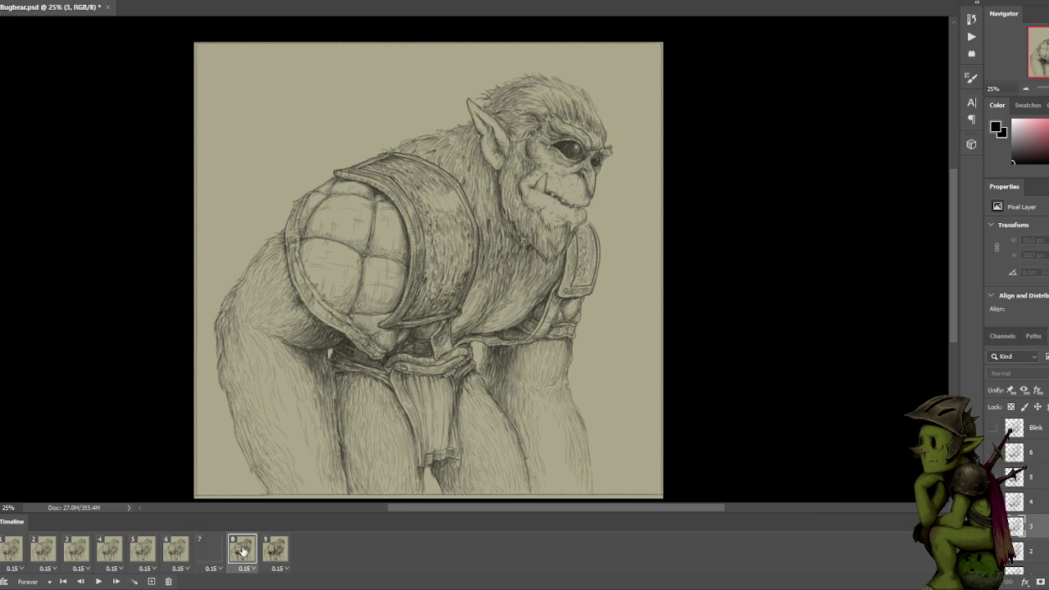
{"action": "left_click", "coordinate": [1040, 494]}
Make layer 6 visible on frame 9, select it, and play the loop.
{"action": "scroll", "coordinate": [1040, 495], "scroll_direction": "down", "scroll_amount": 1}
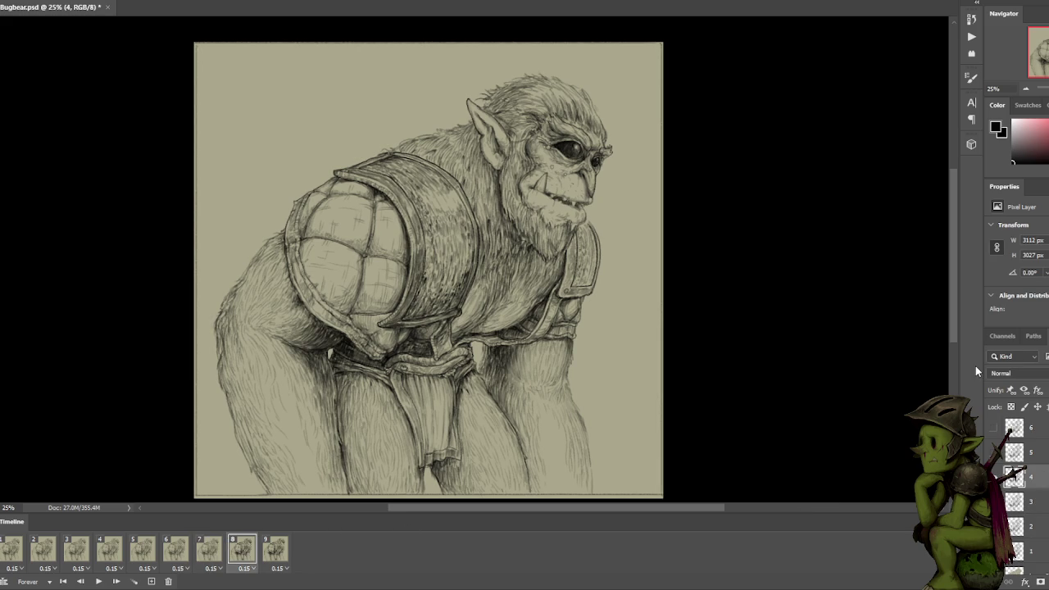
{"action": "left_click", "coordinate": [277, 551]}
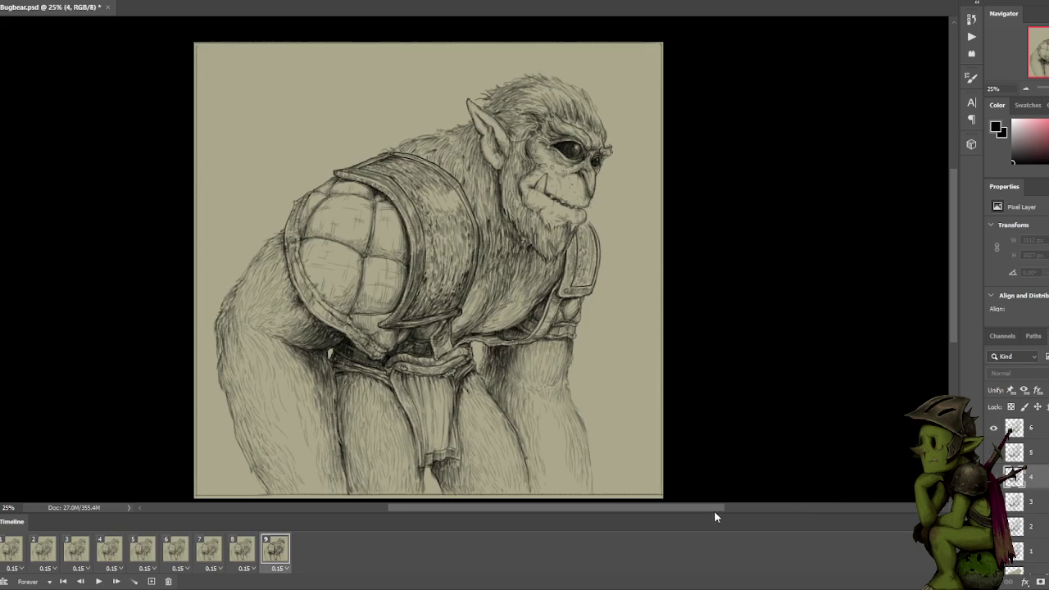
{"action": "left_click", "coordinate": [1012, 428]}
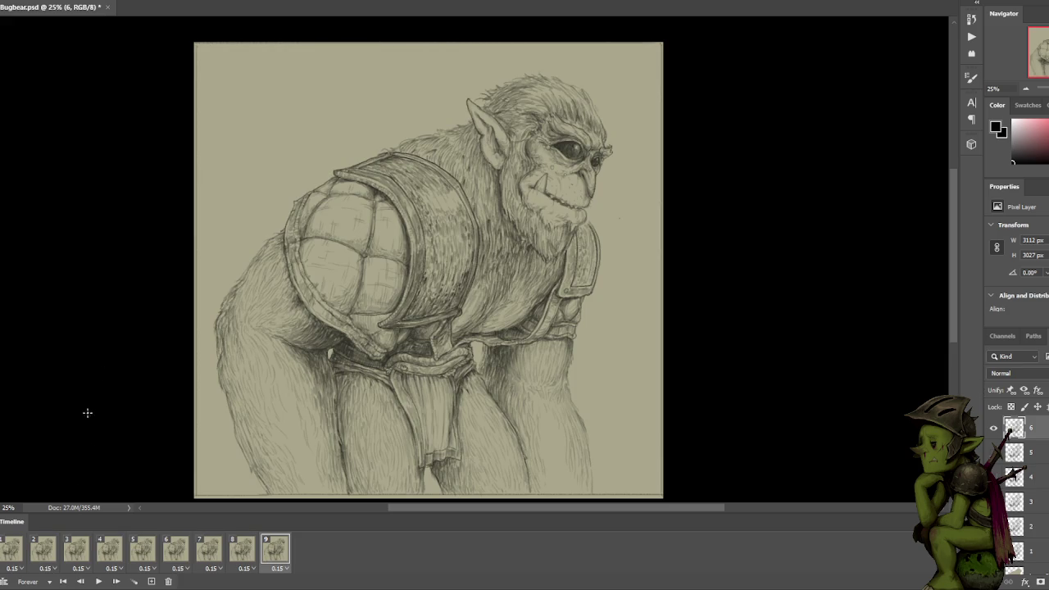
{"action": "key", "text": "space"}
{"action": "key", "text": "space"}
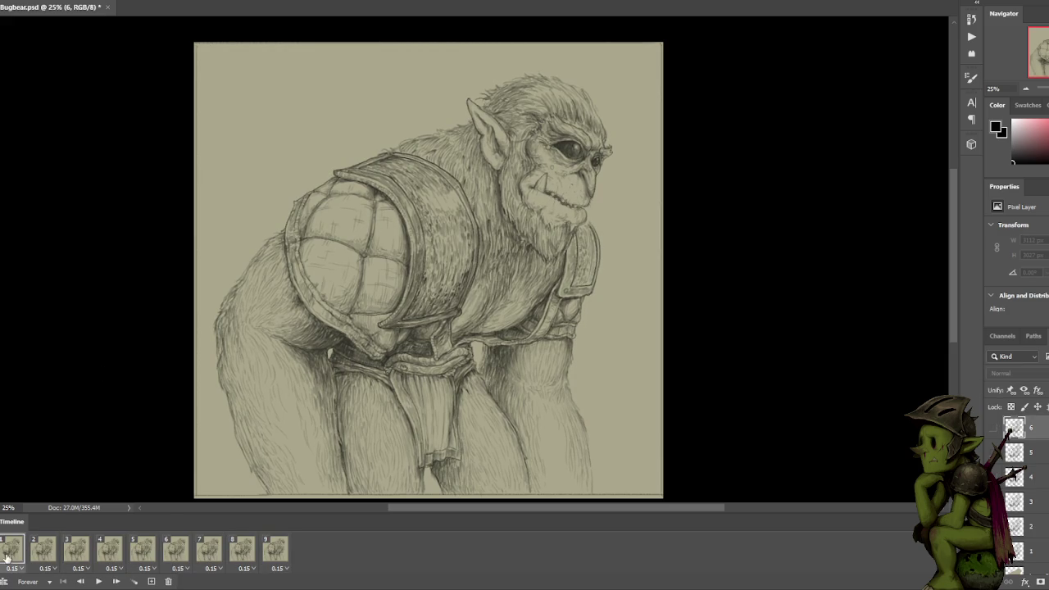
Duplicate sketch layer 1 as '1 copy' and leave it hidden on frame 2.
{"action": "scroll", "coordinate": [1034, 496], "scroll_direction": "down", "scroll_amount": 2}
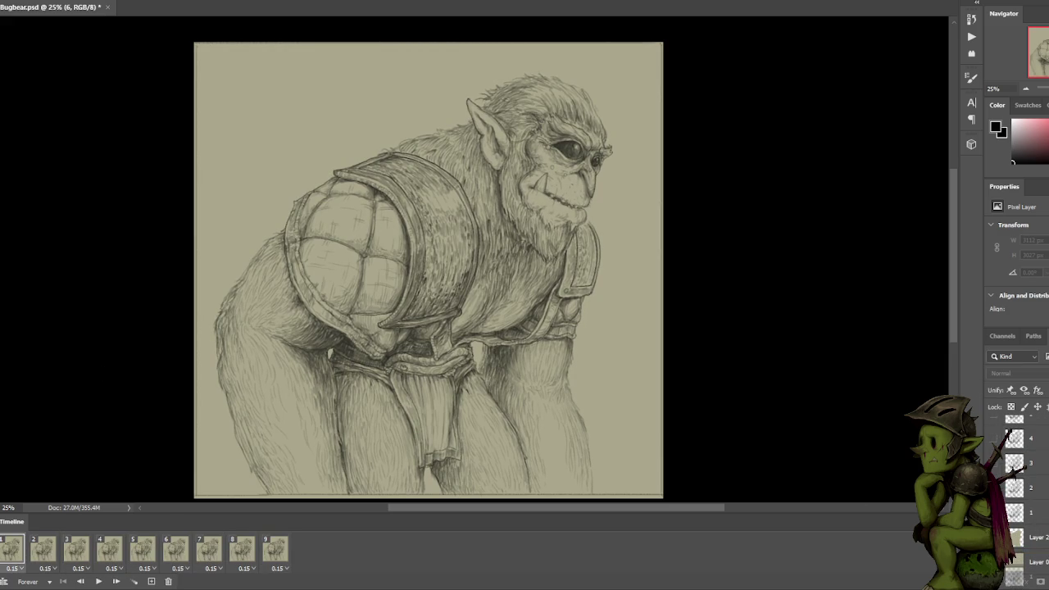
{"action": "key", "text": "ctrl+j"}
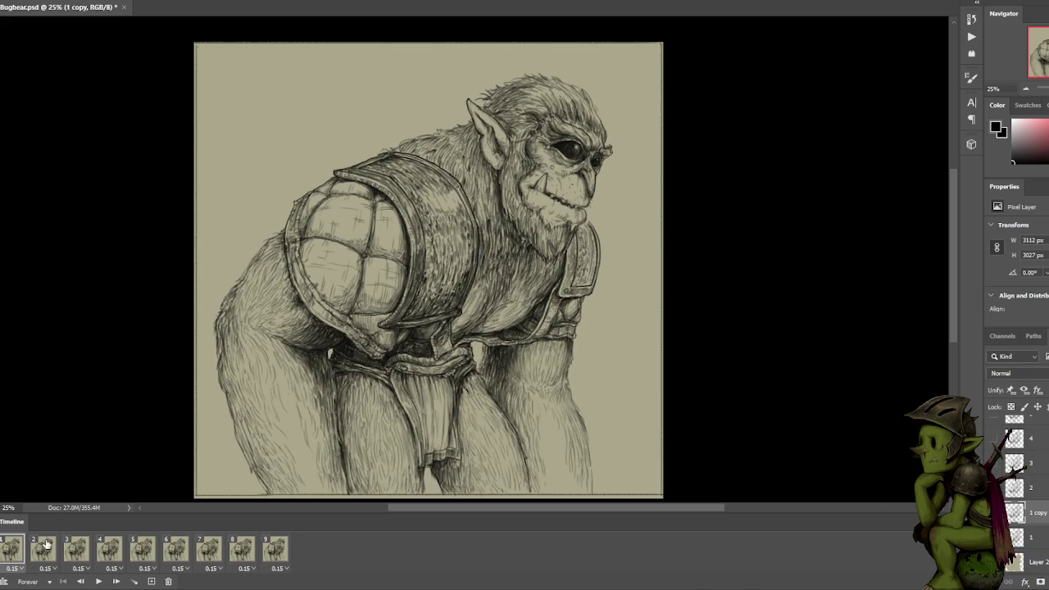
{"action": "left_click", "coordinate": [43, 547]}
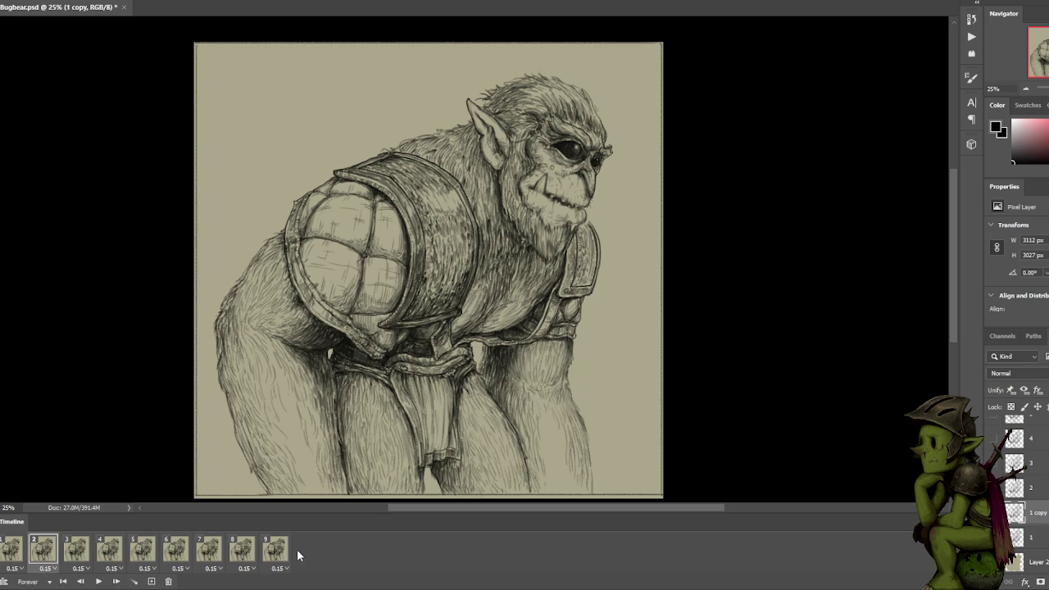
{"action": "left_click", "coordinate": [995, 512]}
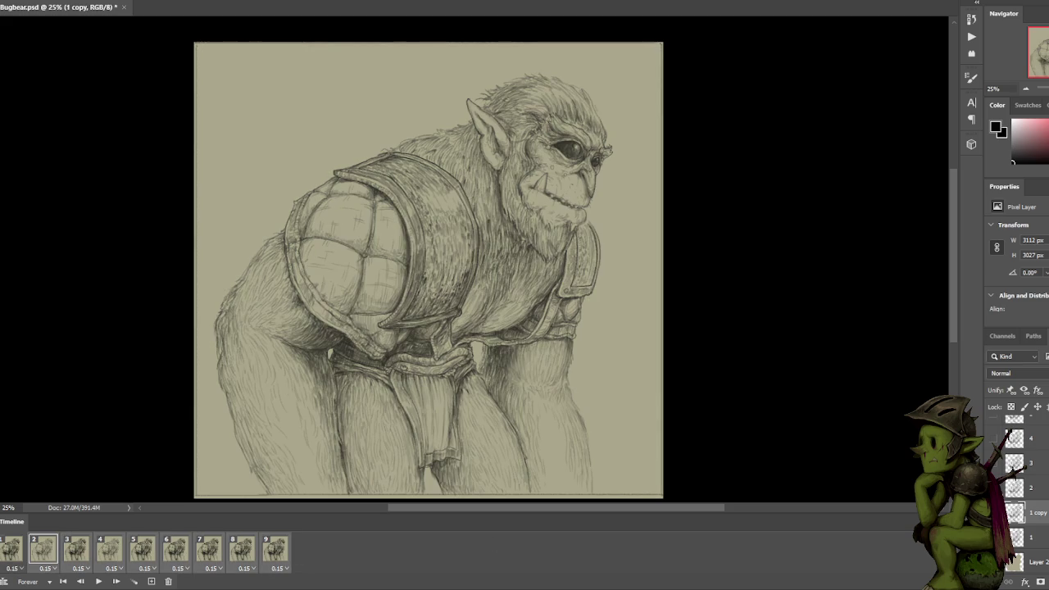
{"action": "left_click", "coordinate": [994, 512]}
{"action": "left_click", "coordinate": [994, 512]}
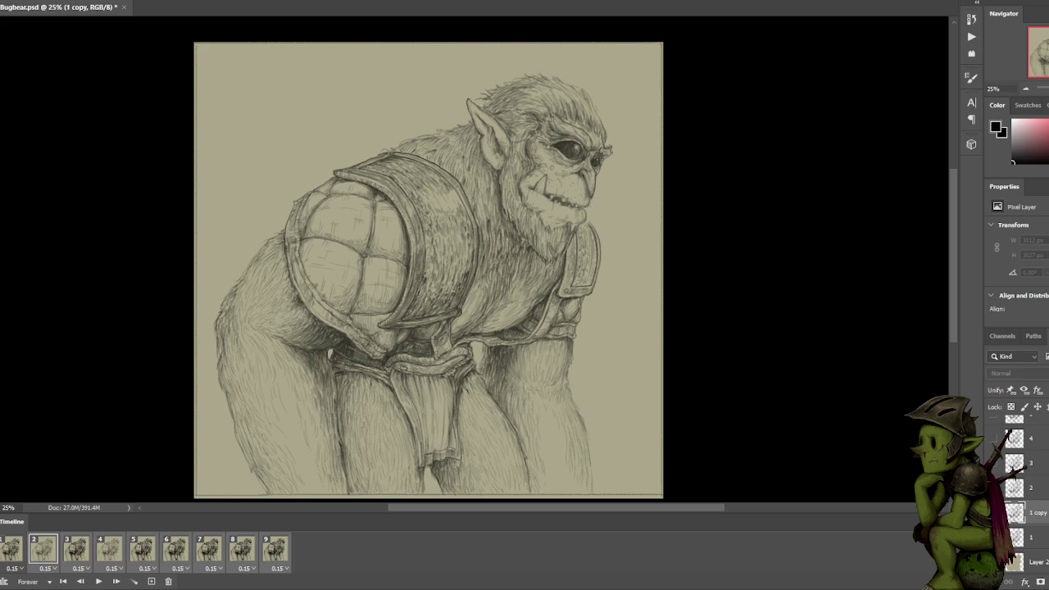
Compare frames 1, 2 and 3, then delete the sketch on frame 4.
{"action": "left_click", "coordinate": [88, 547]}
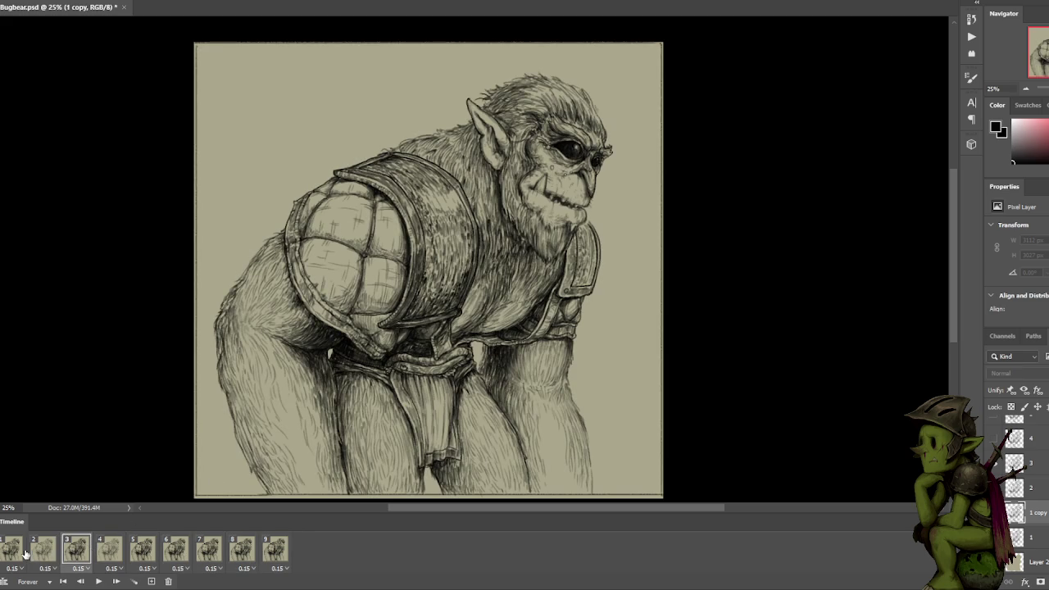
{"action": "left_click", "coordinate": [20, 551]}
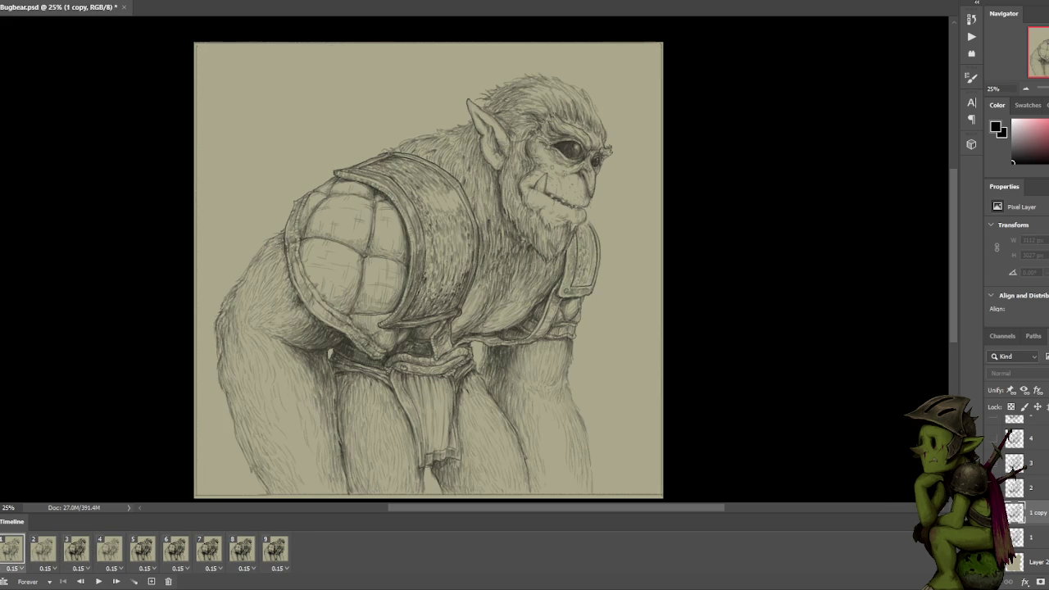
{"action": "left_click", "coordinate": [89, 549]}
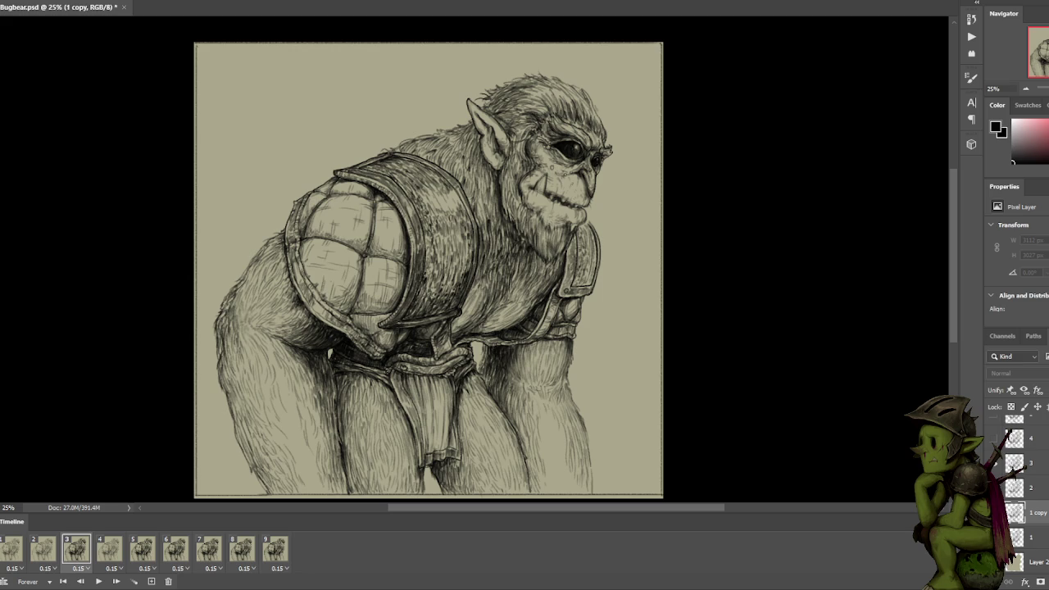
{"action": "left_click", "coordinate": [13, 550]}
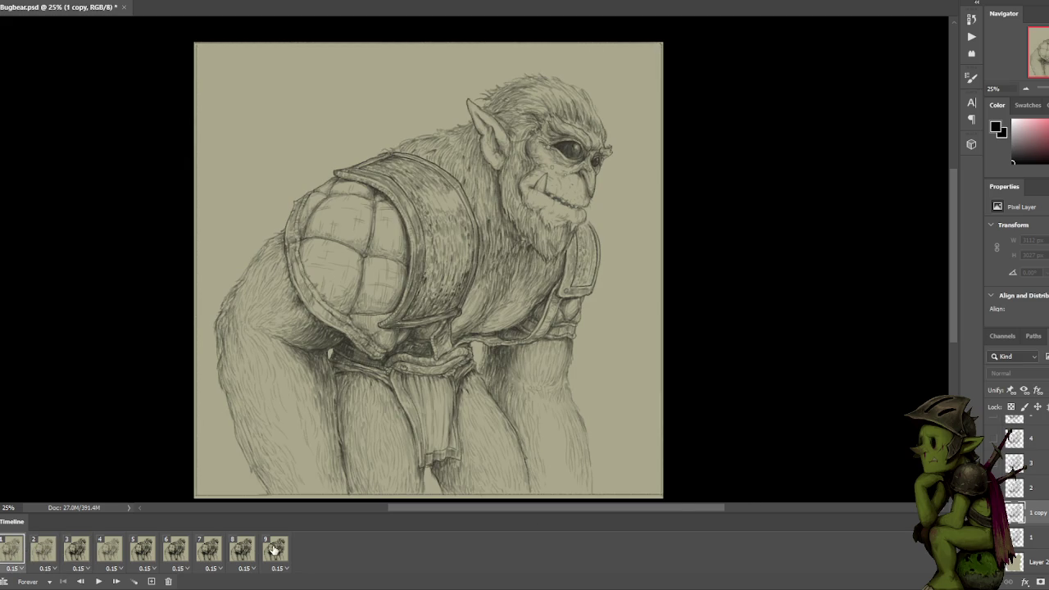
{"action": "left_click", "coordinate": [51, 552]}
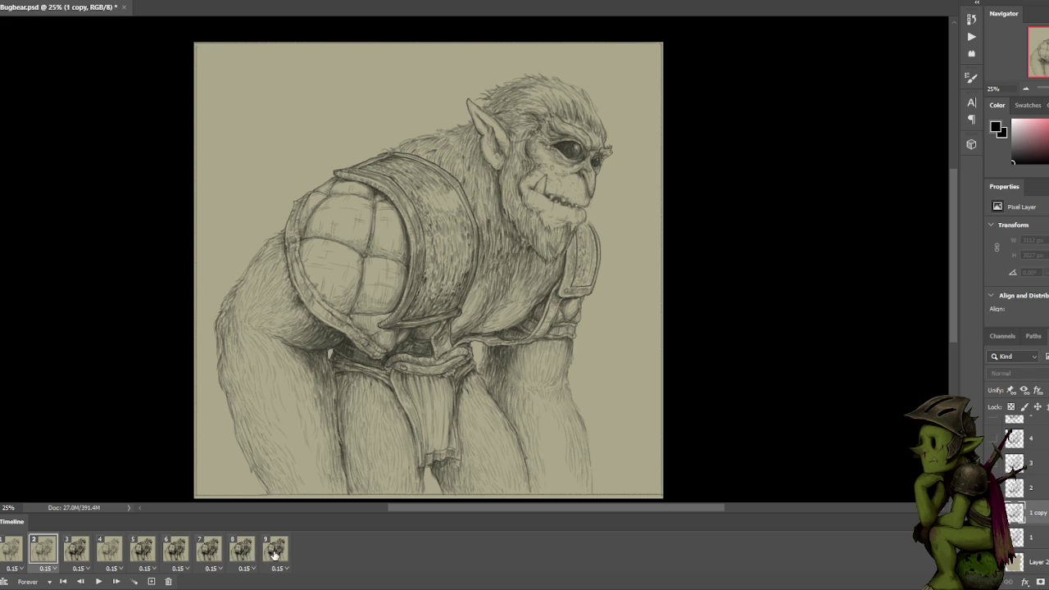
{"action": "key", "text": "Delete"}
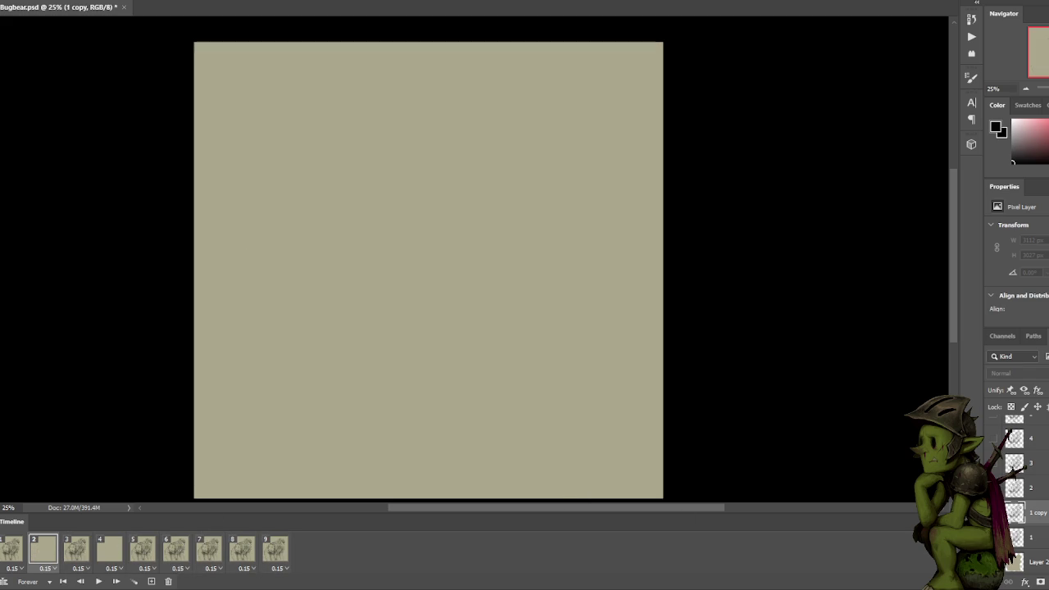
{"action": "key", "text": "space"}
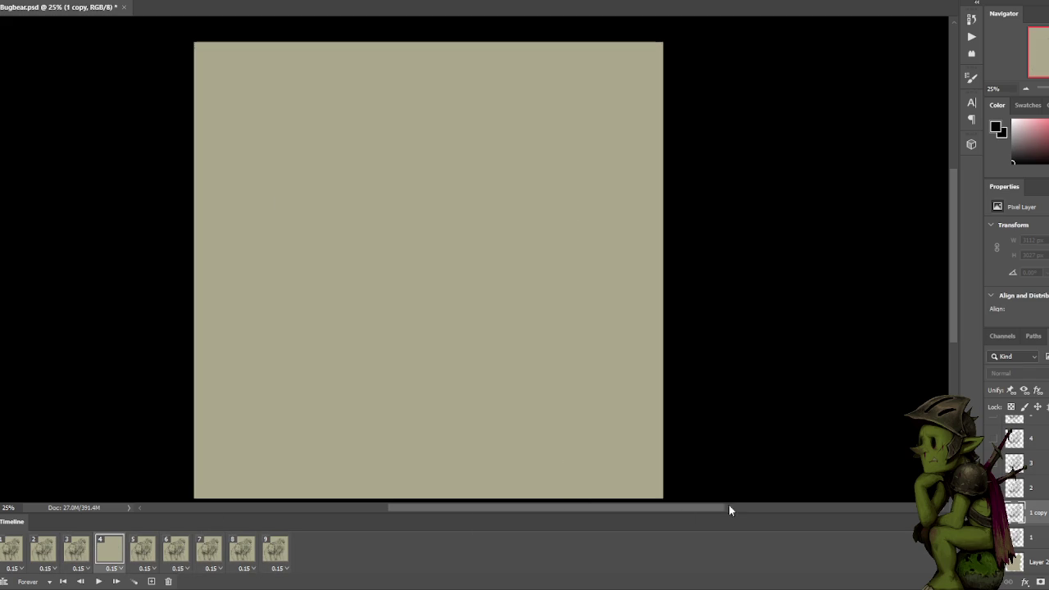
{"action": "key", "text": "ctrl+z"}
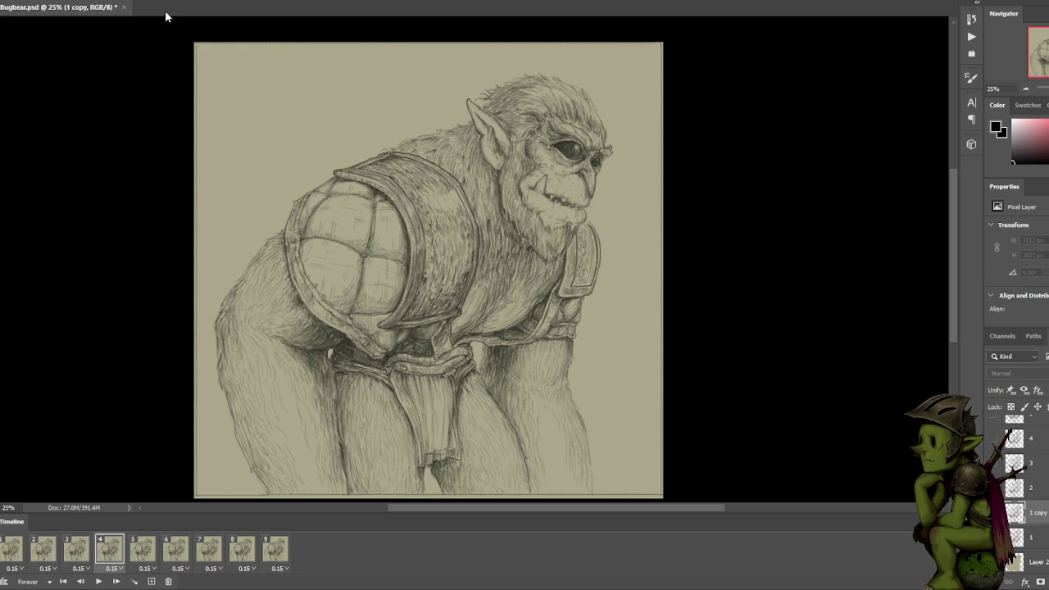
{"action": "left_click", "coordinate": [14, 550]}
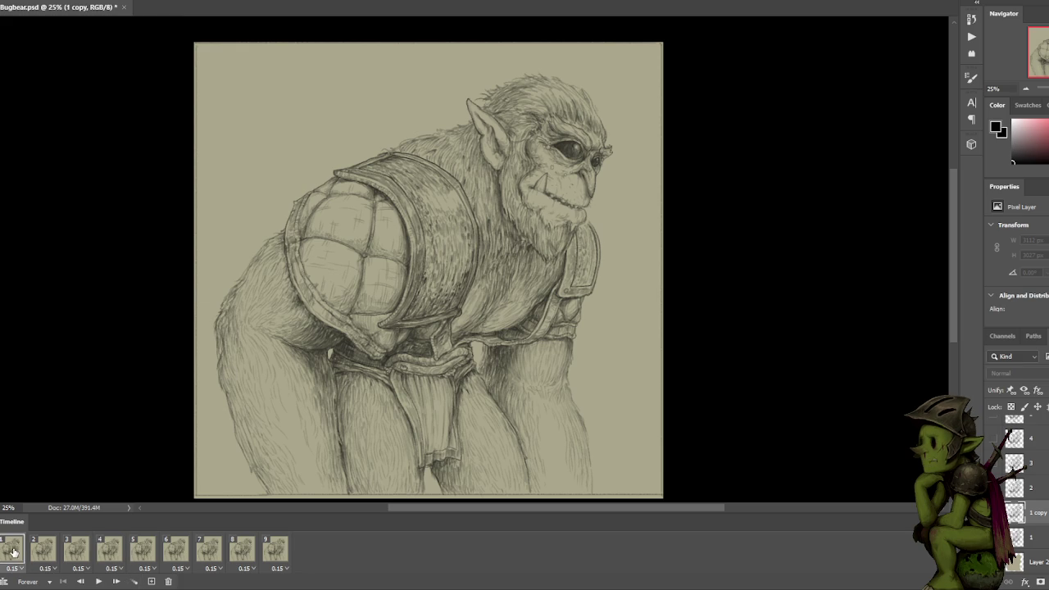
{"action": "left_click", "coordinate": [45, 551]}
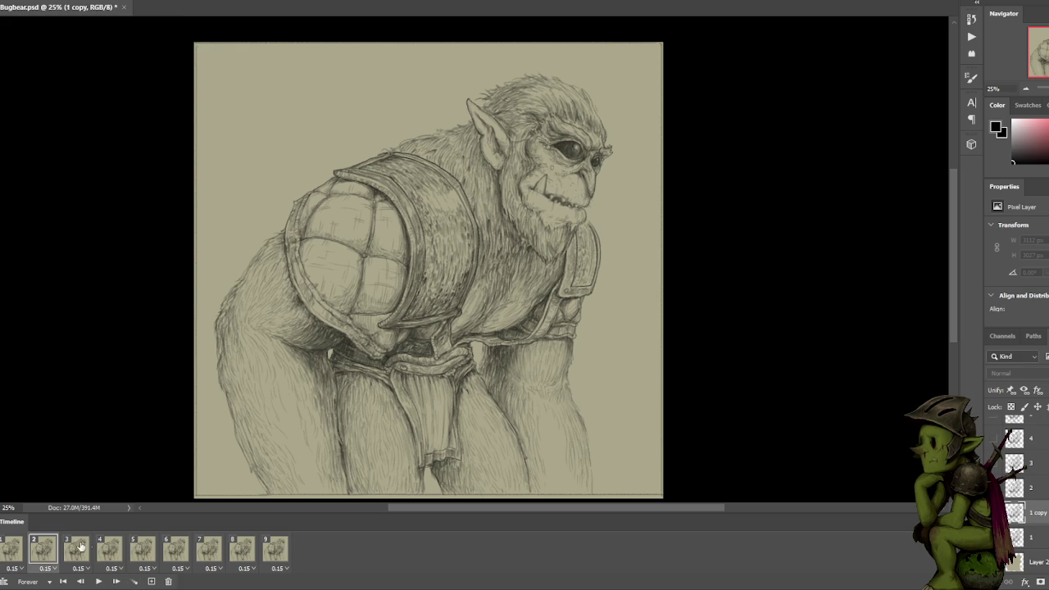
{"action": "left_click", "coordinate": [7, 554]}
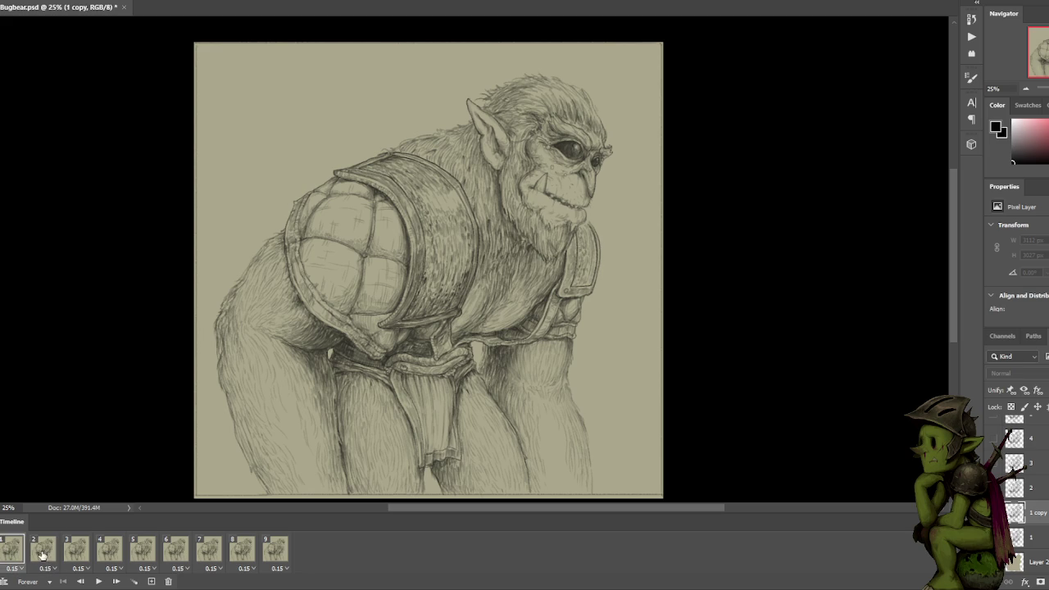
{"action": "left_click", "coordinate": [46, 551]}
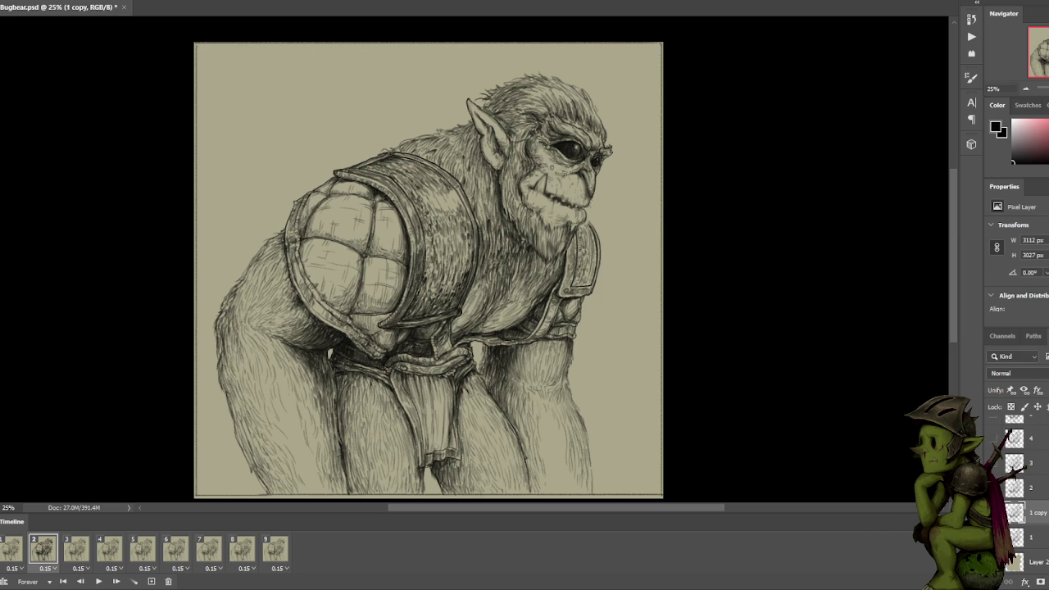
{"action": "left_click", "coordinate": [11, 554]}
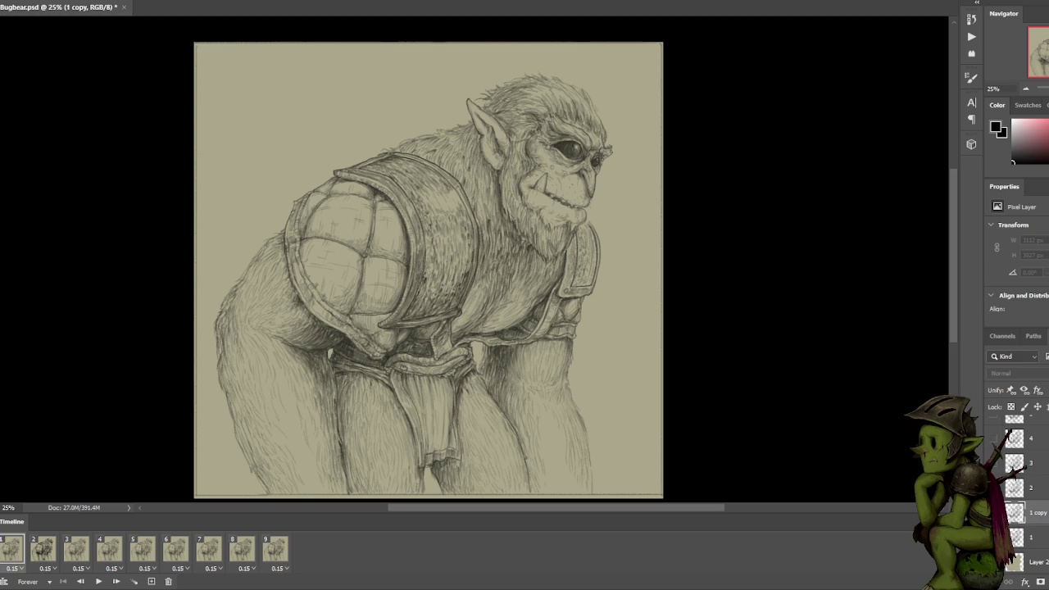
{"action": "left_click", "coordinate": [1014, 511]}
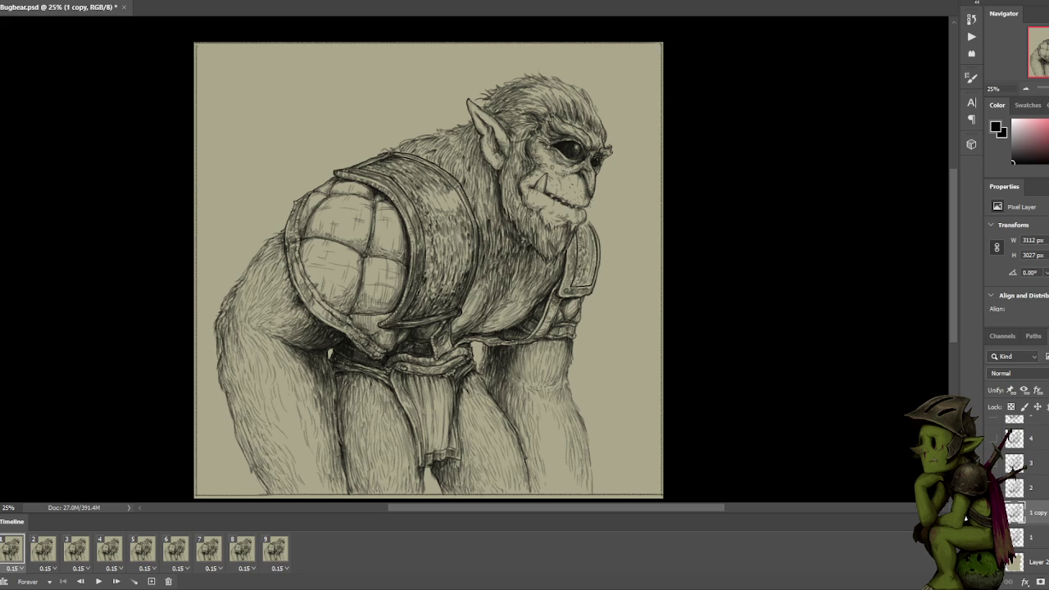
{"action": "left_click", "coordinate": [45, 550]}
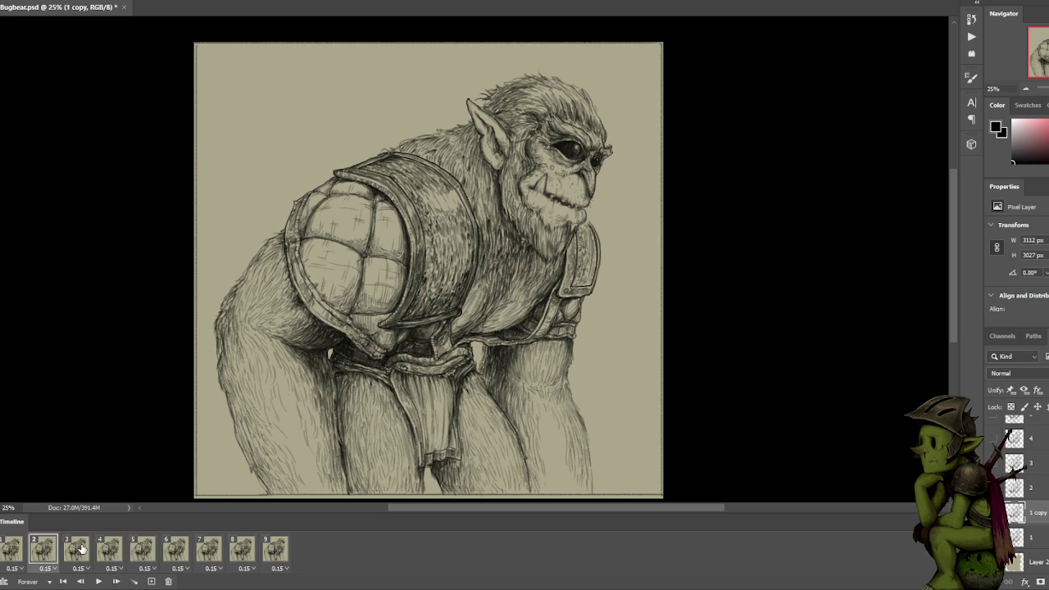
{"action": "left_click", "coordinate": [82, 549]}
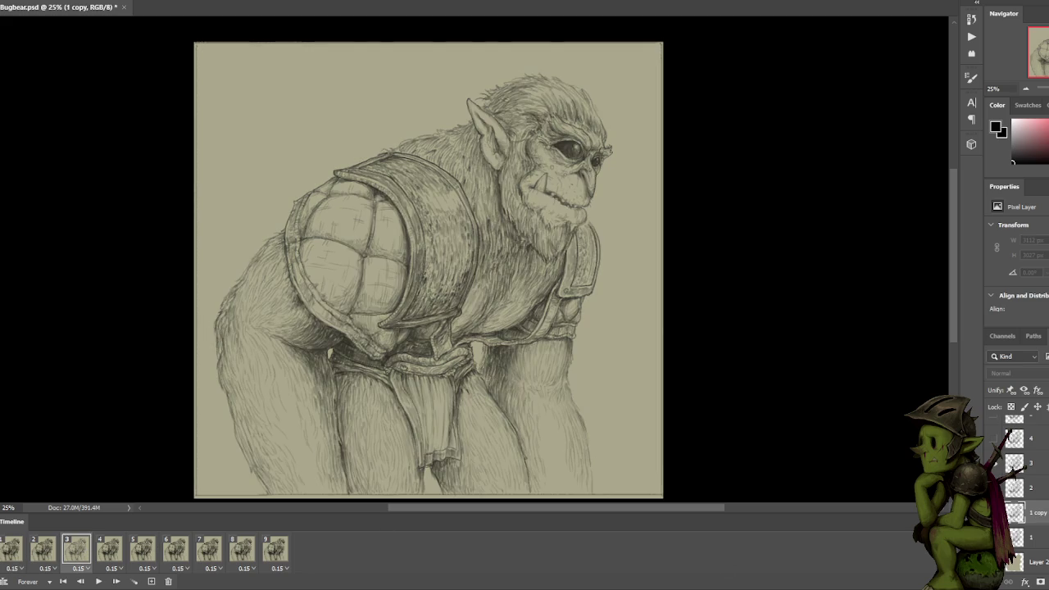
{"action": "left_click", "coordinate": [110, 550]}
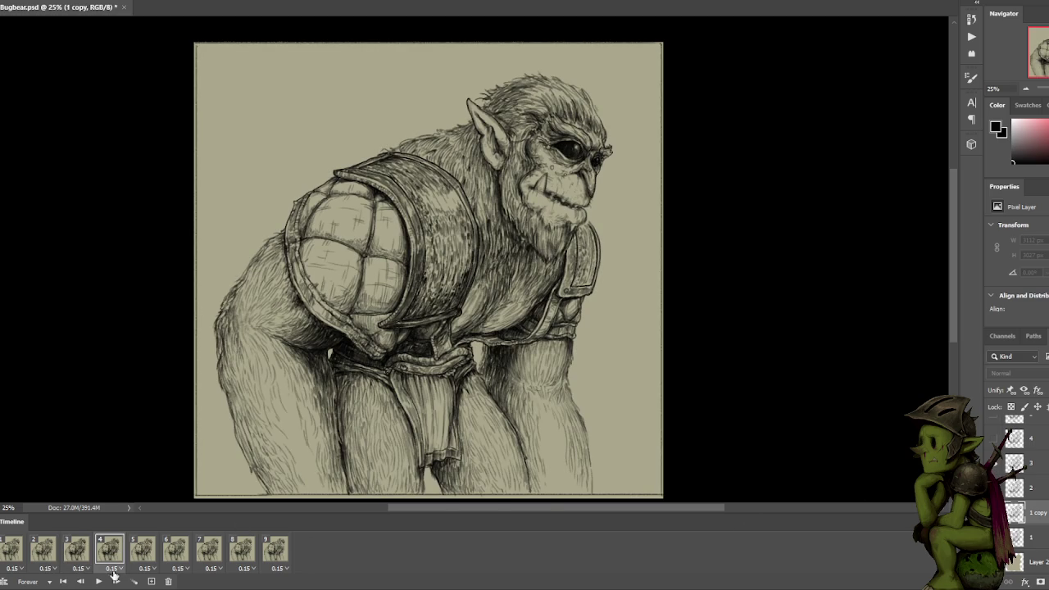
{"action": "left_click", "coordinate": [149, 554]}
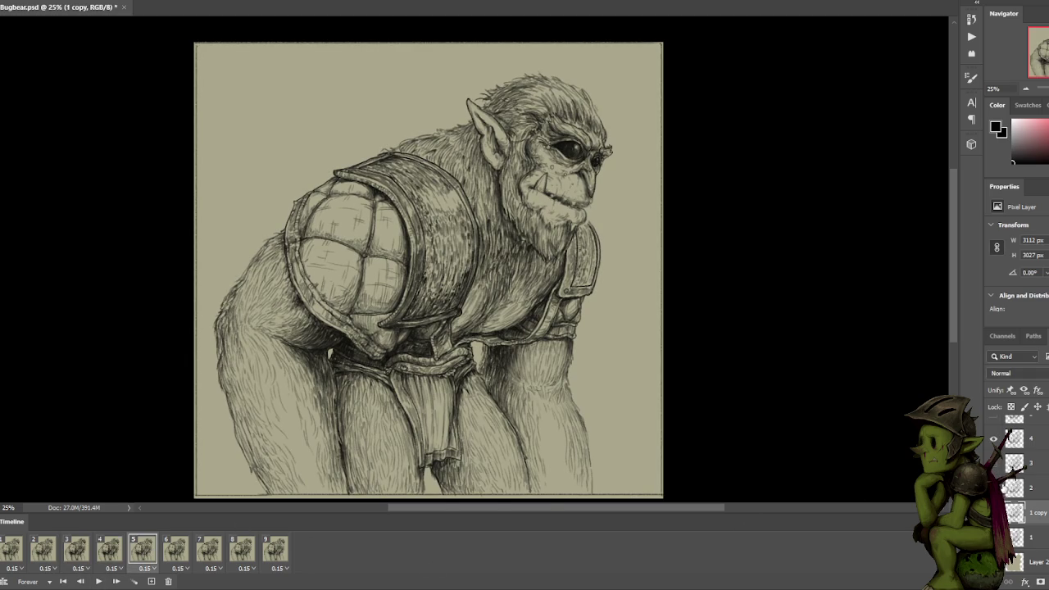
{"action": "left_click", "coordinate": [109, 554]}
{"action": "left_click", "coordinate": [137, 553]}
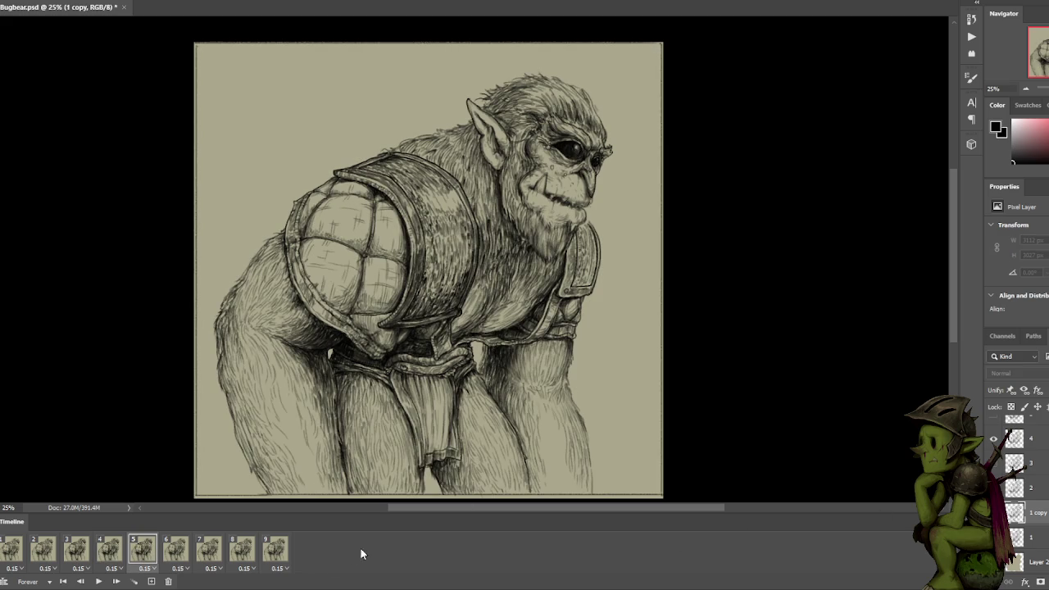
{"action": "left_click", "coordinate": [179, 553]}
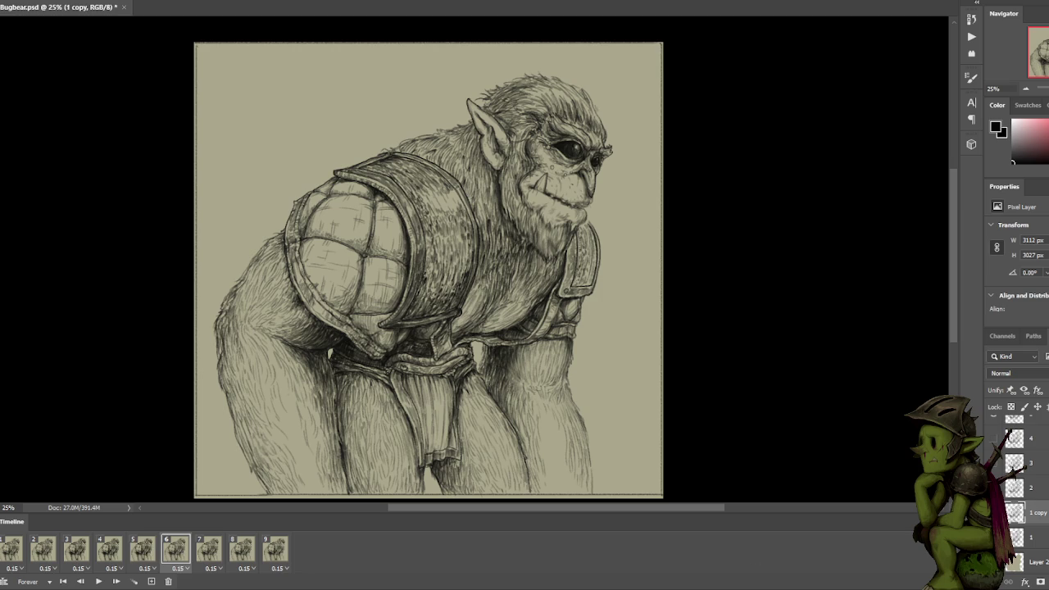
{"action": "left_click", "coordinate": [143, 557]}
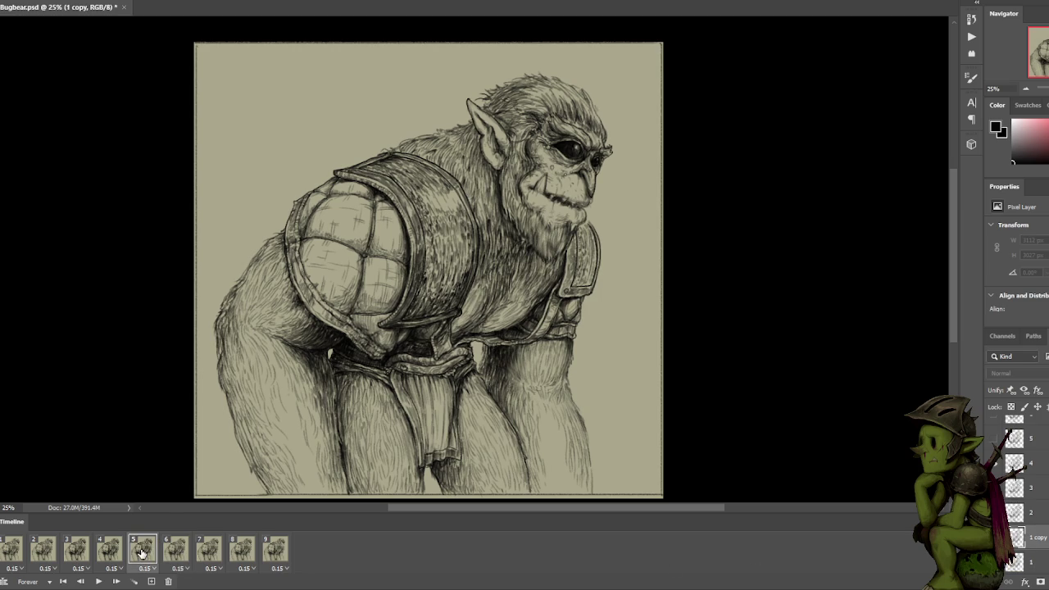
{"action": "left_click", "coordinate": [178, 550]}
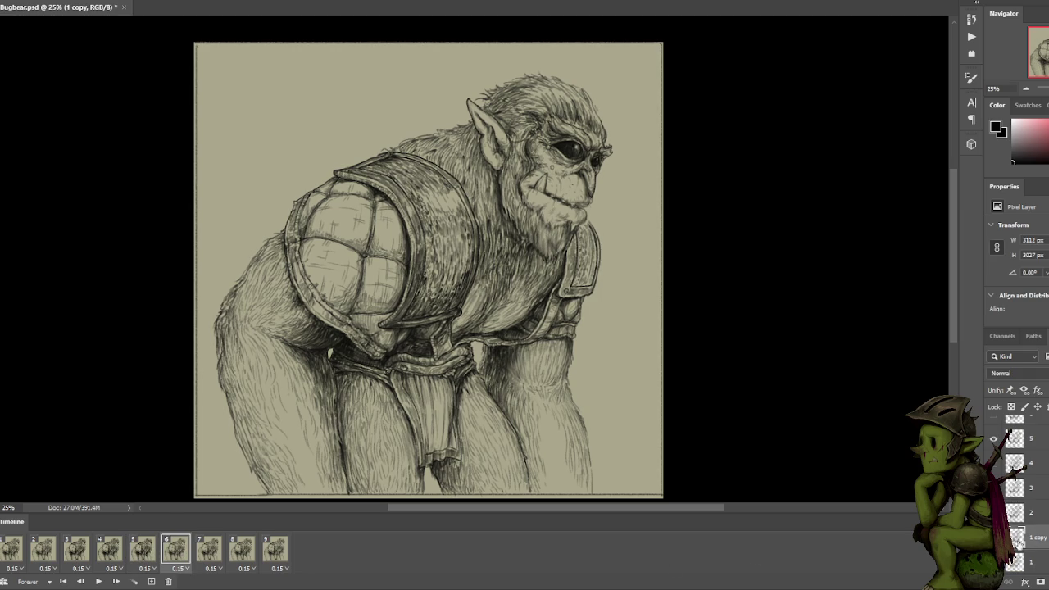
{"action": "left_click", "coordinate": [209, 549]}
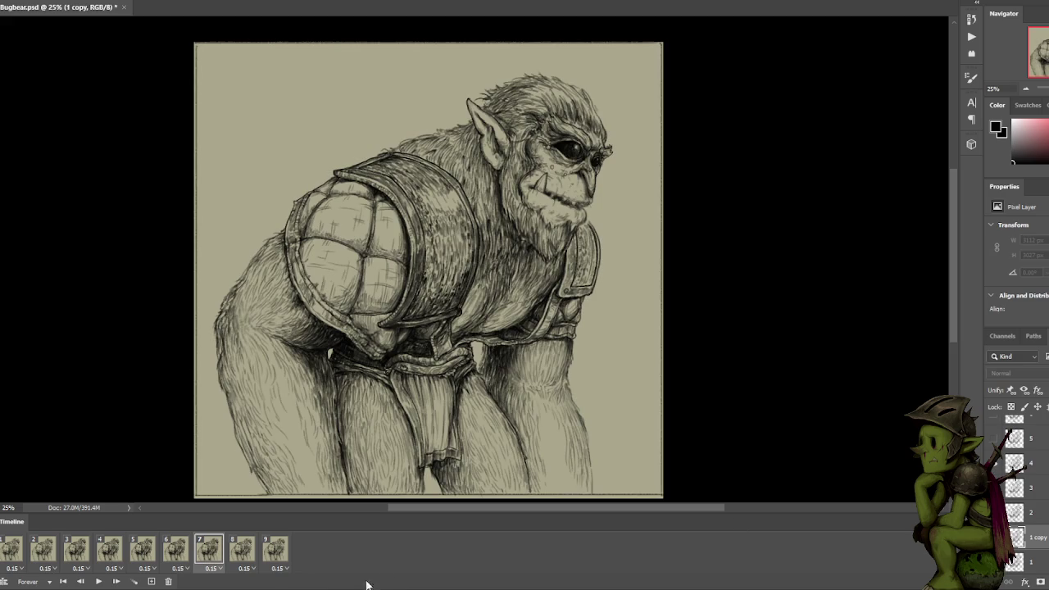
{"action": "left_click", "coordinate": [246, 554]}
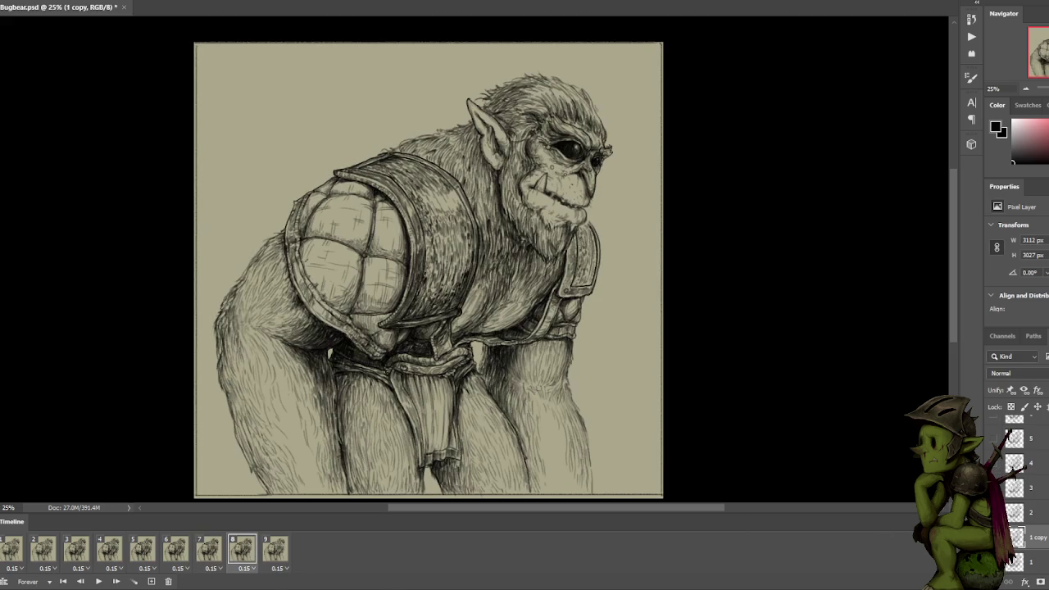
{"action": "left_click", "coordinate": [278, 557]}
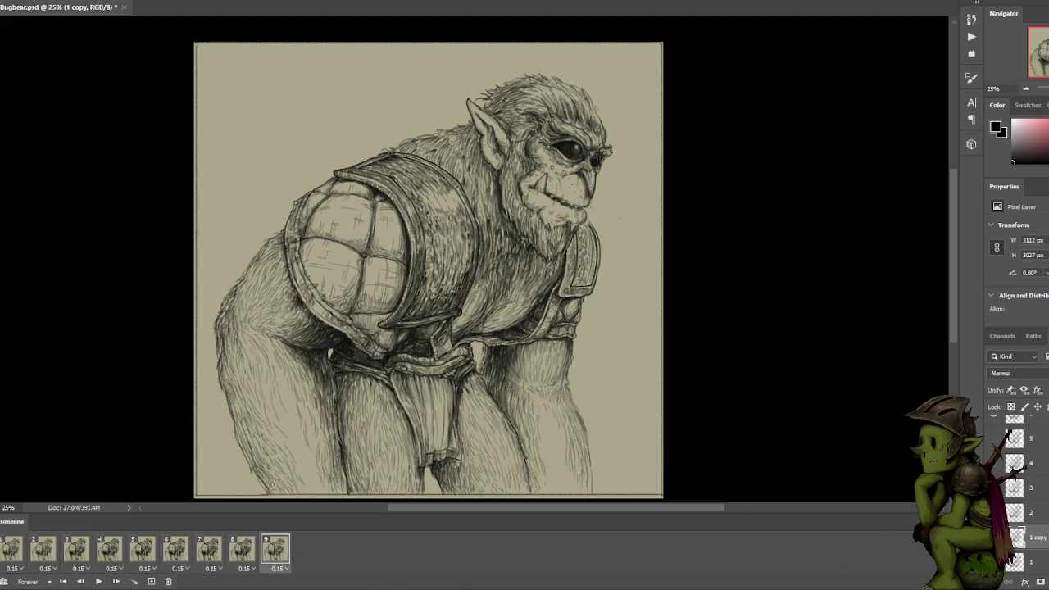
Hide the dark inked '1 copy' layer on frame 9.
{"action": "scroll", "coordinate": [1016, 492], "scroll_direction": "up", "scroll_amount": 1}
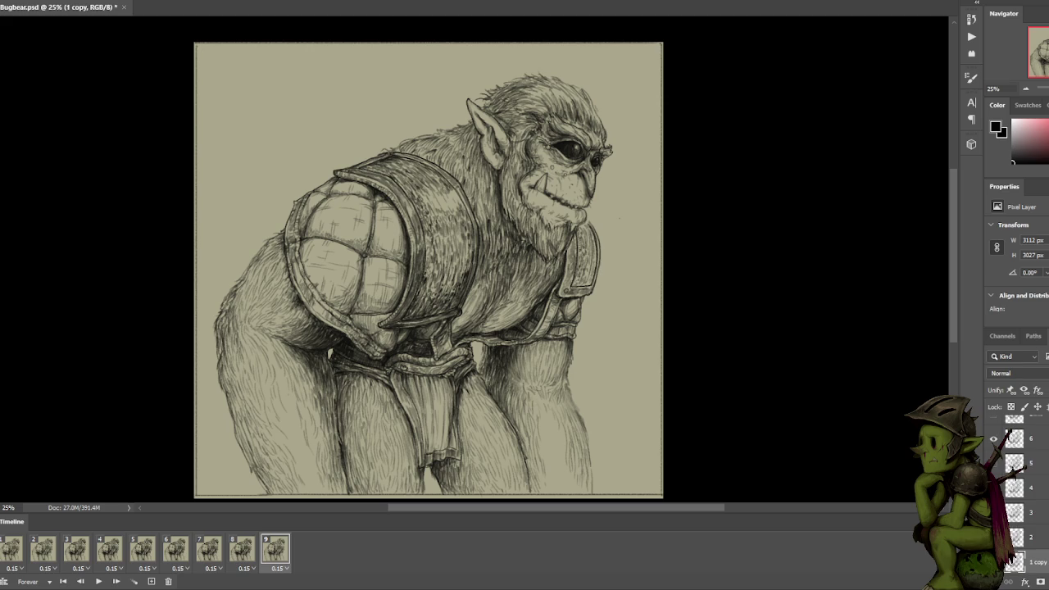
{"action": "scroll", "coordinate": [1016, 491], "scroll_direction": "down", "scroll_amount": 1}
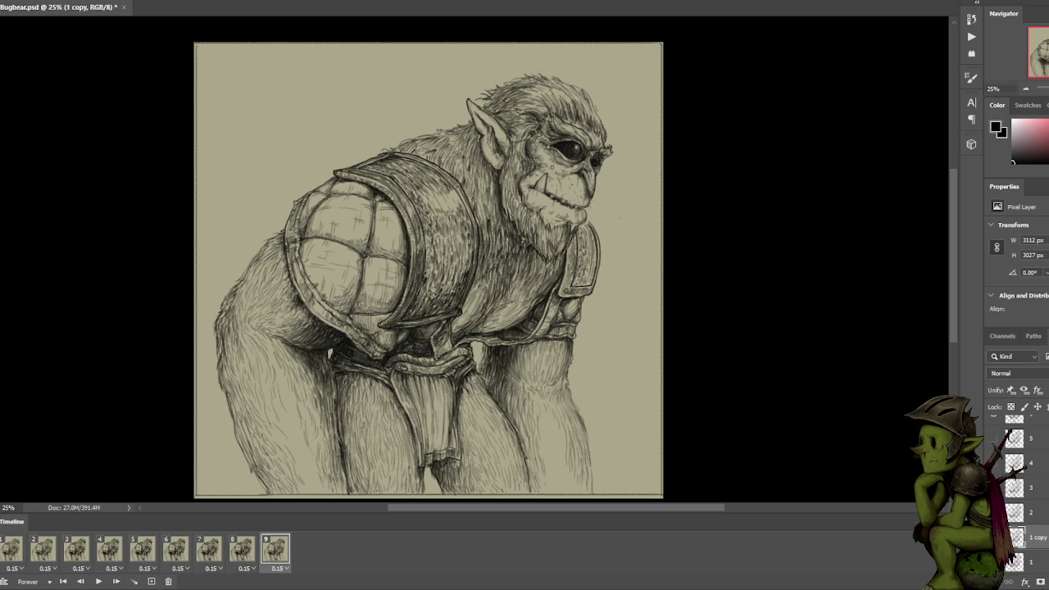
{"action": "left_click", "coordinate": [255, 549]}
{"action": "left_click", "coordinate": [275, 549]}
{"action": "key", "text": "7"}
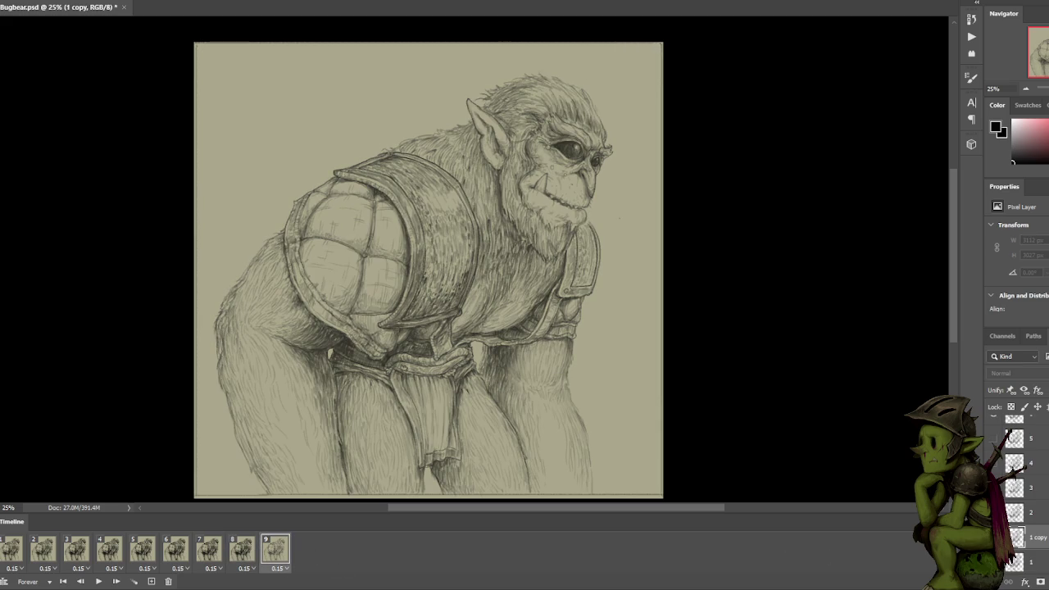
Compare frames 7–9, toggle the '1 copy' layer on frame 1, and play the loop.
{"action": "left_click", "coordinate": [245, 551]}
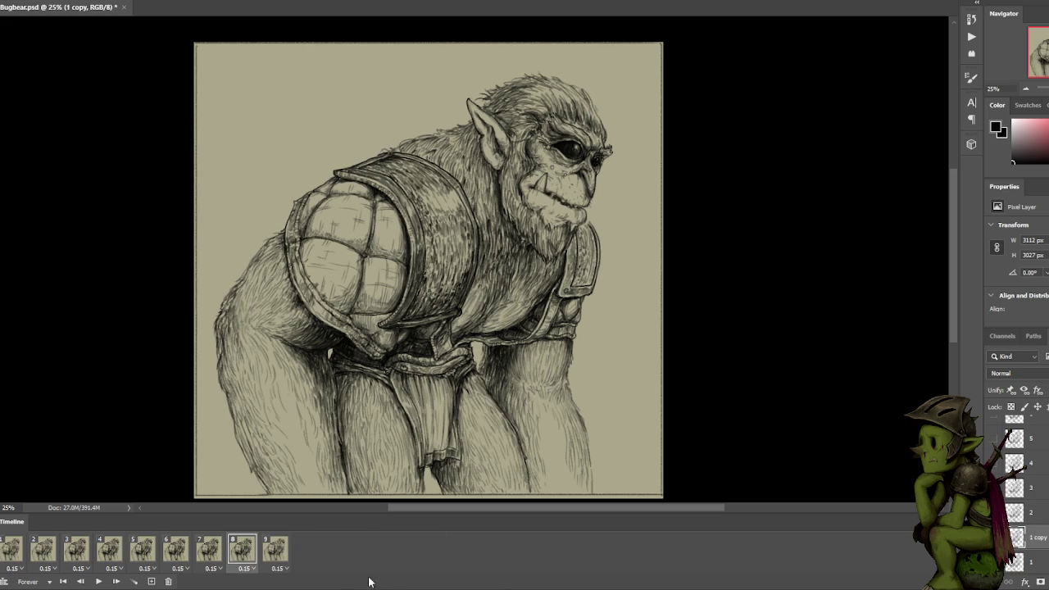
{"action": "left_click", "coordinate": [210, 551]}
{"action": "left_click", "coordinate": [239, 551]}
{"action": "left_click", "coordinate": [276, 550]}
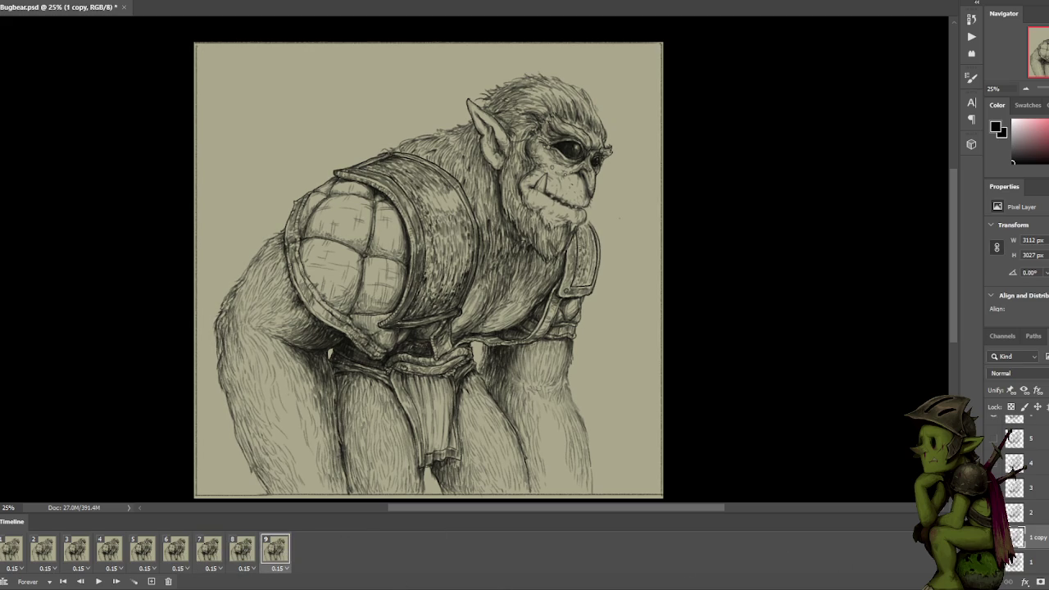
{"action": "left_click", "coordinate": [15, 556]}
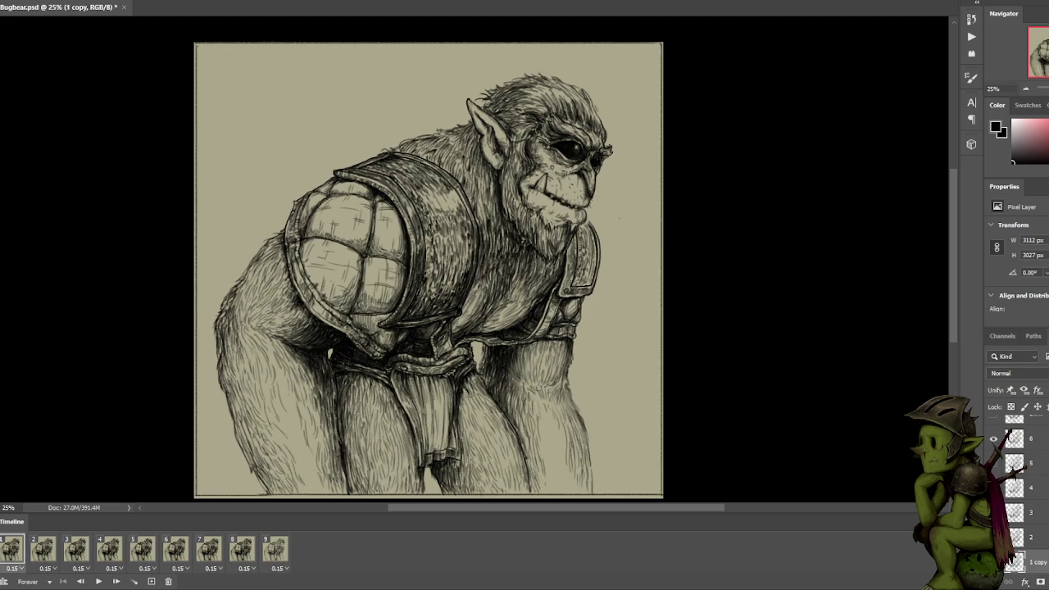
{"action": "scroll", "coordinate": [1015, 491], "scroll_direction": "down", "scroll_amount": 3}
{"action": "left_click", "coordinate": [993, 487]}
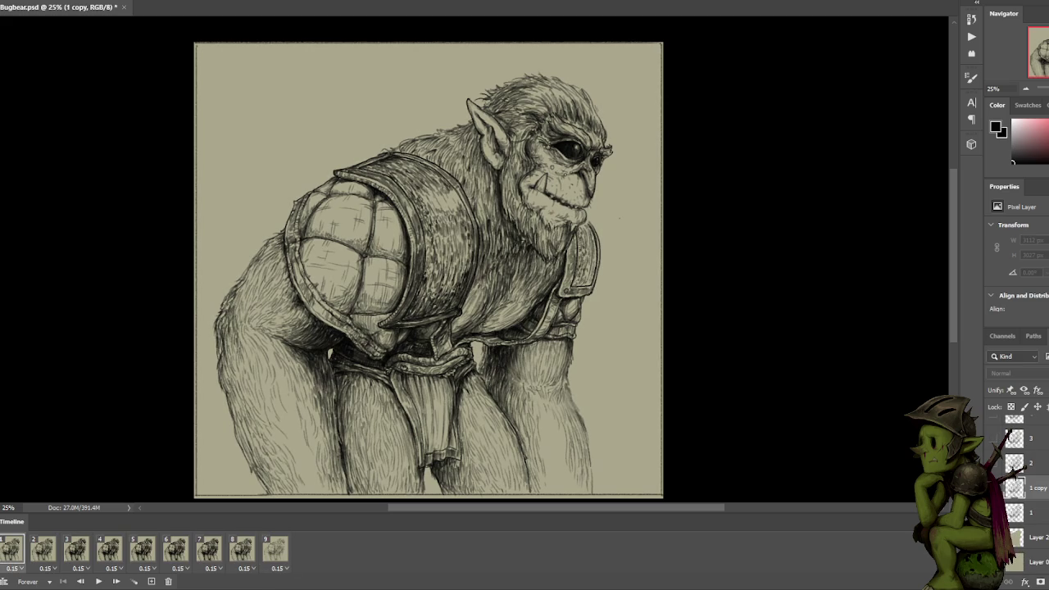
{"action": "key", "text": "space"}
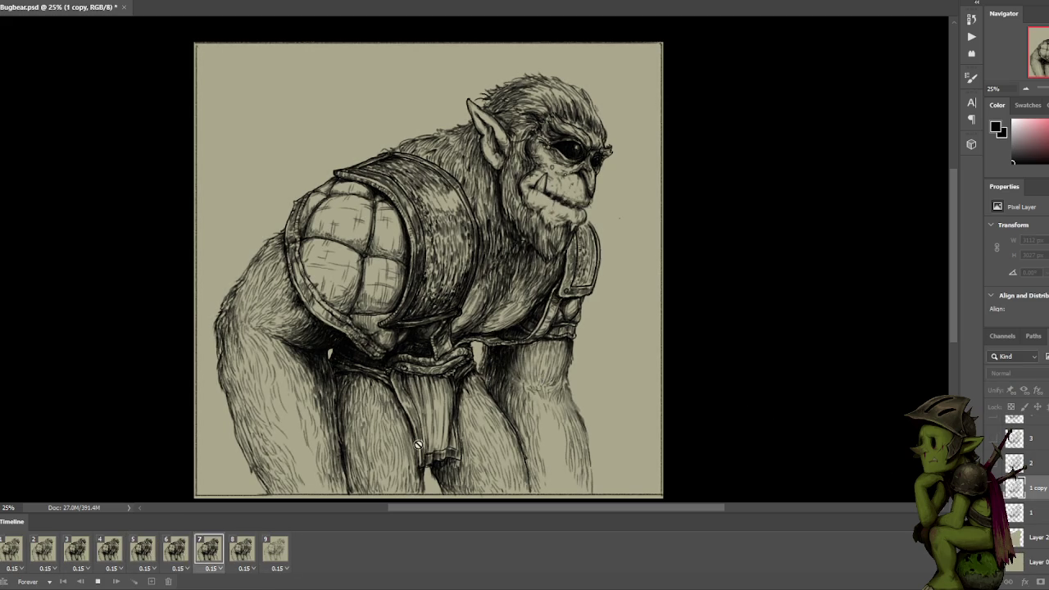
Review frames 1, 2, 3 and 9 of the animation.
{"action": "left_click", "coordinate": [8, 556]}
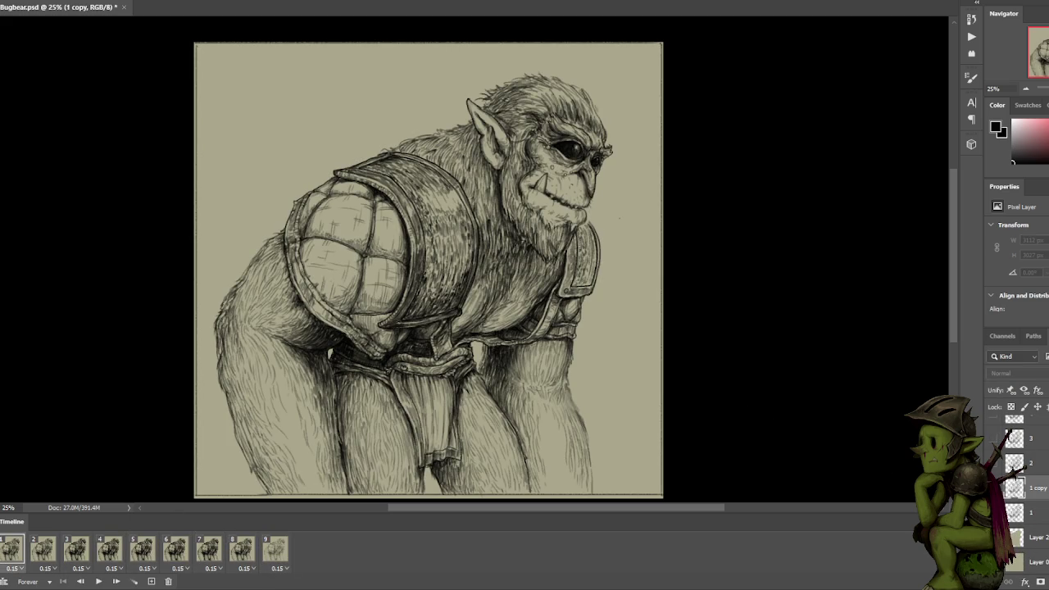
{"action": "left_click", "coordinate": [45, 553]}
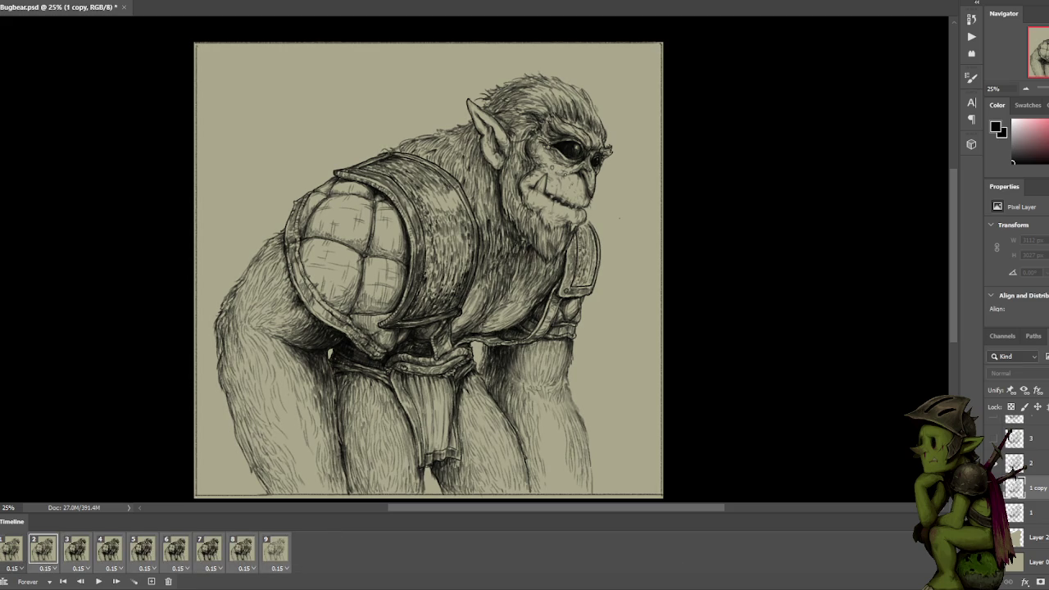
{"action": "left_click", "coordinate": [82, 549]}
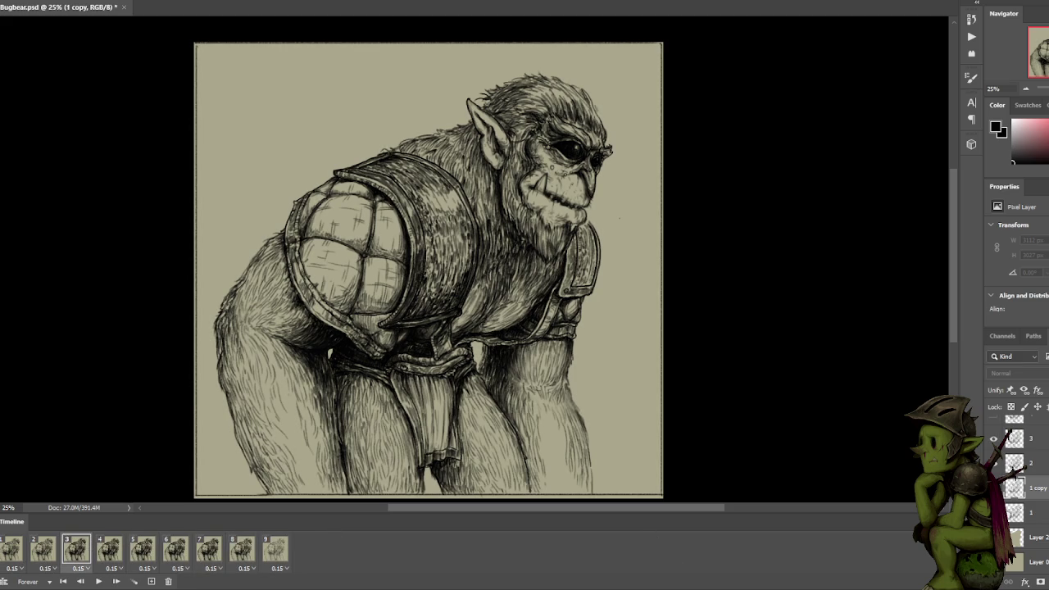
{"action": "left_click", "coordinate": [45, 549]}
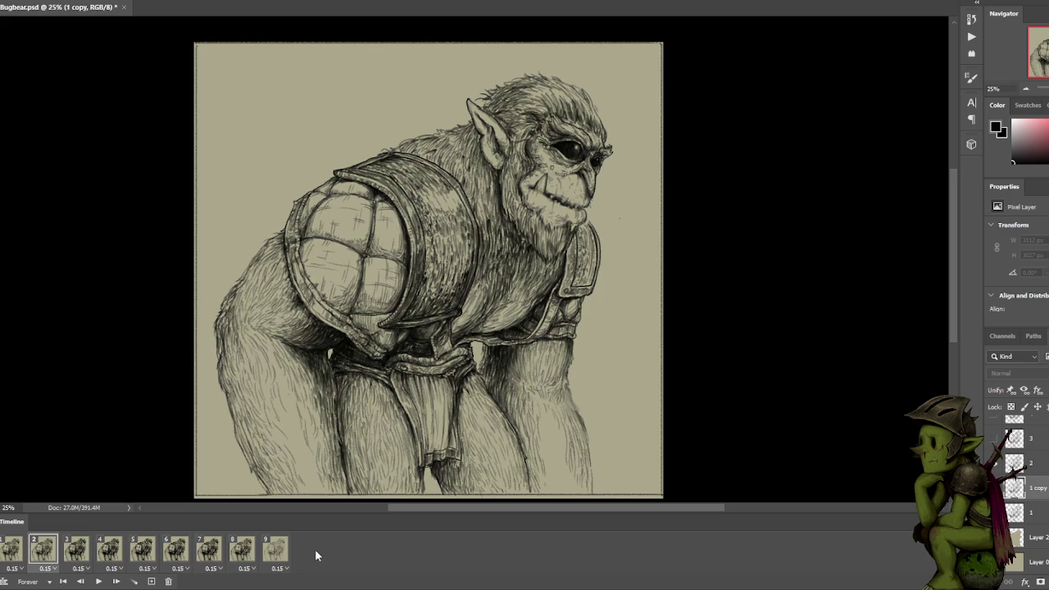
{"action": "scroll", "coordinate": [1024, 492], "scroll_direction": "up", "scroll_amount": 5}
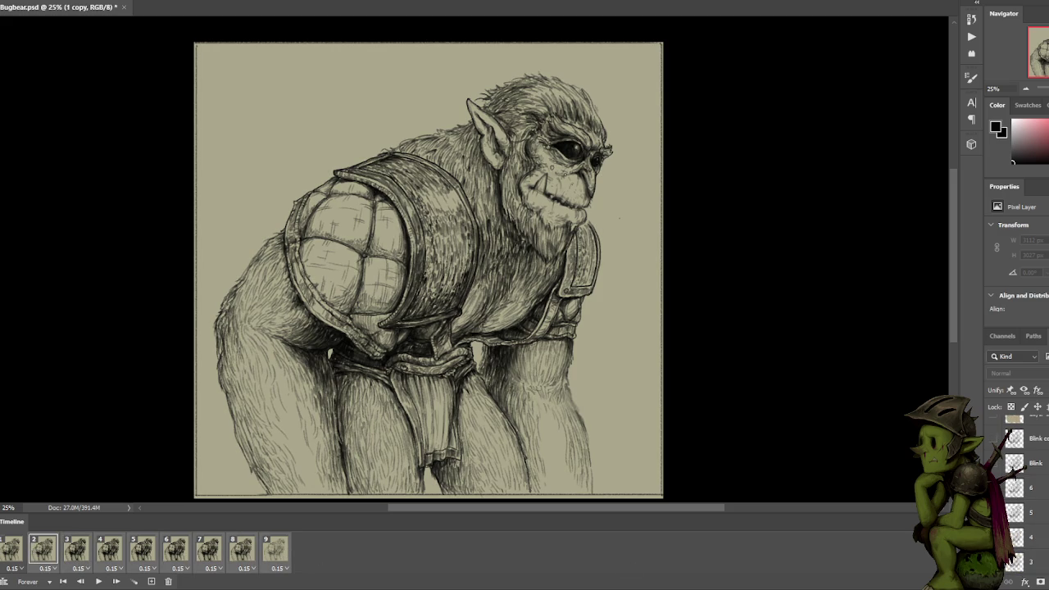
{"action": "left_click", "coordinate": [276, 549]}
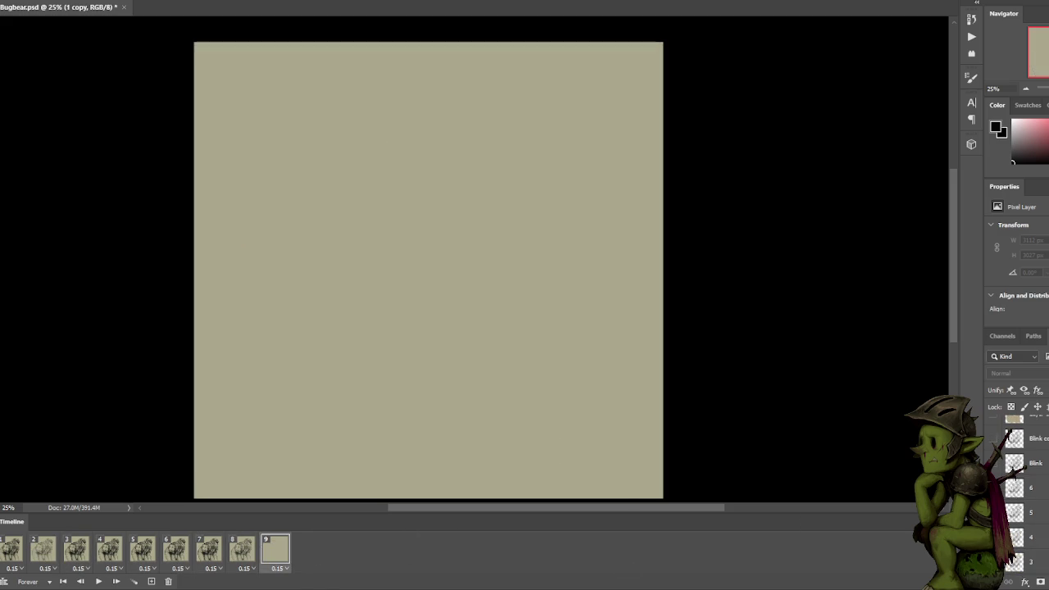
Turn the inked '1 copy' layer back on for frame 9 and frame 2.
{"action": "scroll", "coordinate": [1035, 486], "scroll_direction": "down", "scroll_amount": 3}
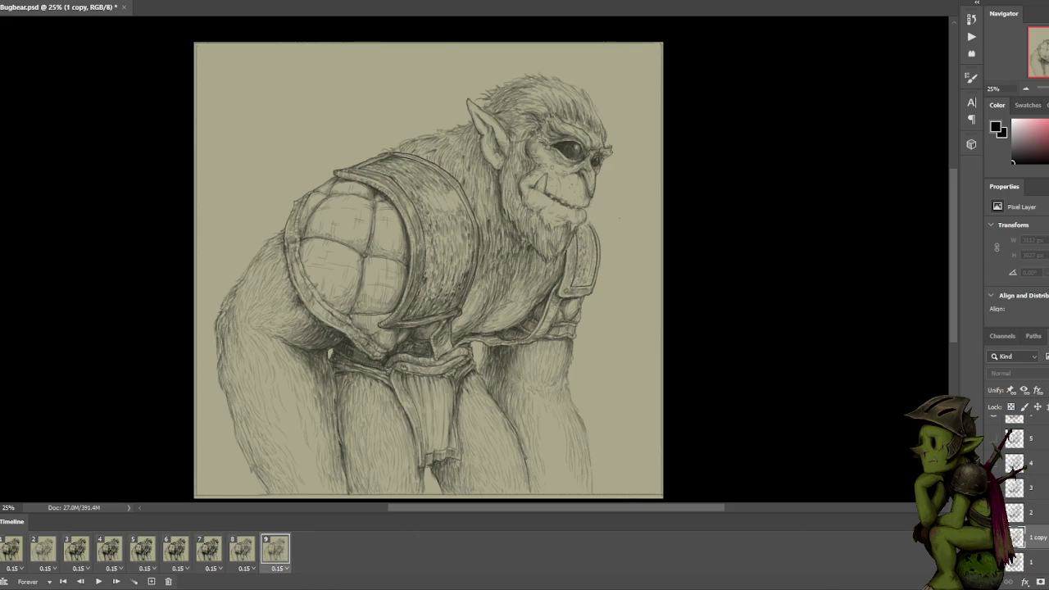
{"action": "scroll", "coordinate": [1024, 492], "scroll_direction": "down", "scroll_amount": 1}
{"action": "left_click", "coordinate": [995, 512]}
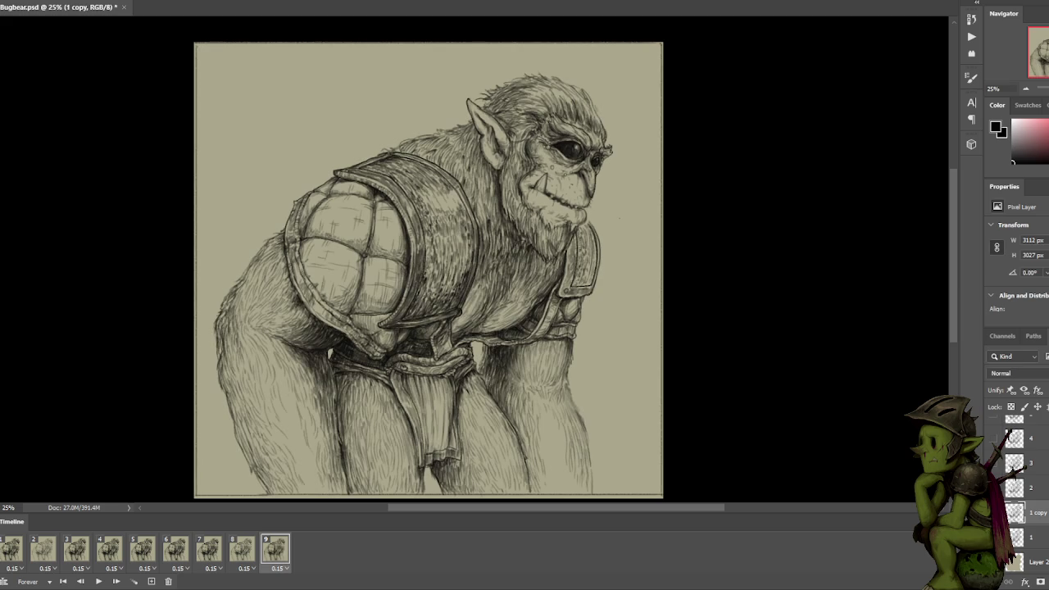
{"action": "left_click", "coordinate": [76, 549]}
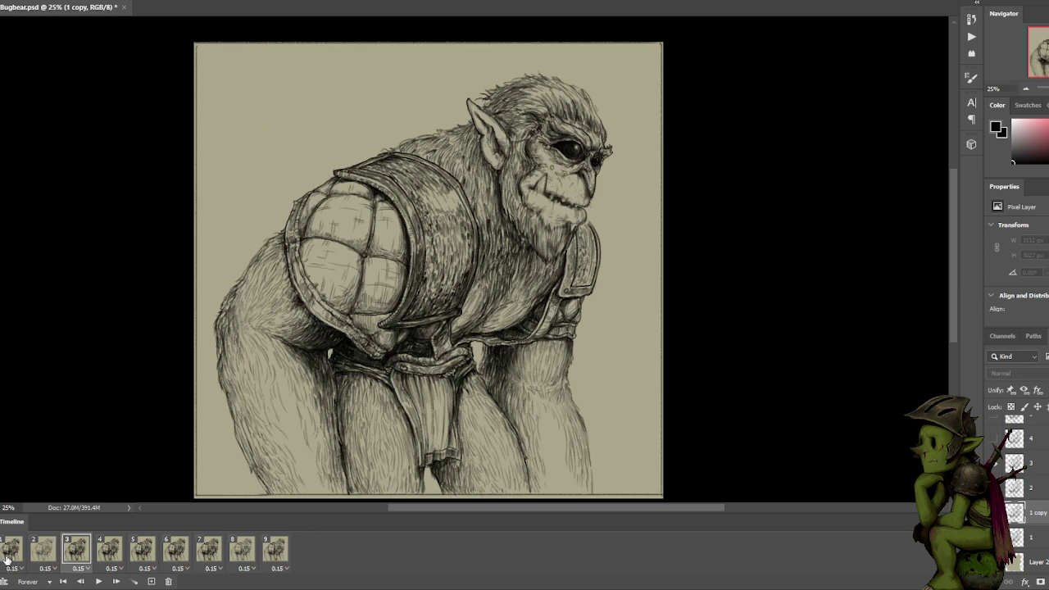
{"action": "left_click", "coordinate": [44, 549]}
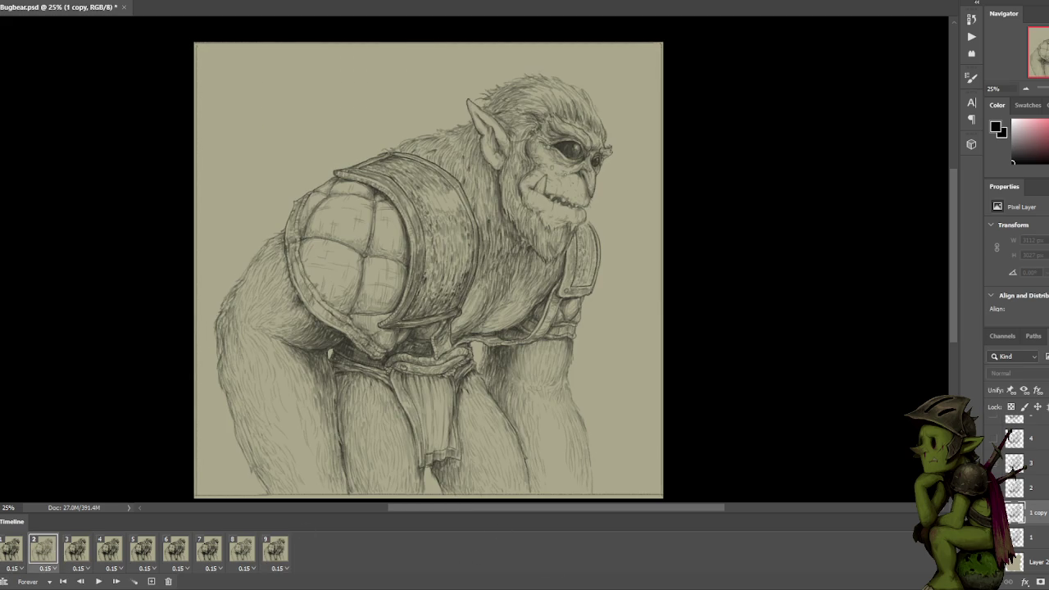
{"action": "left_click", "coordinate": [995, 512]}
Play the loop, stop on frame 1, and review frames 1 and 2.
{"action": "key", "text": "space"}
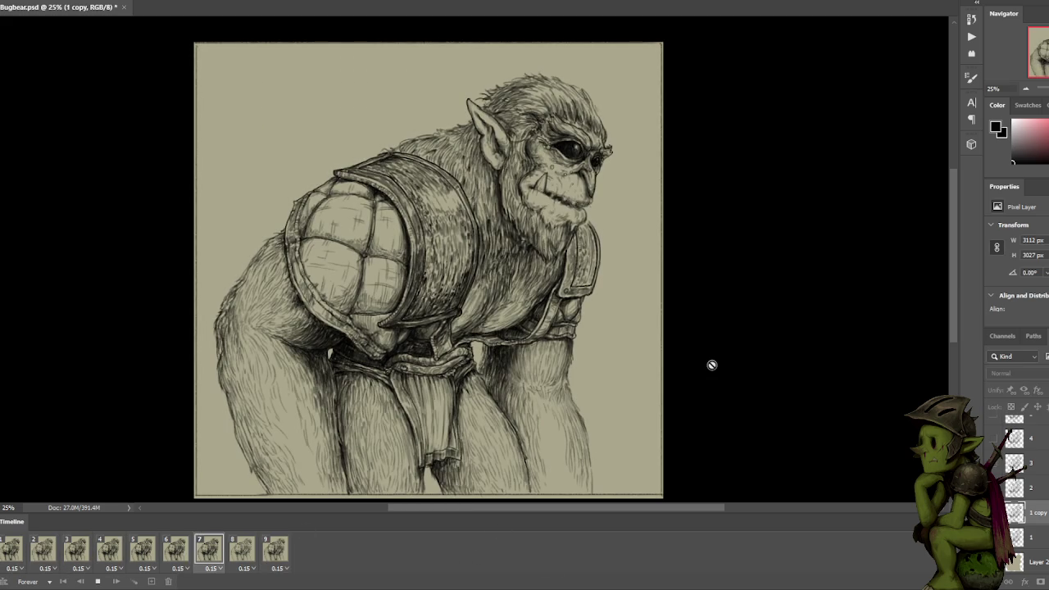
{"action": "left_click", "coordinate": [18, 551]}
{"action": "left_click", "coordinate": [39, 550]}
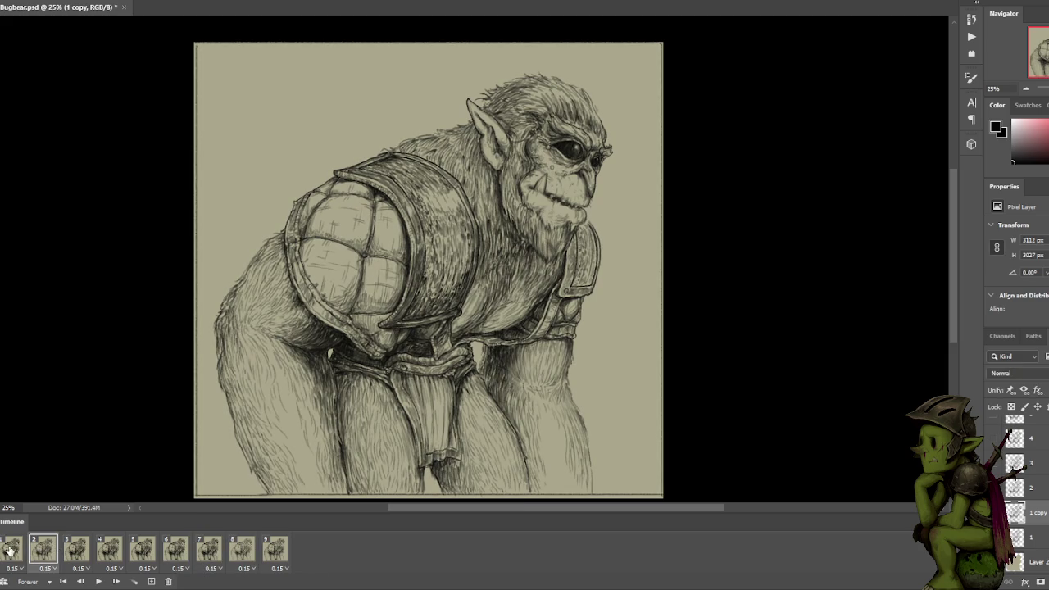
{"action": "left_click", "coordinate": [13, 550]}
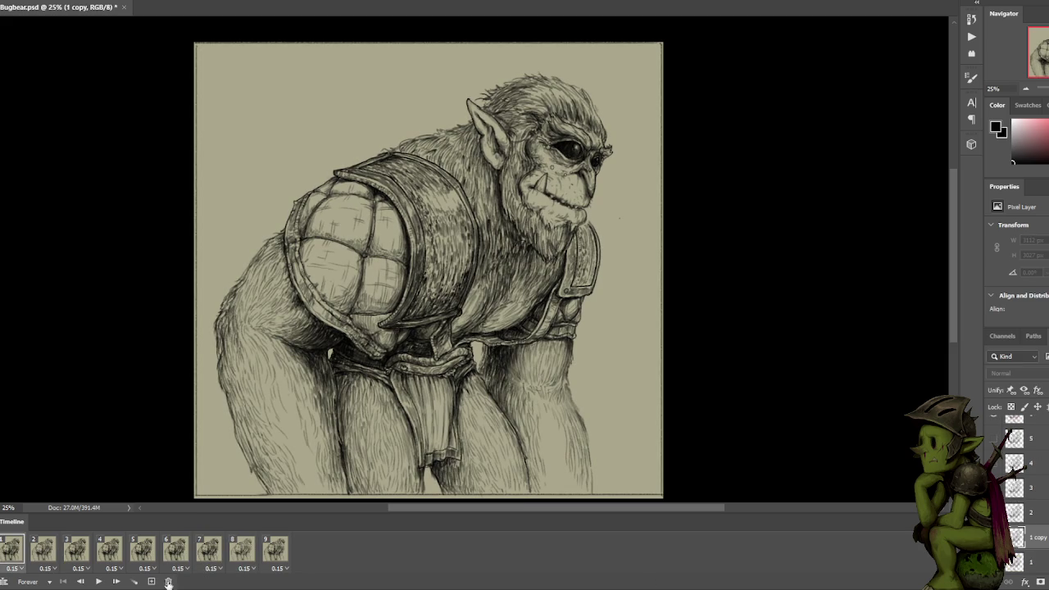
{"action": "left_click", "coordinate": [35, 555]}
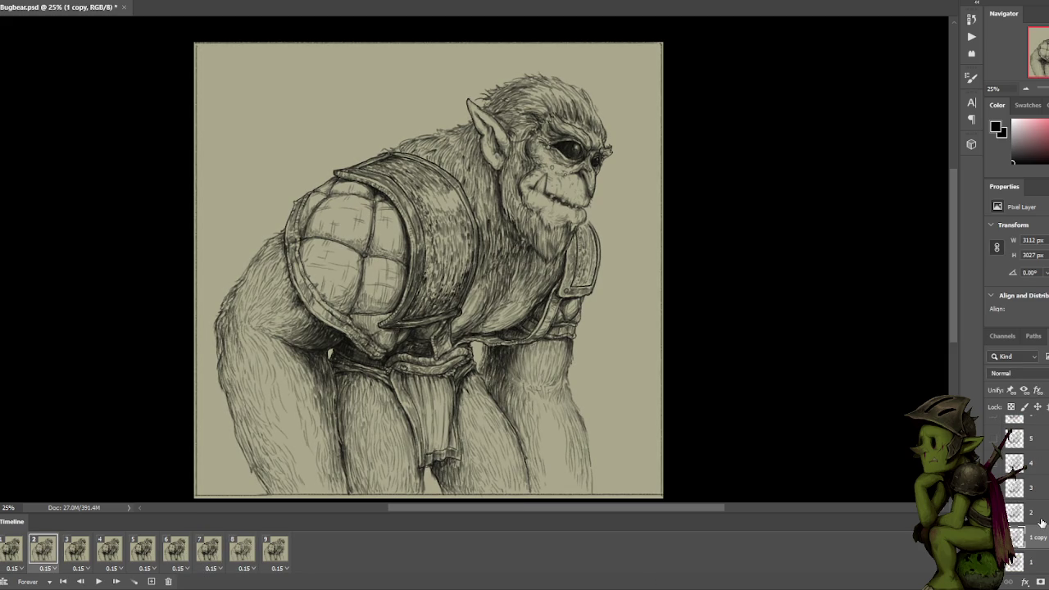
Compare frames 3 and 4 of the animation, then return to frame 1.
{"action": "scroll", "coordinate": [1041, 525], "scroll_direction": "down", "scroll_amount": 1}
{"action": "scroll", "coordinate": [1042, 528], "scroll_direction": "down", "scroll_amount": 1}
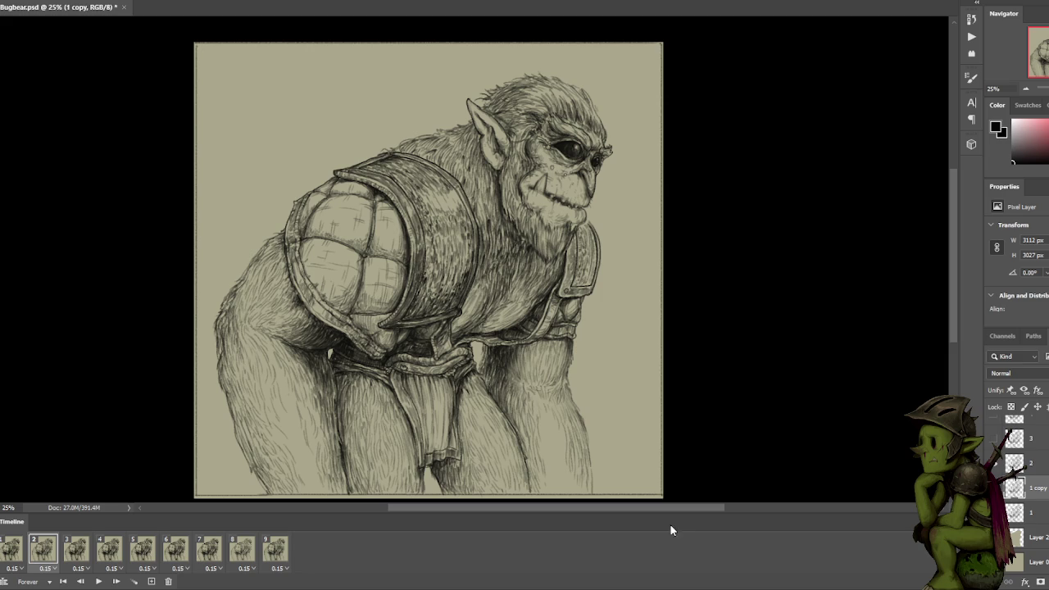
{"action": "left_click", "coordinate": [78, 555]}
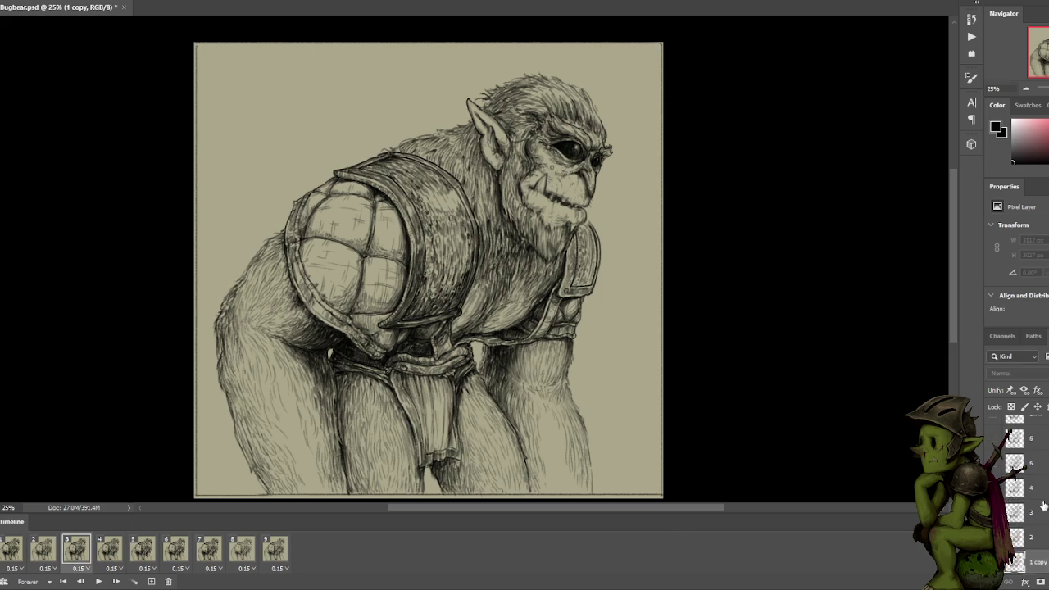
{"action": "scroll", "coordinate": [1043, 505], "scroll_direction": "up", "scroll_amount": 5}
{"action": "scroll", "coordinate": [1043, 505], "scroll_direction": "down", "scroll_amount": 3}
{"action": "scroll", "coordinate": [1043, 505], "scroll_direction": "down", "scroll_amount": 2}
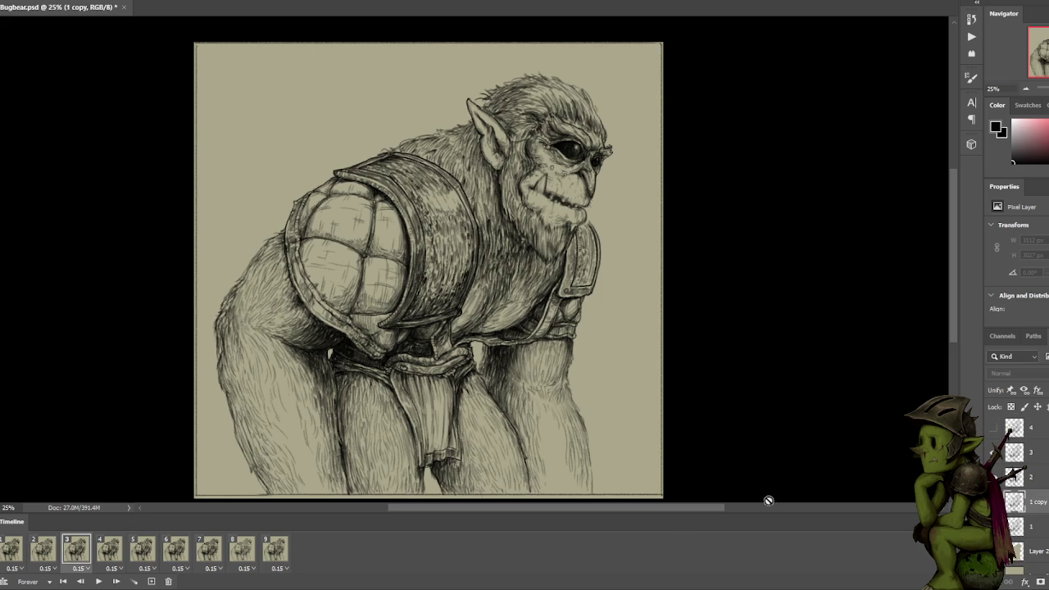
{"action": "left_click", "coordinate": [110, 549]}
{"action": "scroll", "coordinate": [1034, 497], "scroll_direction": "up", "scroll_amount": 3}
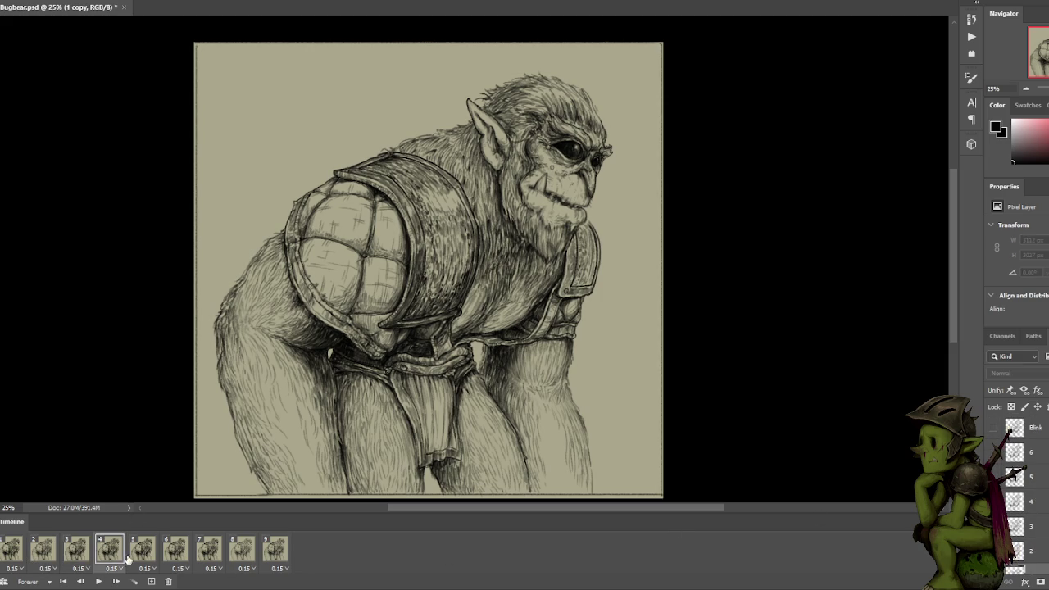
{"action": "left_click", "coordinate": [73, 544]}
{"action": "left_click", "coordinate": [105, 547]}
{"action": "left_click", "coordinate": [74, 549]}
{"action": "scroll", "coordinate": [1024, 497], "scroll_direction": "down", "scroll_amount": 1}
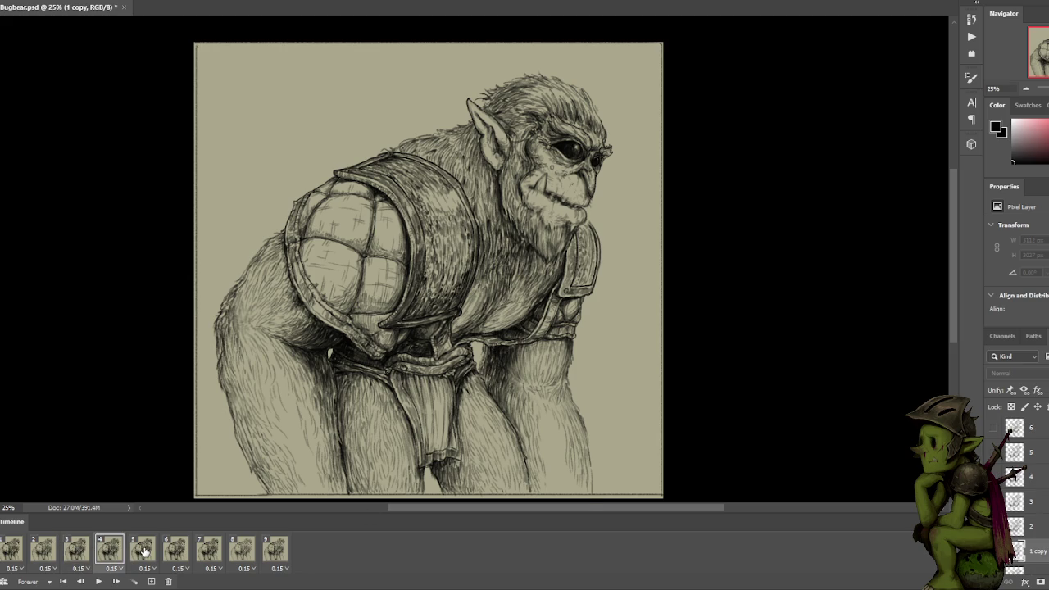
{"action": "left_click", "coordinate": [7, 550]}
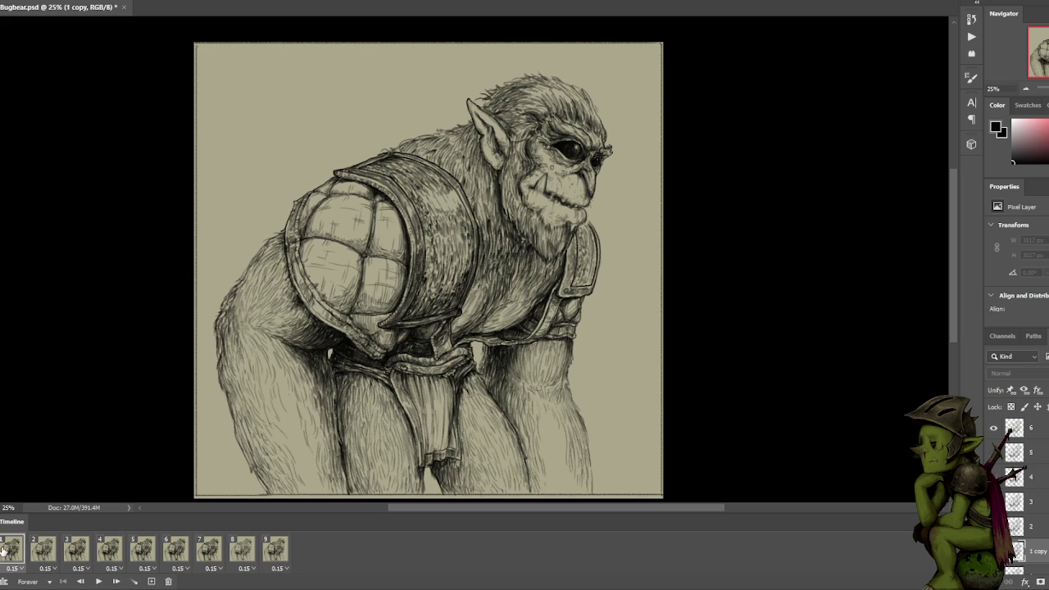
Play and stop the loop, then review frames 6, 7 and 8.
{"action": "key", "text": "space"}
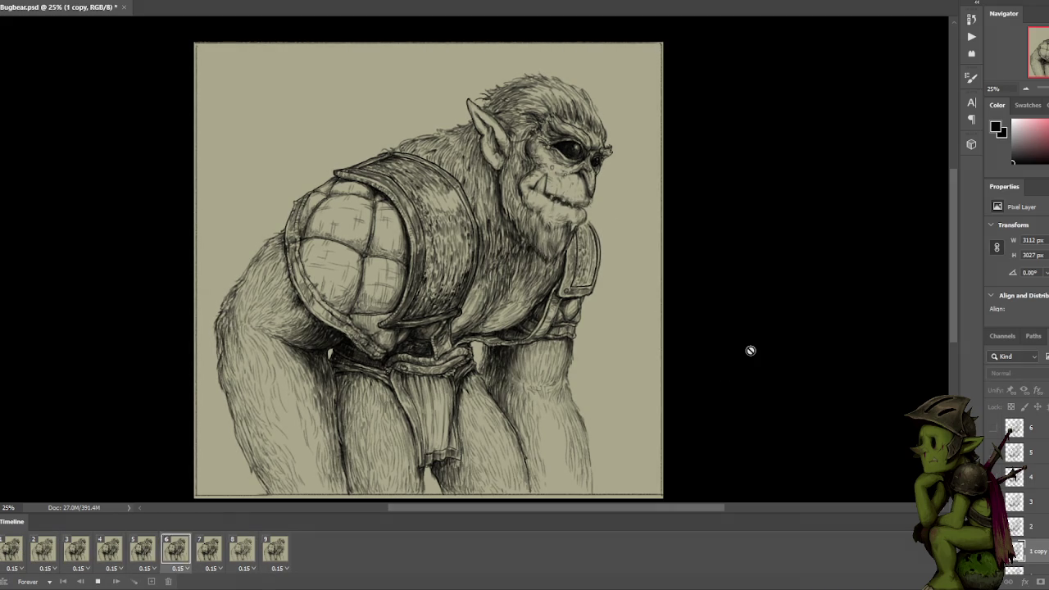
{"action": "key", "text": "space"}
{"action": "left_click", "coordinate": [175, 549]}
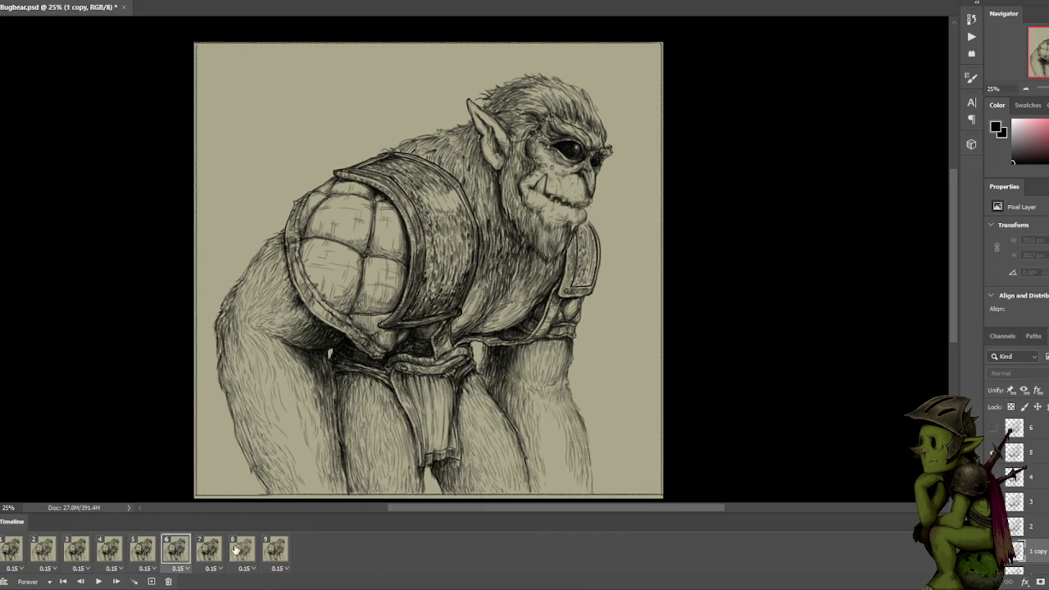
{"action": "left_click", "coordinate": [242, 549]}
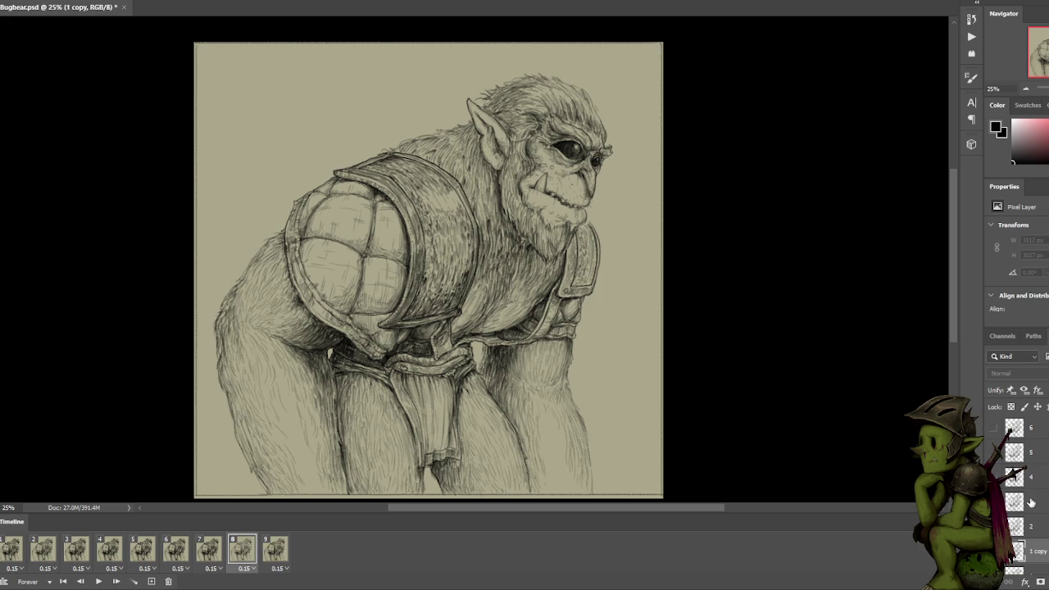
{"action": "left_click", "coordinate": [215, 547]}
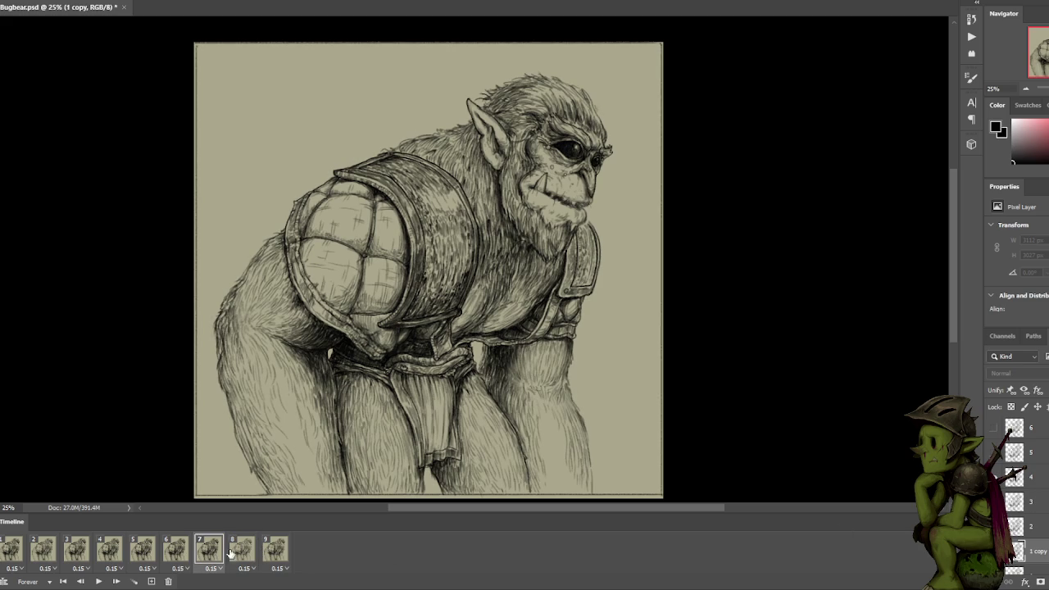
{"action": "left_click", "coordinate": [244, 551]}
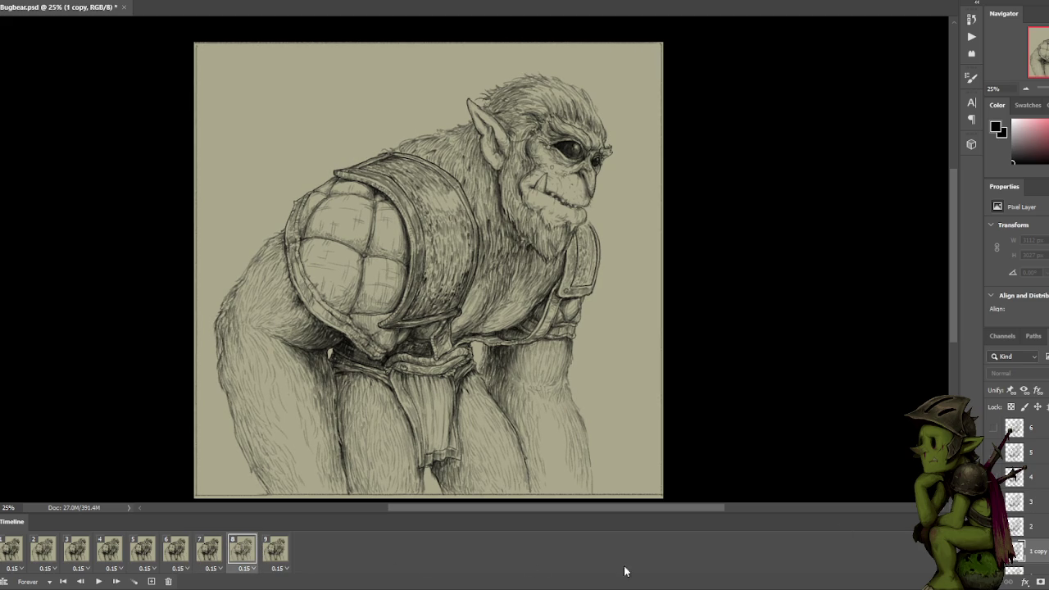
Compare frames 8 and 9, then step back through frame 7.
{"action": "scroll", "coordinate": [1026, 508], "scroll_direction": "down", "scroll_amount": 2}
{"action": "scroll", "coordinate": [1027, 492], "scroll_direction": "up", "scroll_amount": 3}
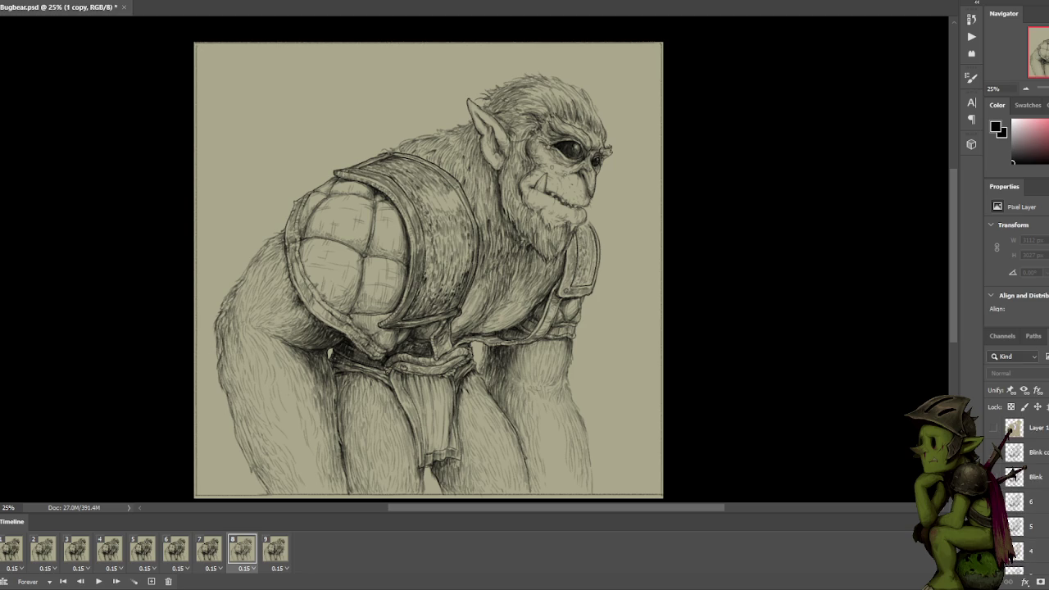
{"action": "left_click", "coordinate": [276, 551]}
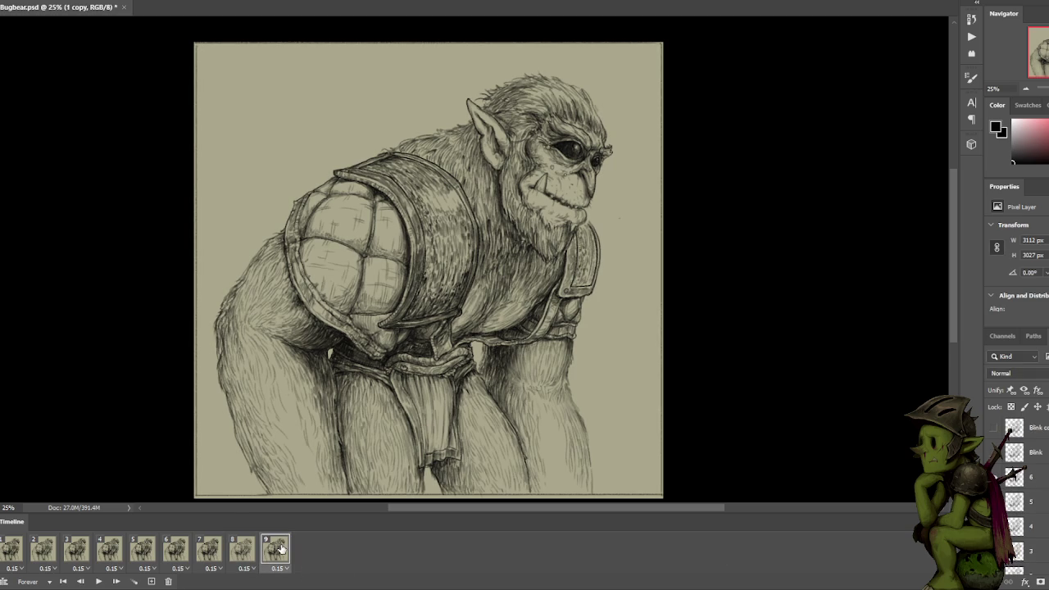
{"action": "scroll", "coordinate": [1020, 541], "scroll_direction": "down", "scroll_amount": 3}
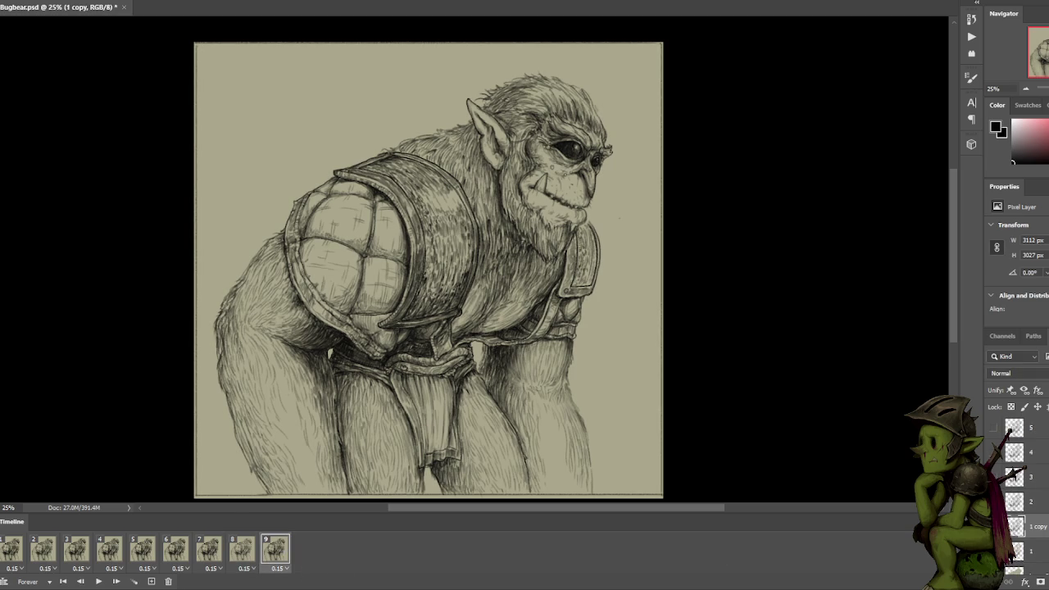
{"action": "left_click", "coordinate": [246, 549]}
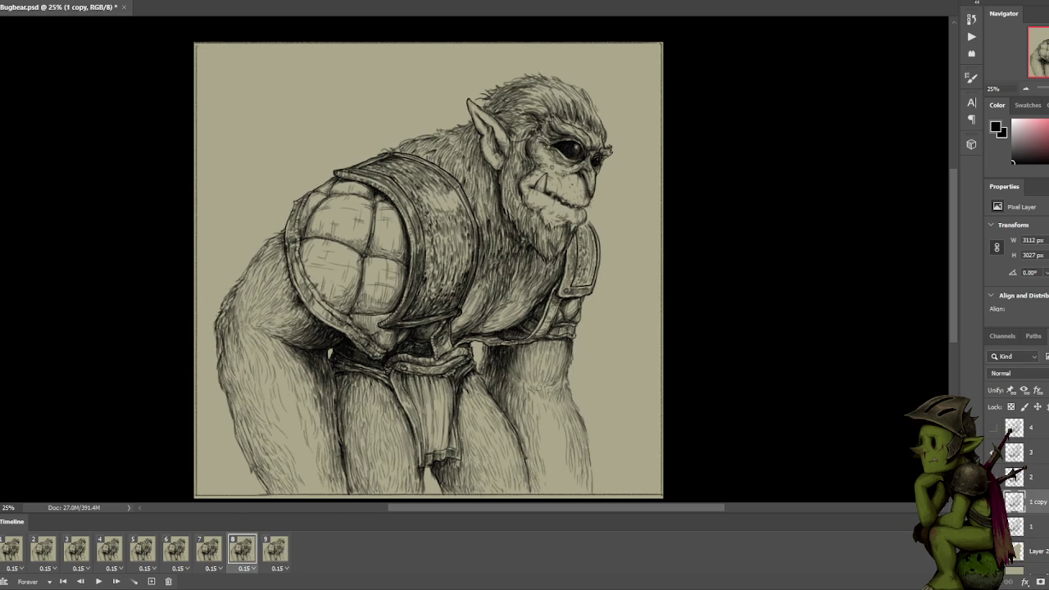
{"action": "left_click", "coordinate": [282, 551]}
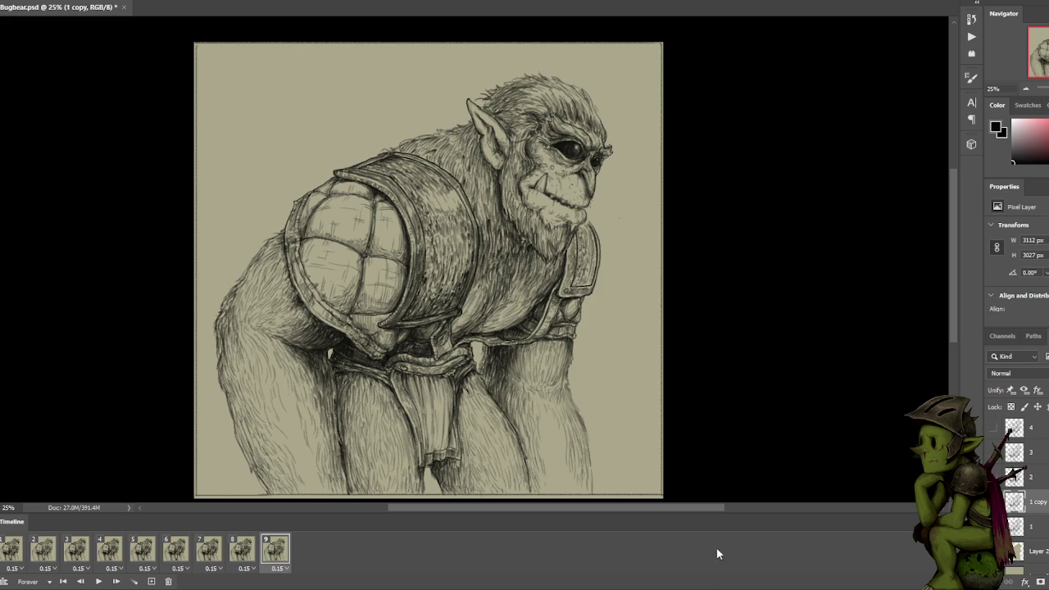
{"action": "scroll", "coordinate": [1022, 513], "scroll_direction": "up", "scroll_amount": 3}
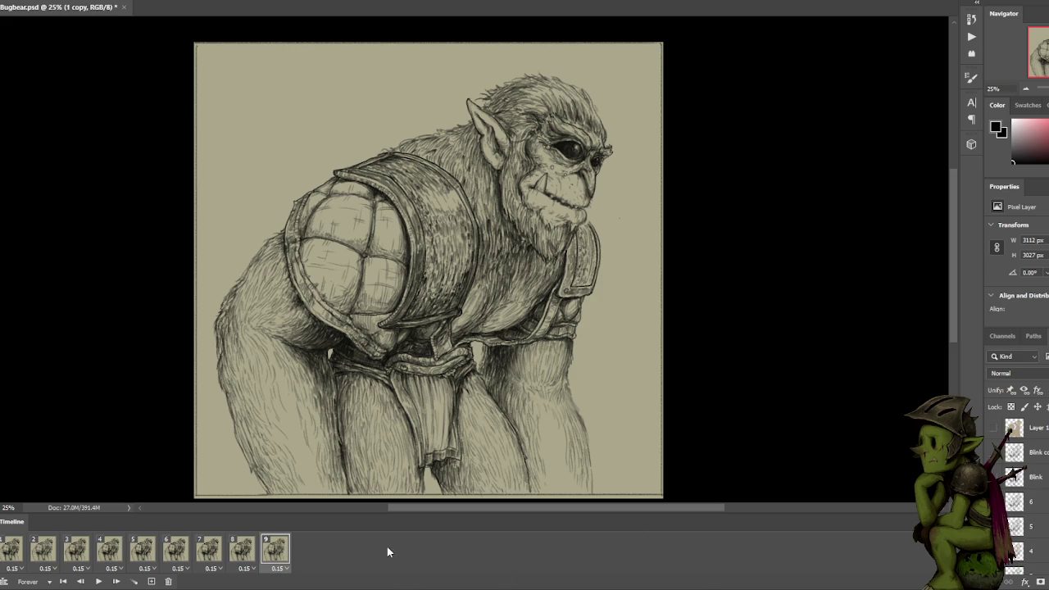
{"action": "left_click", "coordinate": [244, 551]}
{"action": "left_click", "coordinate": [208, 551]}
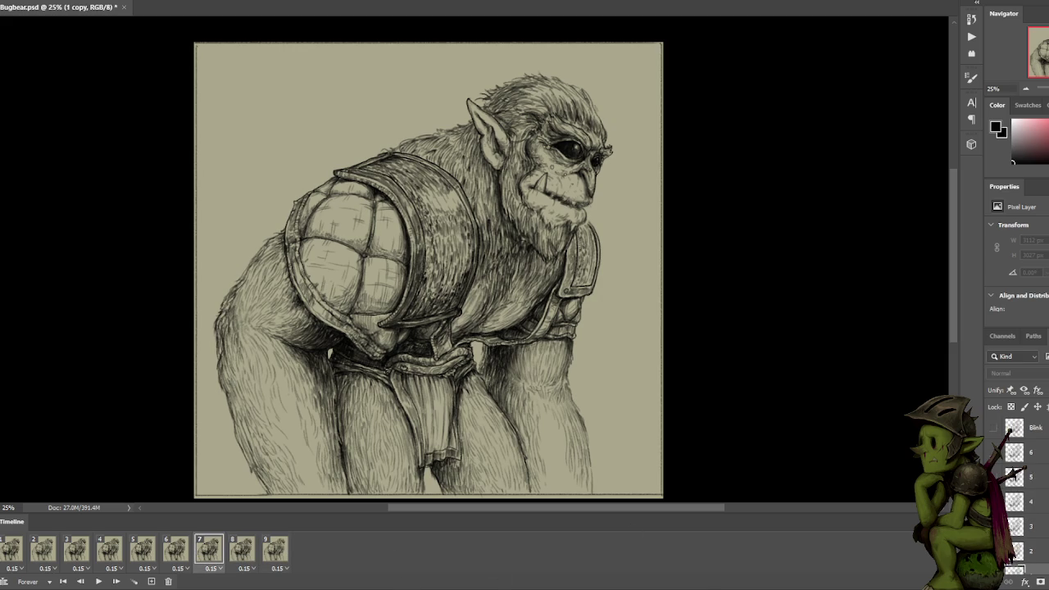
Compare the mouth and tusk across frames 6–9, then replay the loop.
{"action": "left_click", "coordinate": [175, 549]}
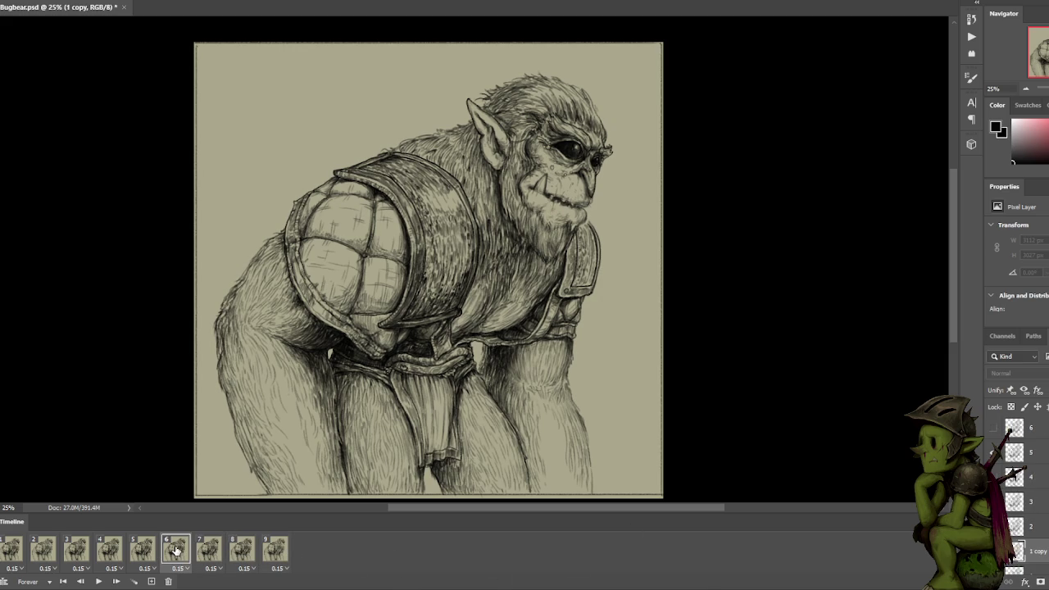
{"action": "left_click", "coordinate": [217, 551]}
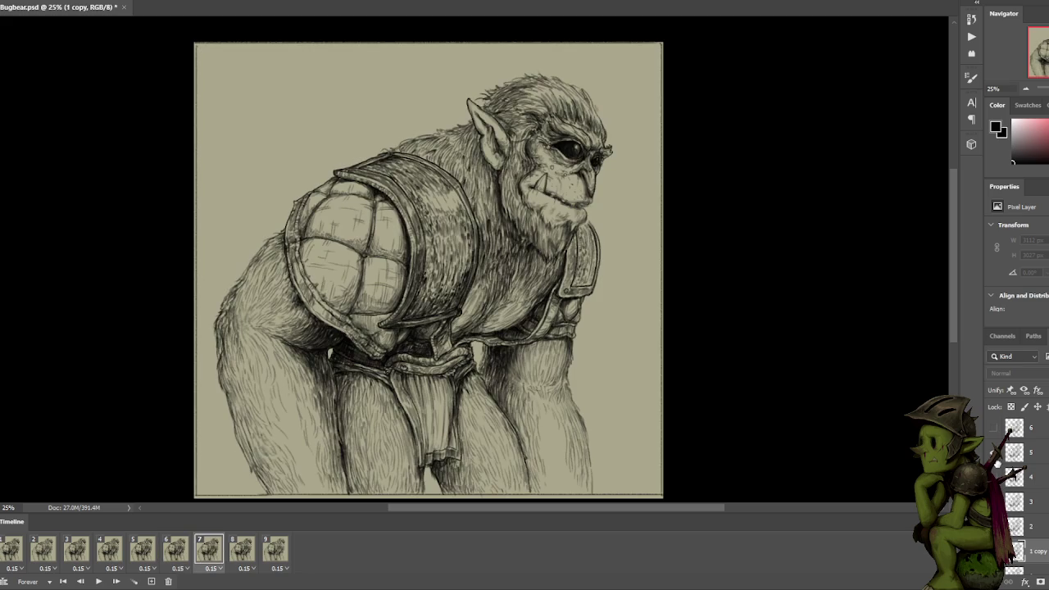
{"action": "left_click", "coordinate": [248, 553]}
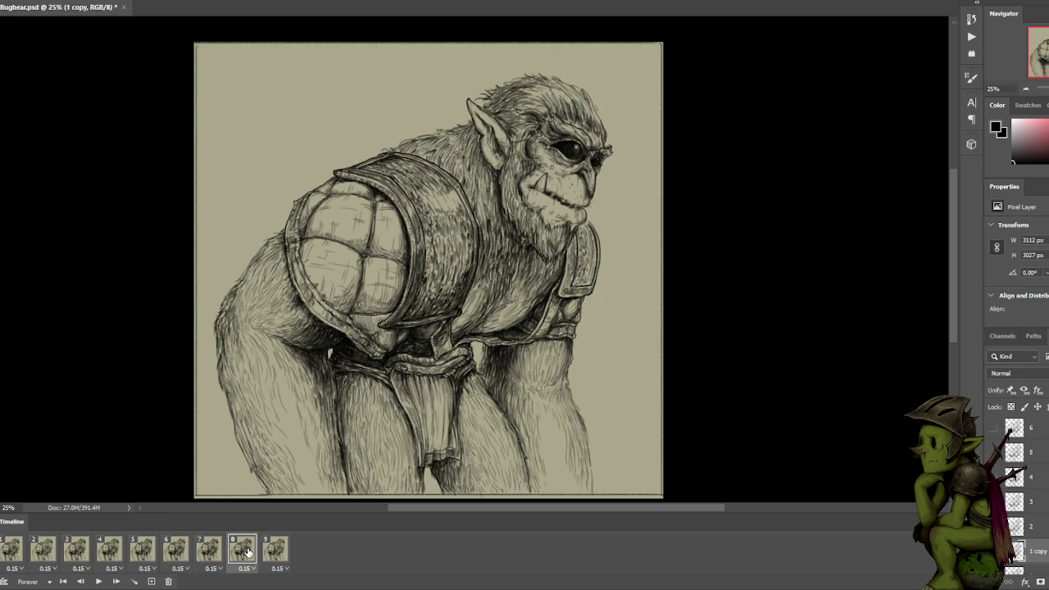
{"action": "left_click", "coordinate": [282, 555]}
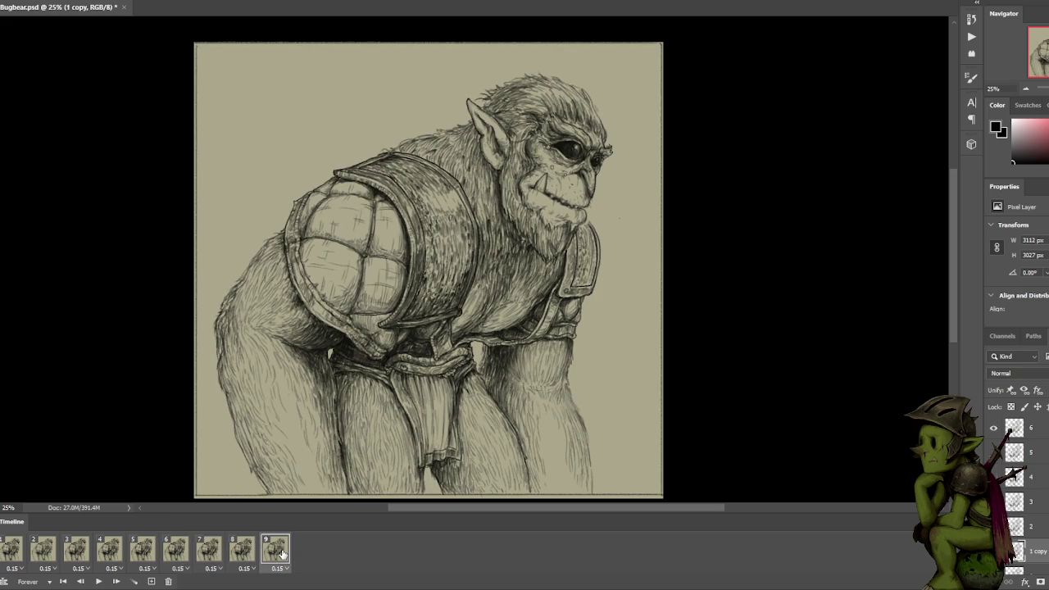
{"action": "key", "text": "space"}
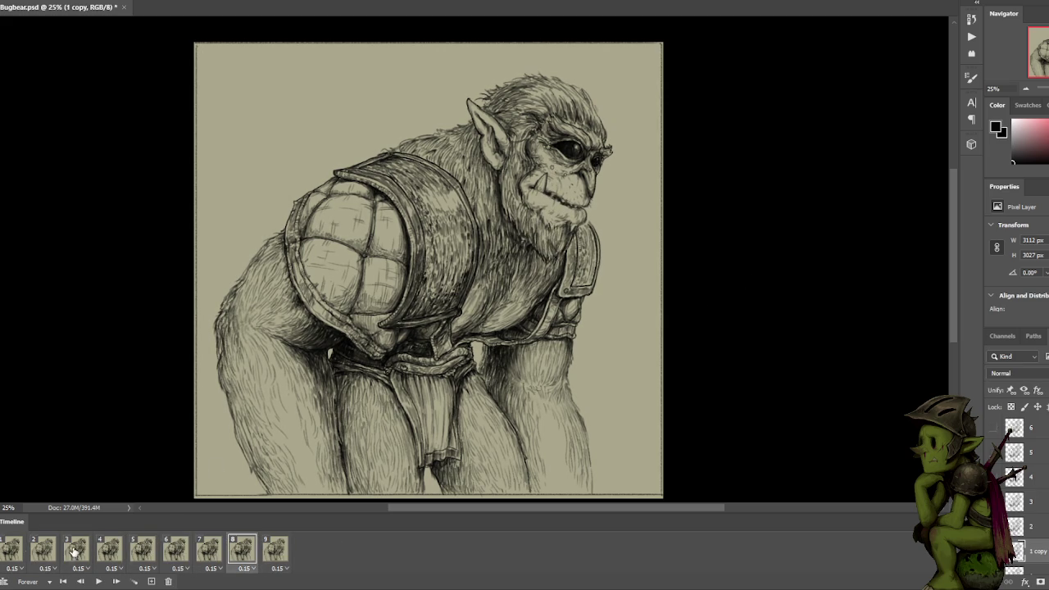
{"action": "left_click", "coordinate": [12, 549]}
On frame 3, select layer 2 and try 50% opacity before restoring 100%.
{"action": "left_click", "coordinate": [39, 548]}
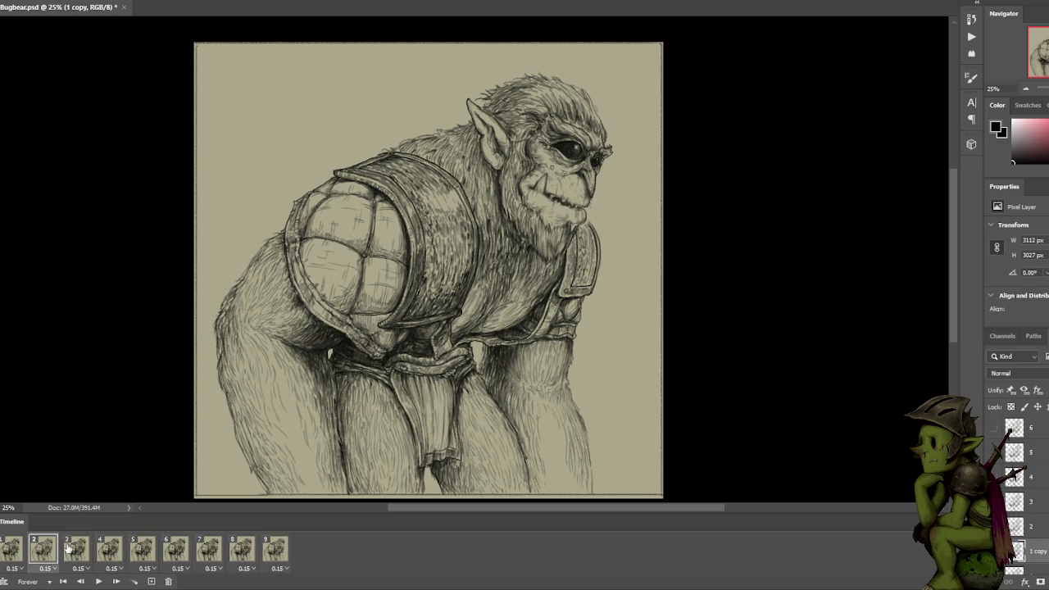
{"action": "scroll", "coordinate": [1024, 509], "scroll_direction": "down", "scroll_amount": 1}
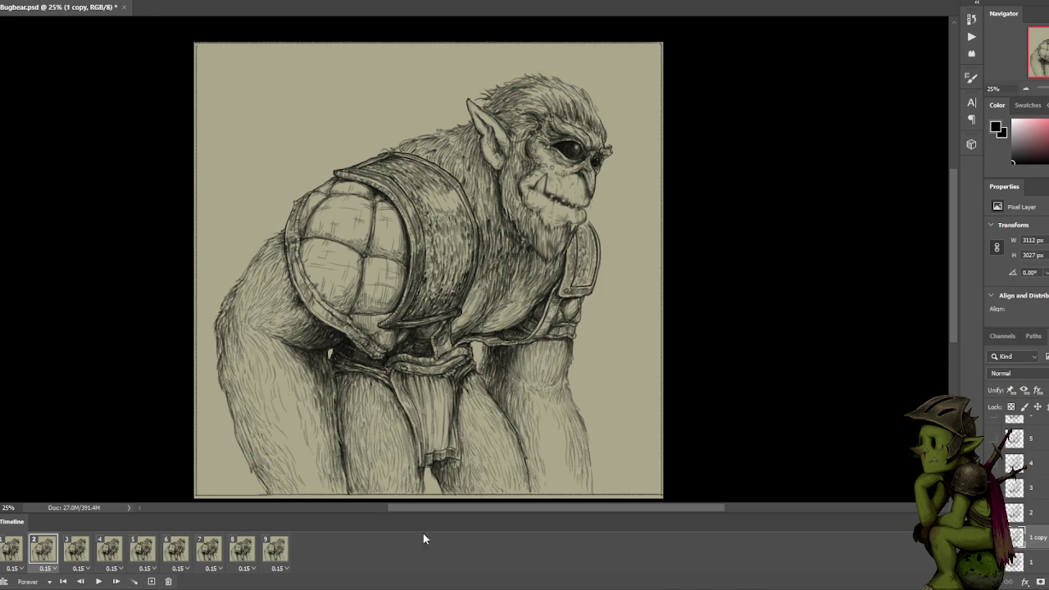
{"action": "left_click", "coordinate": [71, 554]}
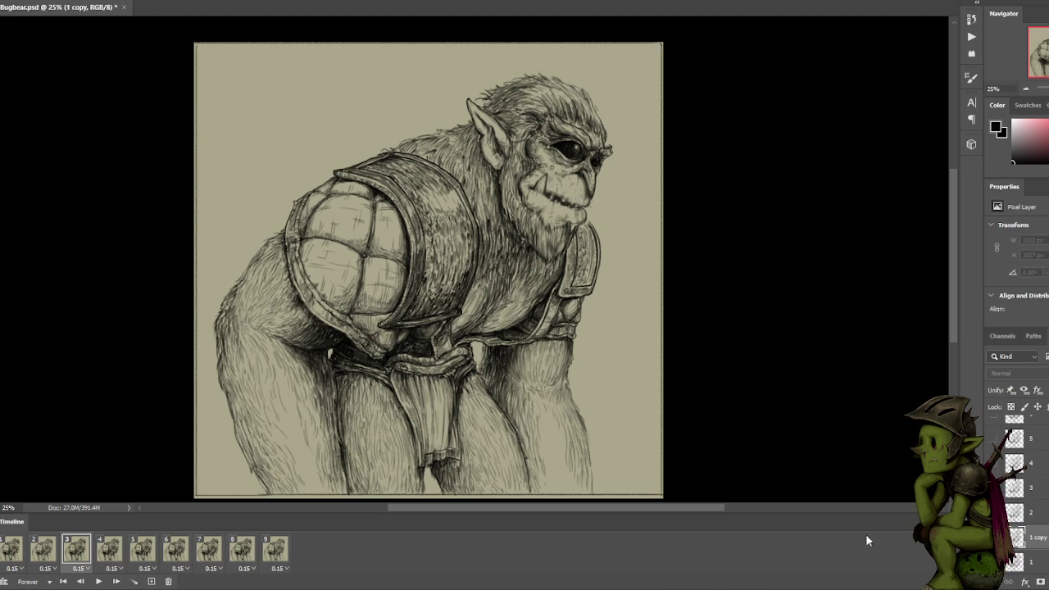
{"action": "left_click", "coordinate": [1032, 488]}
{"action": "left_click", "coordinate": [1032, 512]}
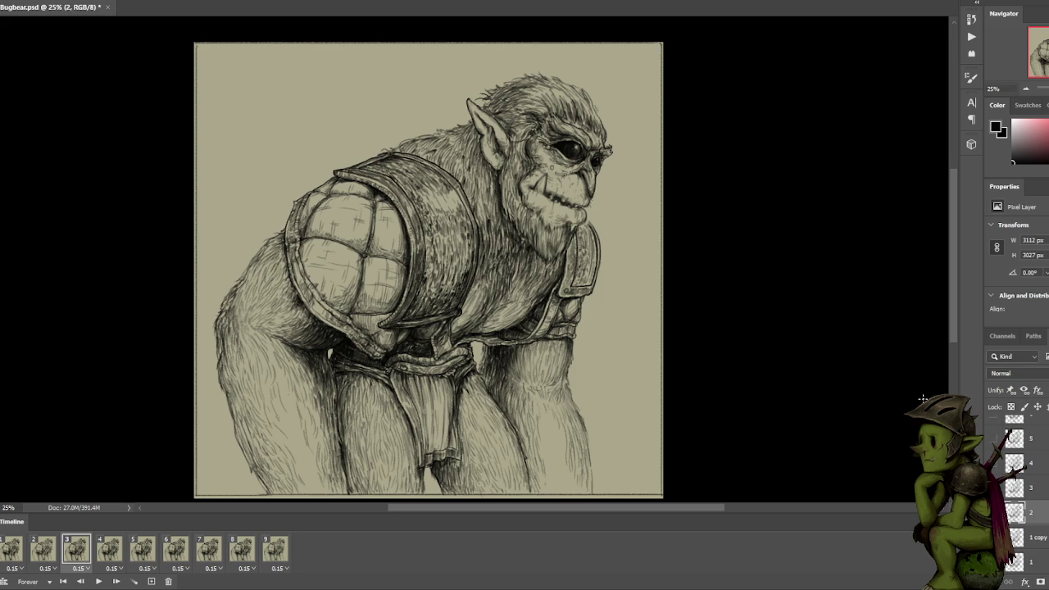
{"action": "key", "text": "5"}
{"action": "key", "text": "0"}
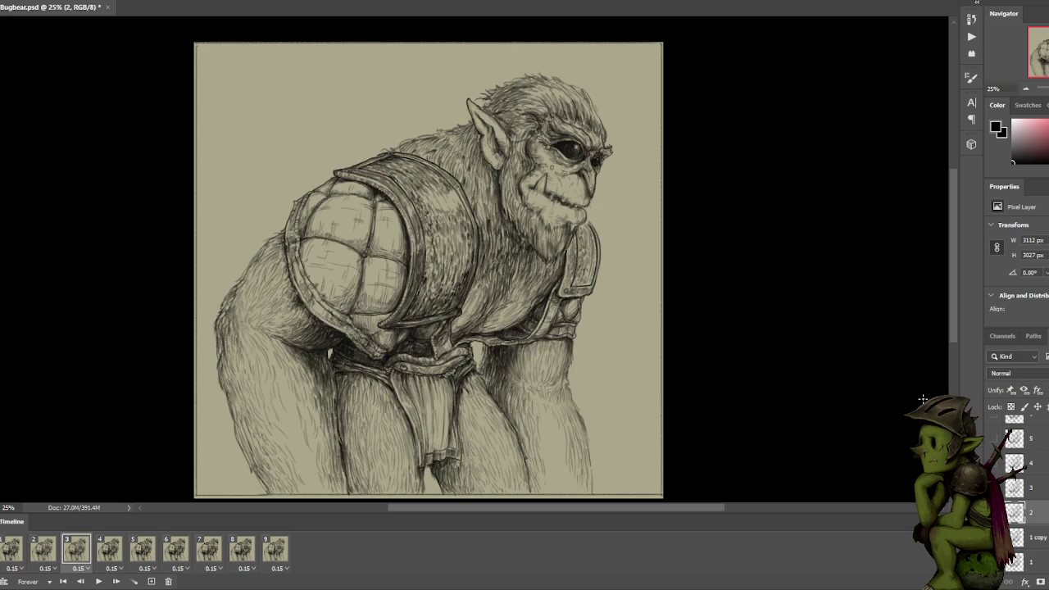
Return to frame 1 and select layer 1, then layer 6.
{"action": "key", "text": "Left"}
{"action": "key", "text": "Left"}
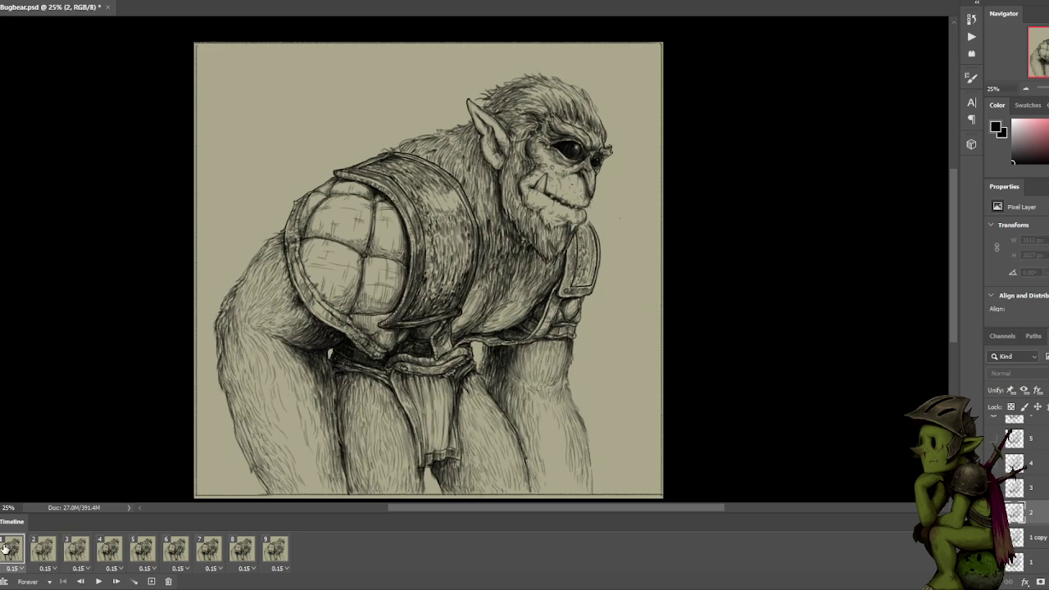
{"action": "scroll", "coordinate": [1040, 541], "scroll_direction": "down", "scroll_amount": 1}
{"action": "left_click", "coordinate": [1042, 539]}
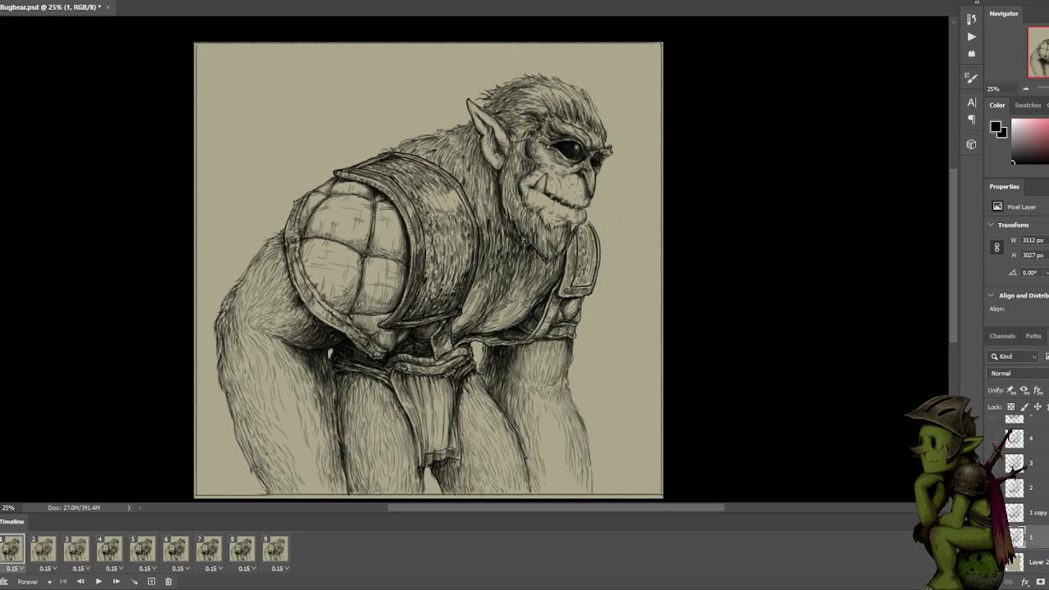
{"action": "scroll", "coordinate": [1036, 492], "scroll_direction": "up", "scroll_amount": 3}
{"action": "left_click", "coordinate": [1036, 501]}
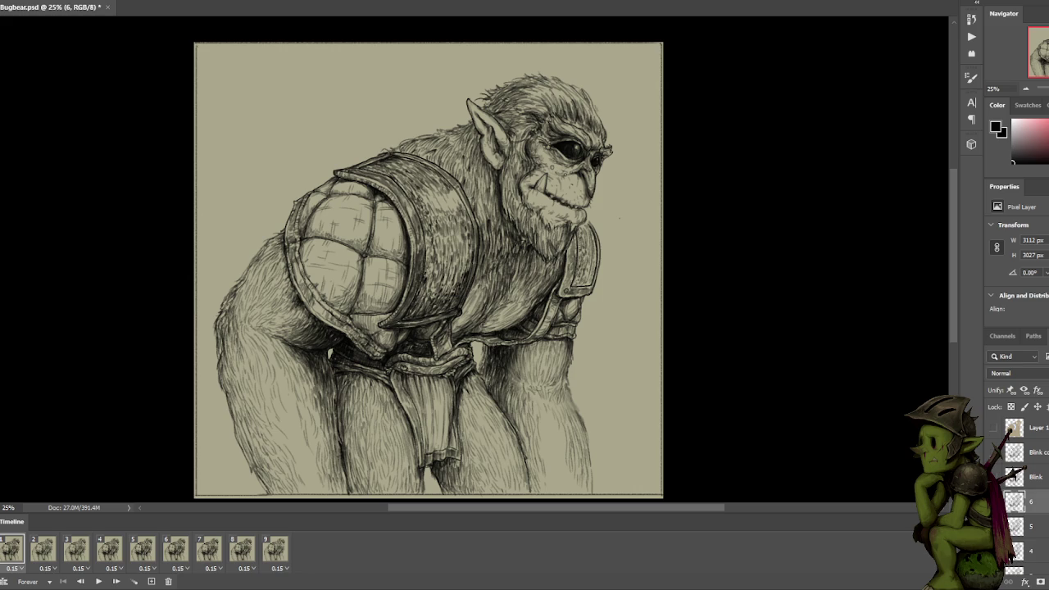
{"action": "key", "text": "space"}
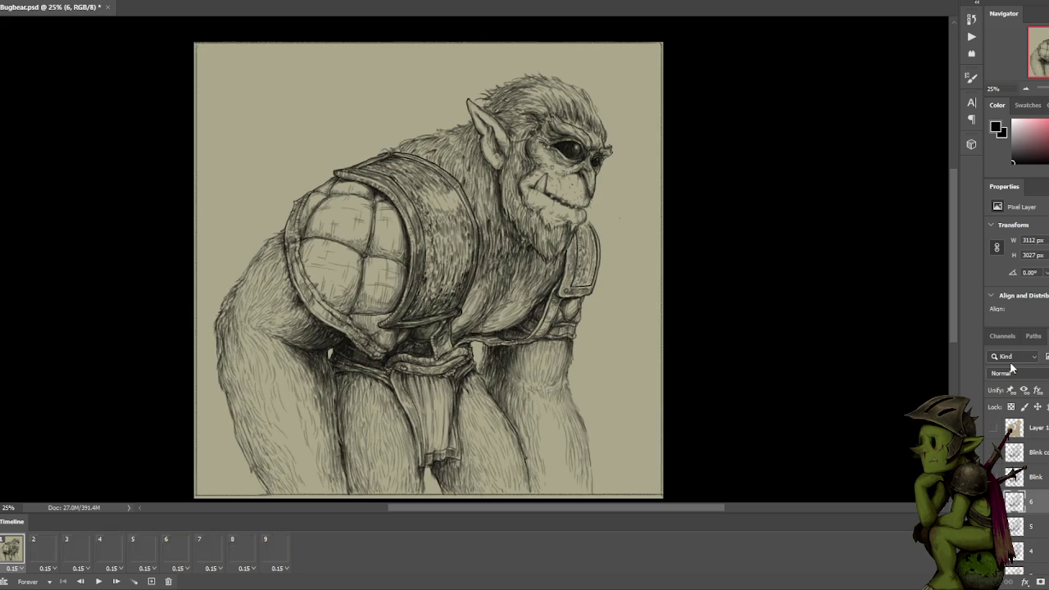
{"action": "left_click", "coordinate": [43, 546]}
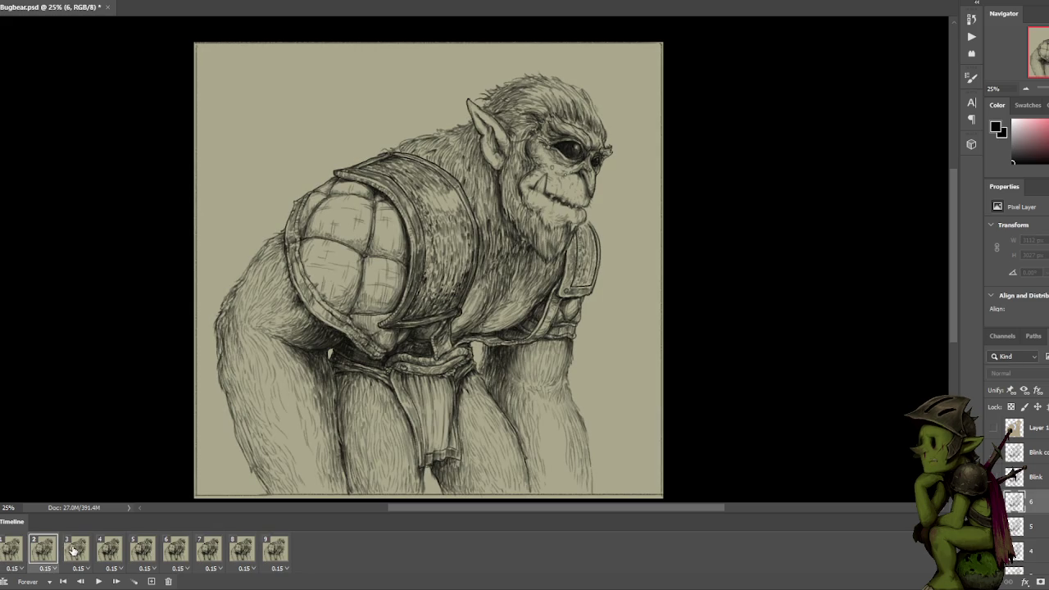
{"action": "left_click", "coordinate": [76, 547]}
{"action": "left_click", "coordinate": [113, 547]}
{"action": "scroll", "coordinate": [1042, 468], "scroll_direction": "down", "scroll_amount": 1}
{"action": "left_click", "coordinate": [1044, 502]}
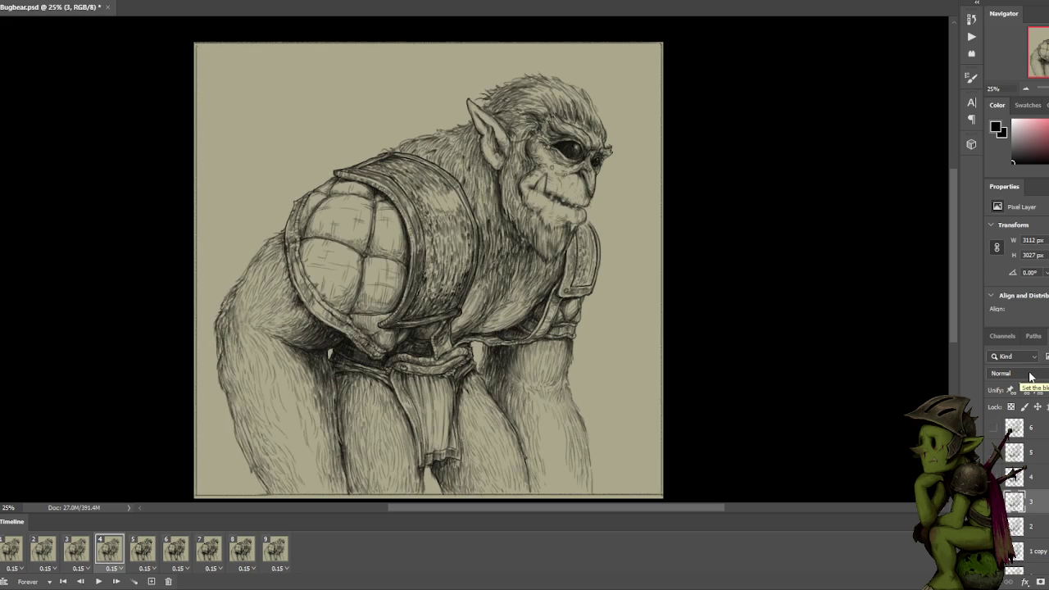
{"action": "left_click", "coordinate": [146, 542]}
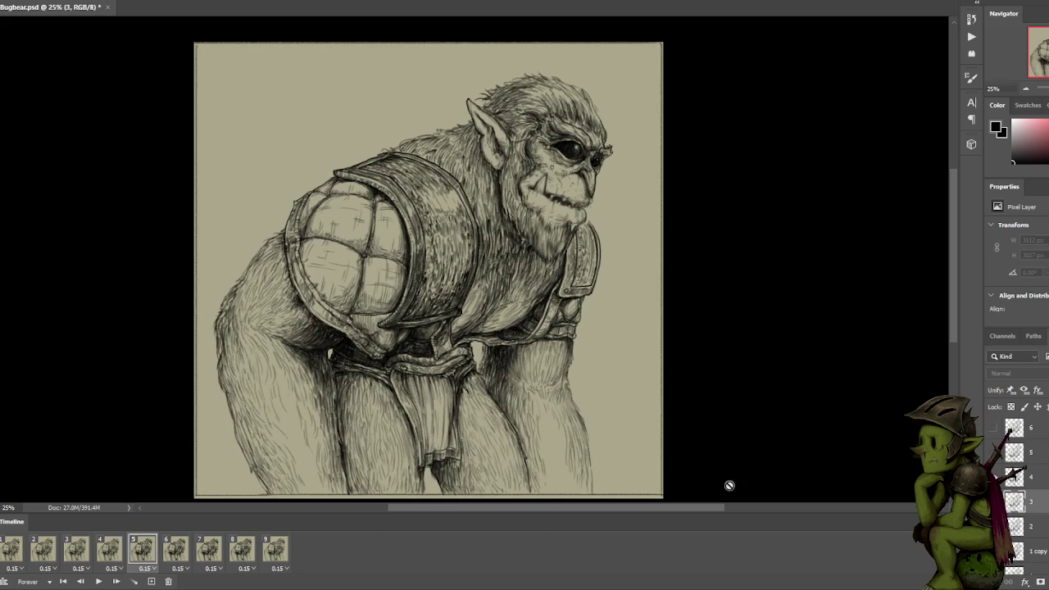
{"action": "left_click", "coordinate": [1045, 484]}
{"action": "left_click", "coordinate": [1034, 526]}
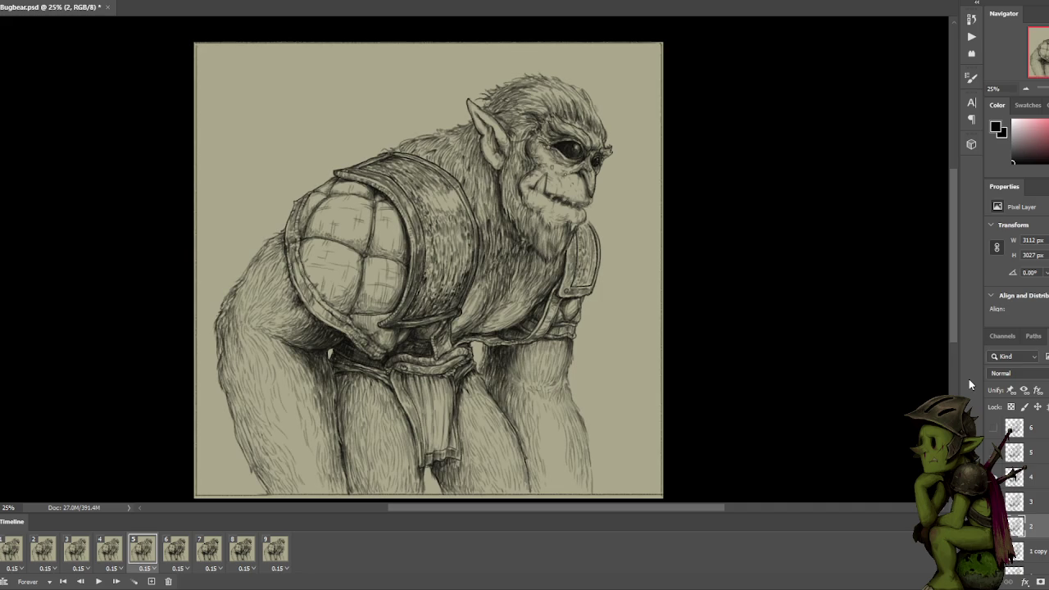
{"action": "left_click", "coordinate": [184, 557]}
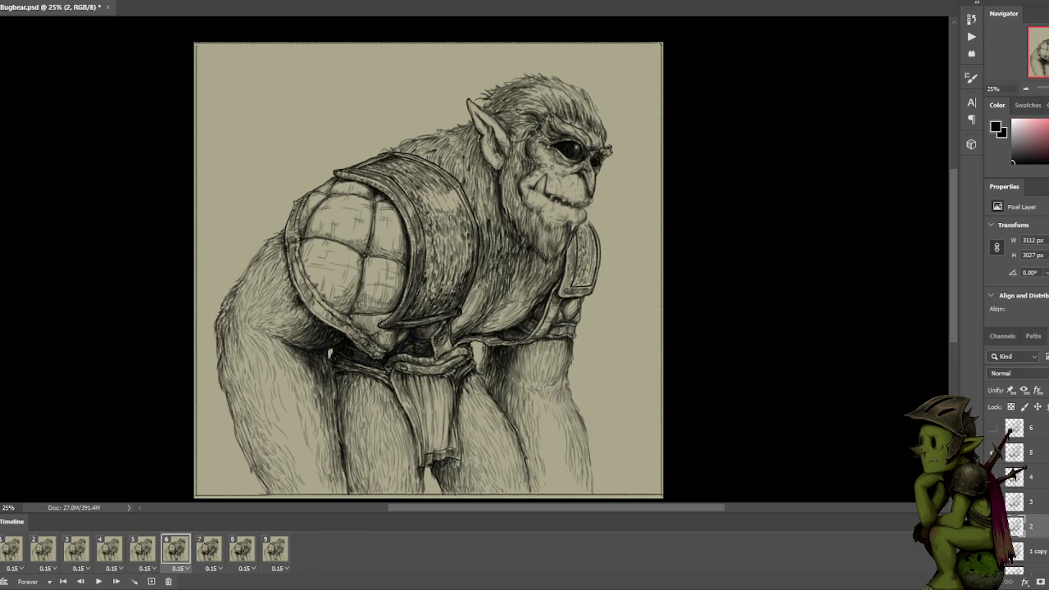
{"action": "left_click", "coordinate": [1032, 452]}
{"action": "left_click", "coordinate": [1018, 526]}
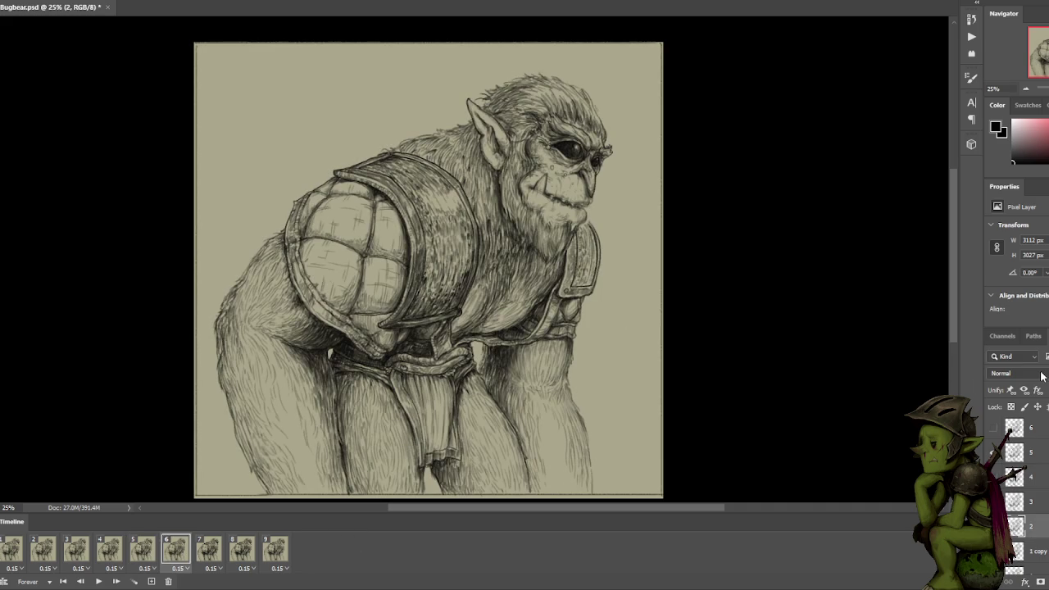
{"action": "left_click", "coordinate": [218, 557]}
{"action": "left_click", "coordinate": [1036, 453]}
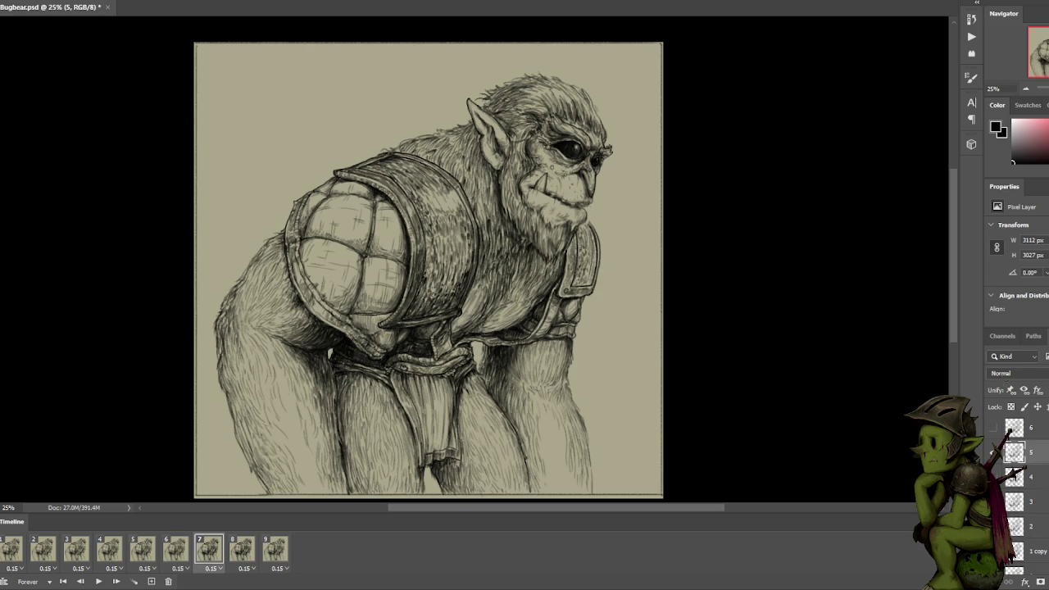
{"action": "left_click", "coordinate": [241, 553]}
{"action": "left_click", "coordinate": [1045, 499]}
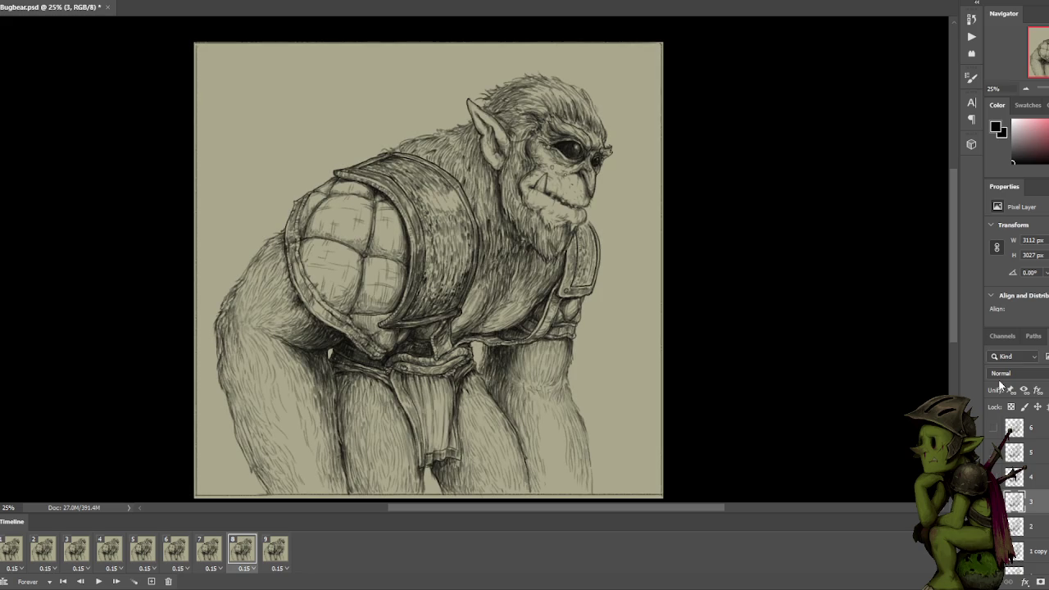
{"action": "left_click", "coordinate": [276, 549]}
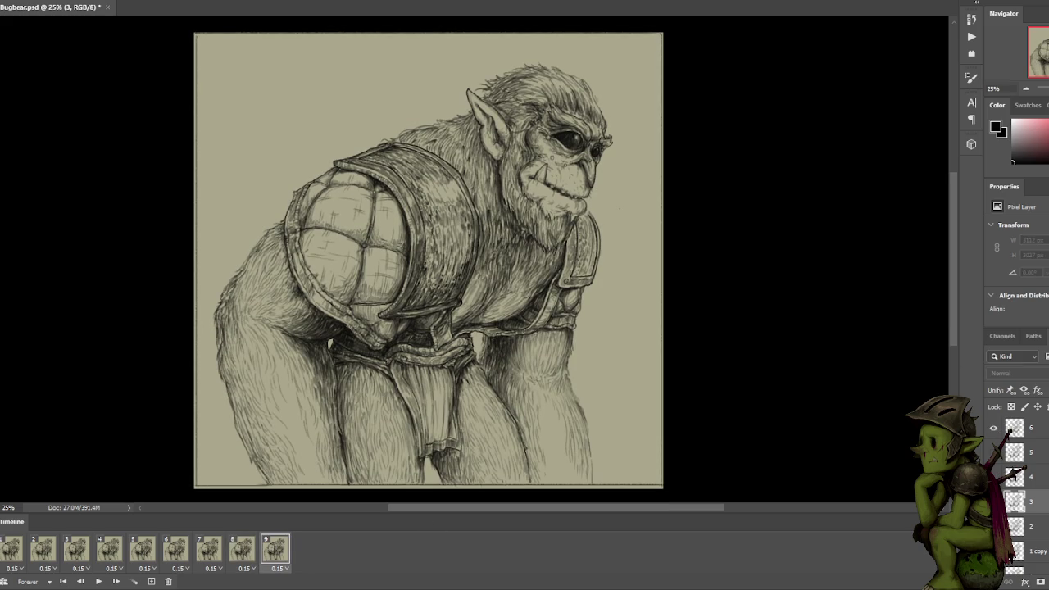
Play the animation and zoom the canvas out and in to check the loop.
{"action": "scroll", "coordinate": [1016, 491], "scroll_direction": "up", "scroll_amount": 3}
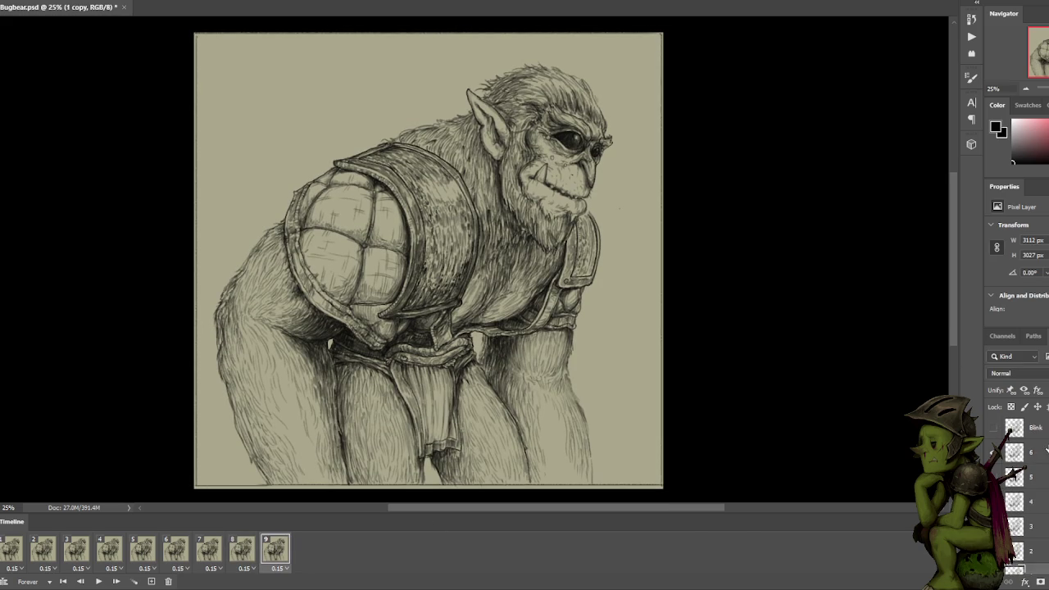
{"action": "left_click", "coordinate": [999, 452]}
{"action": "key", "text": "space"}
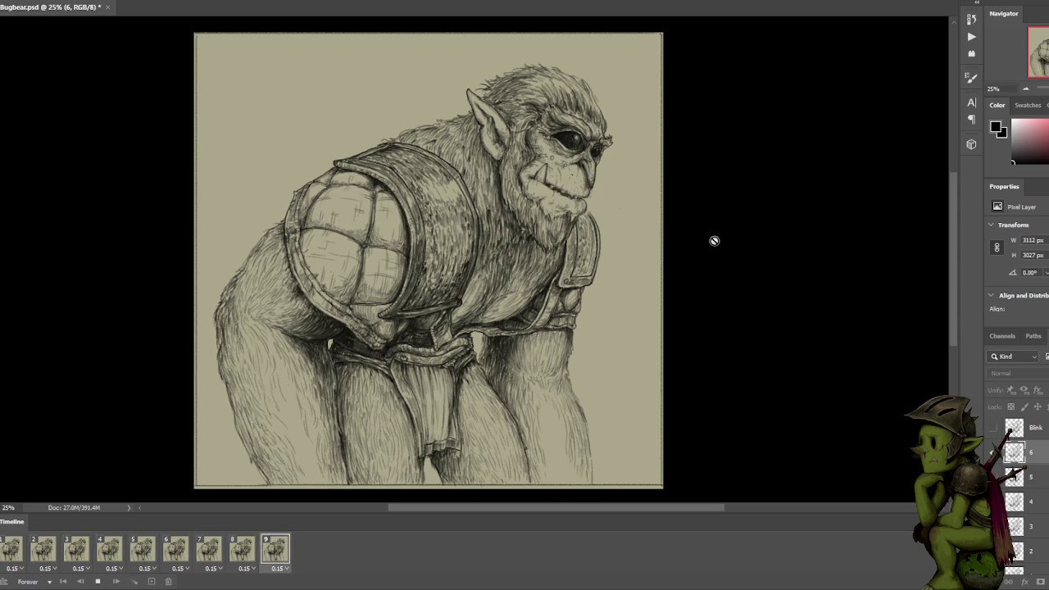
{"action": "key", "text": "ctrl+minus"}
{"action": "key", "text": "ctrl+minus"}
{"action": "key", "text": "space"}
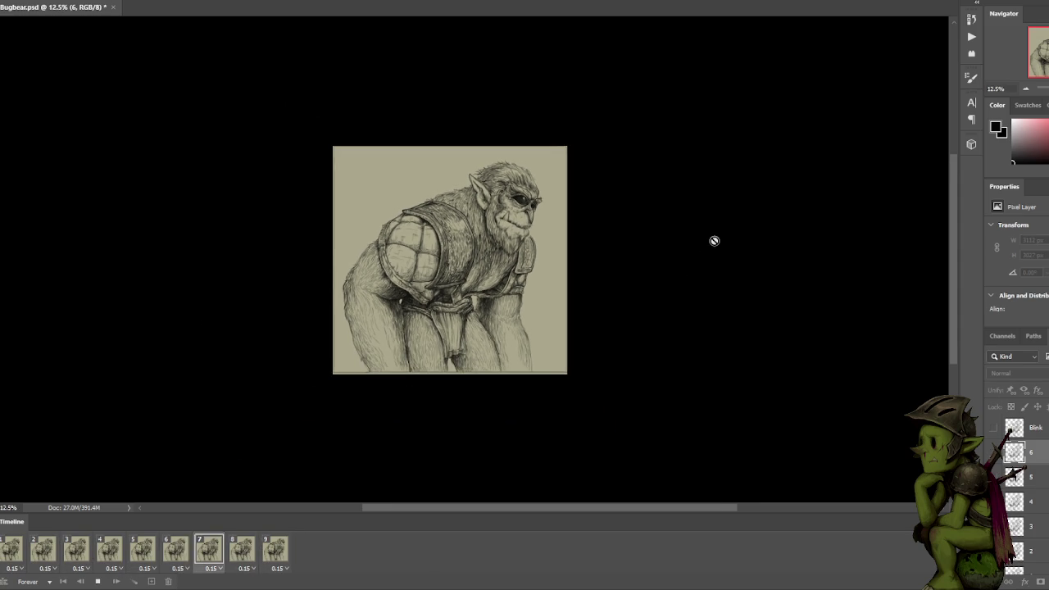
{"action": "key", "text": "ctrl+plus"}
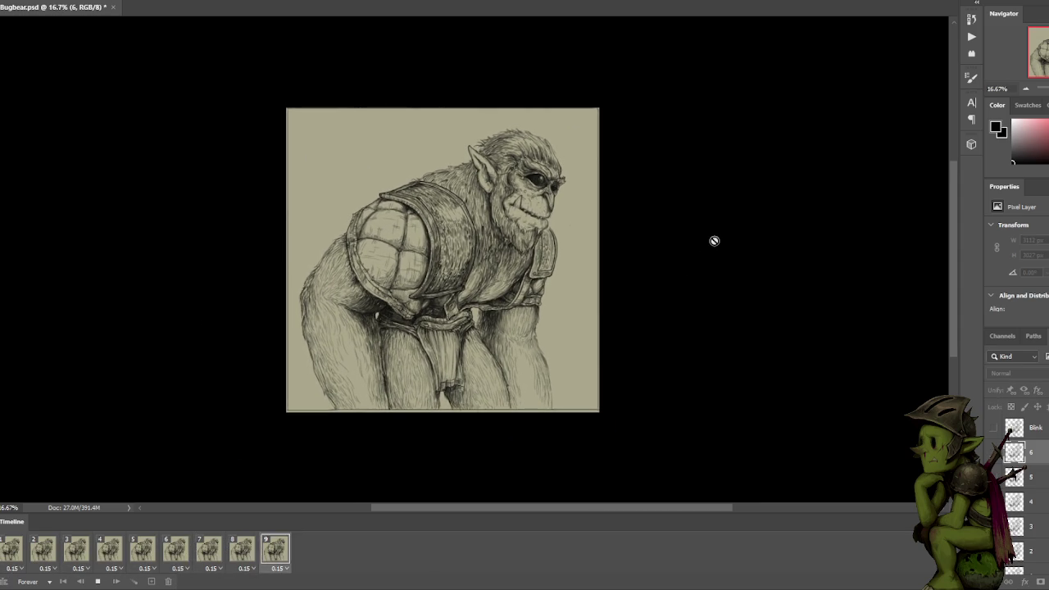
{"action": "key", "text": "space"}
Compare frames 3 and 4, then delete the ninth frame.
{"action": "left_click", "coordinate": [74, 554]}
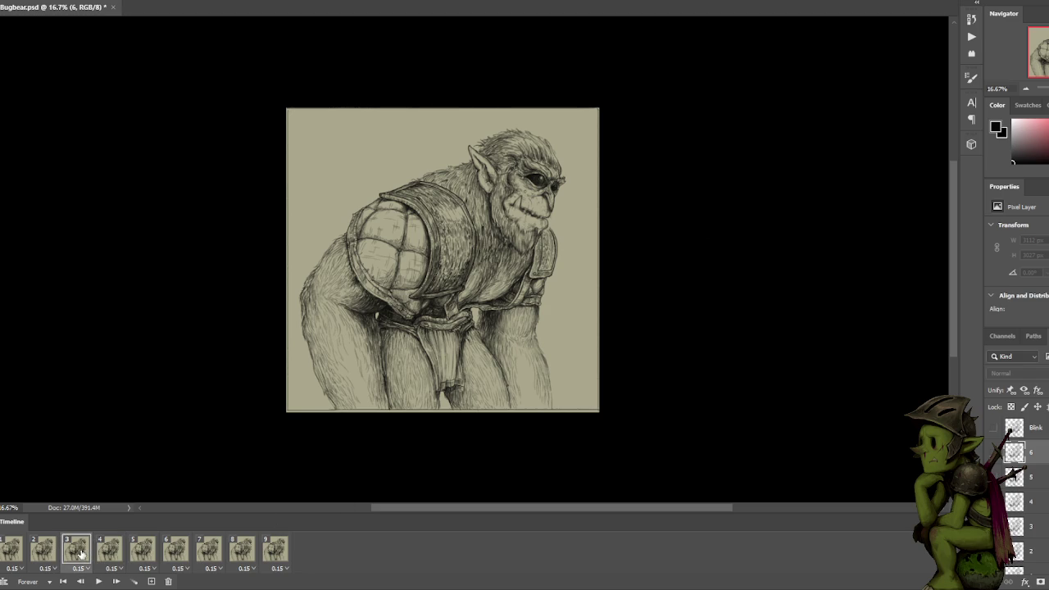
{"action": "left_click", "coordinate": [99, 551]}
{"action": "left_click", "coordinate": [106, 550]}
{"action": "scroll", "coordinate": [1020, 491], "scroll_direction": "down", "scroll_amount": 1}
{"action": "scroll", "coordinate": [1020, 491], "scroll_direction": "down", "scroll_amount": 1}
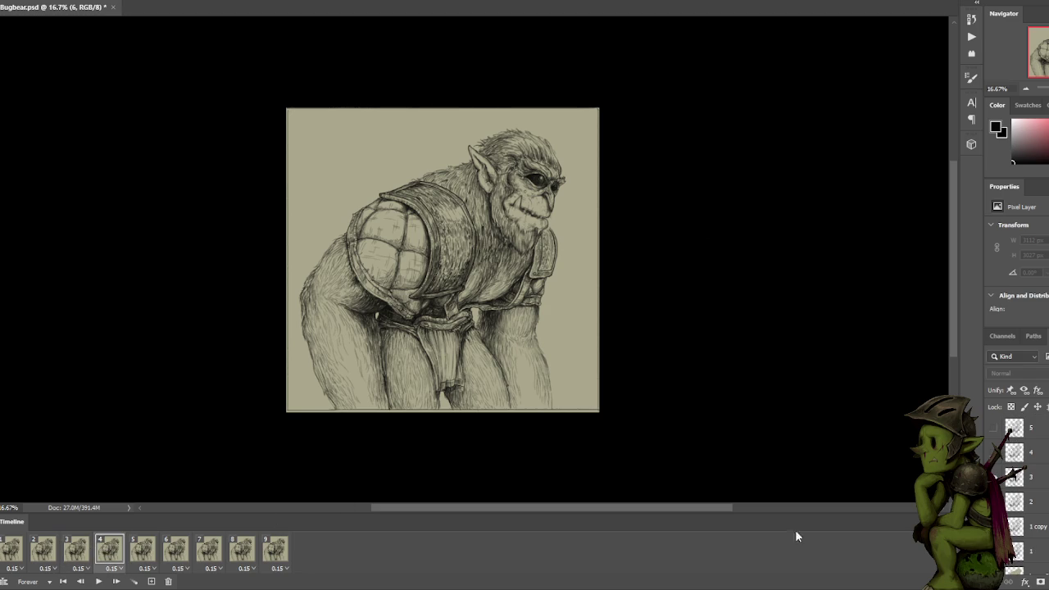
{"action": "left_click", "coordinate": [73, 554]}
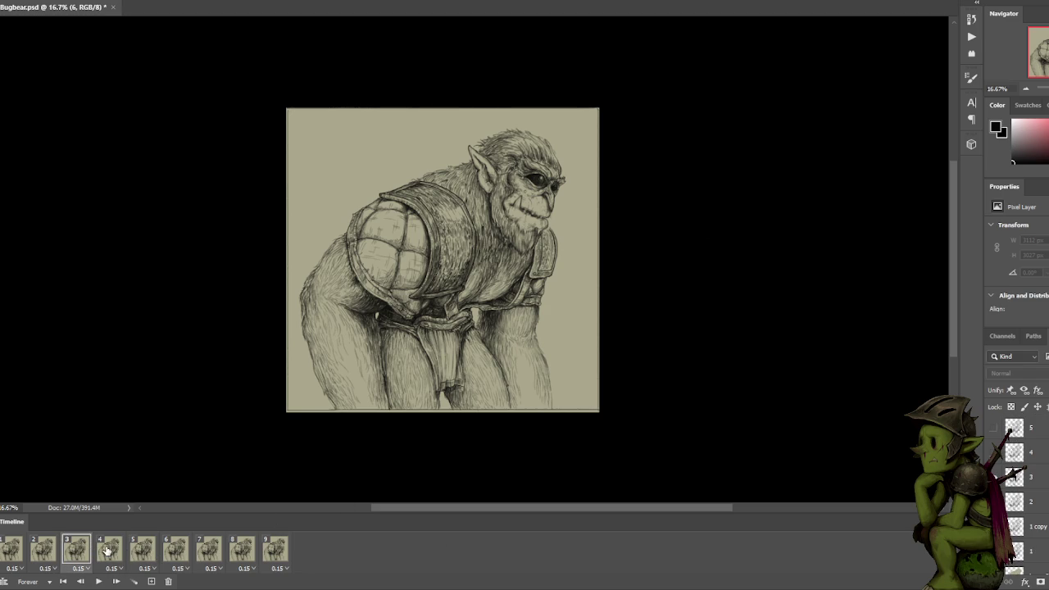
{"action": "left_click", "coordinate": [105, 549]}
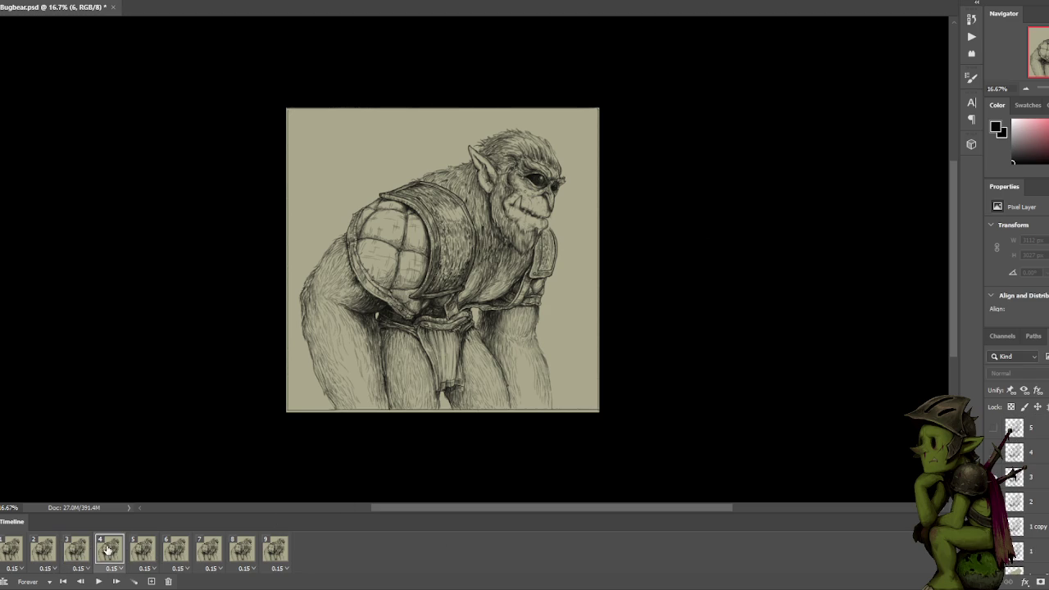
{"action": "left_click", "coordinate": [168, 581]}
{"action": "left_click", "coordinate": [663, 325]}
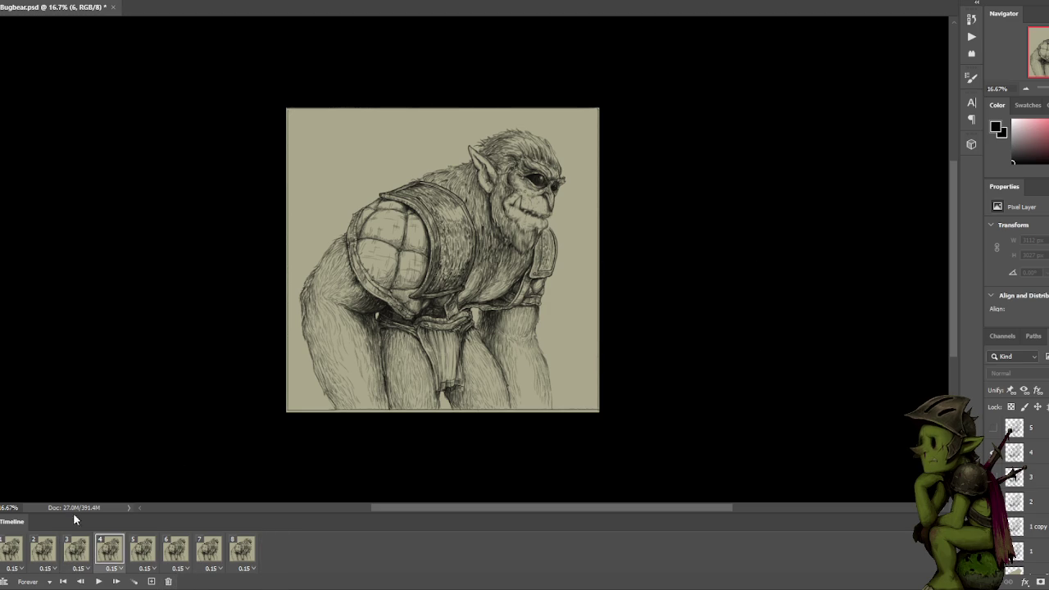
{"action": "left_click", "coordinate": [11, 555]}
{"action": "key", "text": "space"}
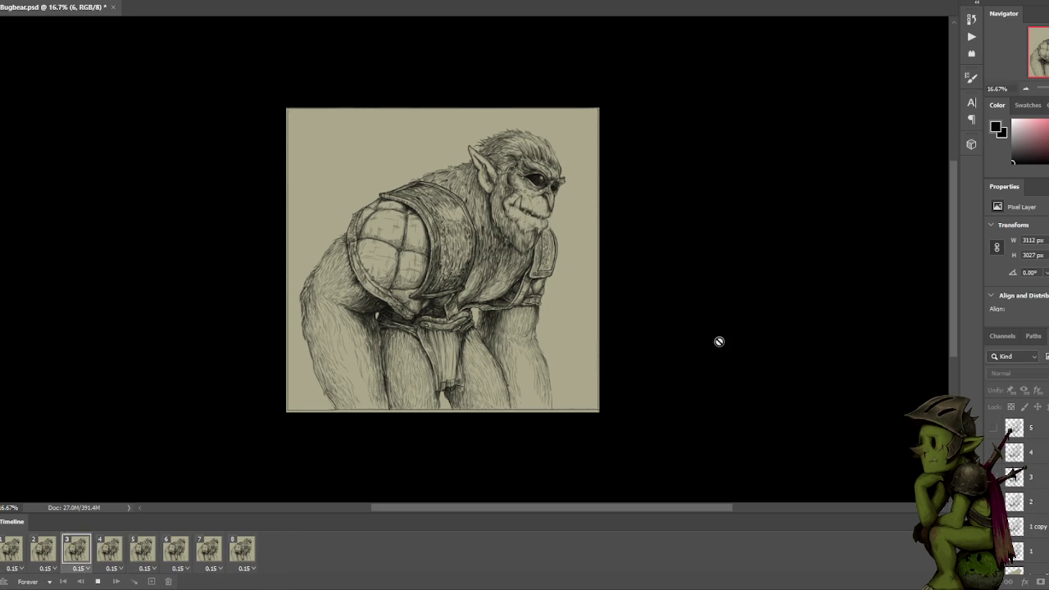
{"action": "key", "text": "space"}
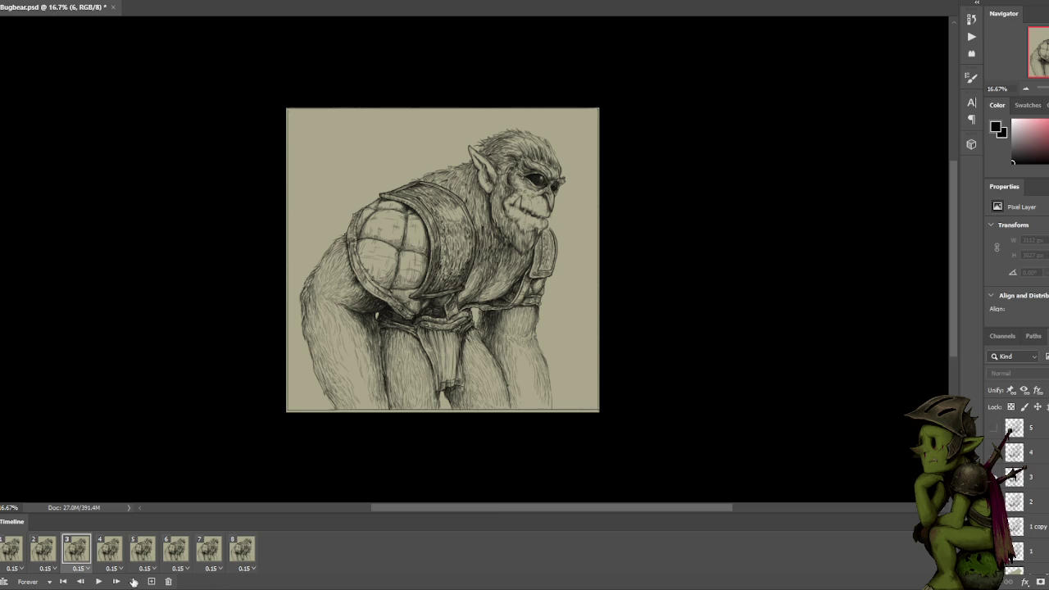
{"action": "left_click", "coordinate": [113, 549]}
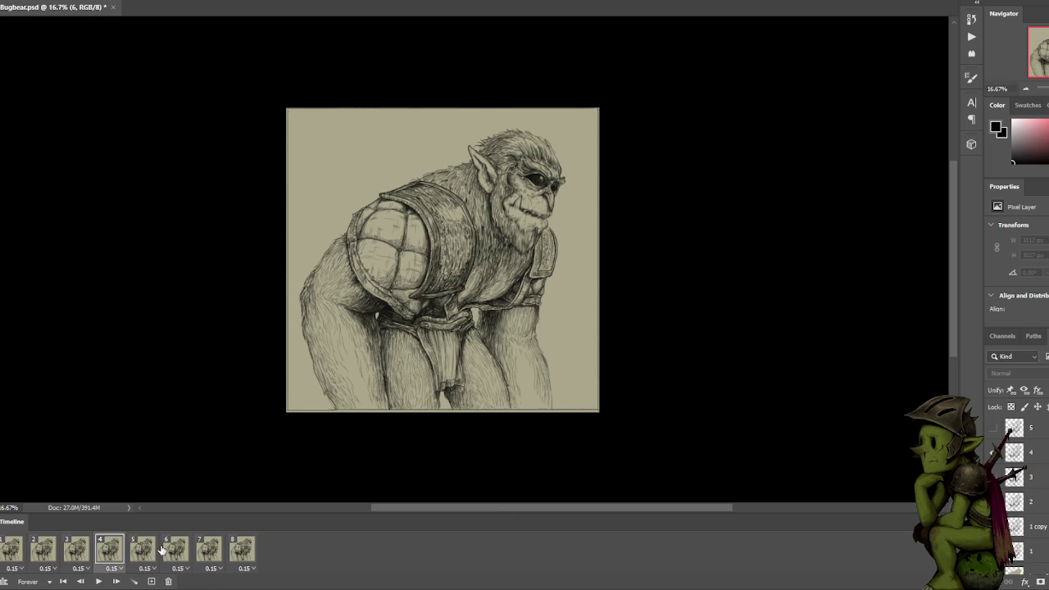
{"action": "left_click", "coordinate": [15, 550]}
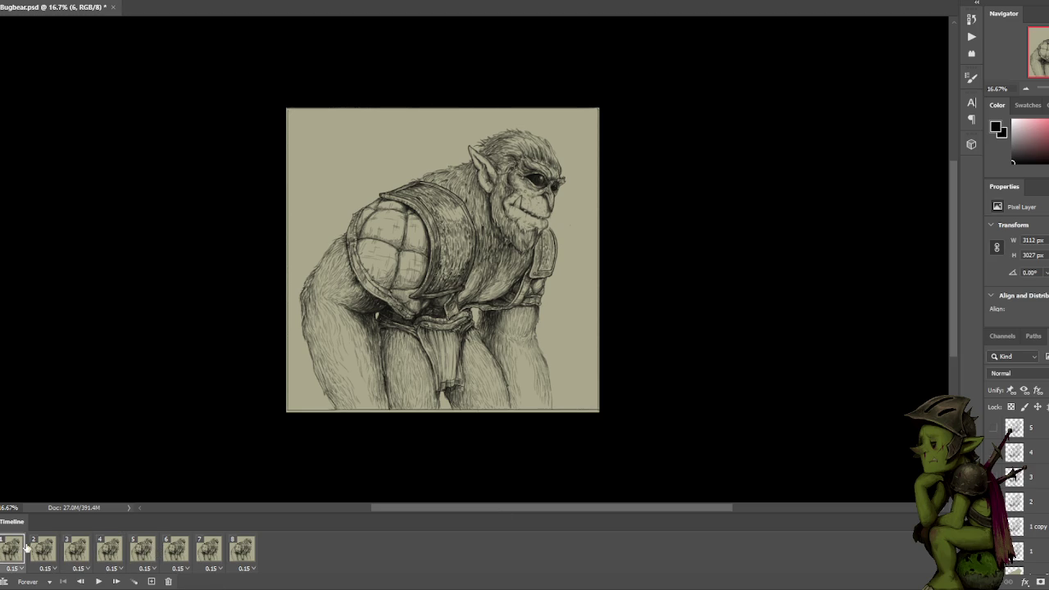
{"action": "left_click", "coordinate": [49, 553]}
{"action": "left_click", "coordinate": [82, 551]}
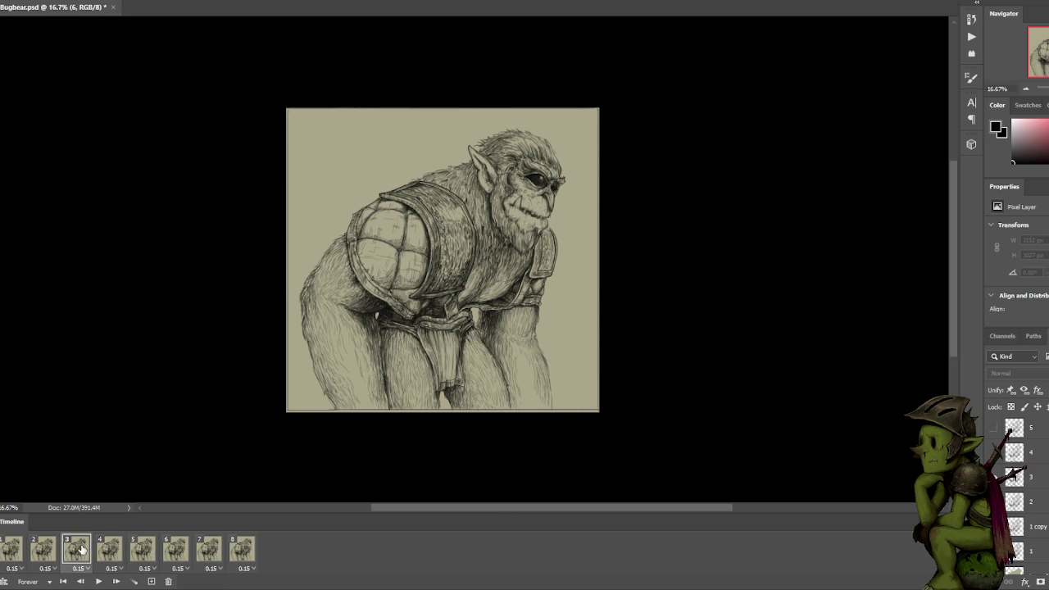
{"action": "left_click", "coordinate": [23, 555]}
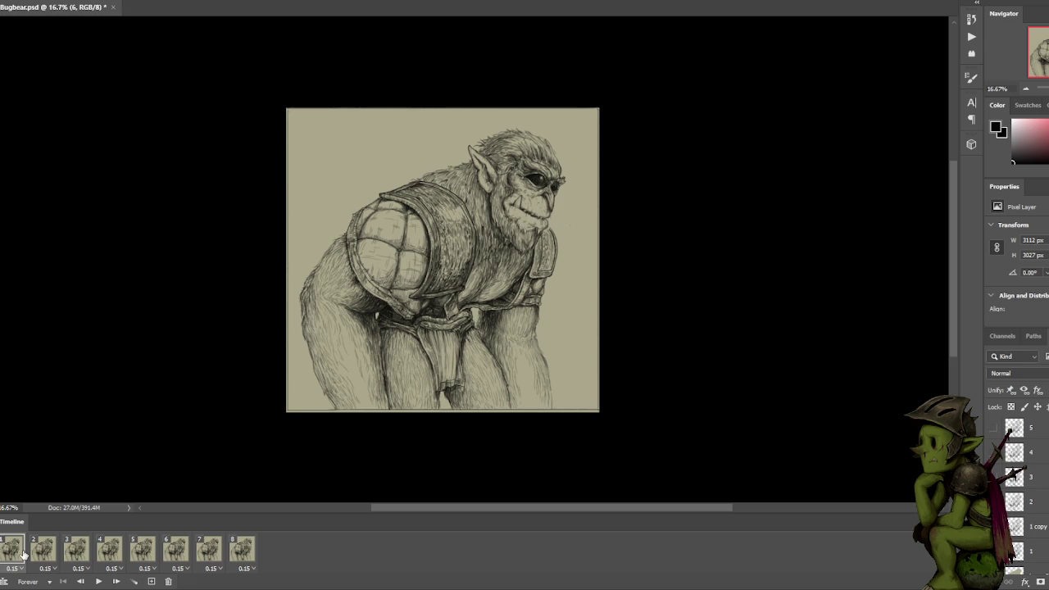
{"action": "left_click", "coordinate": [46, 551]}
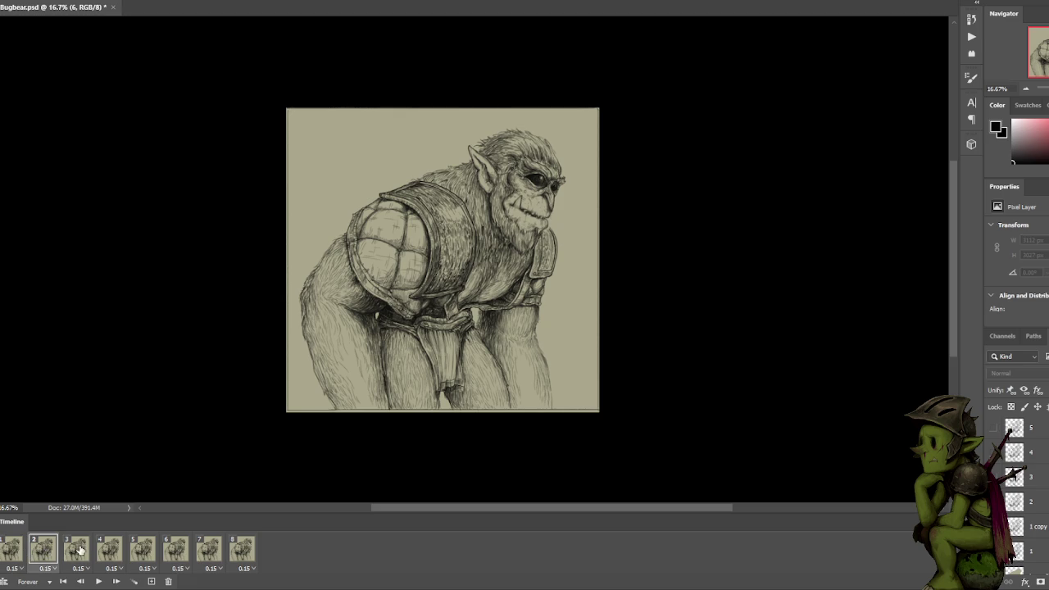
{"action": "left_click", "coordinate": [81, 550]}
{"action": "key", "text": "space"}
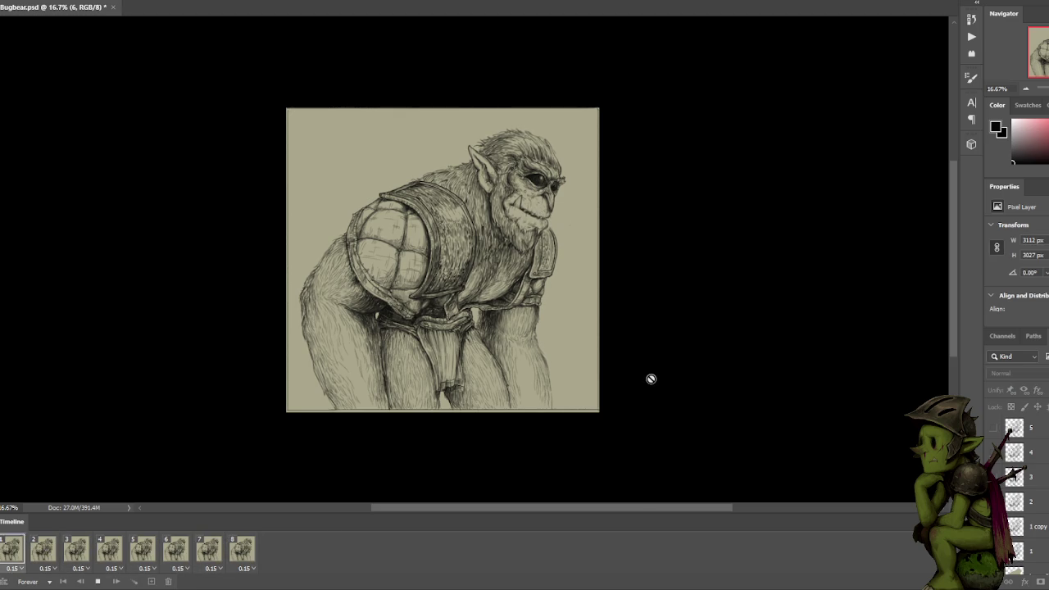
{"action": "key", "text": "space"}
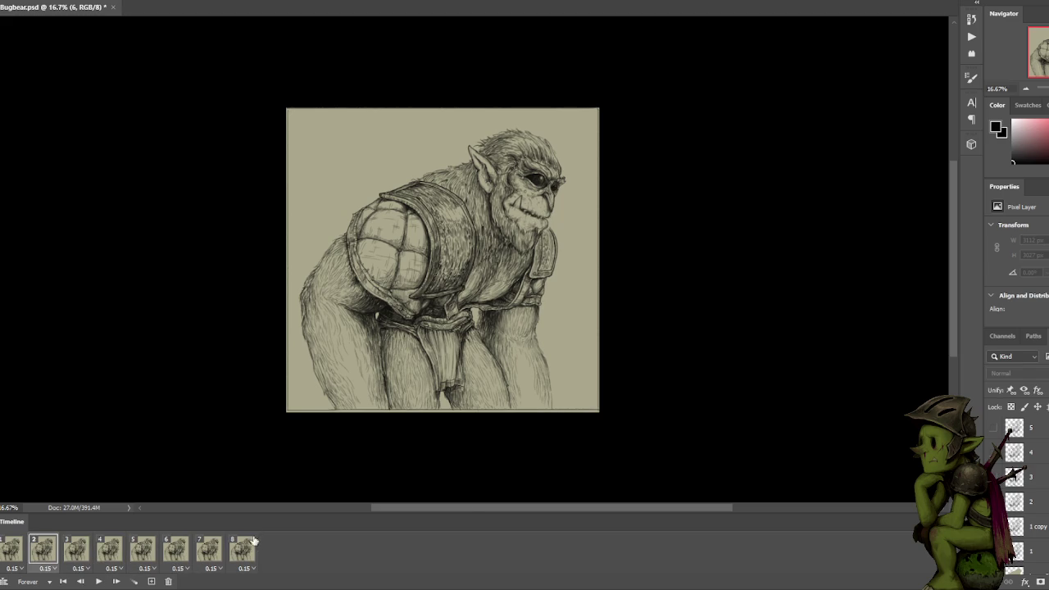
Delete frame 8 from the animation timeline.
{"action": "left_click", "coordinate": [244, 555]}
{"action": "left_click", "coordinate": [4, 552]}
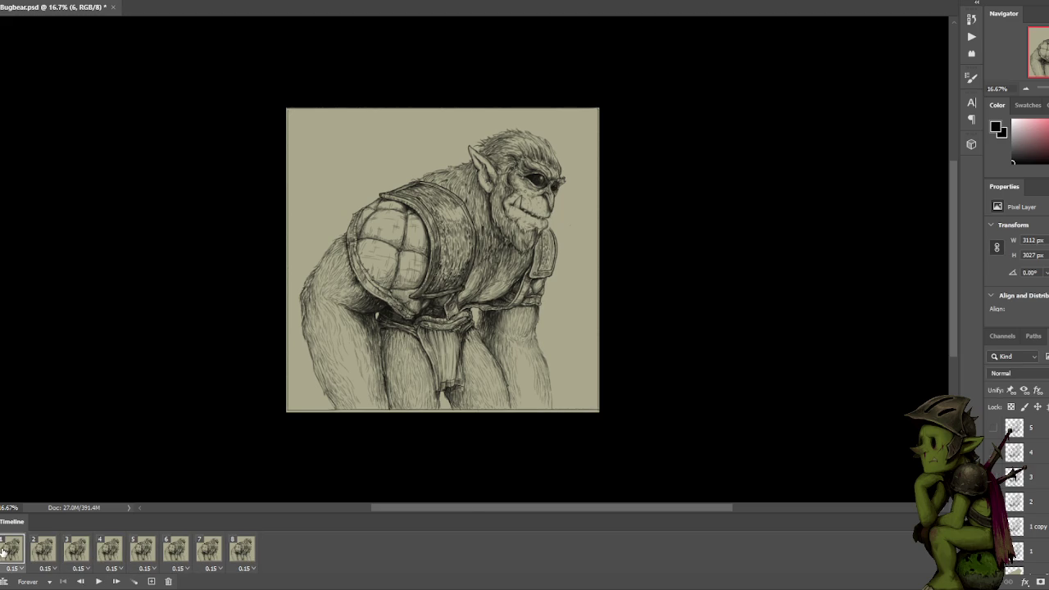
{"action": "left_click", "coordinate": [36, 552]}
{"action": "left_click", "coordinate": [240, 549]}
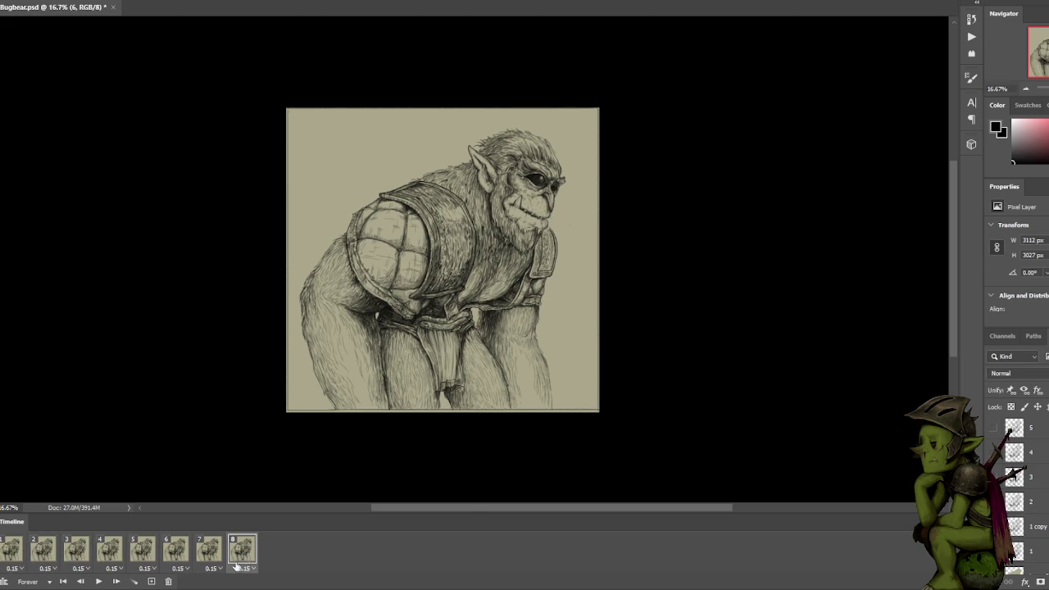
{"action": "left_click", "coordinate": [165, 581]}
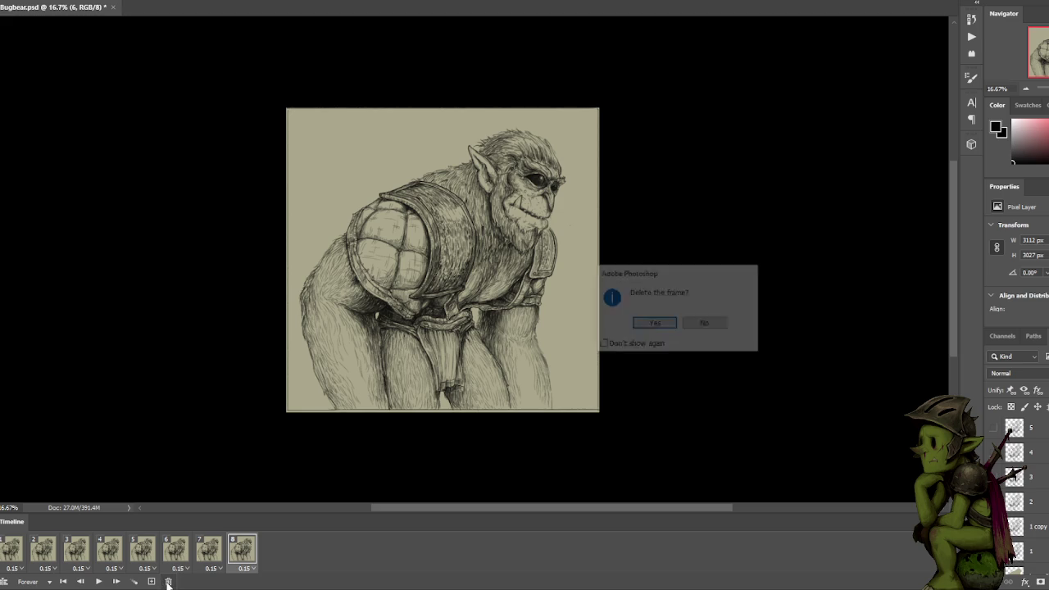
{"action": "left_click", "coordinate": [649, 323]}
Delete frame 7 as well and preview the six-frame loop.
{"action": "left_click", "coordinate": [25, 549]}
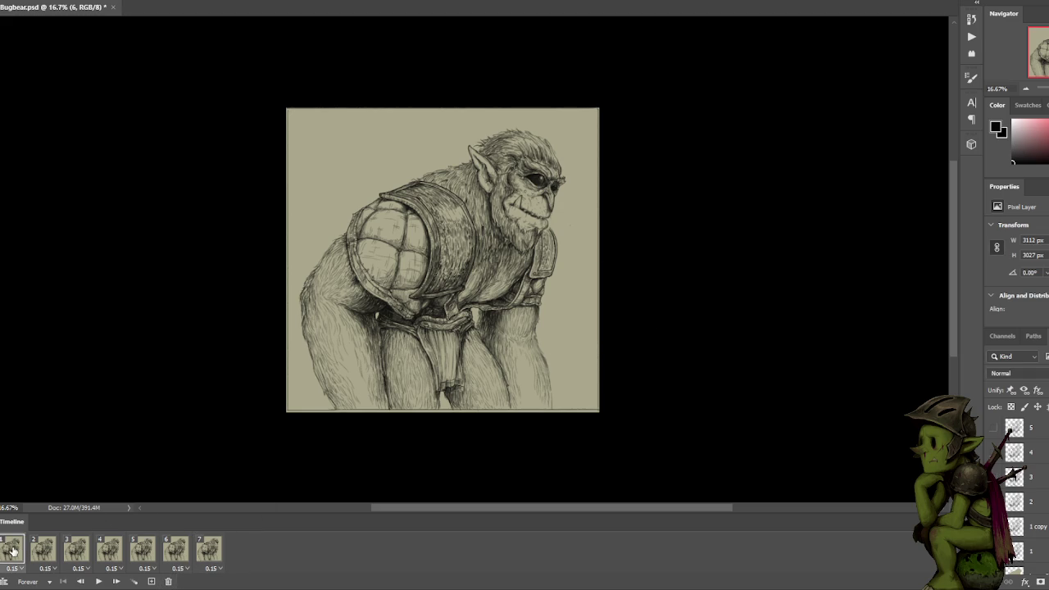
{"action": "left_click", "coordinate": [168, 582]}
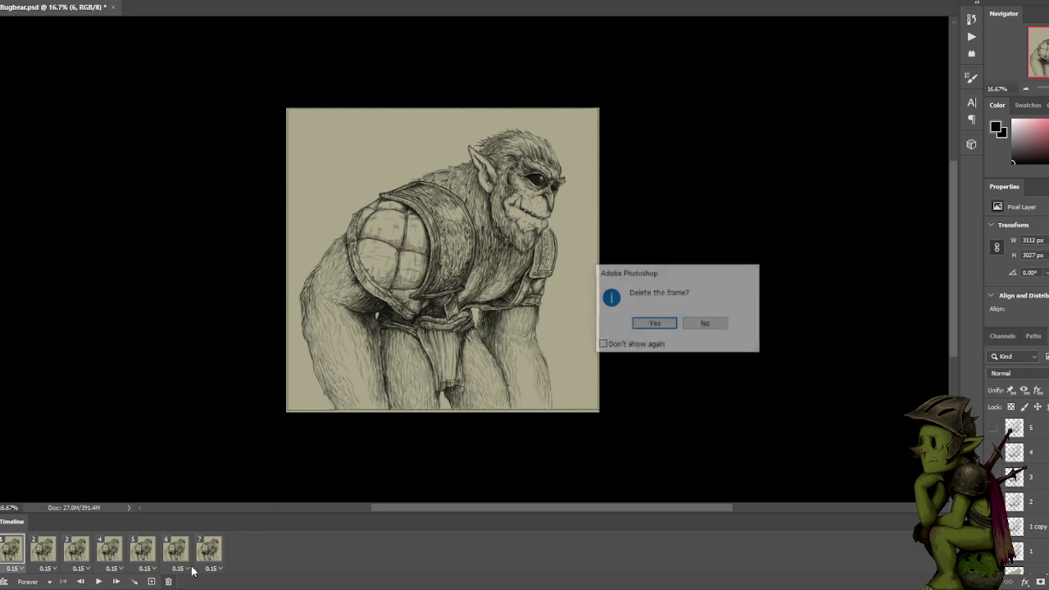
{"action": "left_click", "coordinate": [656, 324]}
{"action": "key", "text": "space"}
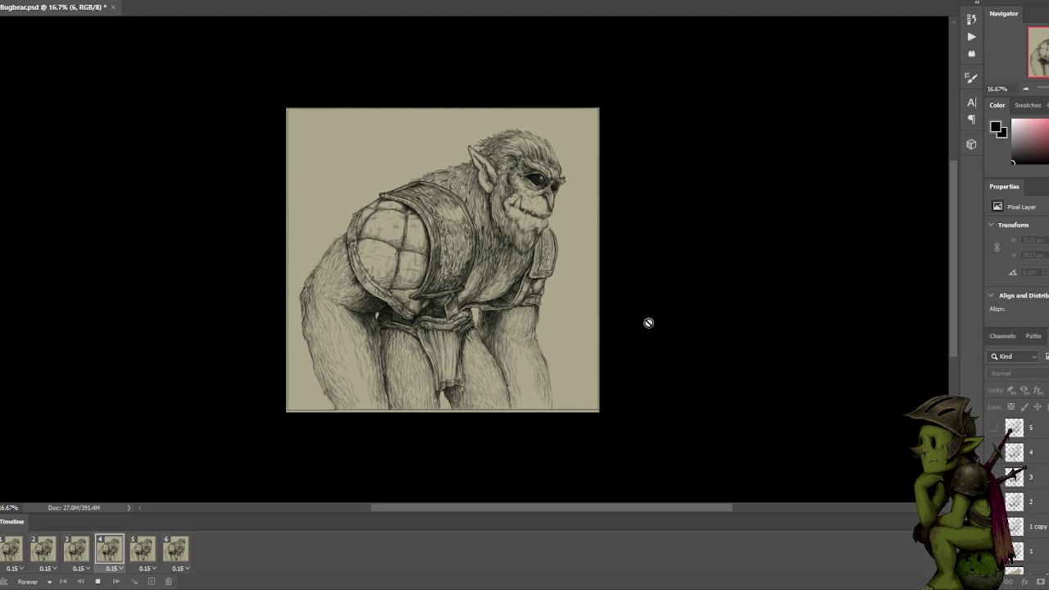
{"action": "key", "text": "space"}
{"action": "key", "text": "Left"}
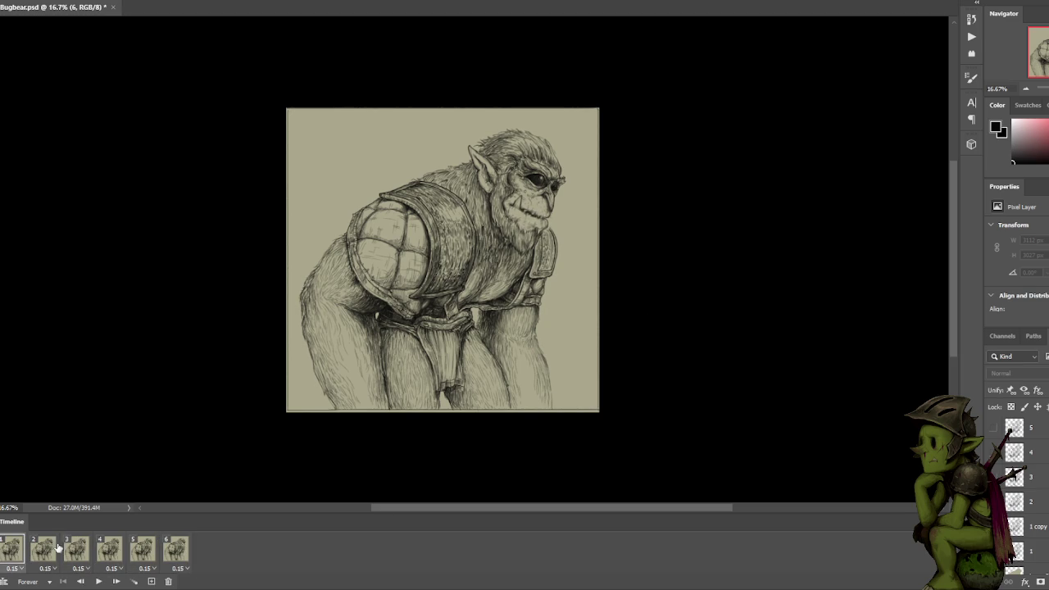
{"action": "left_click", "coordinate": [174, 547], "text": "shift"}
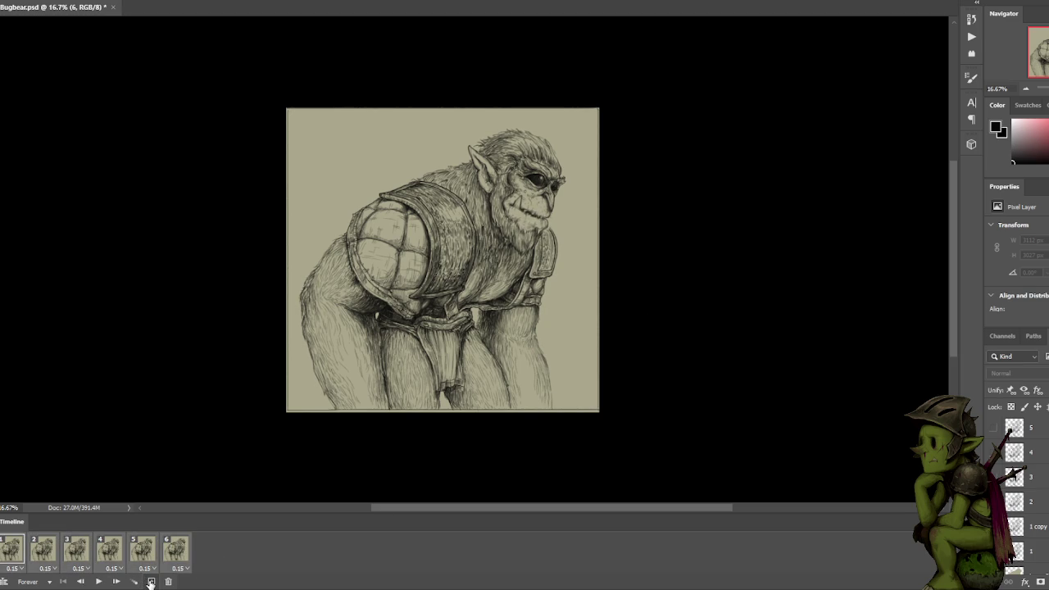
Duplicate the six frames, move frame 7 after frame 8, and preview the order.
{"action": "left_click", "coordinate": [151, 582]}
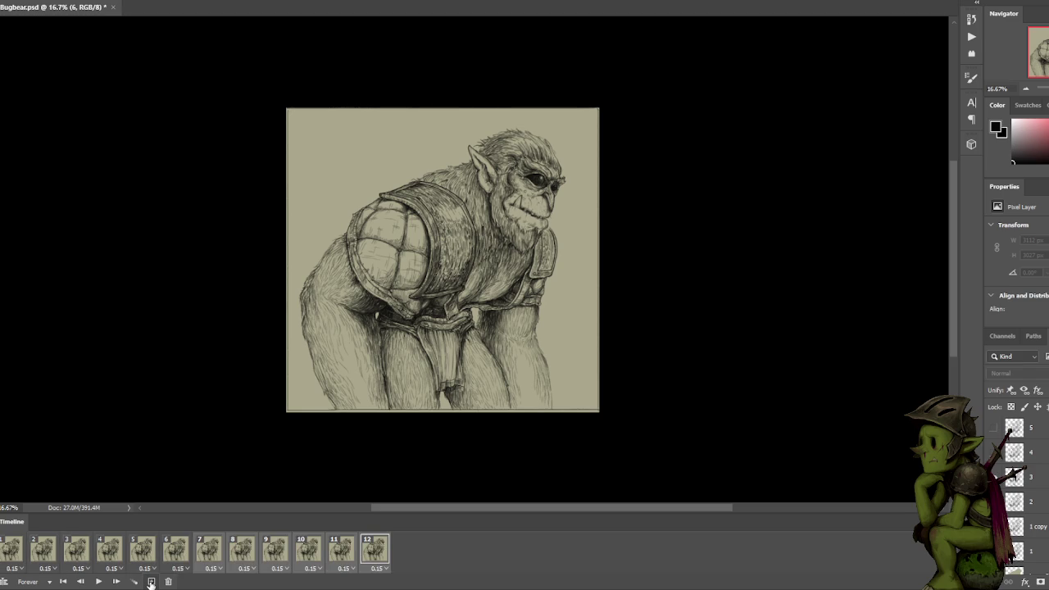
{"action": "left_click", "coordinate": [215, 554]}
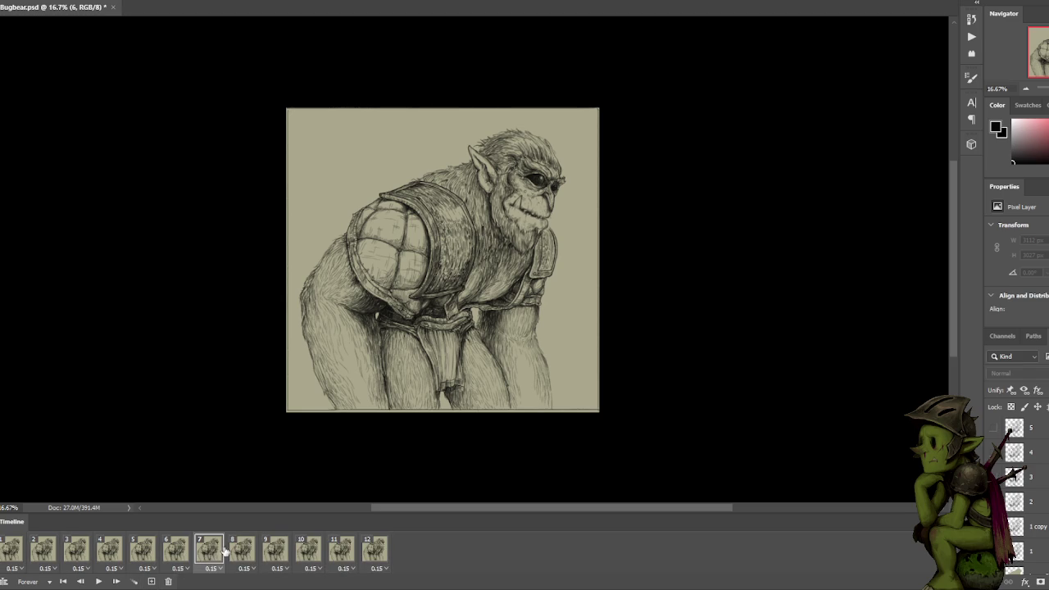
{"action": "left_click_drag", "start_coordinate": [213, 549], "coordinate": [281, 548]}
{"action": "key", "text": "space"}
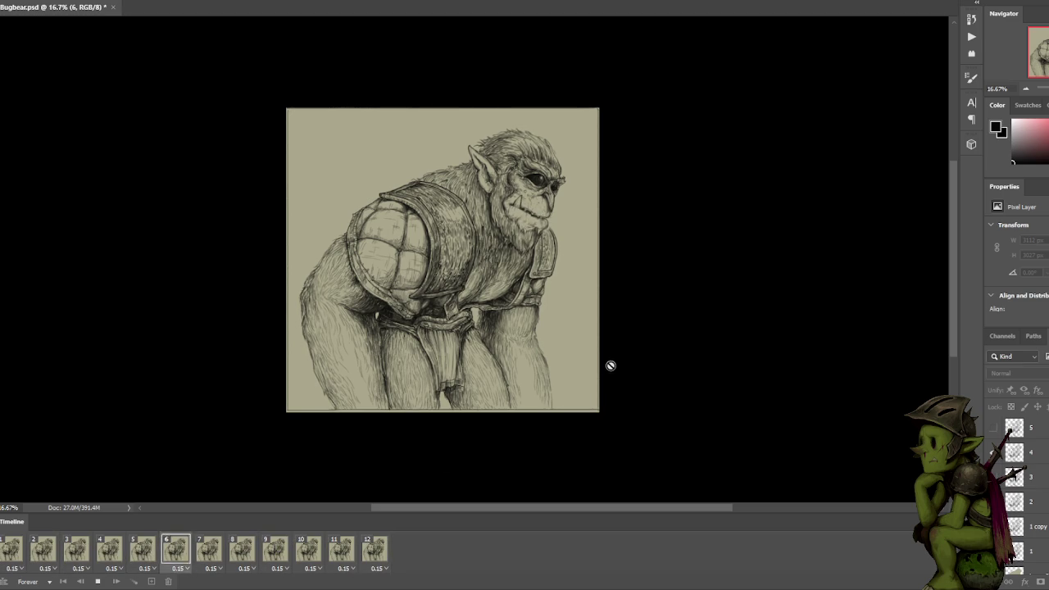
{"action": "key", "text": "space"}
Check frames 8 and 9, duplicate frame 11, and play the 13-frame loop.
{"action": "left_click", "coordinate": [276, 548]}
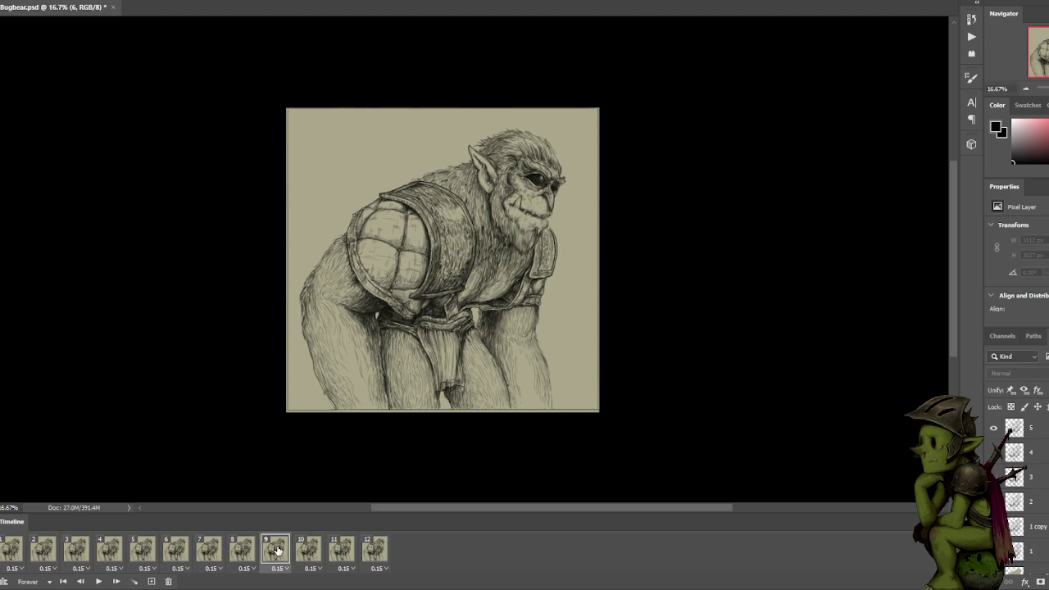
{"action": "left_click", "coordinate": [242, 549]}
{"action": "left_click", "coordinate": [275, 550]}
{"action": "left_click", "coordinate": [342, 547]}
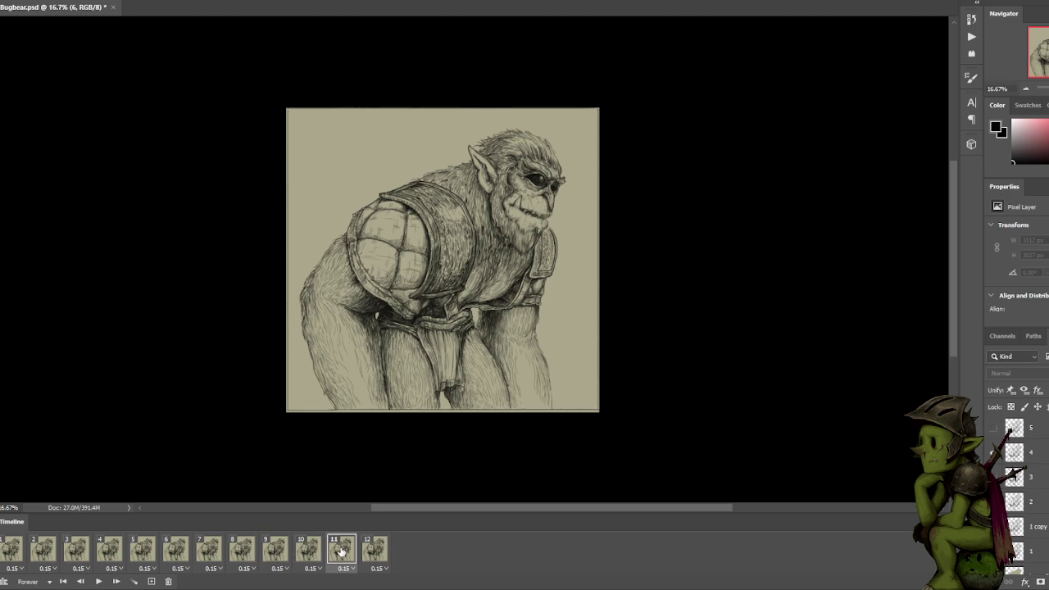
{"action": "left_click", "coordinate": [150, 580]}
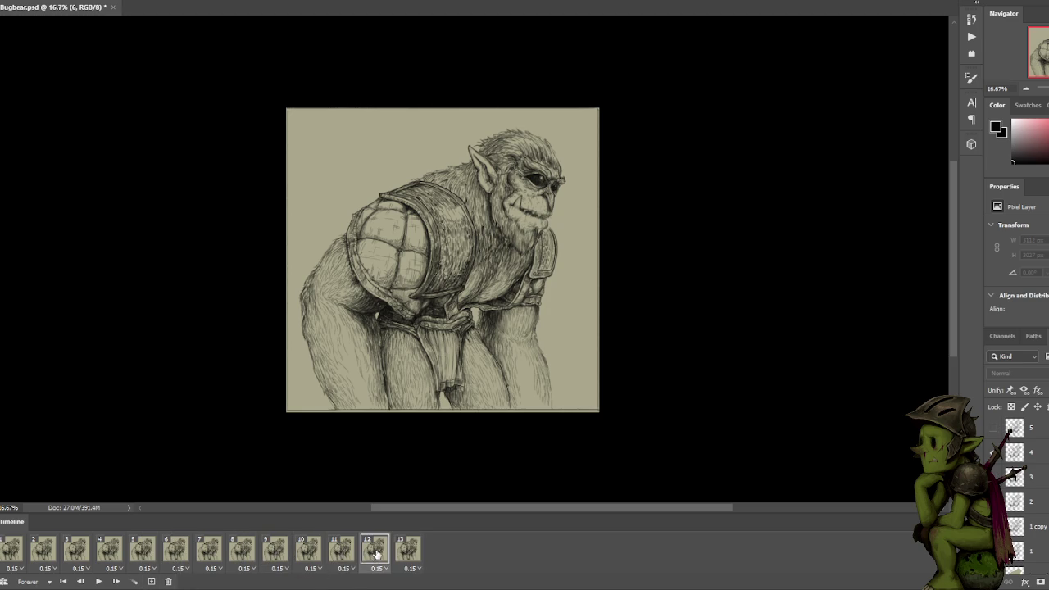
{"action": "left_click", "coordinate": [304, 550]}
{"action": "left_click", "coordinate": [99, 581]}
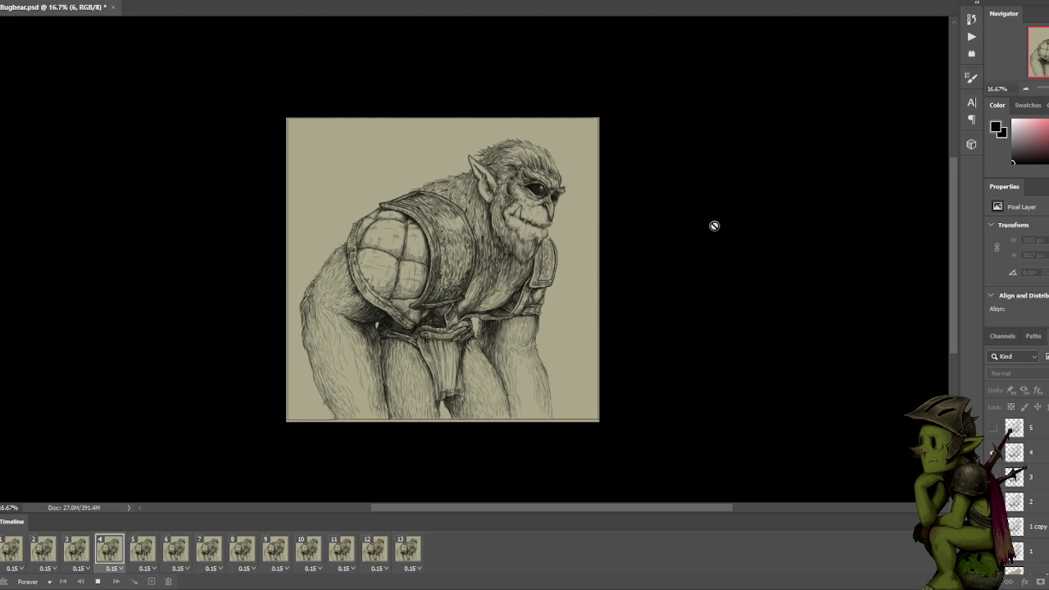
{"action": "key", "text": "space"}
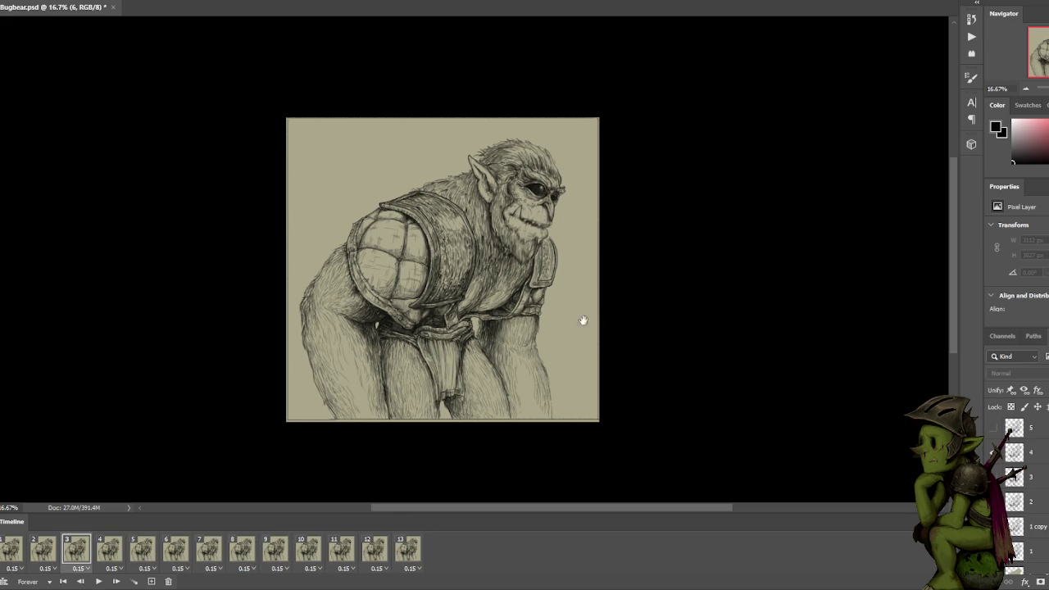
{"action": "left_click", "coordinate": [41, 557]}
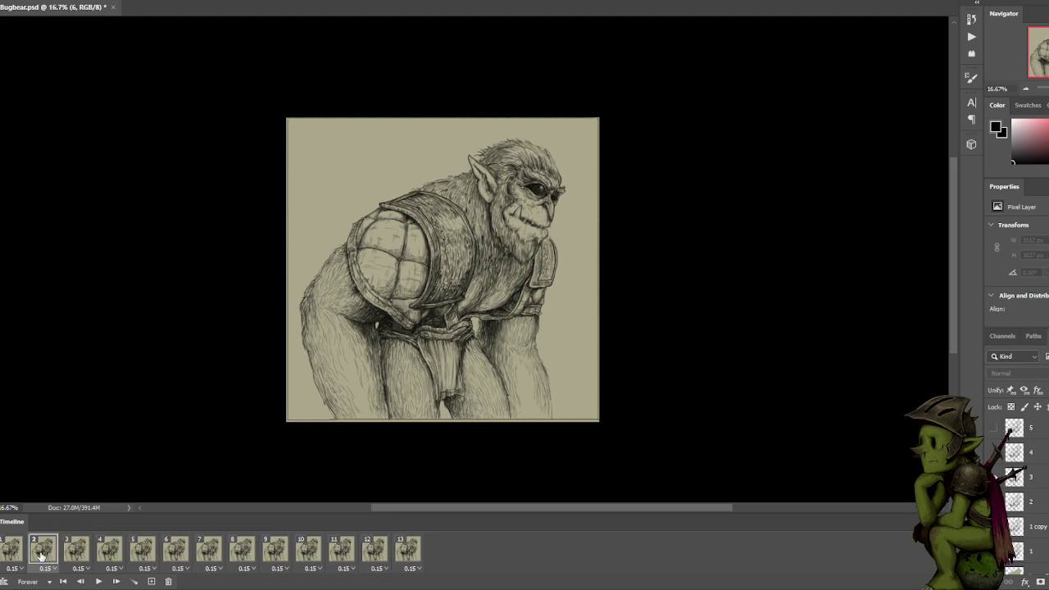
{"action": "left_click", "coordinate": [78, 549]}
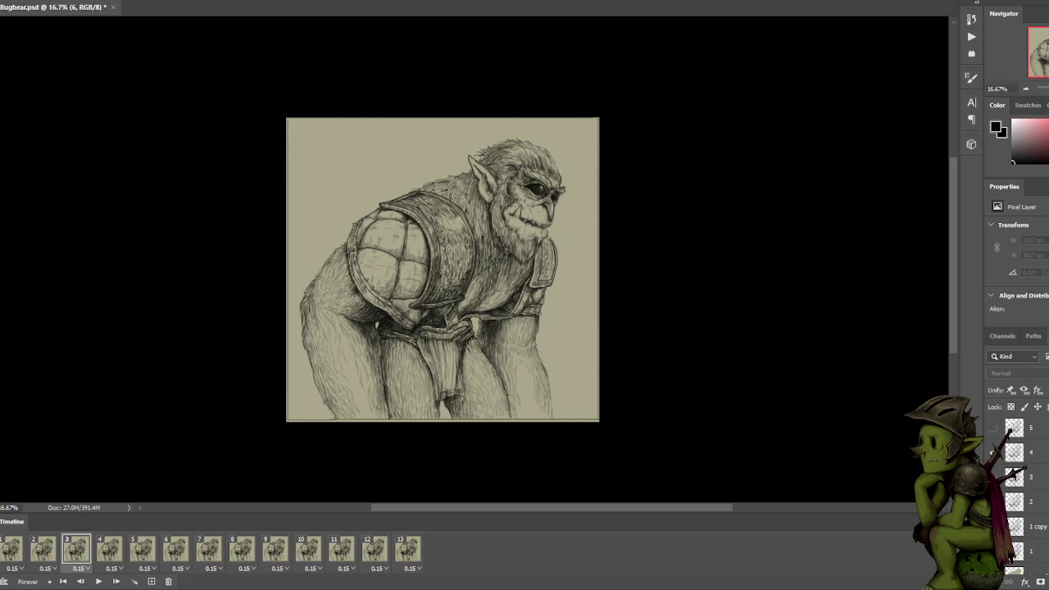
{"action": "left_click", "coordinate": [111, 550]}
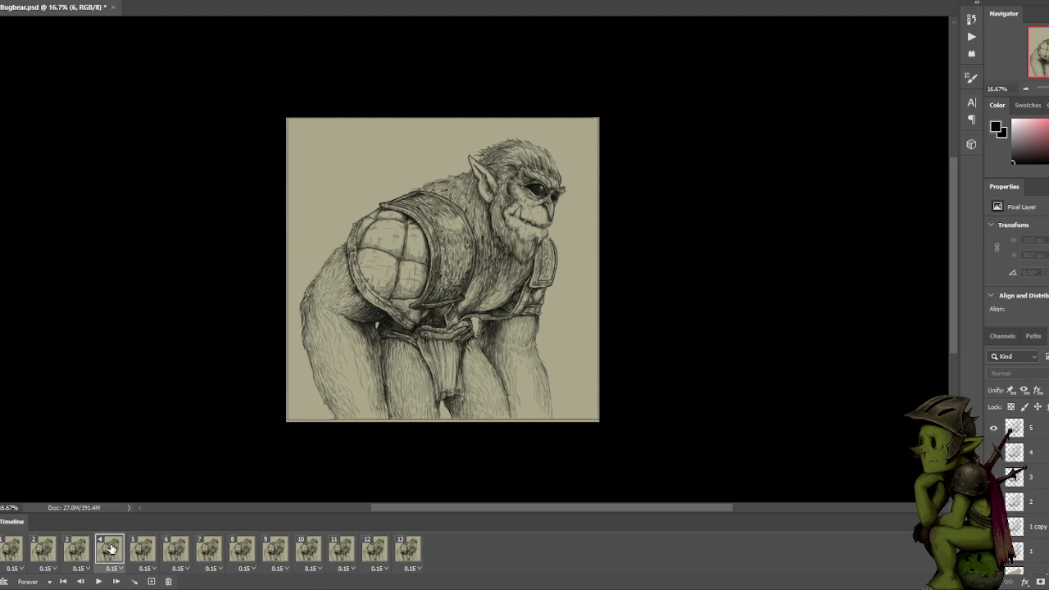
{"action": "left_click", "coordinate": [78, 550]}
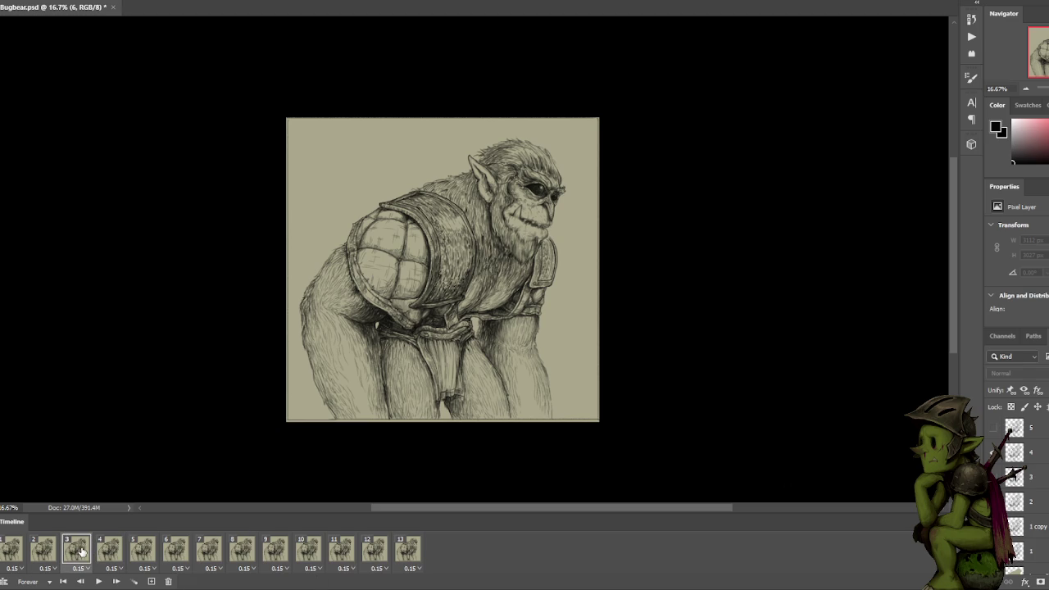
{"action": "left_click", "coordinate": [97, 552]}
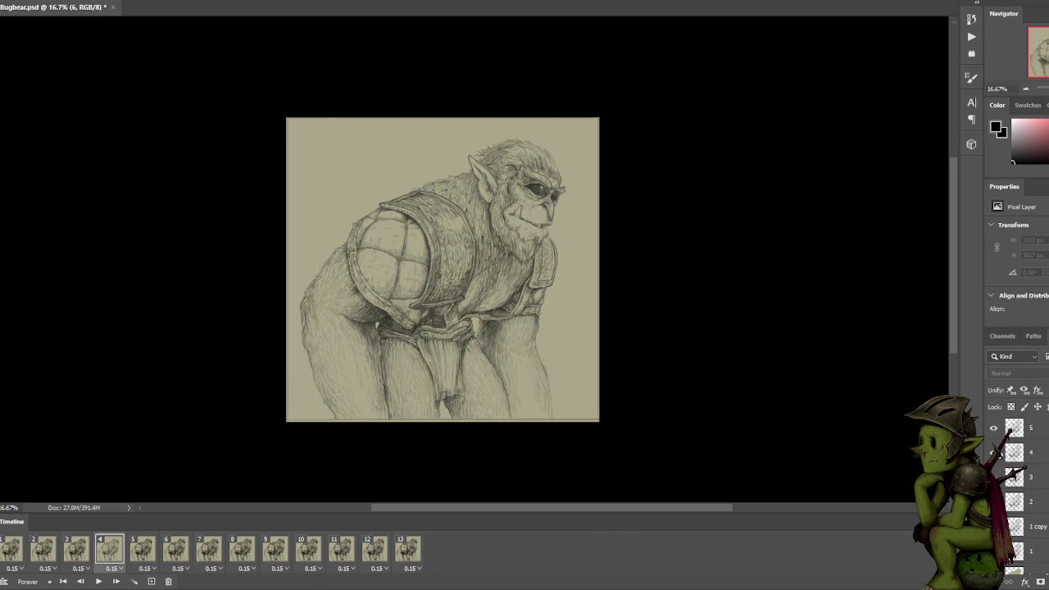
{"action": "left_click", "coordinate": [77, 550]}
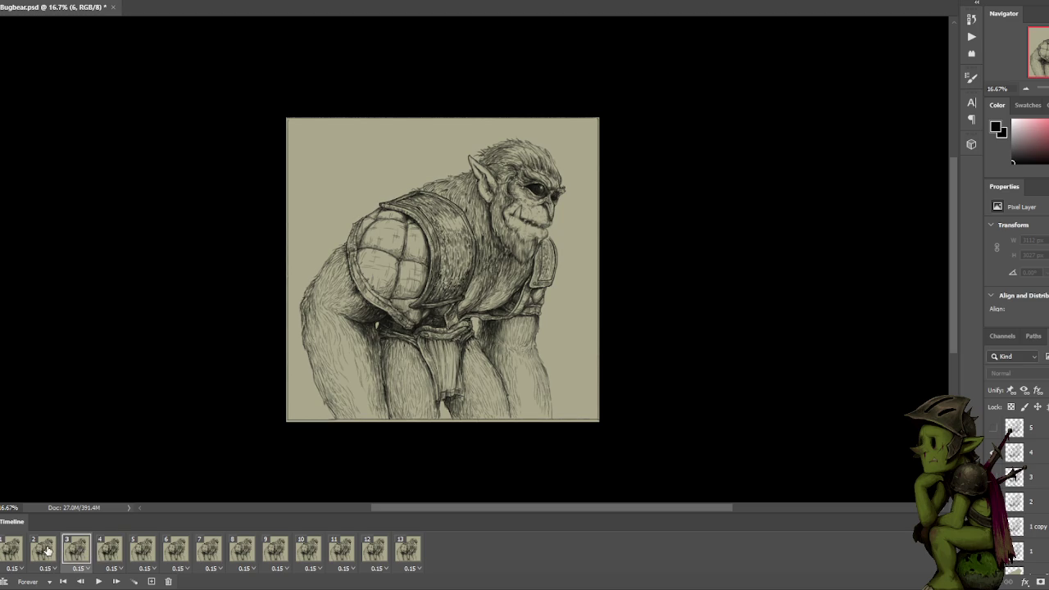
{"action": "left_click", "coordinate": [109, 550]}
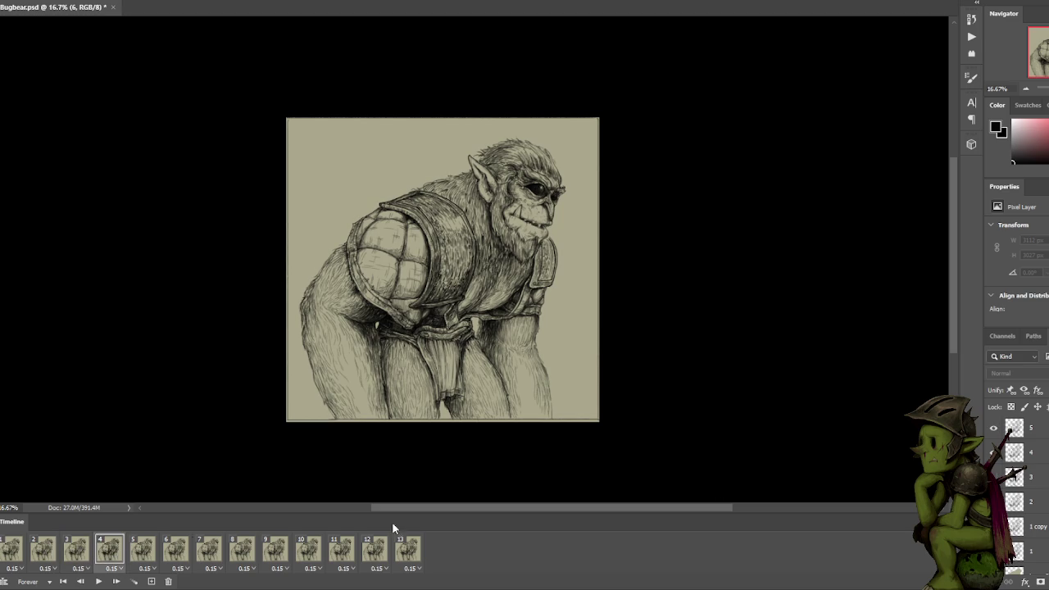
{"action": "left_click", "coordinate": [1046, 458]}
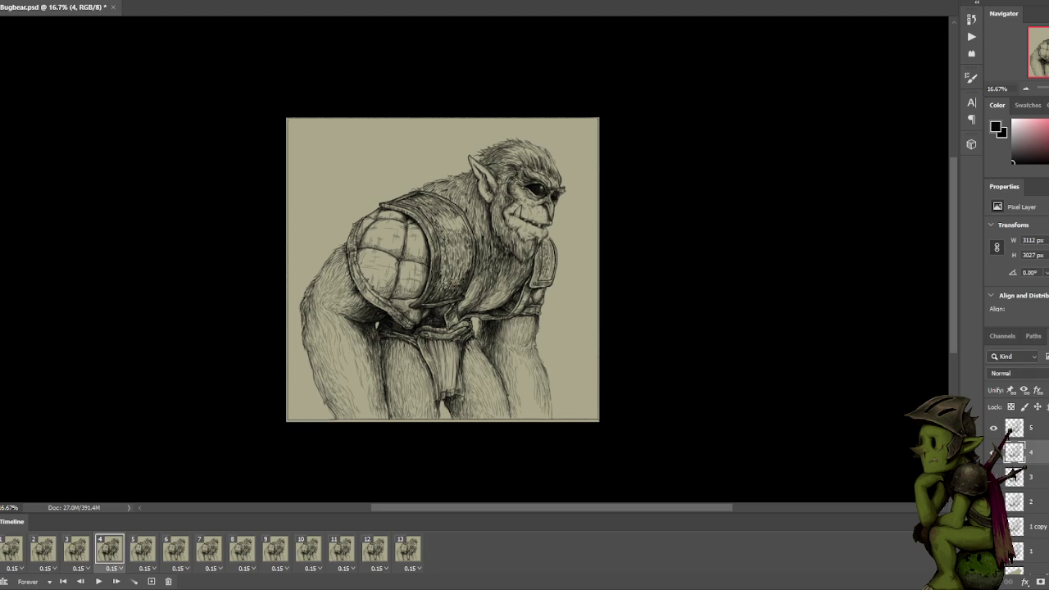
{"action": "key", "text": "5"}
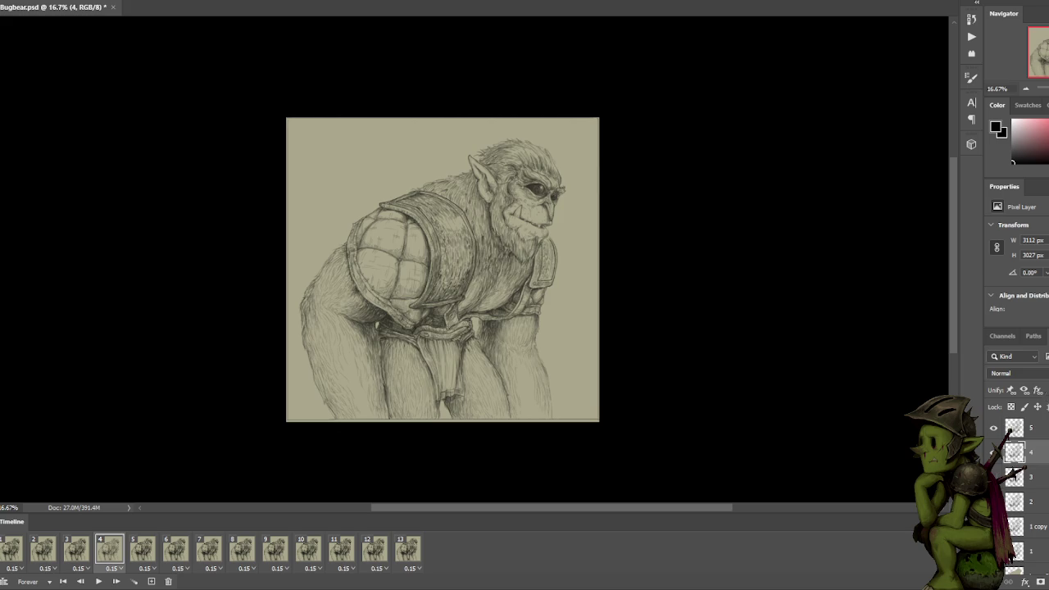
{"action": "key", "text": "0"}
{"action": "key", "text": "space"}
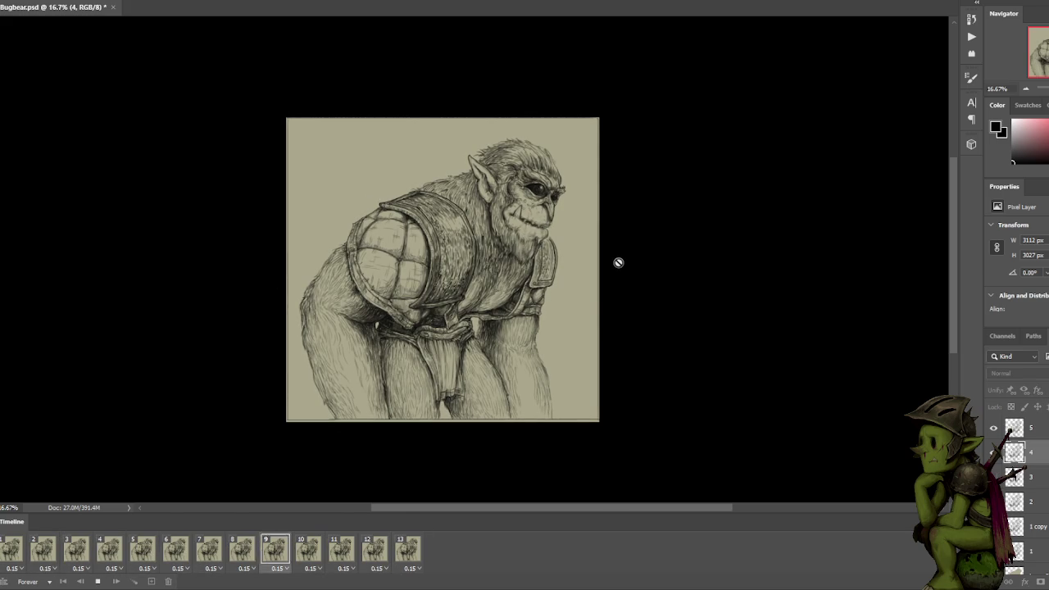
Review frames 5 and 6 and play the loop briefly.
{"action": "key", "text": "space"}
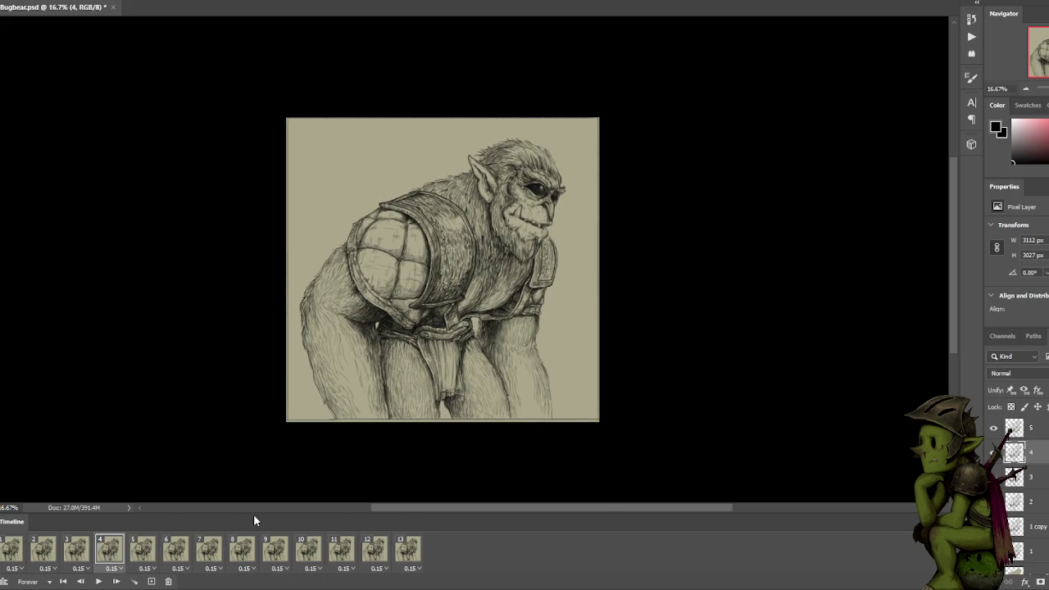
{"action": "left_click", "coordinate": [146, 554]}
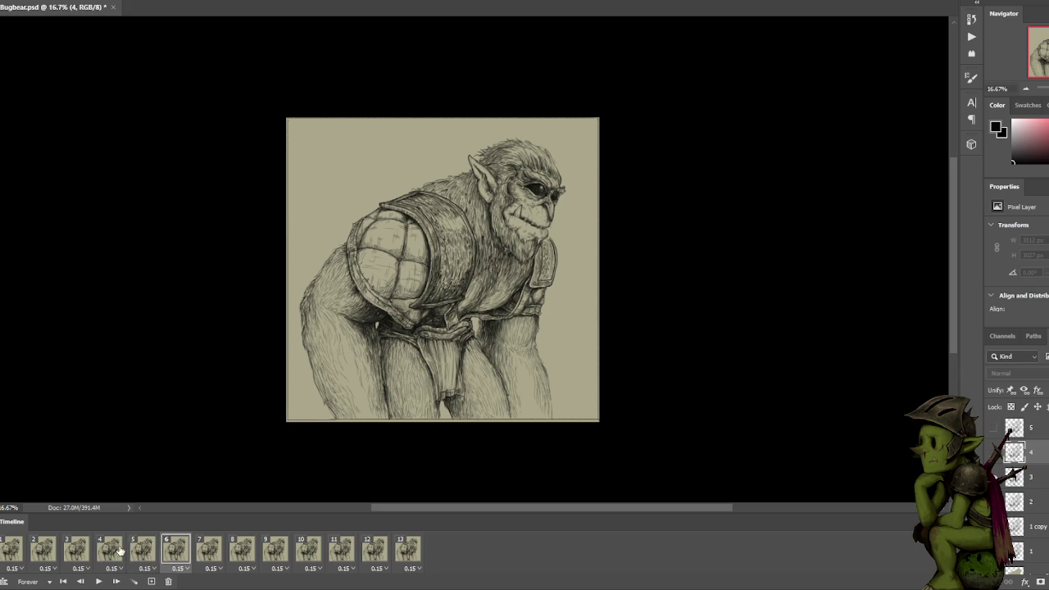
{"action": "left_click", "coordinate": [129, 552]}
{"action": "key", "text": "space"}
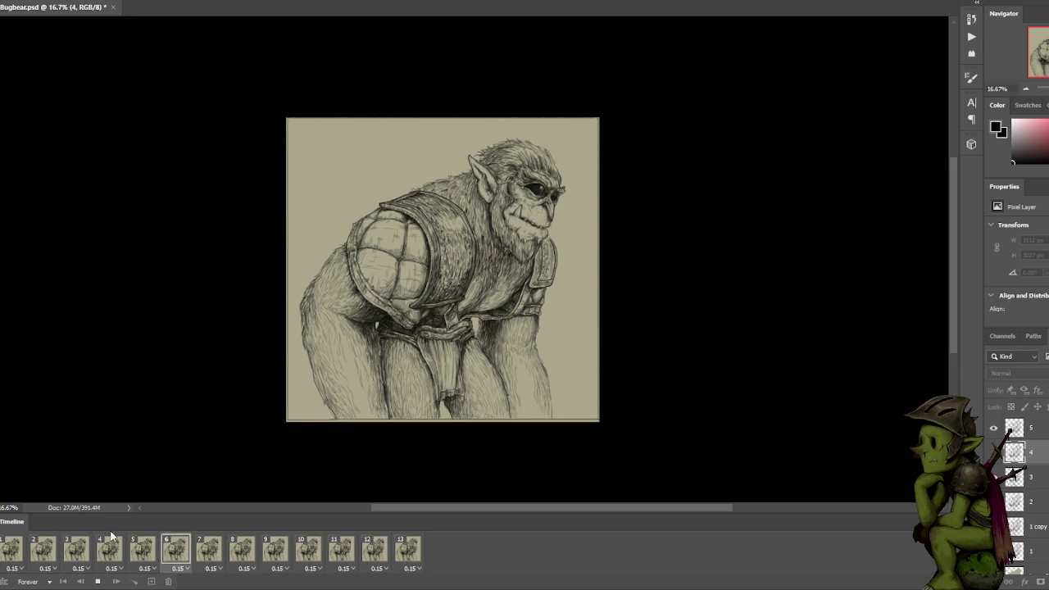
{"action": "key", "text": "space"}
Step back and forth through frames 8 to 11 to compare the drawings.
{"action": "left_click", "coordinate": [282, 557]}
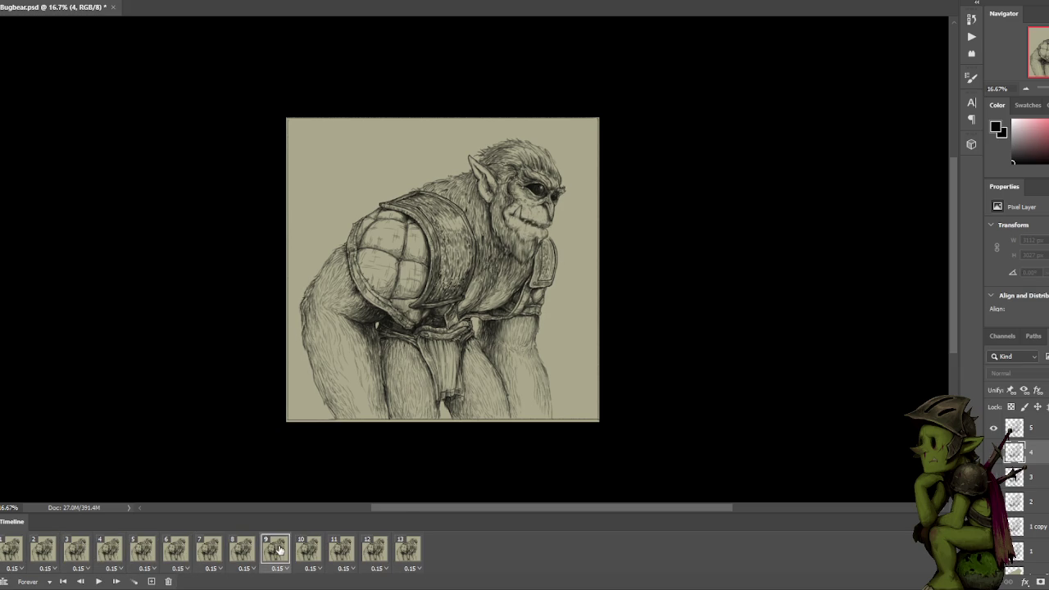
{"action": "left_click", "coordinate": [246, 550]}
{"action": "left_click", "coordinate": [279, 551]}
{"action": "left_click", "coordinate": [308, 550]}
{"action": "left_click", "coordinate": [341, 550]}
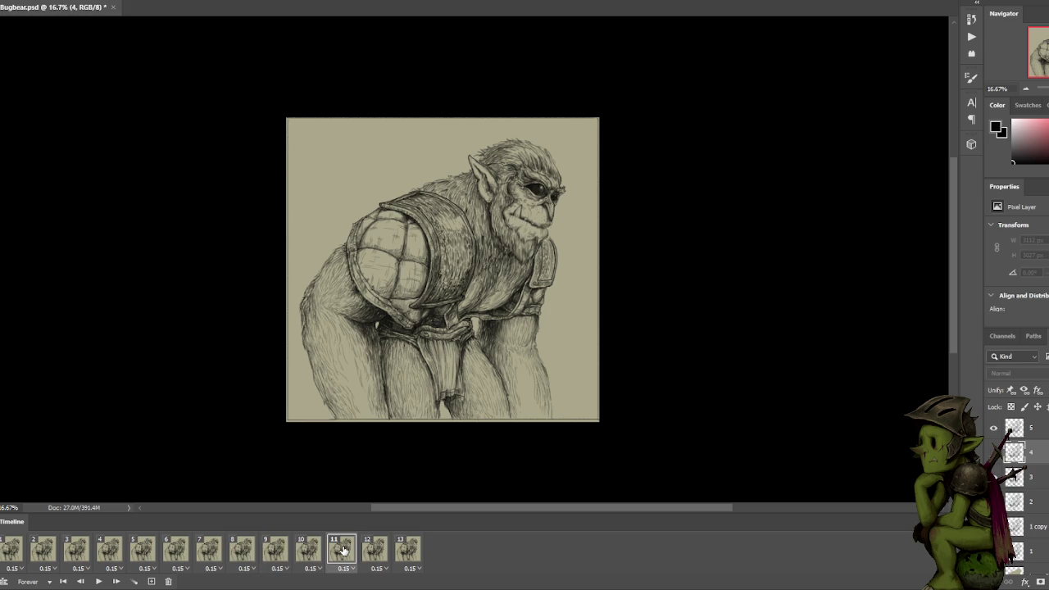
{"action": "left_click", "coordinate": [287, 552]}
{"action": "left_click", "coordinate": [252, 554]}
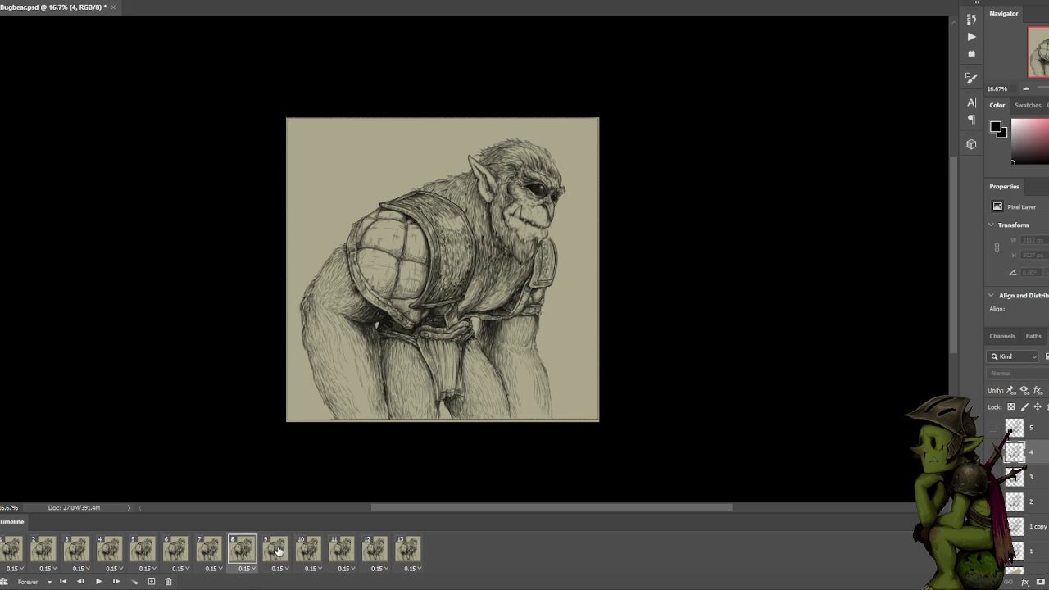
{"action": "left_click", "coordinate": [278, 552]}
{"action": "left_click", "coordinate": [315, 550]}
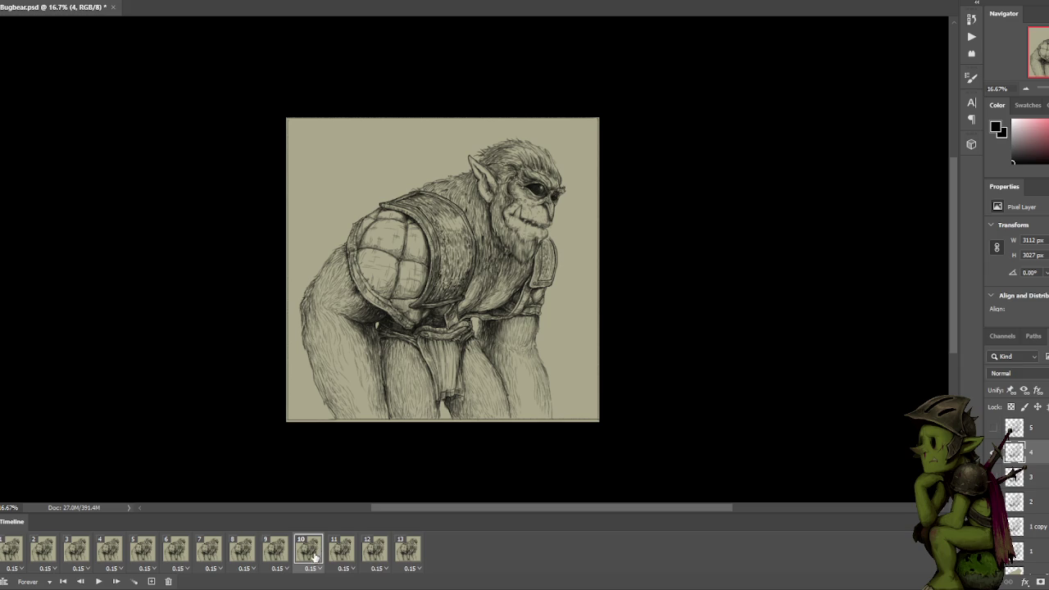
{"action": "left_click", "coordinate": [272, 554]}
{"action": "left_click", "coordinate": [240, 557]}
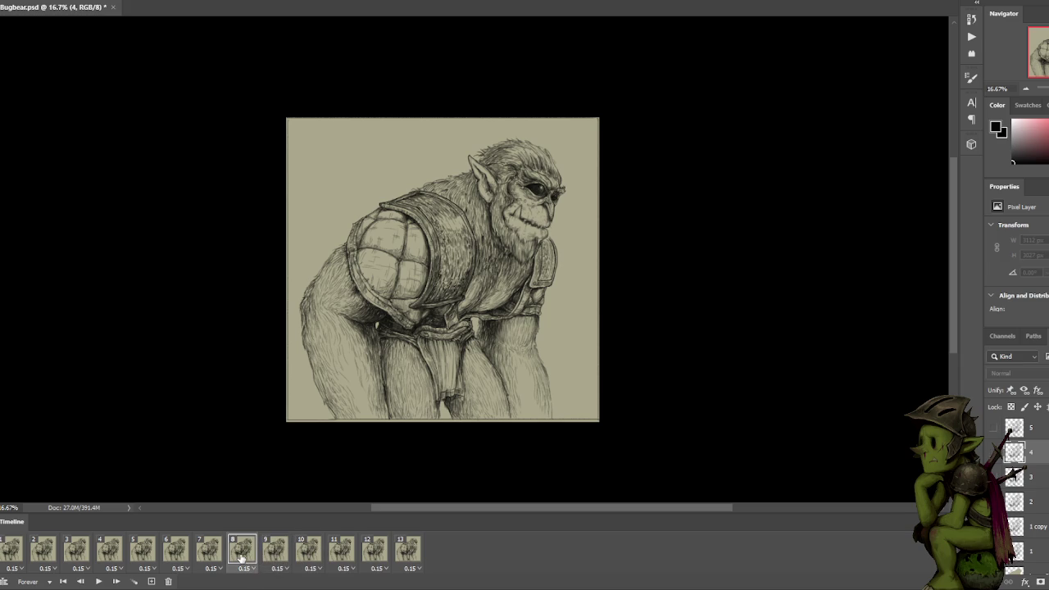
{"action": "left_click", "coordinate": [277, 557]}
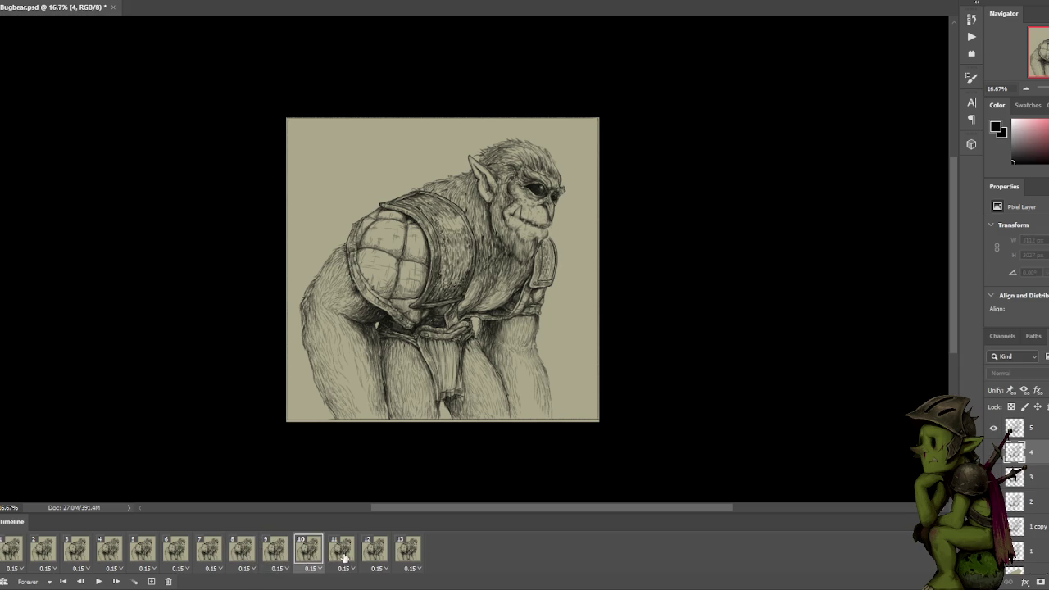
{"action": "left_click", "coordinate": [344, 558]}
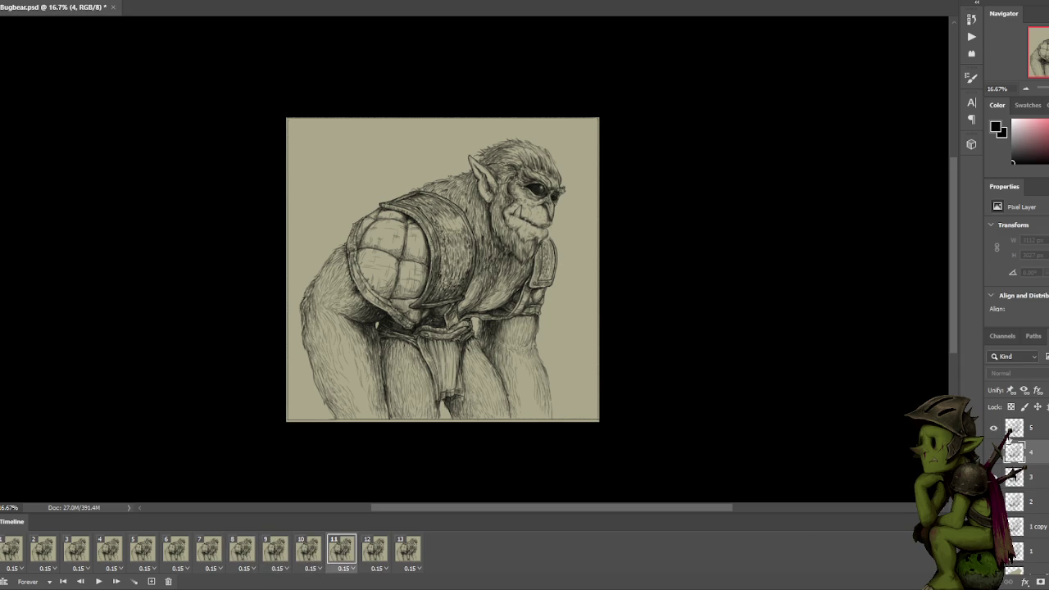
Toggle layer 5's visibility on frame 11, hide layer 4 on frame 12, and play the loop.
{"action": "left_click", "coordinate": [993, 427]}
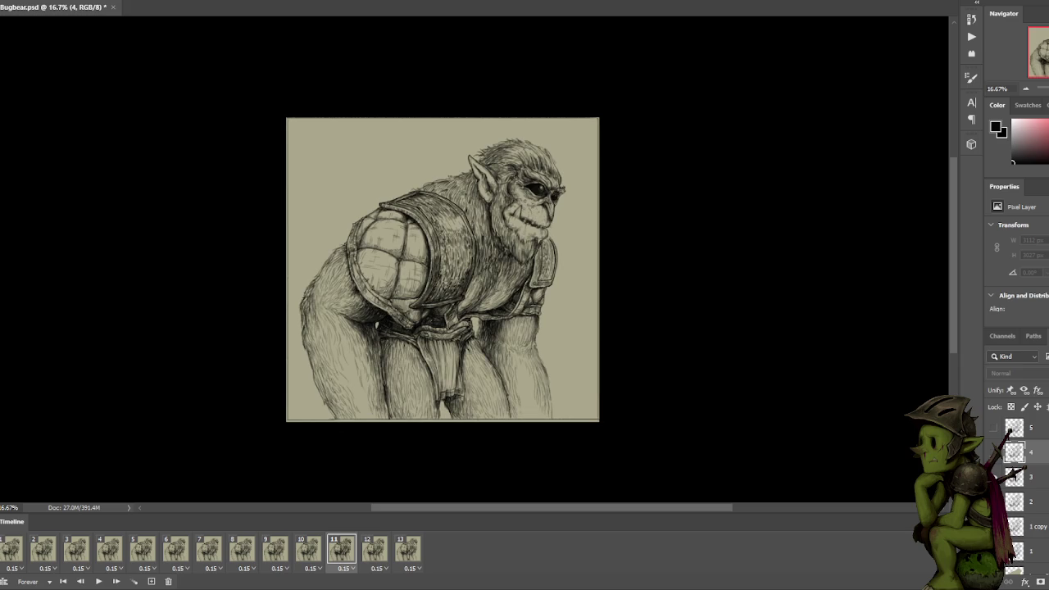
{"action": "left_click", "coordinate": [374, 554]}
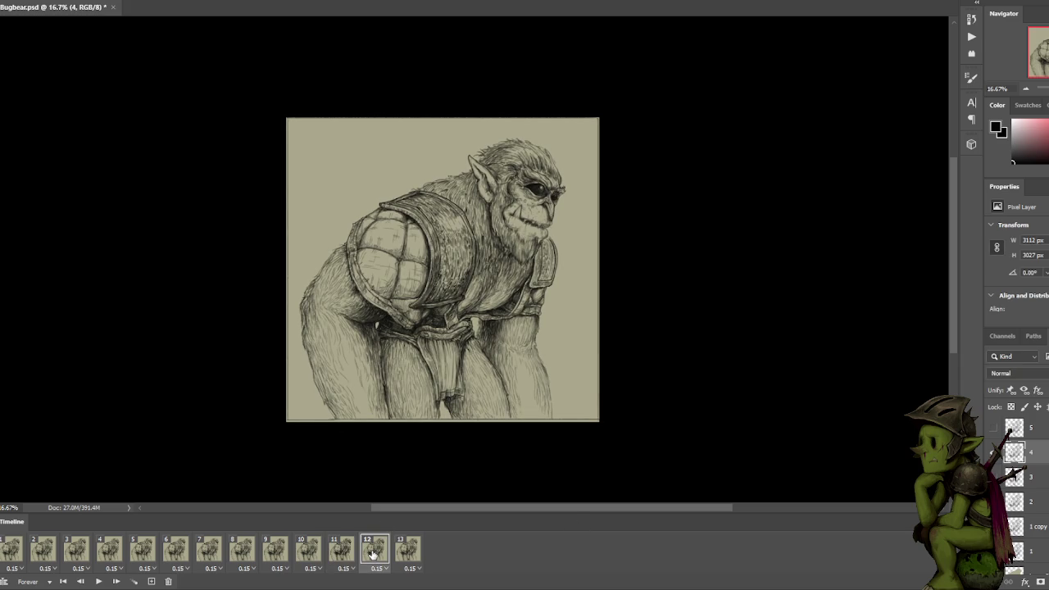
{"action": "left_click", "coordinate": [993, 452]}
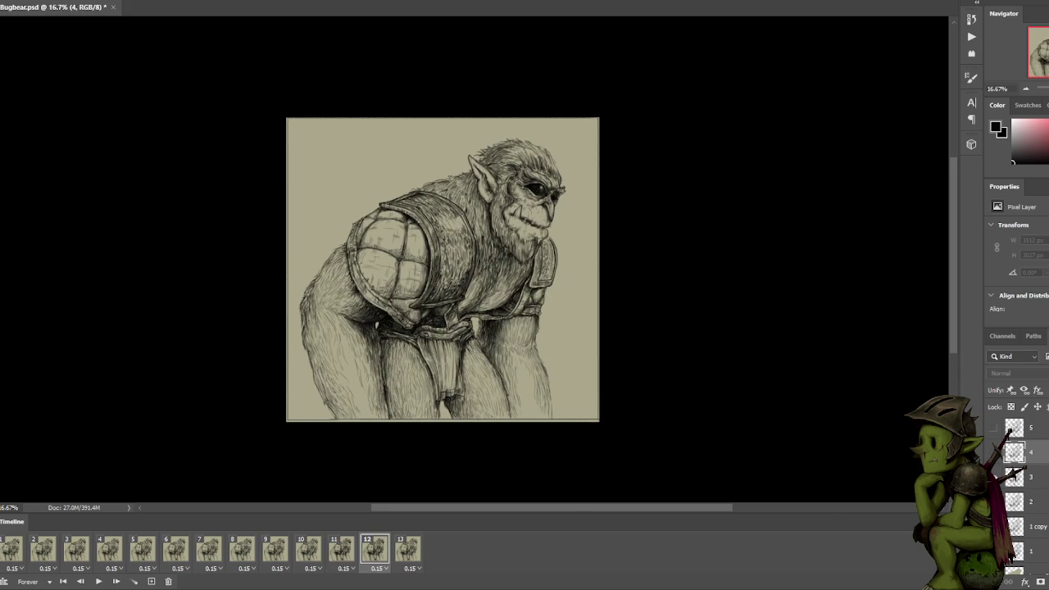
{"action": "key", "text": "space"}
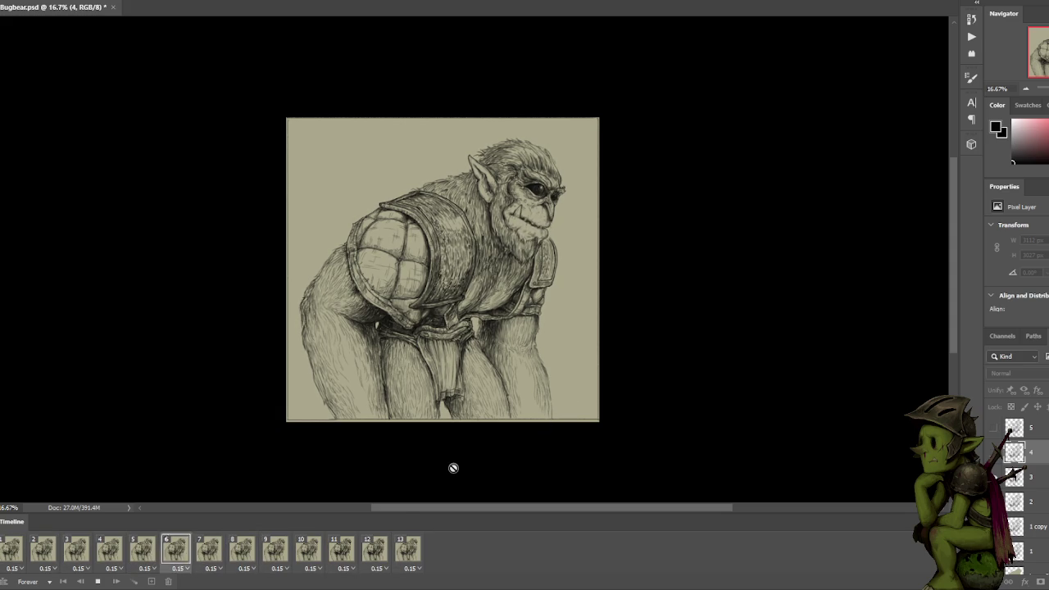
{"action": "key", "text": "space"}
Step through frames 7 to 13, selecting layers 3 and 2 along the way.
{"action": "left_click", "coordinate": [340, 549]}
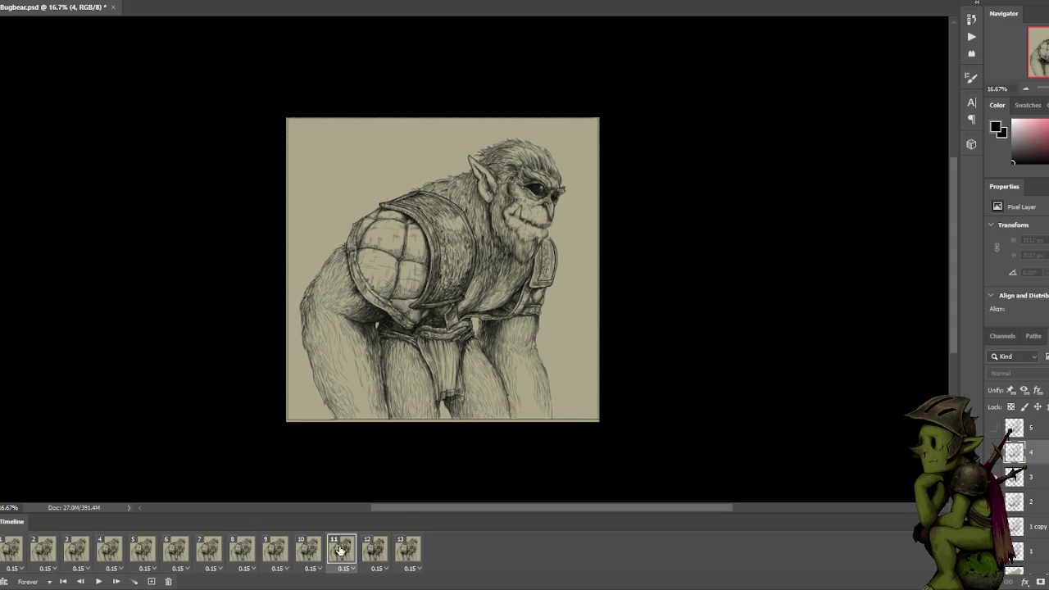
{"action": "left_click", "coordinate": [275, 549]}
{"action": "left_click", "coordinate": [212, 554]}
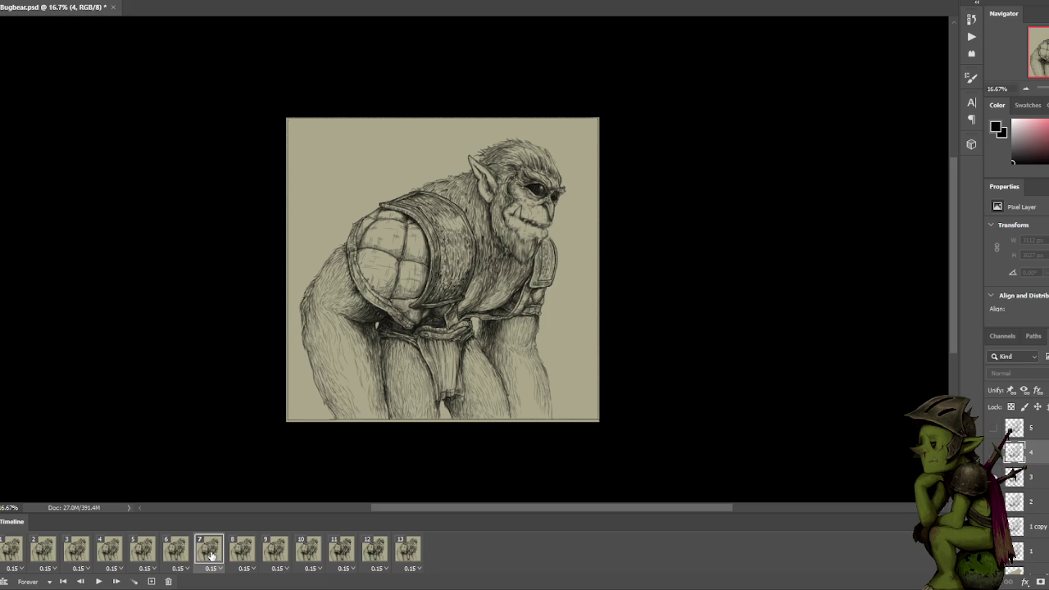
{"action": "left_click", "coordinate": [244, 554]}
{"action": "left_click", "coordinate": [277, 554]}
{"action": "left_click", "coordinate": [309, 554]}
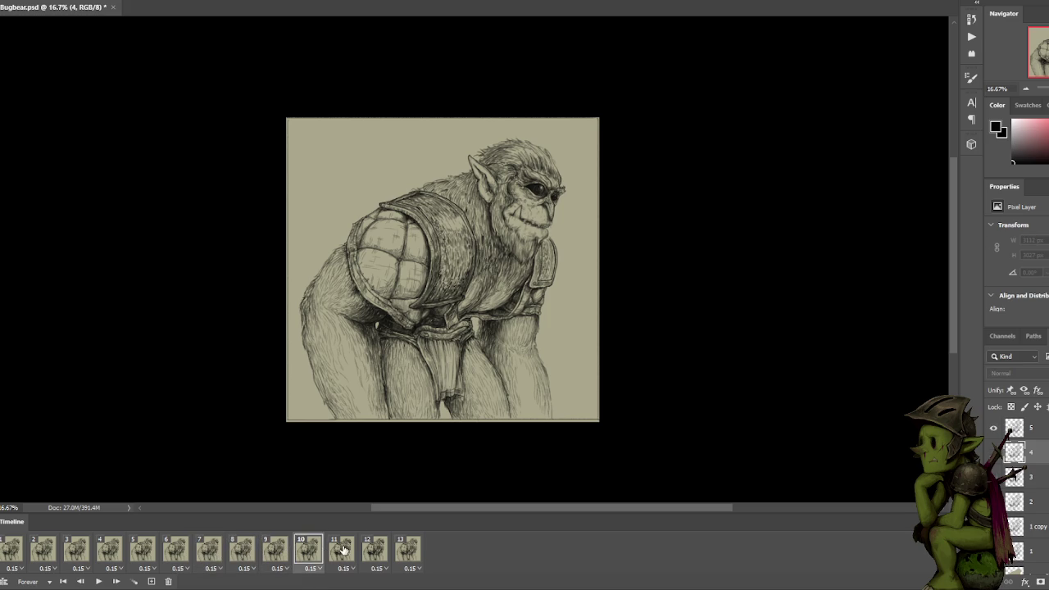
{"action": "left_click", "coordinate": [344, 554]}
{"action": "left_click", "coordinate": [1020, 477]}
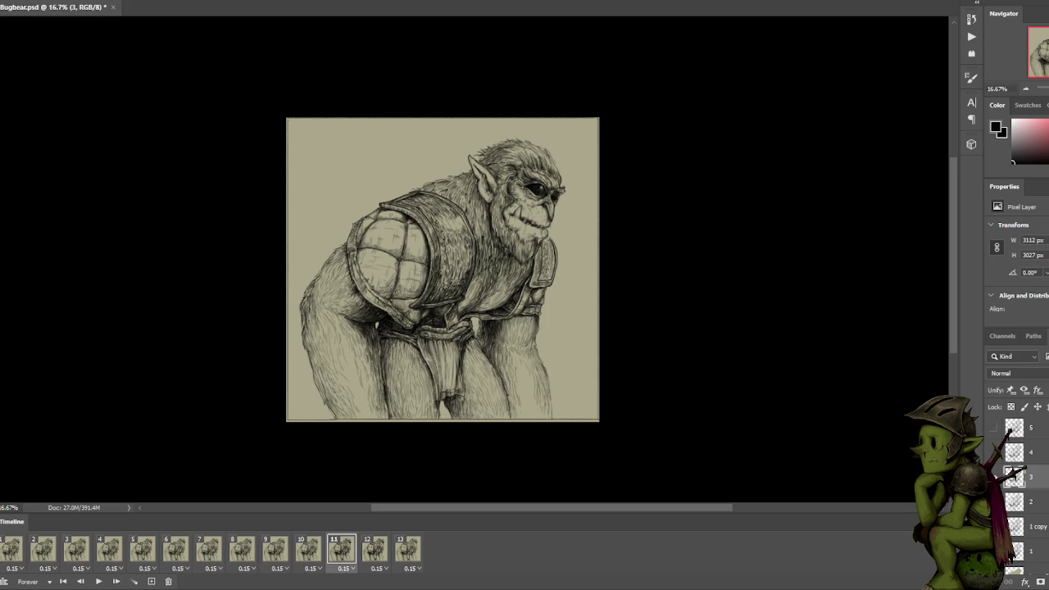
{"action": "left_click", "coordinate": [1035, 497]}
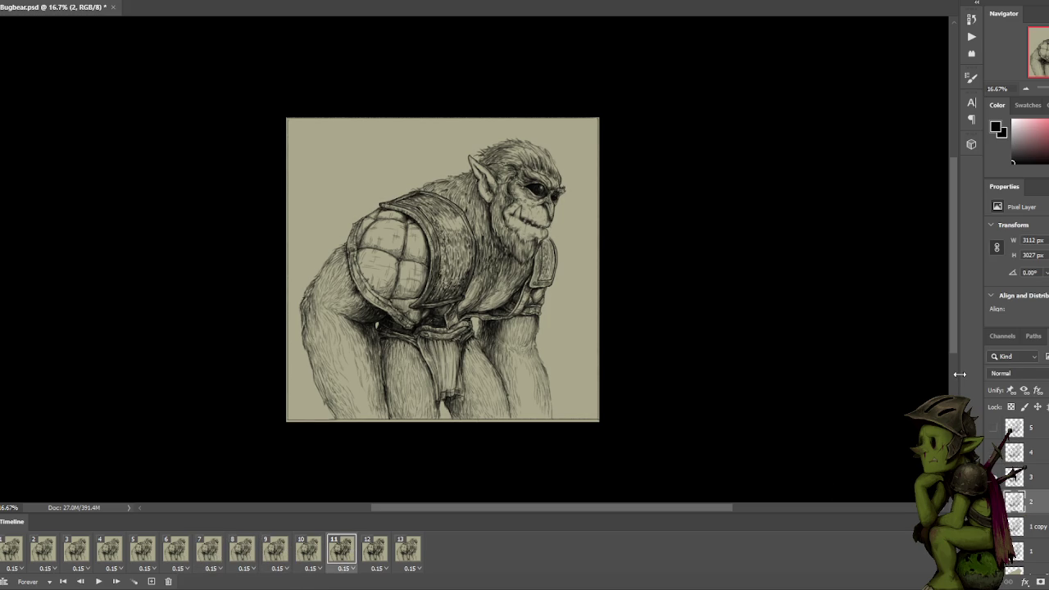
{"action": "left_click", "coordinate": [370, 553]}
{"action": "left_click", "coordinate": [1033, 475]}
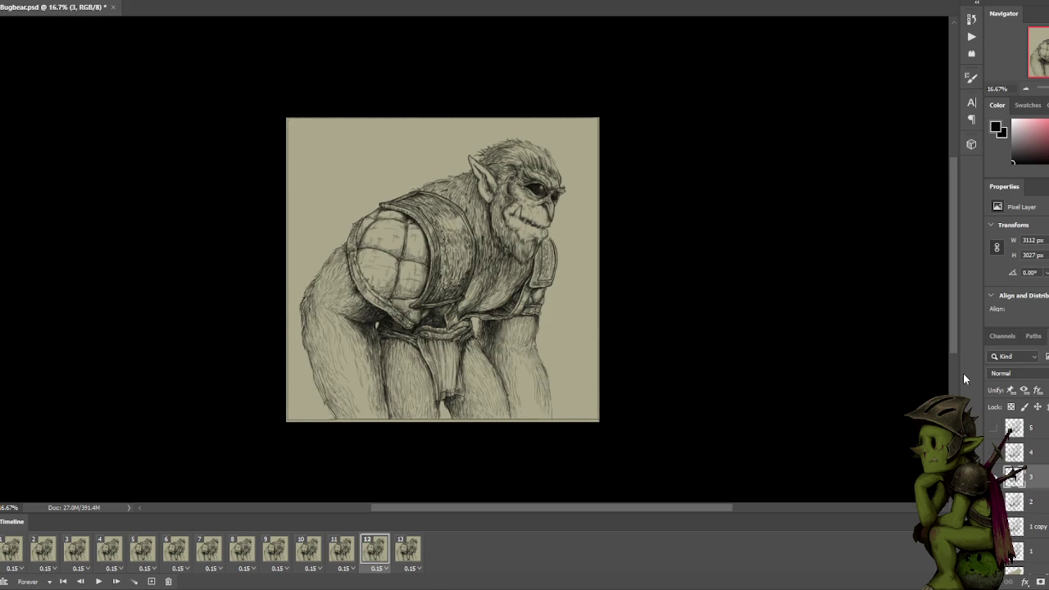
{"action": "left_click", "coordinate": [408, 556]}
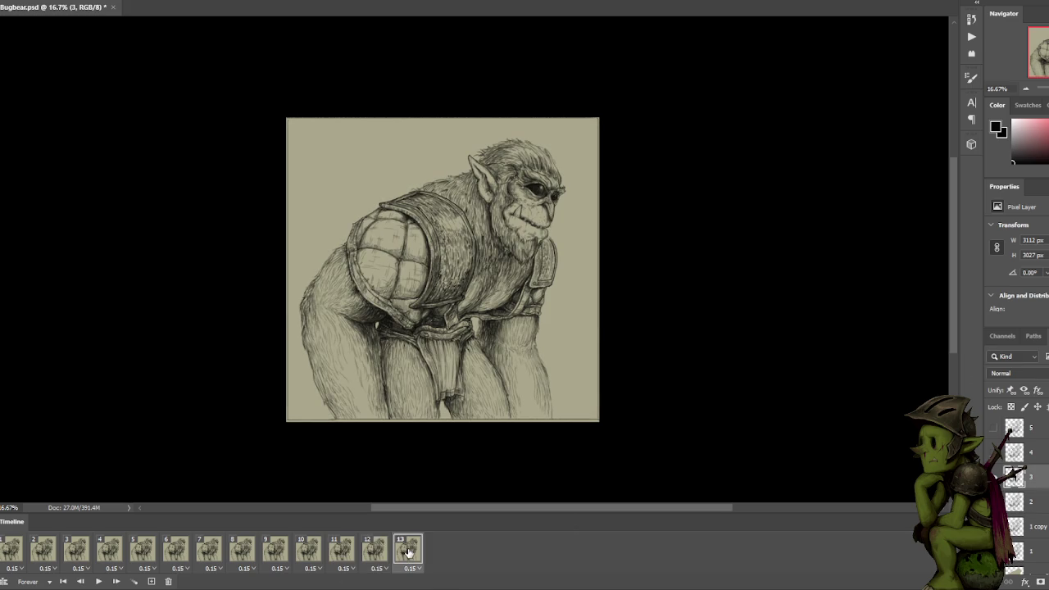
Play the full loop, then stop on frame 1 with Layer 2 active.
{"action": "key", "text": "space"}
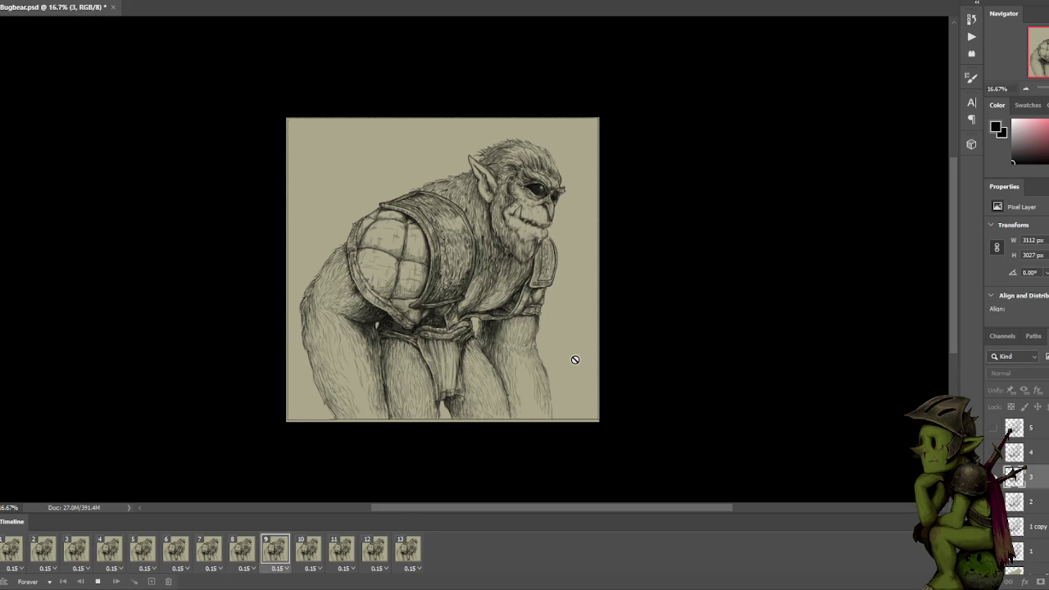
{"action": "key", "text": "space"}
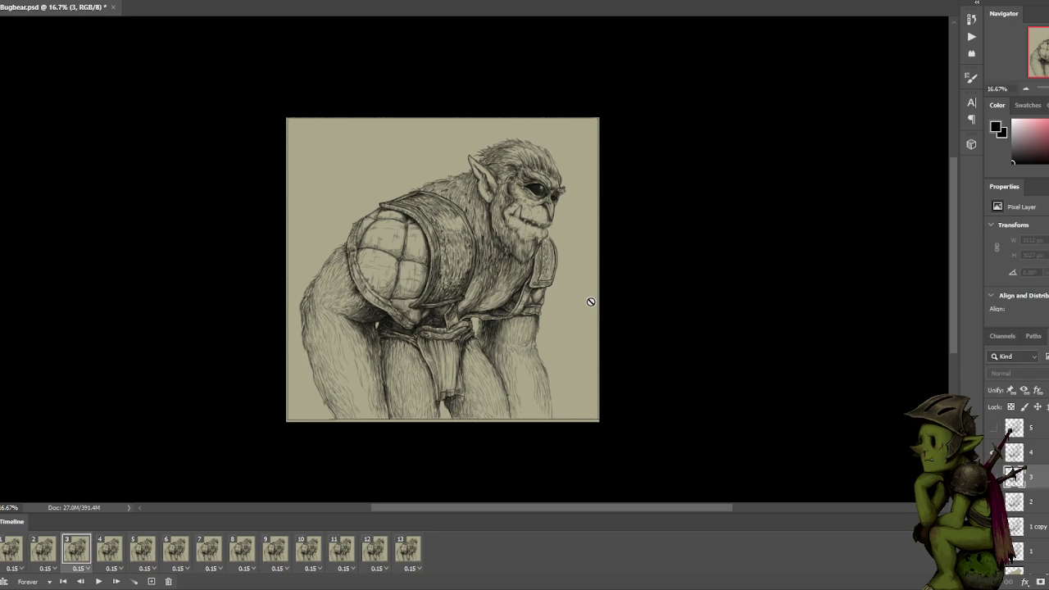
{"action": "scroll", "coordinate": [1016, 492], "scroll_direction": "down", "scroll_amount": 2}
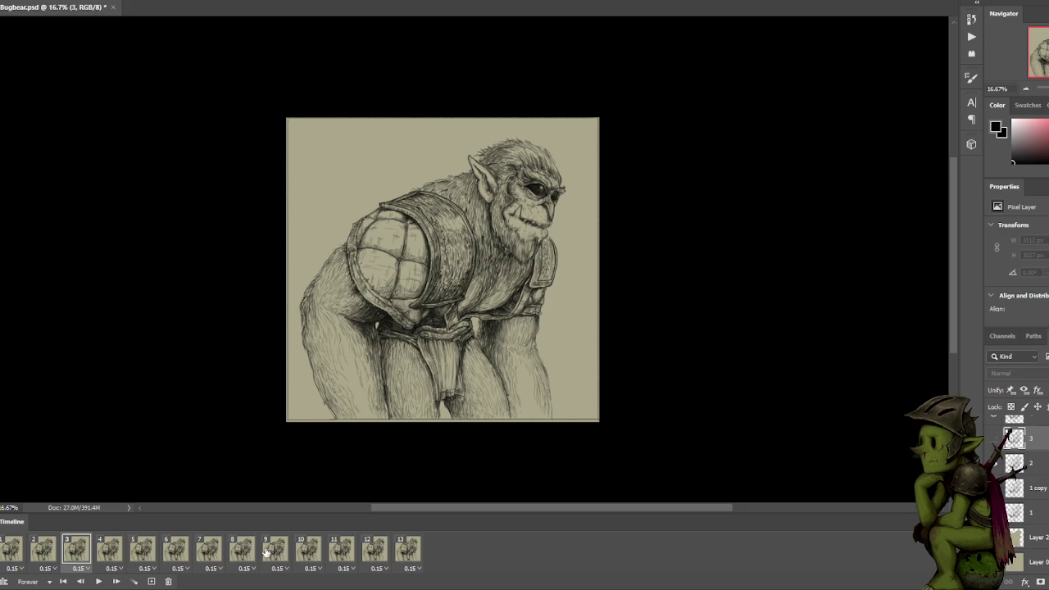
{"action": "left_click", "coordinate": [18, 551]}
{"action": "left_click", "coordinate": [1038, 538]}
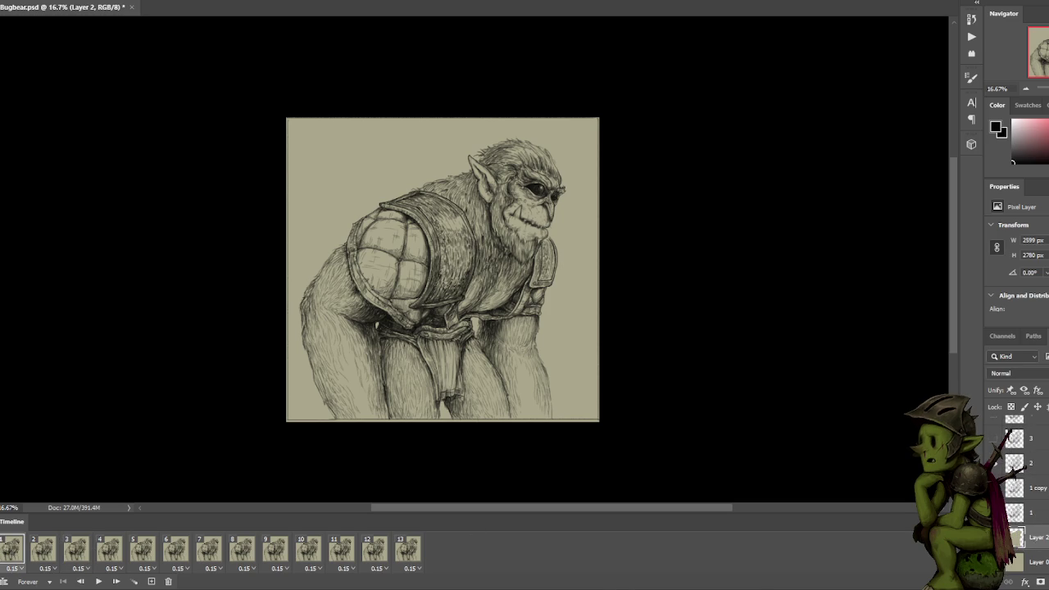
Pan and zoom between 25% and 50% to inspect the bugbear, settling at 25%.
{"action": "left_click_drag", "start_coordinate": [248, 443], "coordinate": [411, 386]}
{"action": "key", "text": "ctrl+plus"}
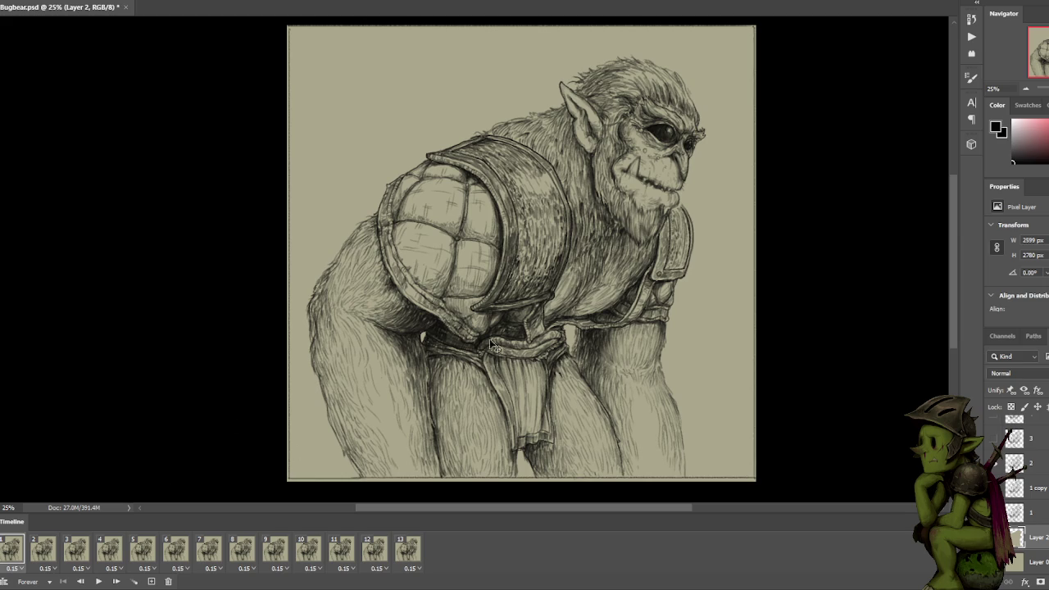
{"action": "key", "text": "ctrl+plus"}
{"action": "mouse_move", "coordinate": [578, 311]}
{"action": "left_mouse_down"}
{"action": "mouse_move", "coordinate": [615, 305]}
{"action": "mouse_move", "coordinate": [604, 265]}
{"action": "left_mouse_up"}
{"action": "key", "text": "ctrl+minus"}
{"action": "key", "text": "ctrl+plus"}
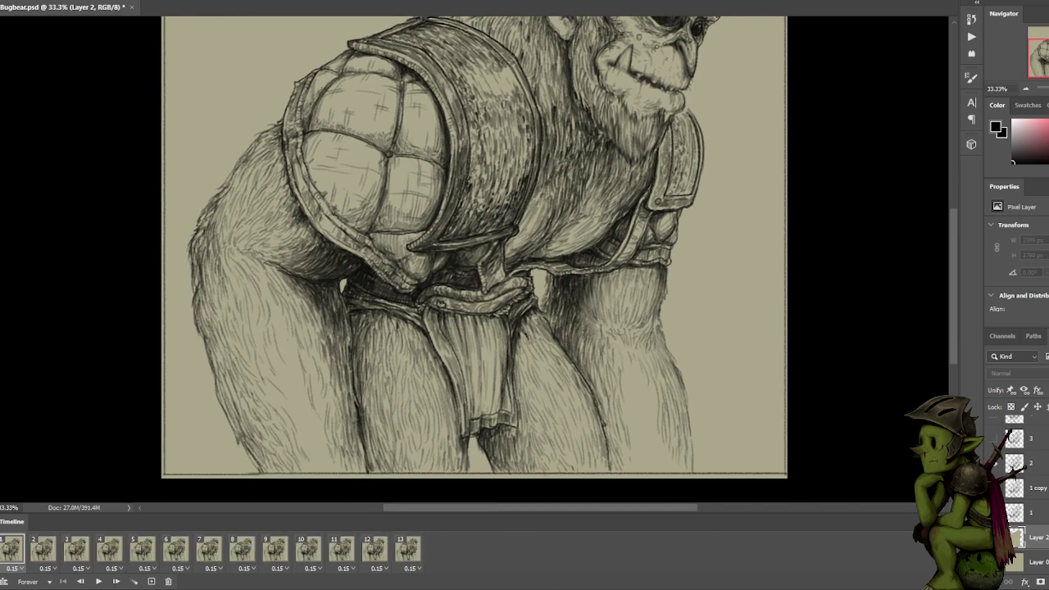
{"action": "key", "text": "ctrl+plus"}
{"action": "key", "text": "ctrl+minus"}
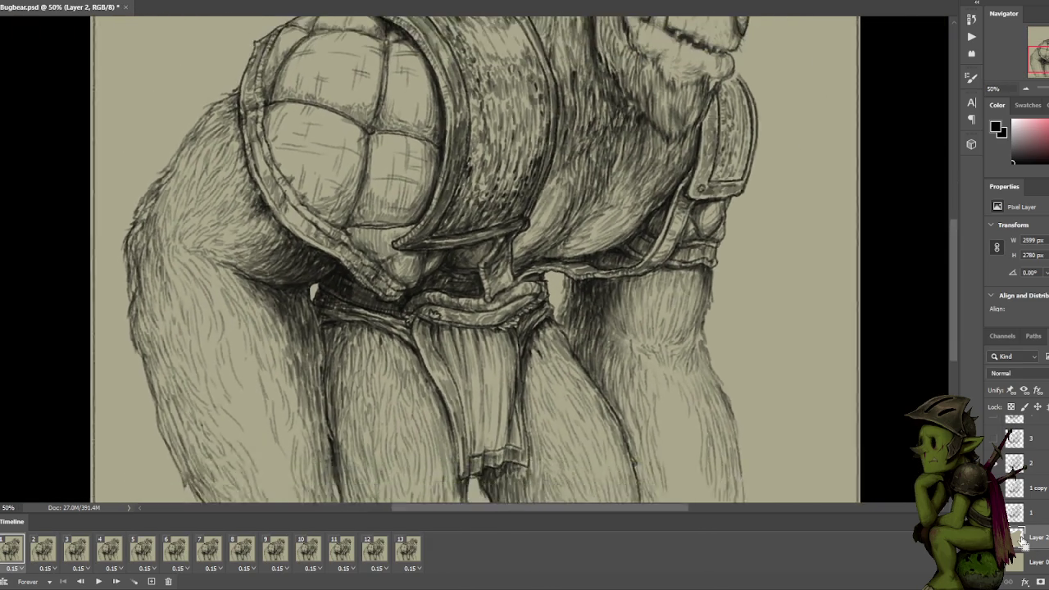
{"action": "key", "text": "ctrl+minus"}
{"action": "key", "text": "ctrl+minus"}
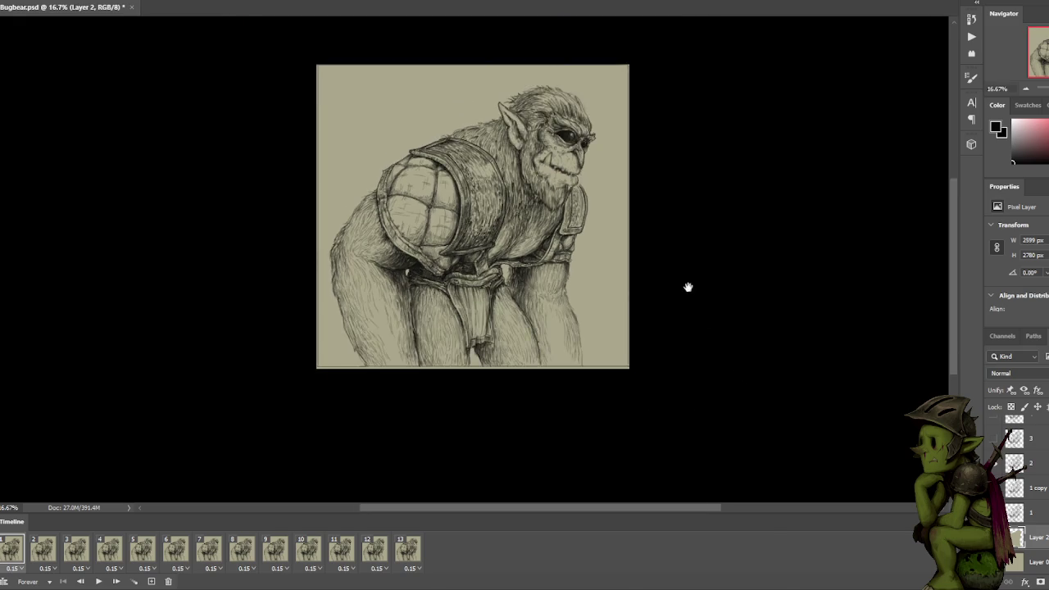
{"action": "key", "text": "ctrl+plus"}
Reposition the image and make Layer 1's colour layer visible.
{"action": "left_click_drag", "start_coordinate": [834, 439], "coordinate": [742, 336]}
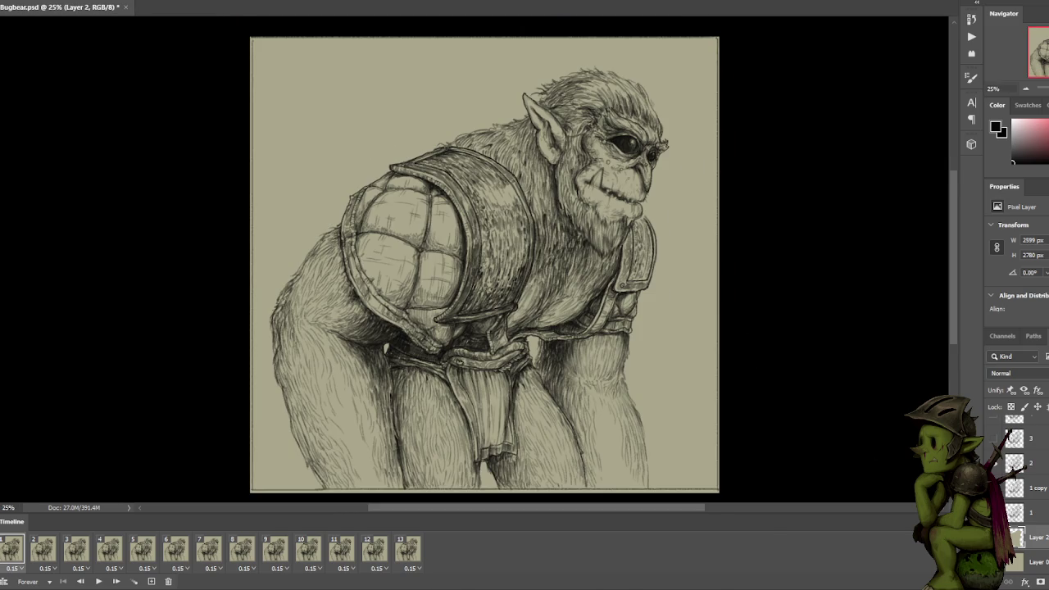
{"action": "scroll", "coordinate": [1016, 516], "scroll_direction": "up", "scroll_amount": 5}
{"action": "left_click", "coordinate": [995, 428]}
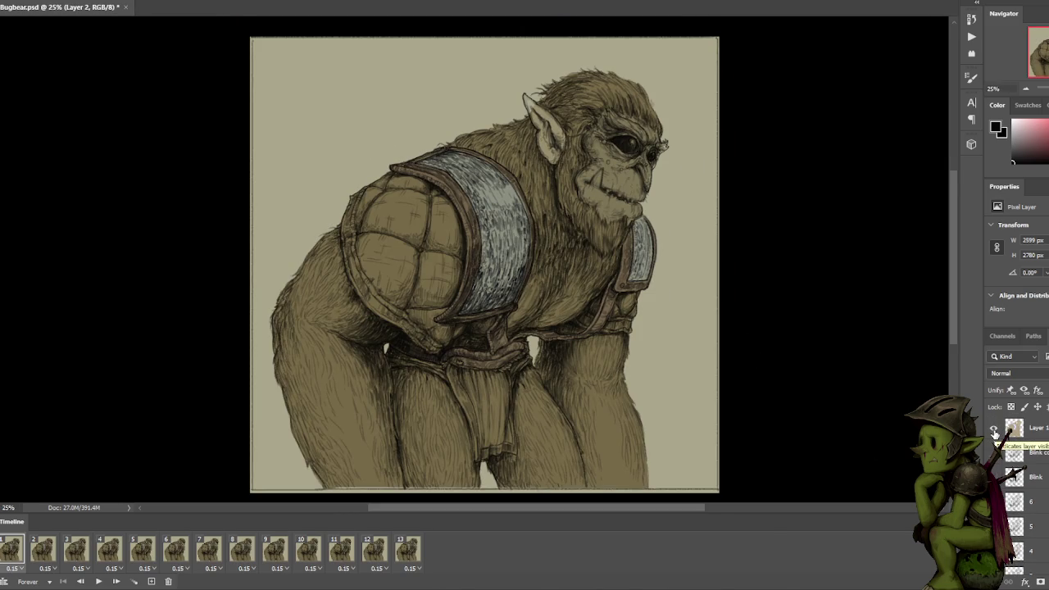
{"action": "left_click", "coordinate": [993, 429]}
{"action": "left_click", "coordinate": [994, 429]}
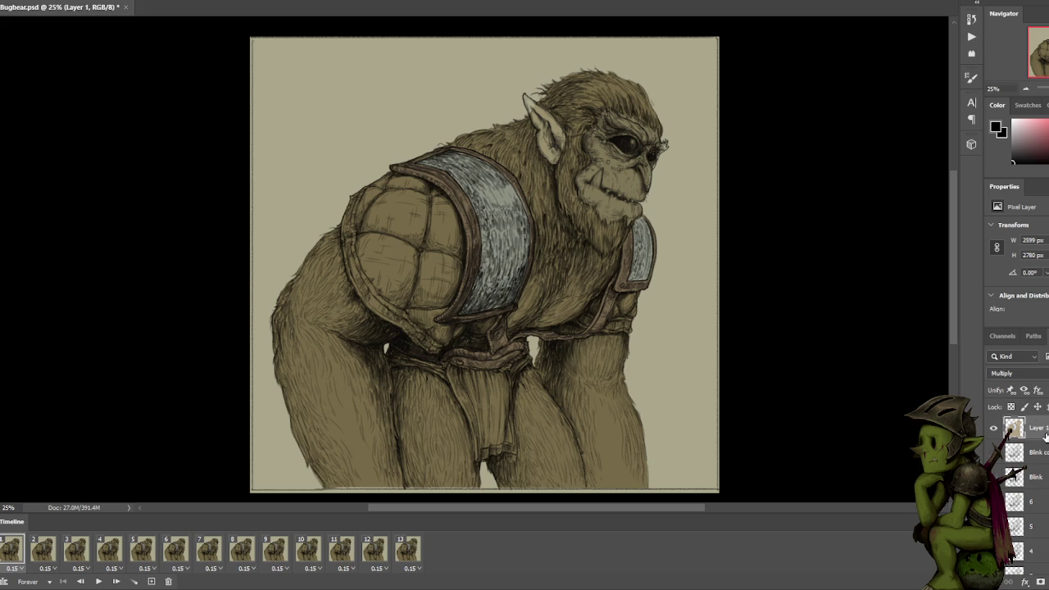
{"action": "scroll", "coordinate": [1024, 492], "scroll_direction": "down", "scroll_amount": 4}
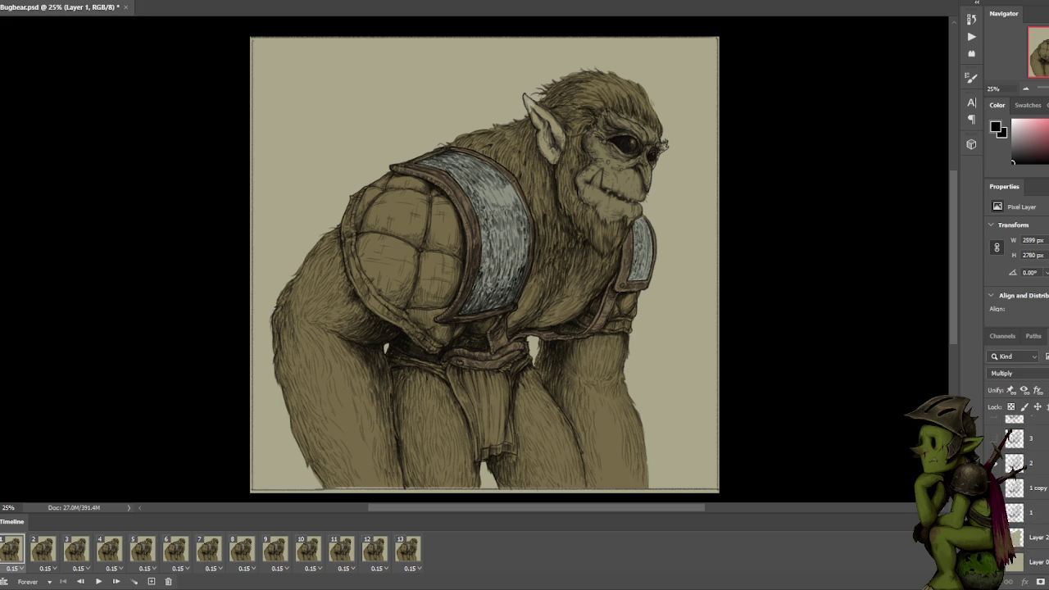
{"action": "left_click_drag", "start_coordinate": [1031, 541], "coordinate": [1040, 534]}
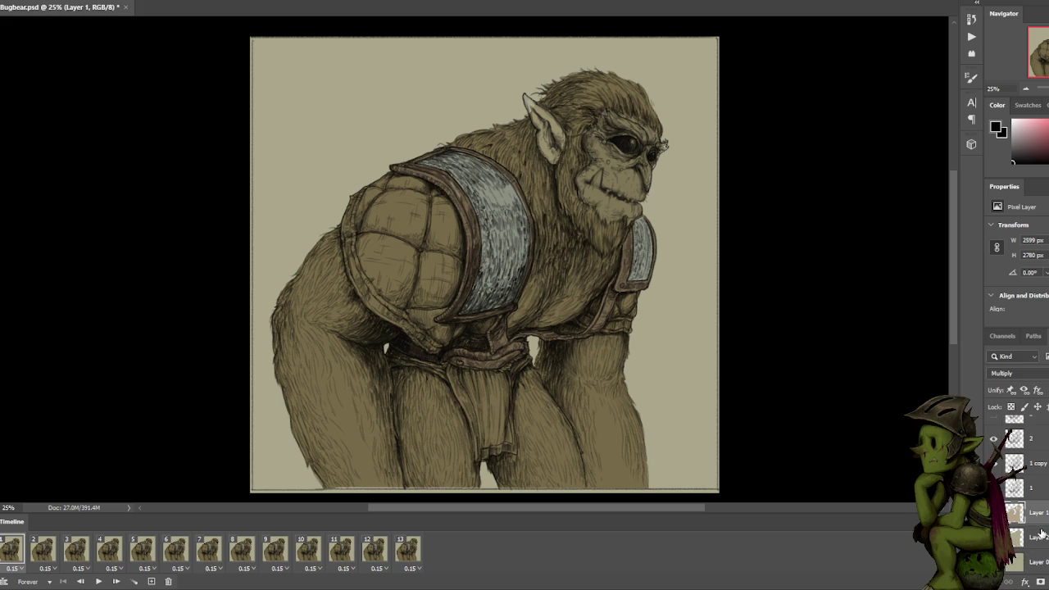
{"action": "key", "text": "ctrl+plus"}
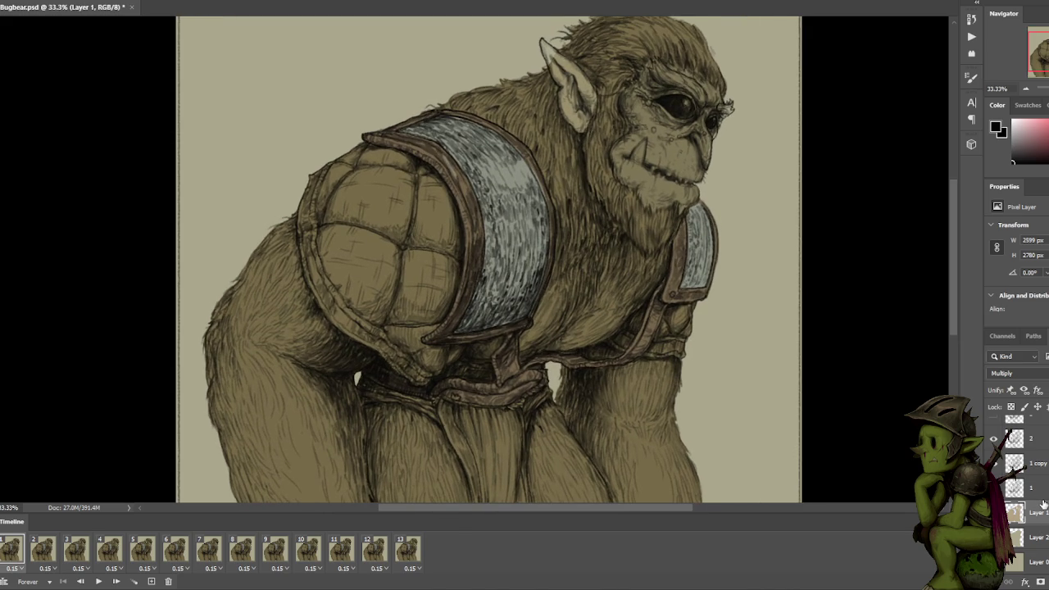
{"action": "key", "text": "ctrl+z"}
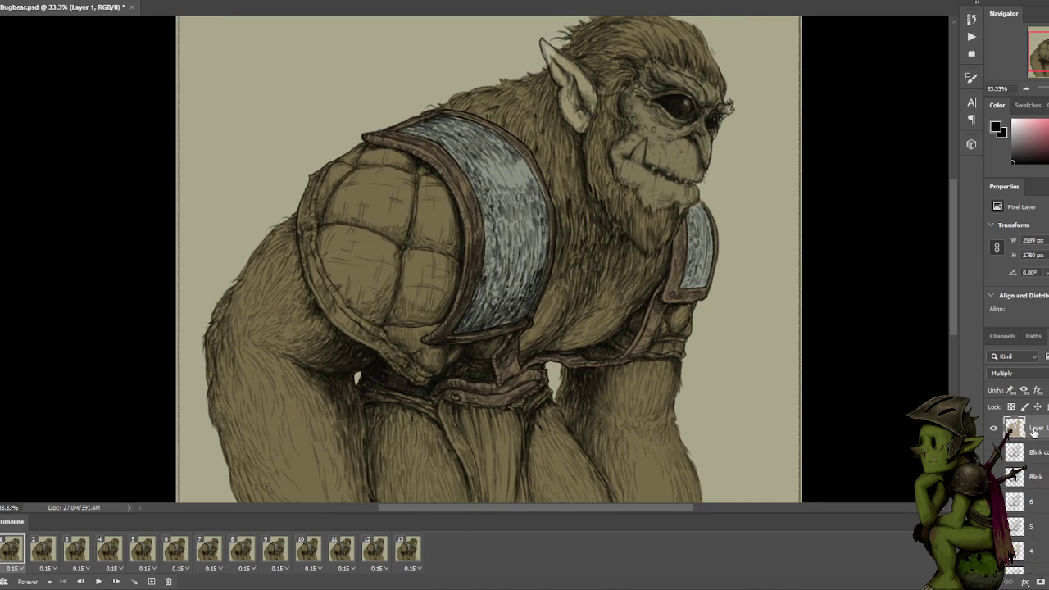
{"action": "key", "text": "ctrl+plus"}
{"action": "key", "text": "ctrl+plus"}
{"action": "mouse_move", "coordinate": [702, 335]}
{"action": "left_mouse_down"}
{"action": "mouse_move", "coordinate": [618, 262]}
{"action": "mouse_move", "coordinate": [602, 225]}
{"action": "left_mouse_up"}
{"action": "left_click", "coordinate": [1011, 372]}
{"action": "key", "text": "Escape"}
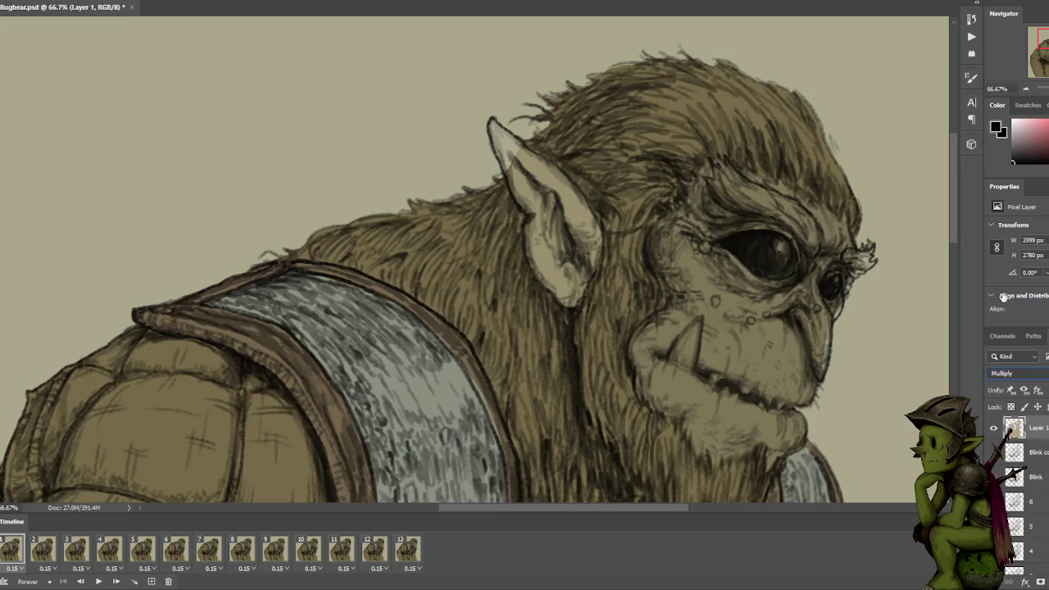
{"action": "left_click", "coordinate": [1016, 372]}
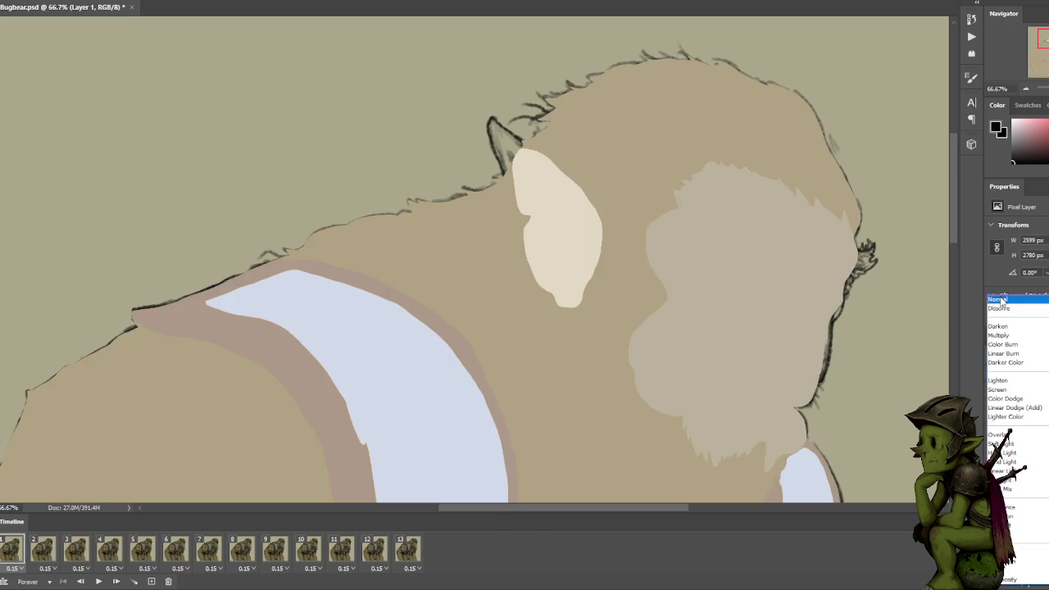
Set Layer 1 to Normal blending, zoom to 100%, and sample the ear's cream colour.
{"action": "left_click", "coordinate": [1011, 300]}
{"action": "key", "text": "ctrl+plus"}
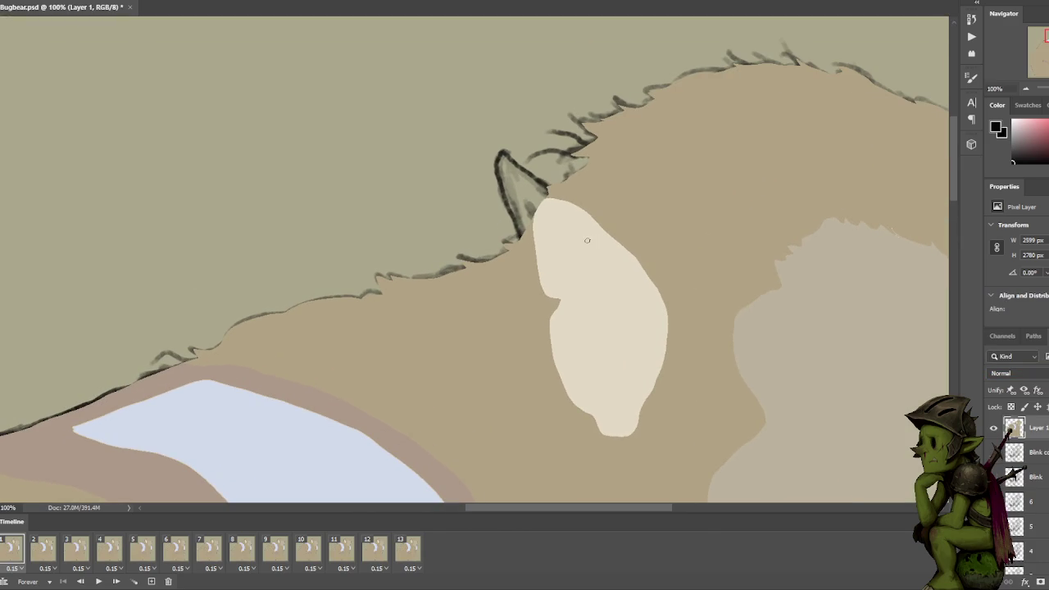
{"action": "left_click", "coordinate": [565, 228], "text": "alt"}
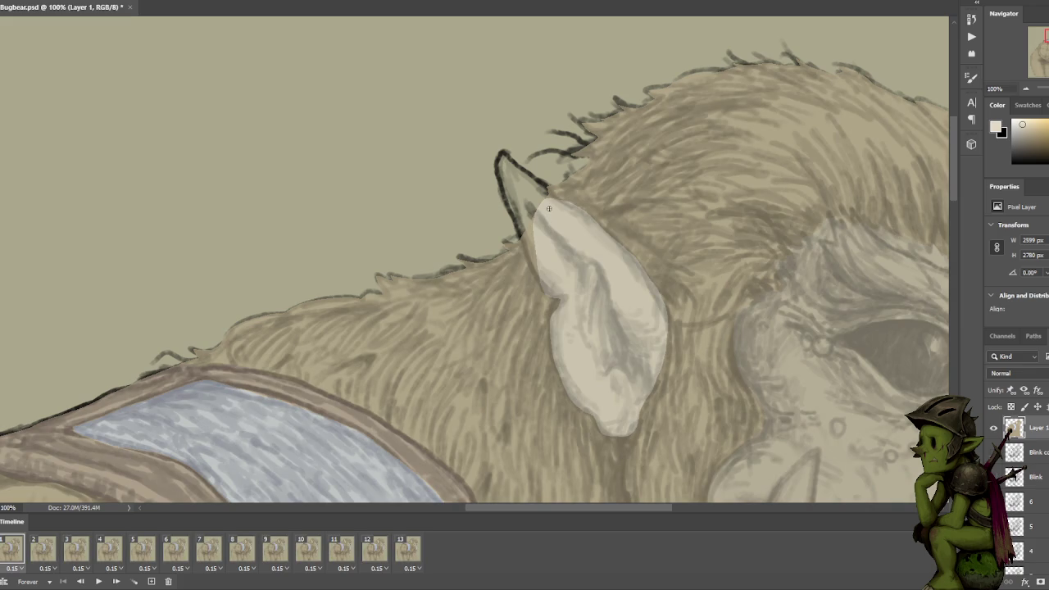
Brush cream skin colour into the ear tip up to its dark outline.
{"action": "left_click_drag", "start_coordinate": [546, 210], "coordinate": [503, 166]}
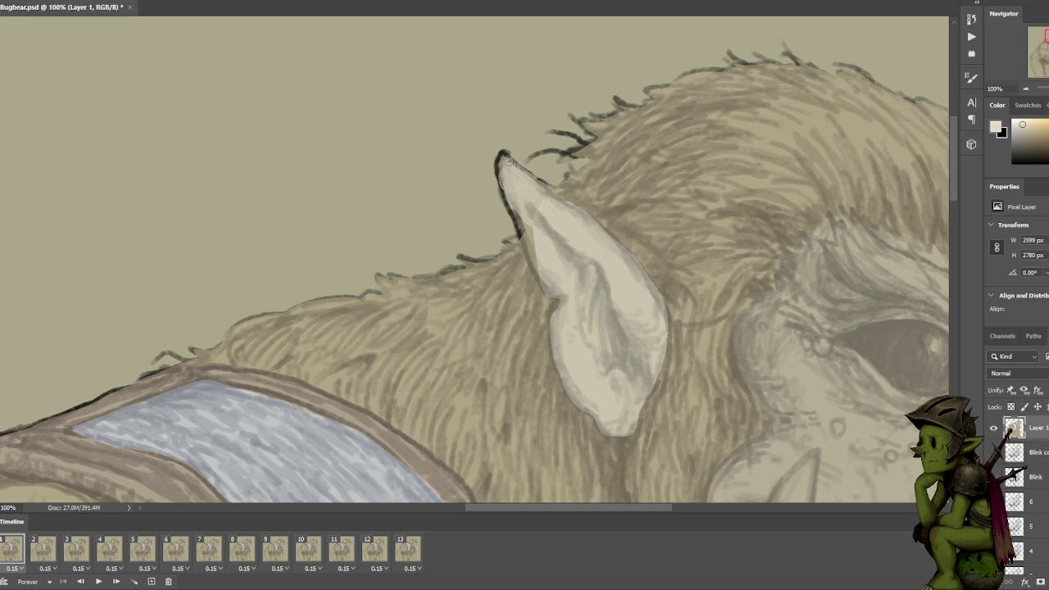
{"action": "left_click_drag", "start_coordinate": [501, 162], "coordinate": [518, 172]}
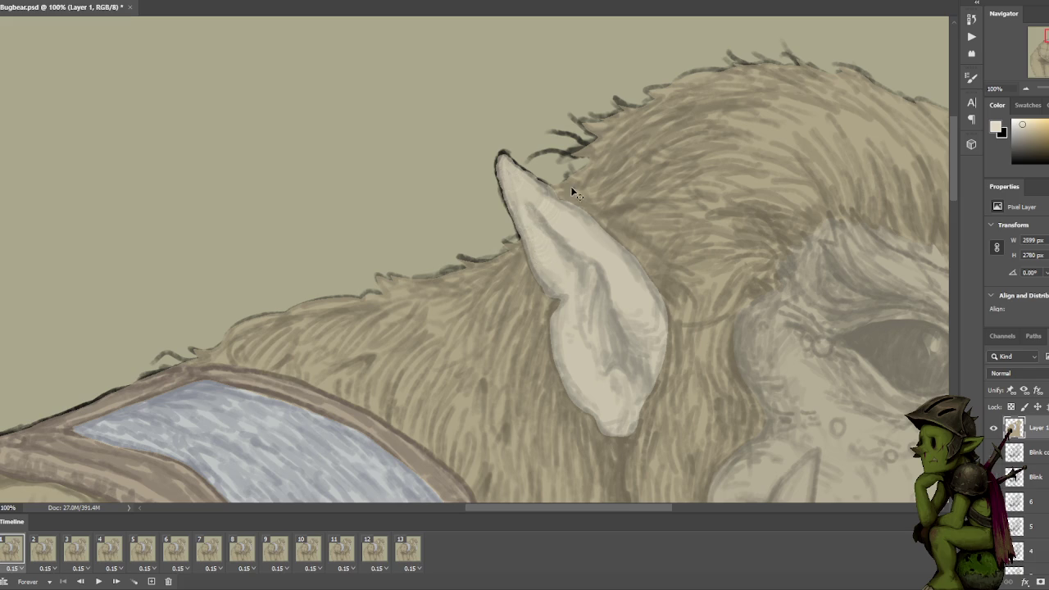
{"action": "left_click_drag", "start_coordinate": [506, 168], "coordinate": [531, 222]}
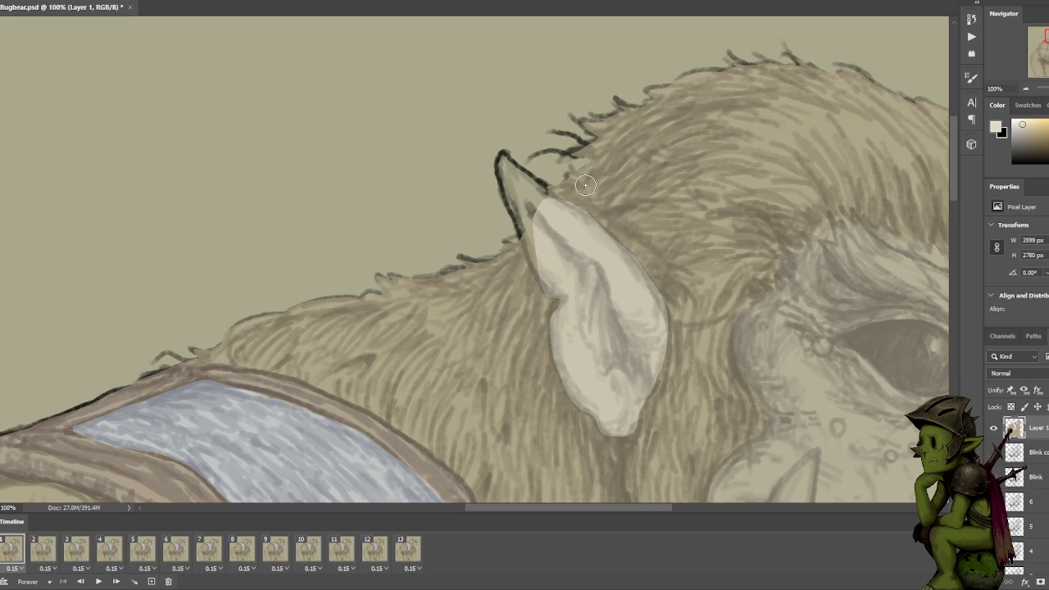
{"action": "key", "text": "F5"}
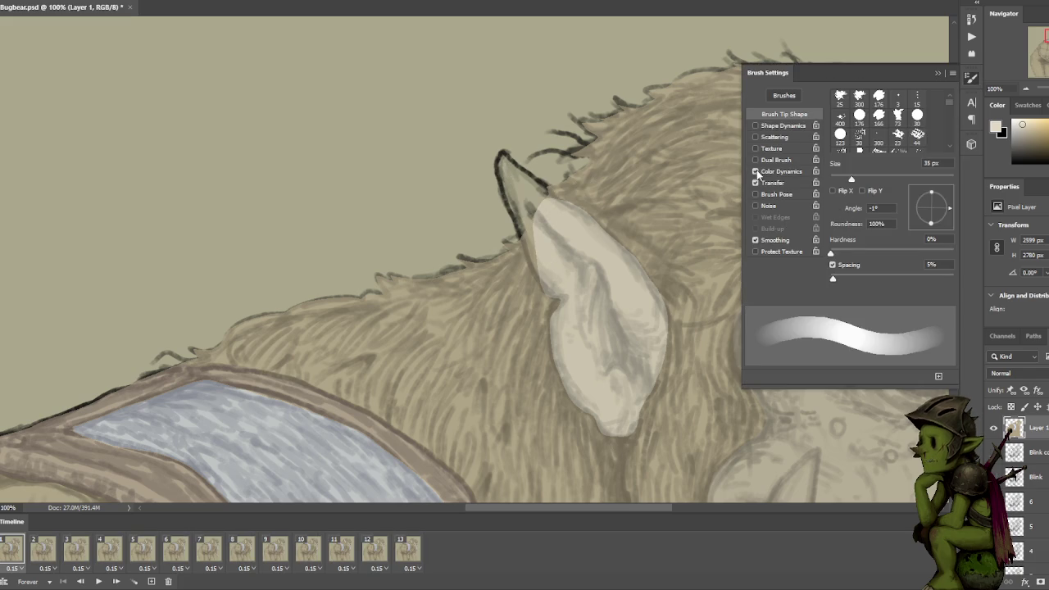
{"action": "key", "text": "F5"}
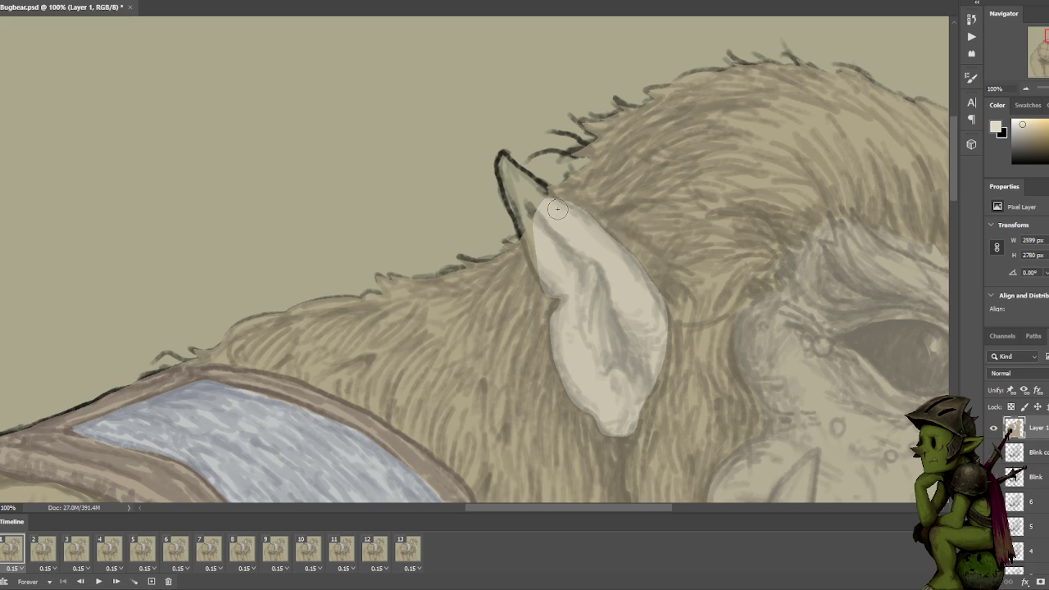
{"action": "mouse_move", "coordinate": [531, 189]}
{"action": "left_mouse_down"}
{"action": "mouse_move", "coordinate": [508, 168]}
{"action": "mouse_move", "coordinate": [552, 202]}
{"action": "left_mouse_up"}
{"action": "left_click_drag", "start_coordinate": [528, 183], "coordinate": [521, 176]}
{"action": "left_click_drag", "start_coordinate": [505, 171], "coordinate": [521, 221]}
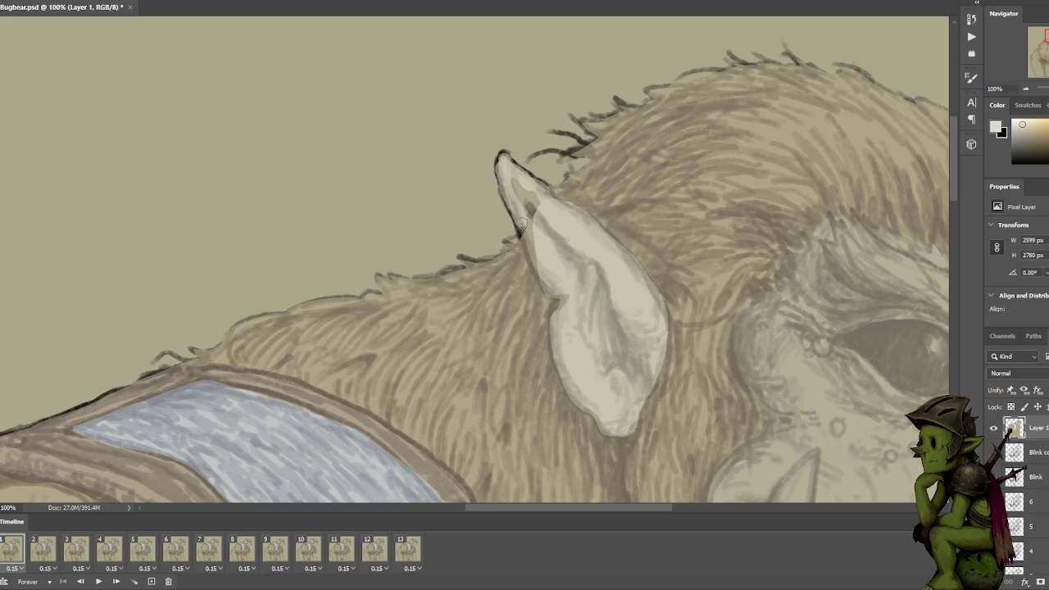
{"action": "mouse_move", "coordinate": [546, 257]}
{"action": "left_mouse_down"}
{"action": "mouse_move", "coordinate": [517, 185]}
{"action": "mouse_move", "coordinate": [533, 229]}
{"action": "mouse_move", "coordinate": [529, 190]}
{"action": "left_mouse_up"}
{"action": "scroll", "coordinate": [534, 200], "scroll_direction": "down", "scroll_amount": 3}
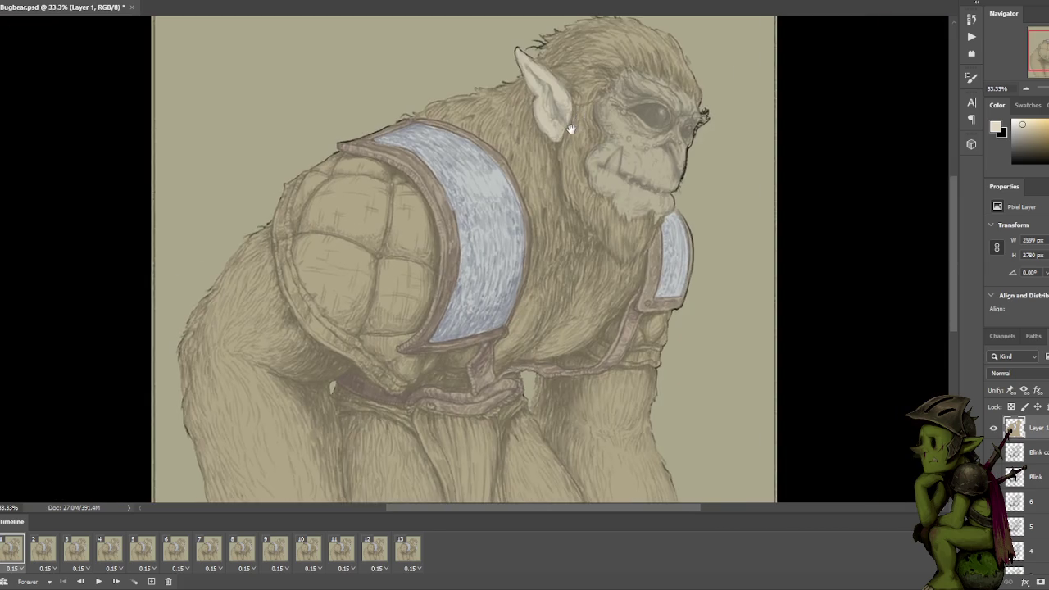
Change Layer 1's blend mode to Multiply and recentre the view on the bugbear's body.
{"action": "scroll", "coordinate": [571, 128], "scroll_direction": "up", "scroll_amount": 2}
{"action": "scroll", "coordinate": [588, 190], "scroll_direction": "down", "scroll_amount": 2}
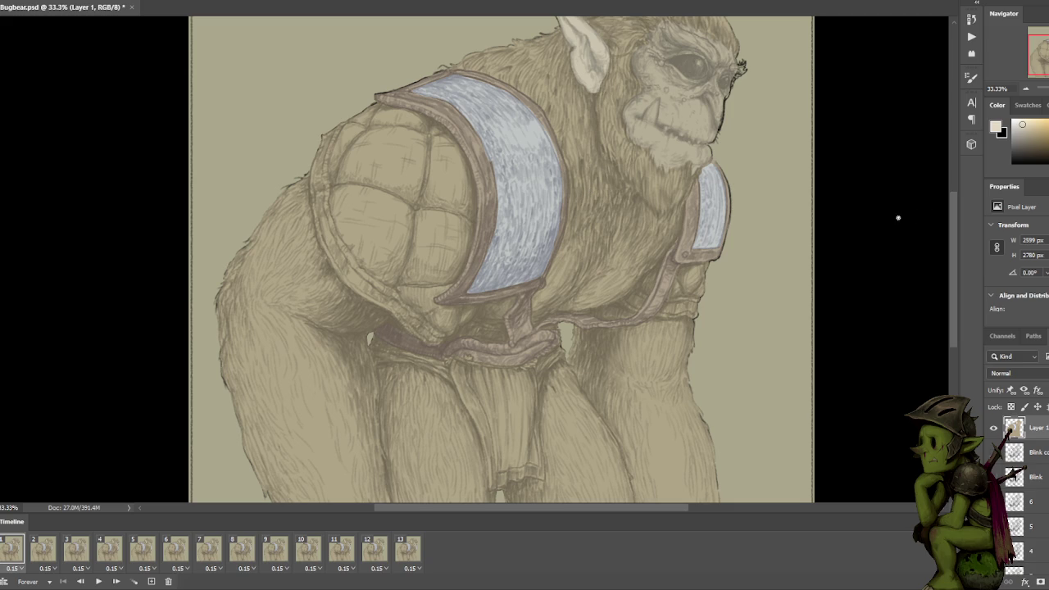
{"action": "left_click", "coordinate": [1010, 375]}
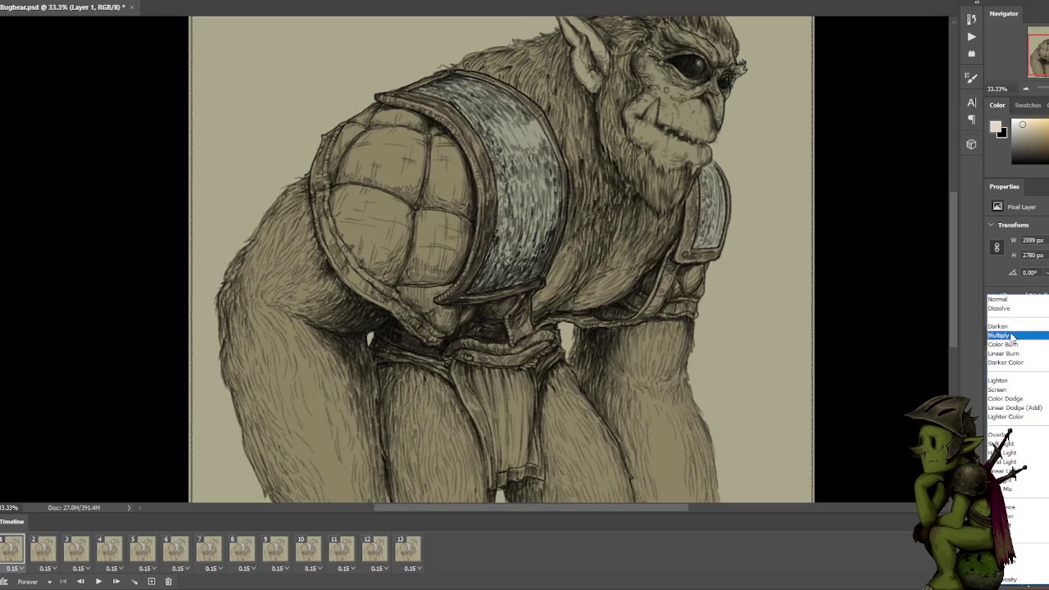
{"action": "left_click", "coordinate": [1012, 335]}
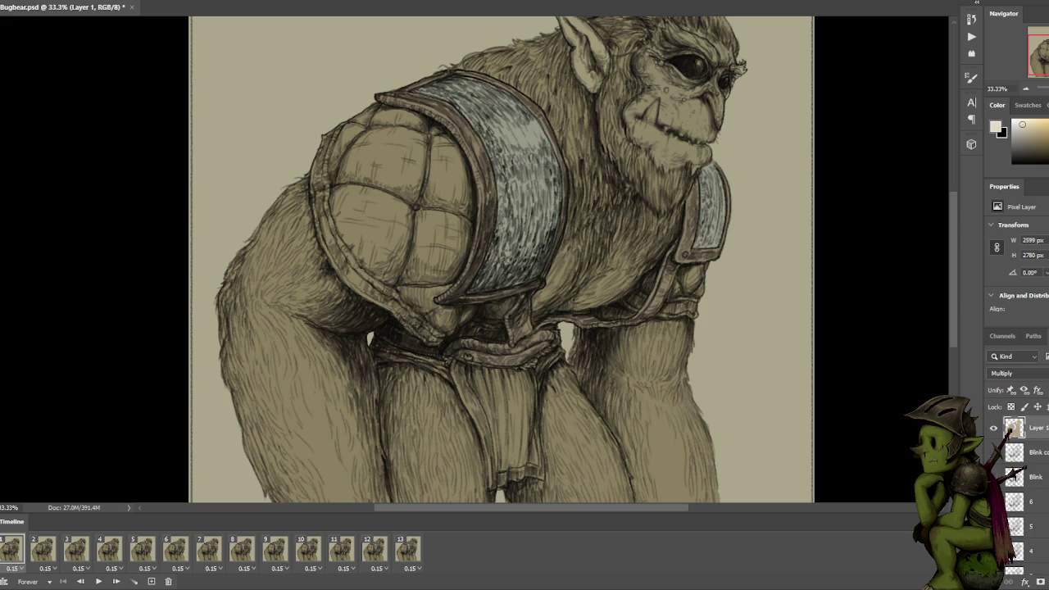
{"action": "mouse_move", "coordinate": [868, 253]}
{"action": "left_mouse_down"}
{"action": "mouse_move", "coordinate": [856, 316]}
{"action": "mouse_move", "coordinate": [854, 279]}
{"action": "left_mouse_up"}
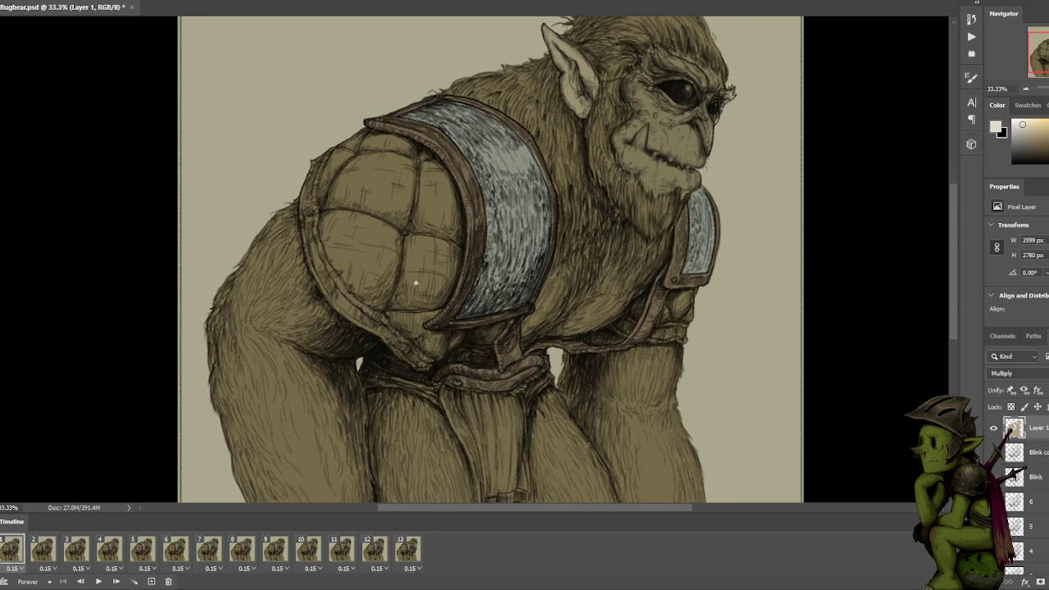
{"action": "scroll", "coordinate": [379, 244], "scroll_direction": "up", "scroll_amount": 1}
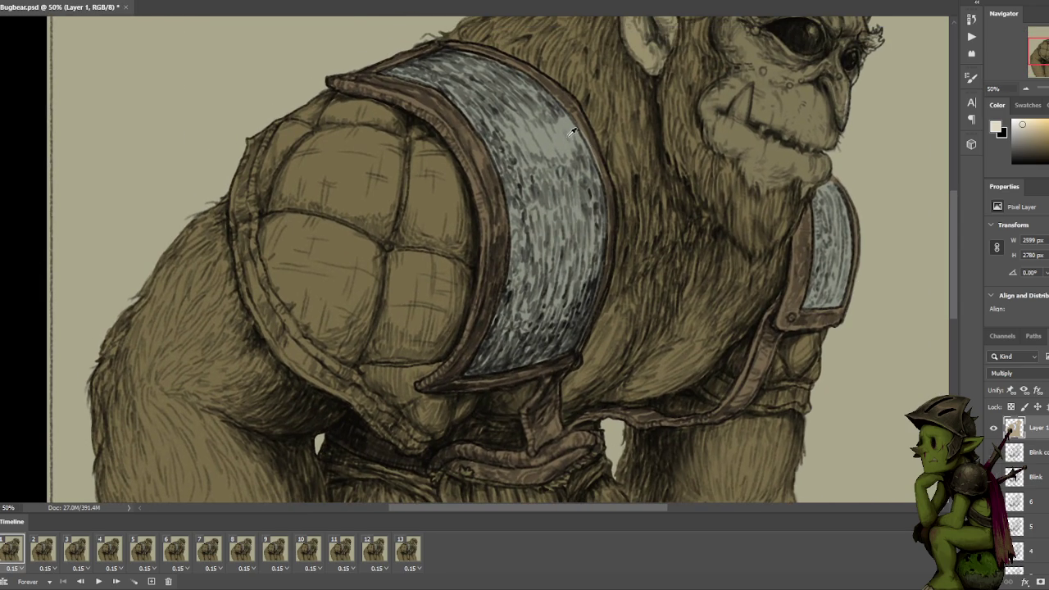
{"action": "left_click", "coordinate": [572, 131], "text": "alt"}
Lighten the paint to a pale green and start painting the shoulder pad's lower left.
{"action": "left_click", "coordinate": [1020, 134]}
{"action": "left_click", "coordinate": [1027, 129]}
{"action": "left_click_drag", "start_coordinate": [335, 328], "coordinate": [336, 331]}
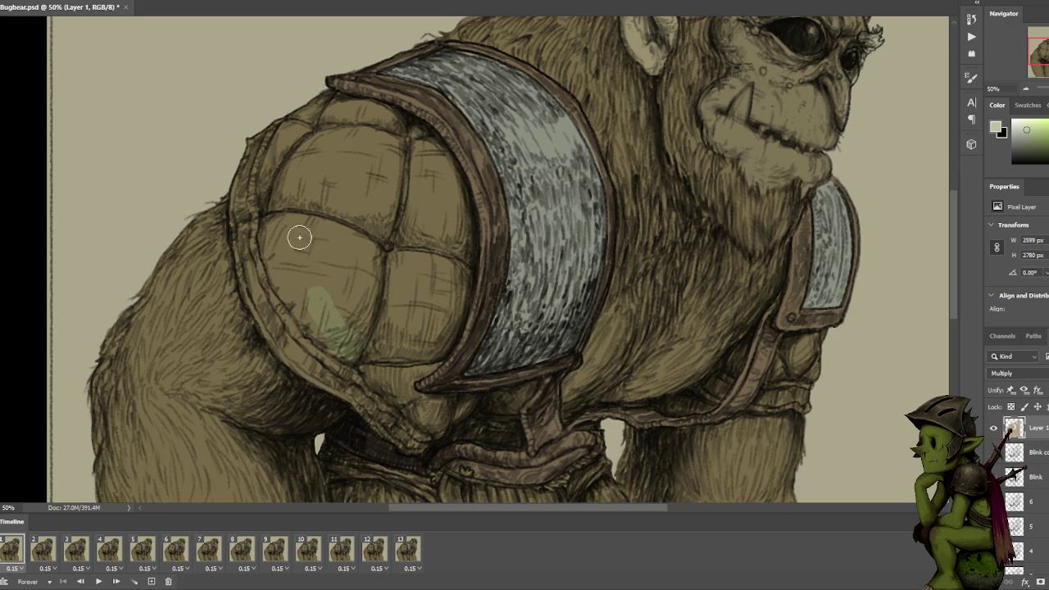
{"action": "left_click_drag", "start_coordinate": [338, 311], "coordinate": [373, 160]}
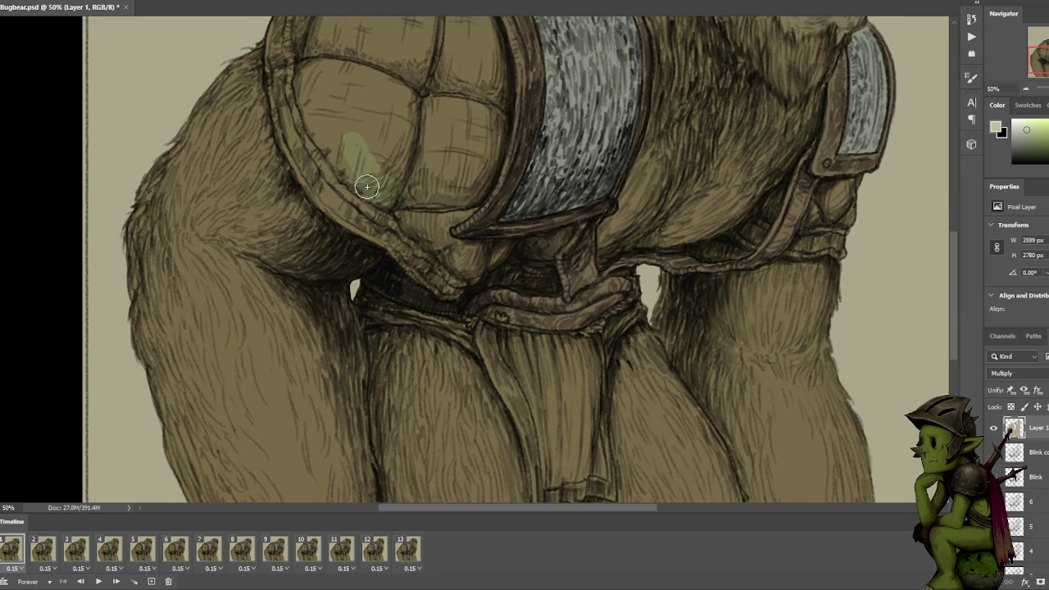
{"action": "mouse_move", "coordinate": [346, 154]}
{"action": "left_mouse_down"}
{"action": "mouse_move", "coordinate": [412, 254]}
{"action": "mouse_move", "coordinate": [386, 234]}
{"action": "mouse_move", "coordinate": [373, 196]}
{"action": "mouse_move", "coordinate": [369, 123]}
{"action": "mouse_move", "coordinate": [385, 85]}
{"action": "left_mouse_up"}
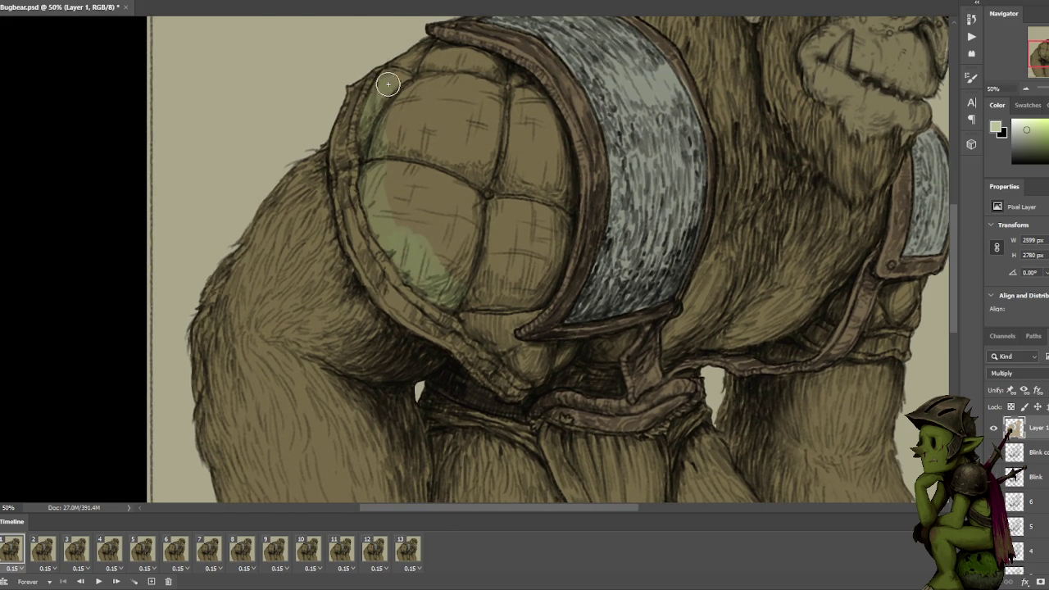
{"action": "left_click_drag", "start_coordinate": [458, 175], "coordinate": [425, 220]}
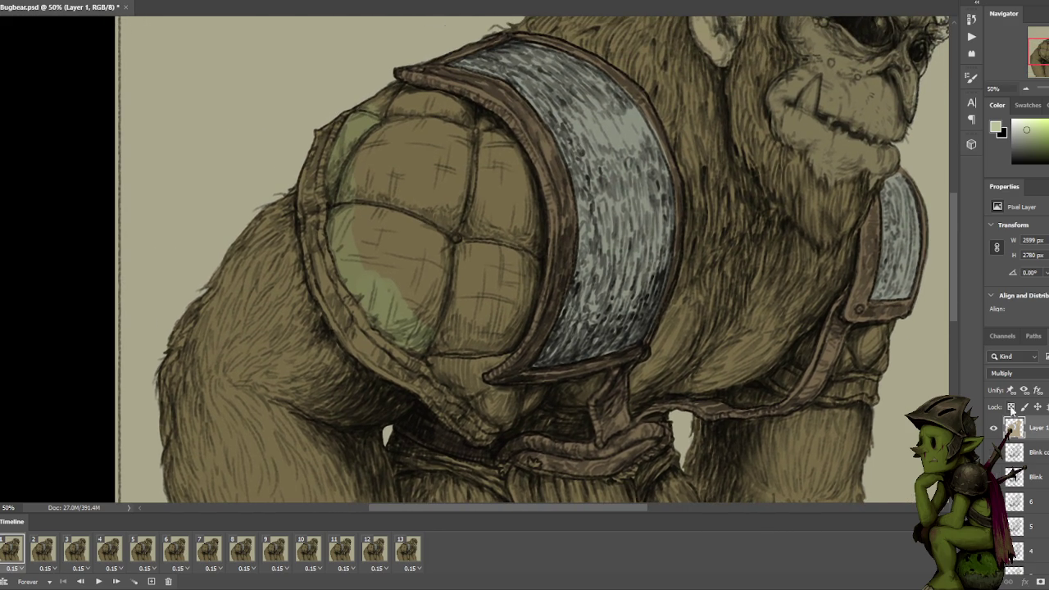
Paint olive green across the shoulder pad's top edge, lower part and underside.
{"action": "mouse_move", "coordinate": [373, 102]}
{"action": "left_mouse_down"}
{"action": "mouse_move", "coordinate": [398, 93]}
{"action": "mouse_move", "coordinate": [484, 122]}
{"action": "mouse_move", "coordinate": [532, 199]}
{"action": "mouse_move", "coordinate": [530, 281]}
{"action": "left_mouse_up"}
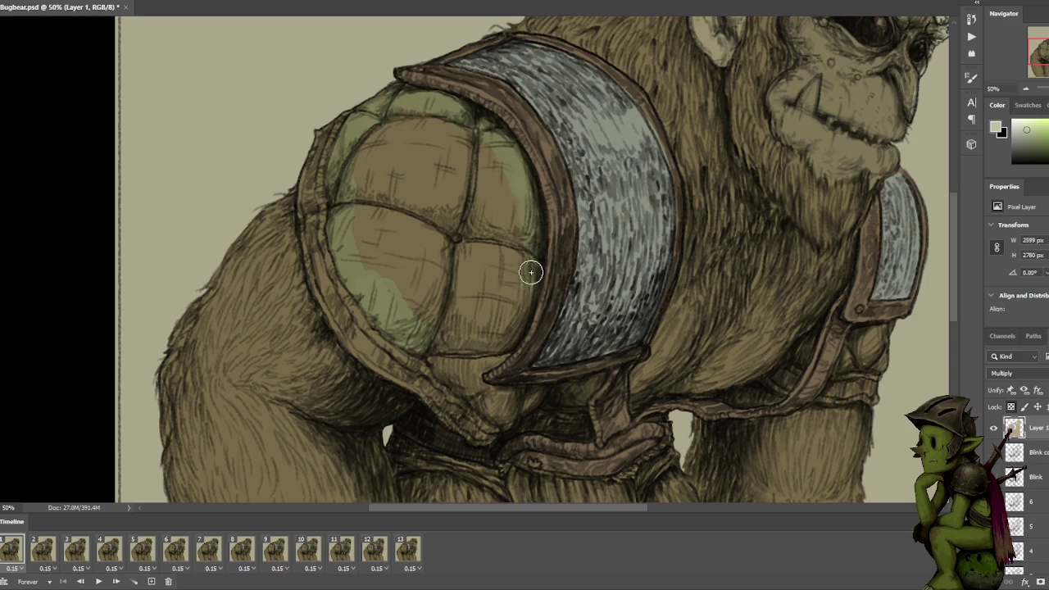
{"action": "left_click_drag", "start_coordinate": [520, 316], "coordinate": [562, 143]}
{"action": "mouse_move", "coordinate": [544, 178]}
{"action": "left_mouse_down"}
{"action": "mouse_move", "coordinate": [505, 210]}
{"action": "mouse_move", "coordinate": [519, 227]}
{"action": "mouse_move", "coordinate": [580, 198]}
{"action": "left_mouse_up"}
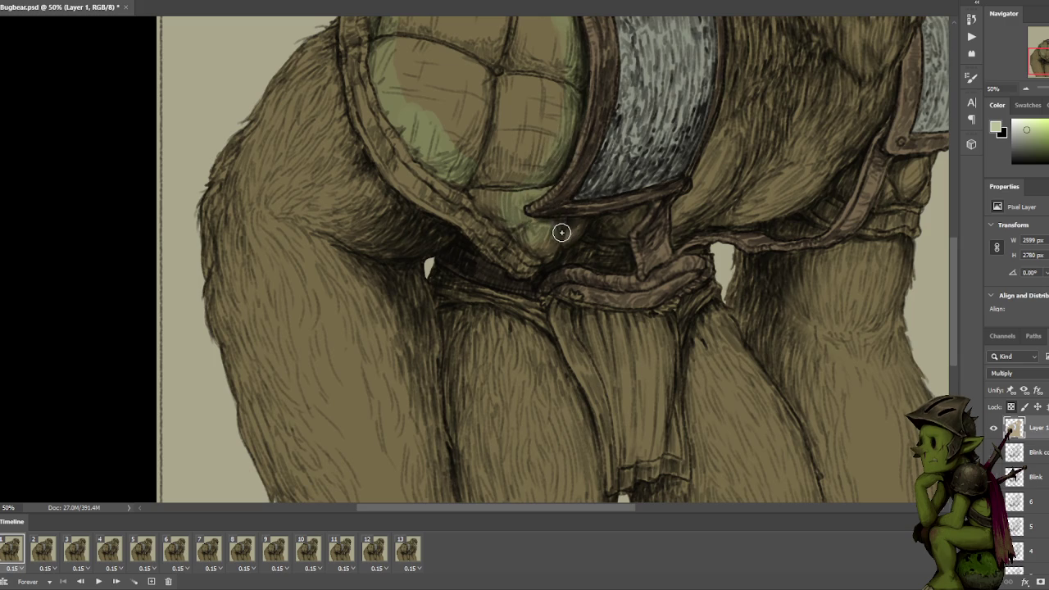
{"action": "mouse_move", "coordinate": [568, 230]}
{"action": "left_mouse_down"}
{"action": "mouse_move", "coordinate": [548, 250]}
{"action": "mouse_move", "coordinate": [519, 234]}
{"action": "mouse_move", "coordinate": [531, 232]}
{"action": "mouse_move", "coordinate": [524, 226]}
{"action": "mouse_move", "coordinate": [498, 222]}
{"action": "mouse_move", "coordinate": [470, 188]}
{"action": "mouse_move", "coordinate": [500, 161]}
{"action": "mouse_move", "coordinate": [496, 256]}
{"action": "mouse_move", "coordinate": [421, 235]}
{"action": "mouse_move", "coordinate": [363, 175]}
{"action": "mouse_move", "coordinate": [370, 201]}
{"action": "mouse_move", "coordinate": [355, 141]}
{"action": "mouse_move", "coordinate": [359, 94]}
{"action": "mouse_move", "coordinate": [383, 64]}
{"action": "mouse_move", "coordinate": [403, 63]}
{"action": "mouse_move", "coordinate": [436, 118]}
{"action": "mouse_move", "coordinate": [452, 234]}
{"action": "mouse_move", "coordinate": [508, 258]}
{"action": "mouse_move", "coordinate": [468, 173]}
{"action": "mouse_move", "coordinate": [421, 157]}
{"action": "mouse_move", "coordinate": [407, 200]}
{"action": "mouse_move", "coordinate": [451, 129]}
{"action": "left_mouse_up"}
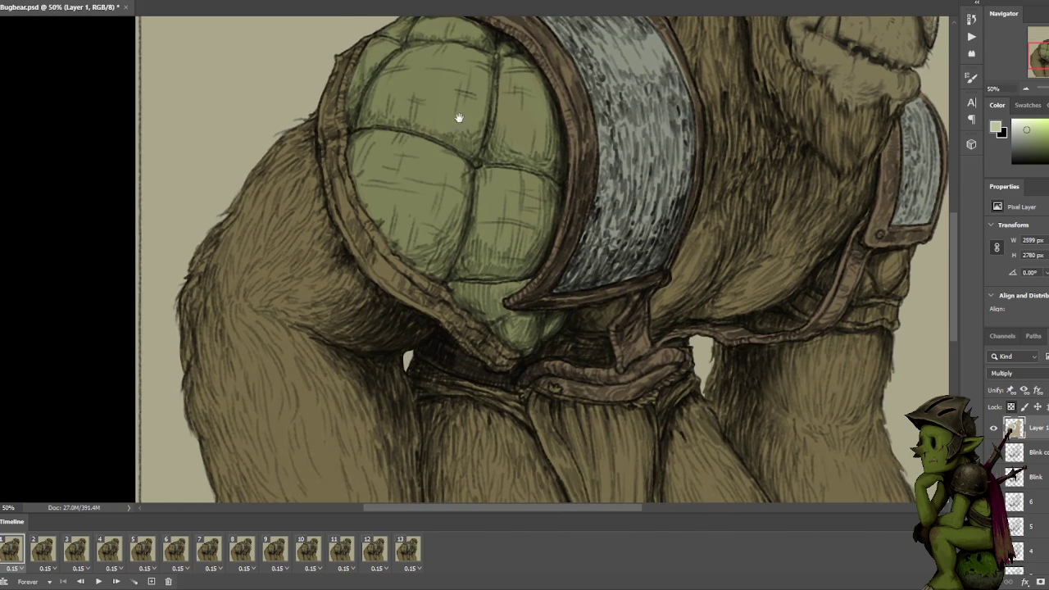
{"action": "left_click_drag", "start_coordinate": [452, 101], "coordinate": [438, 176]}
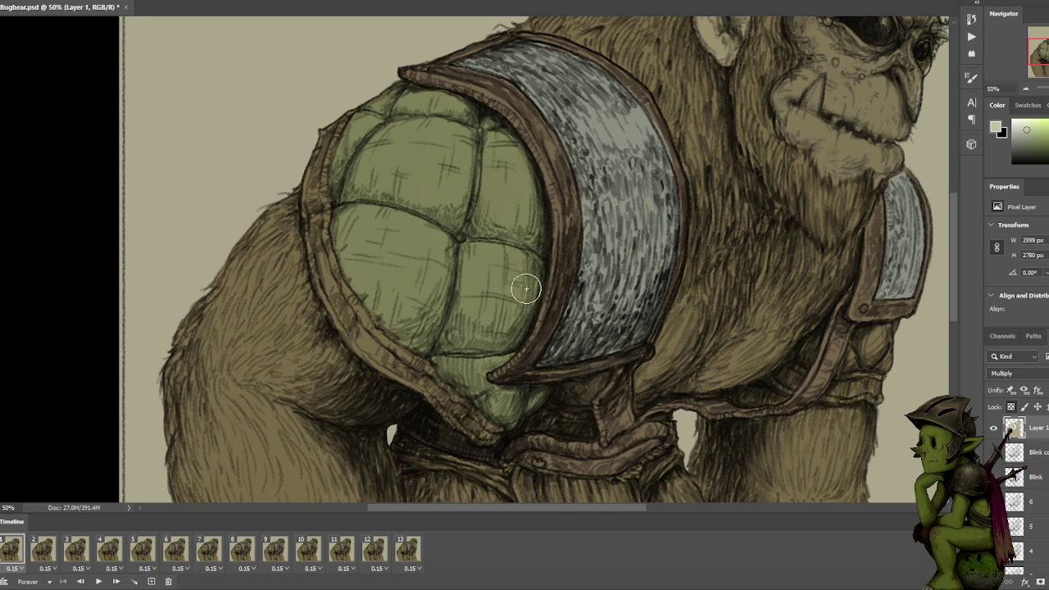
{"action": "mouse_move", "coordinate": [505, 329]}
{"action": "left_mouse_down"}
{"action": "mouse_move", "coordinate": [499, 229]}
{"action": "mouse_move", "coordinate": [499, 281]}
{"action": "left_mouse_up"}
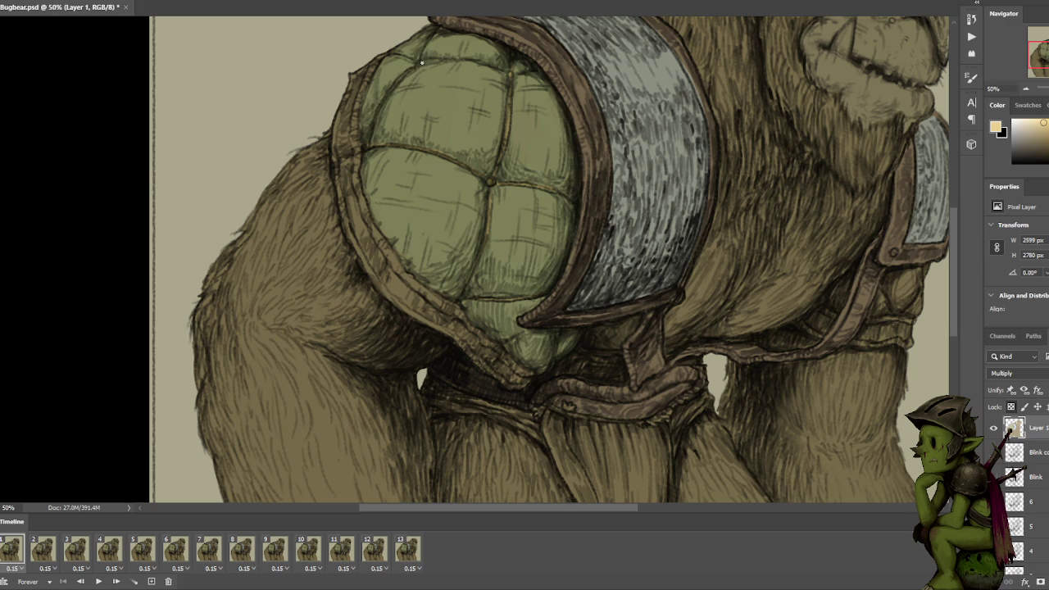
Frame the shell's lower edge and undo a trial highlight on the strap rim.
{"action": "scroll", "coordinate": [448, 28], "scroll_direction": "down", "scroll_amount": 3}
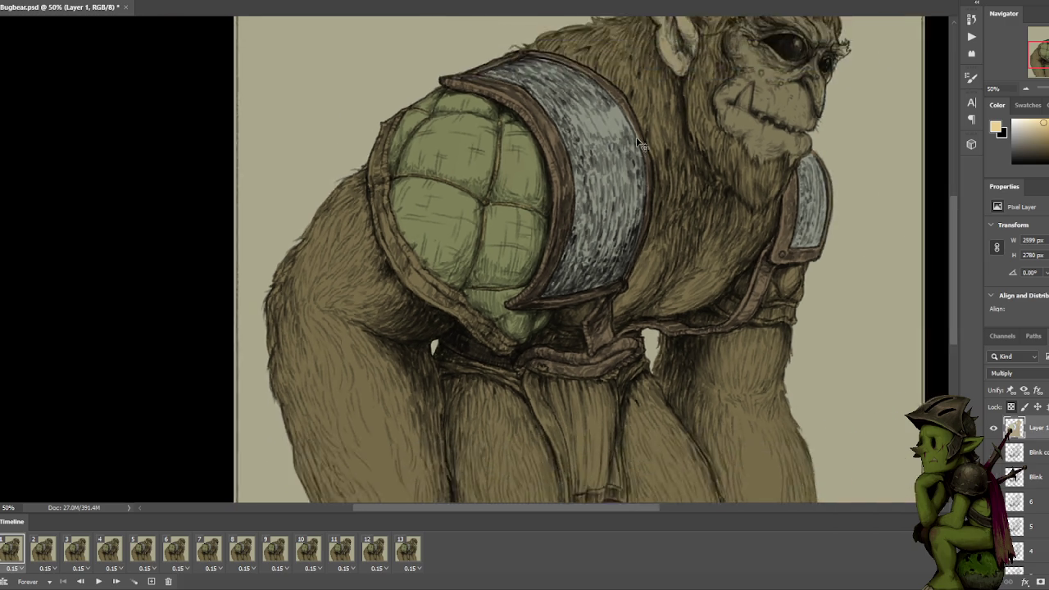
{"action": "scroll", "coordinate": [571, 186], "scroll_direction": "up", "scroll_amount": 2}
{"action": "scroll", "coordinate": [474, 266], "scroll_direction": "up", "scroll_amount": 1}
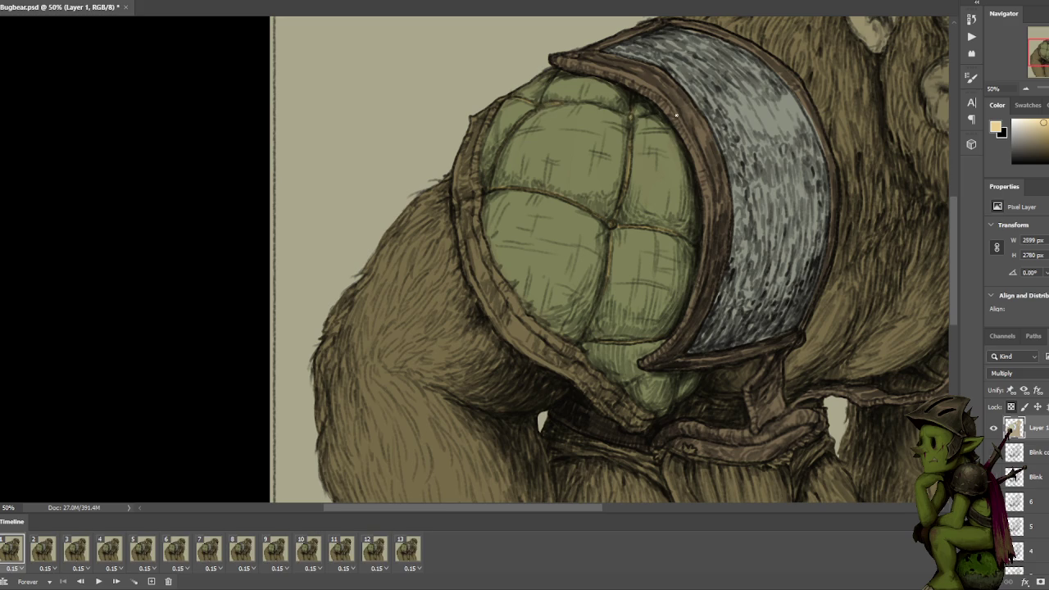
{"action": "left_click_drag", "start_coordinate": [664, 151], "coordinate": [673, 88]}
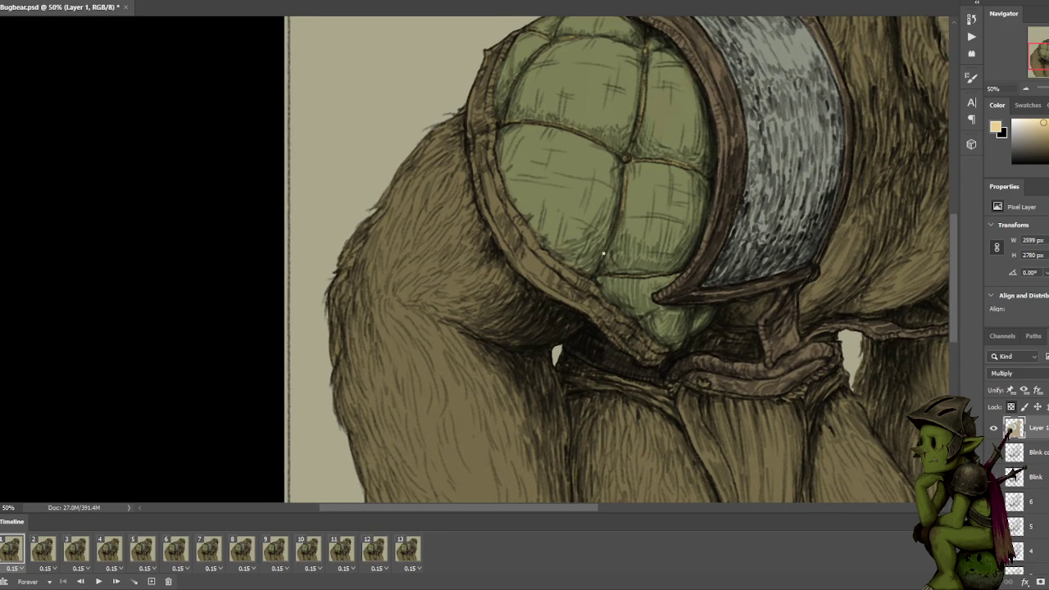
{"action": "key", "text": "ctrl+minus"}
{"action": "key", "text": "ctrl+minus"}
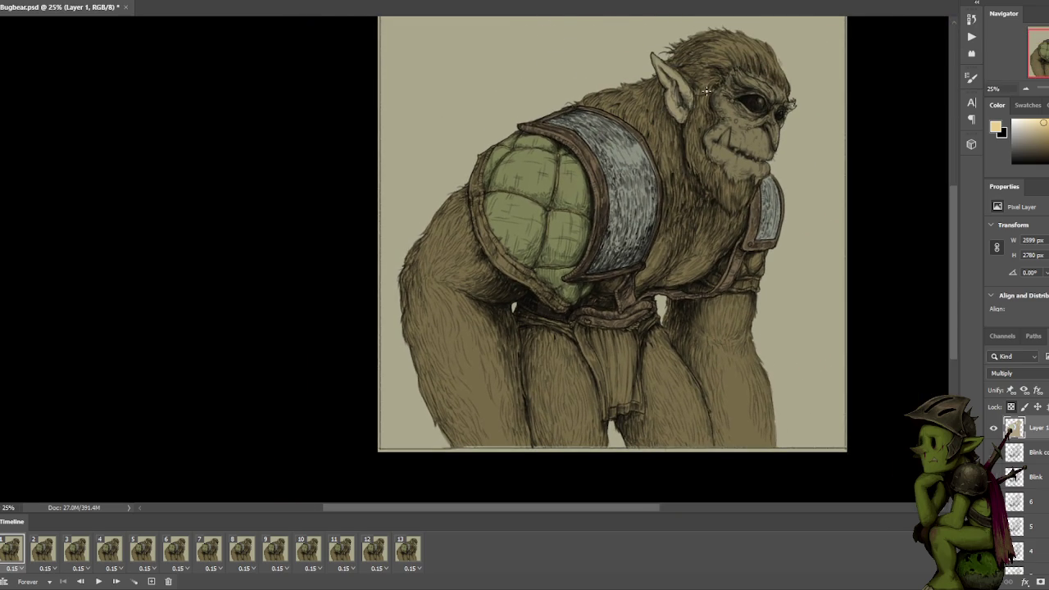
{"action": "key", "text": "ctrl+plus"}
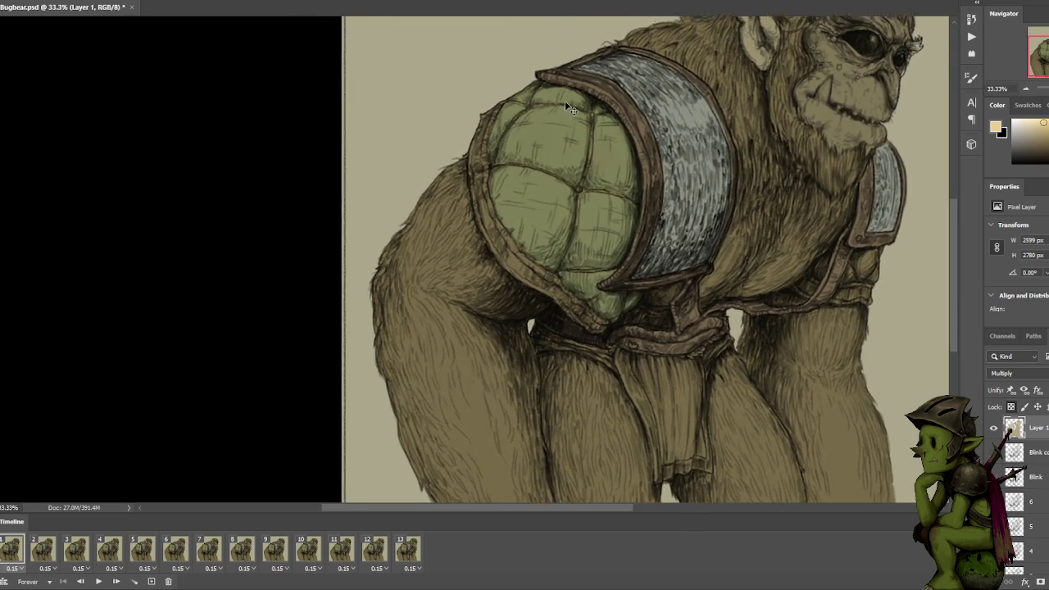
{"action": "key", "text": "ctrl+plus"}
{"action": "left_click_drag", "start_coordinate": [600, 158], "coordinate": [568, 146]}
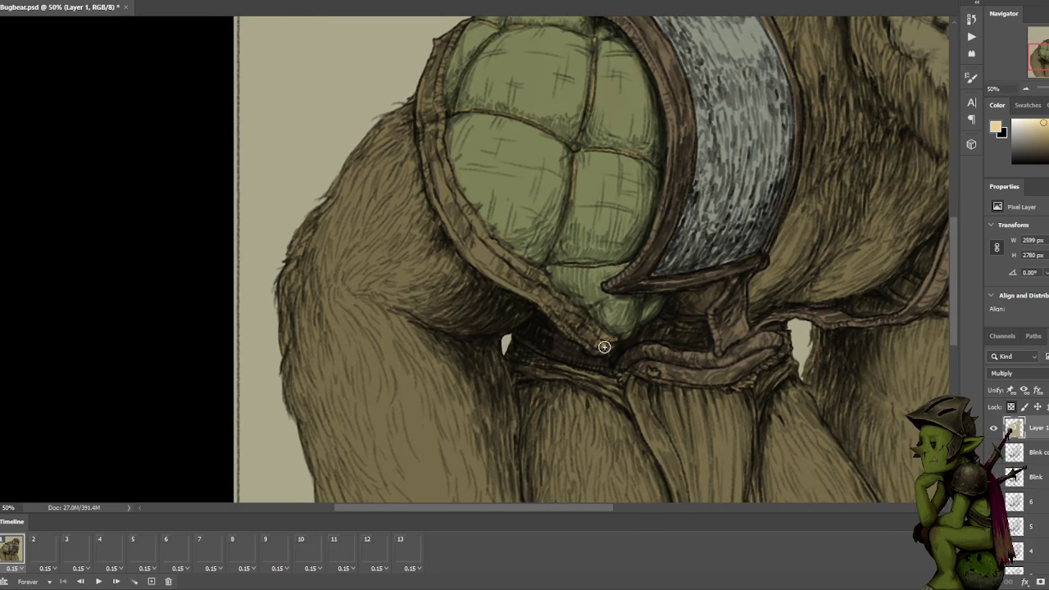
{"action": "left_click_drag", "start_coordinate": [592, 332], "coordinate": [485, 239]}
{"action": "key", "text": "ctrl+z"}
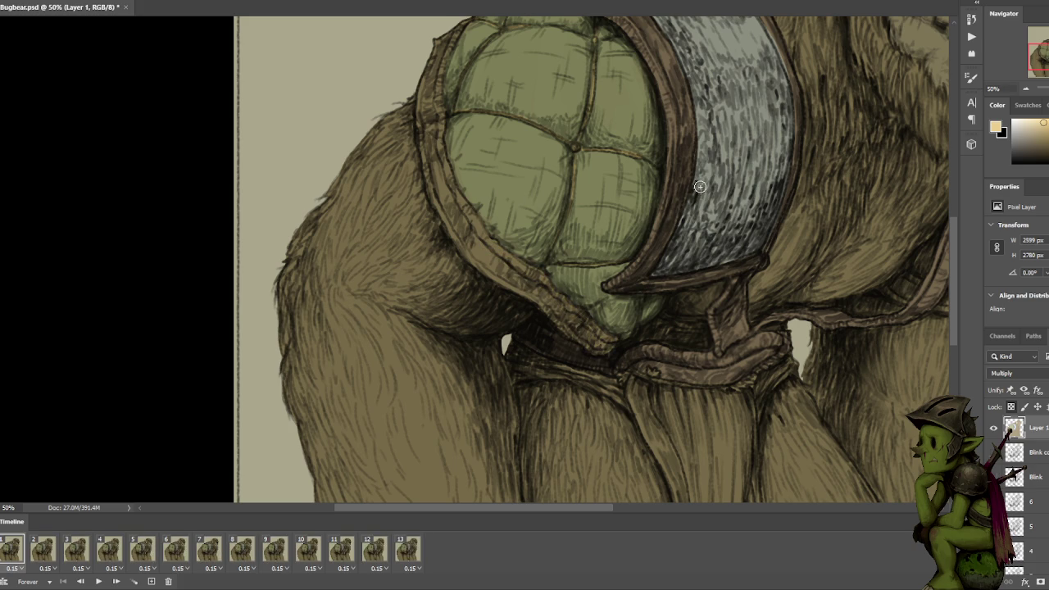
Sample a dark brown from the artwork and darken the shell's lower-left edge.
{"action": "scroll", "coordinate": [699, 188], "scroll_direction": "down", "scroll_amount": 1}
{"action": "scroll", "coordinate": [697, 188], "scroll_direction": "down", "scroll_amount": 1}
{"action": "scroll", "coordinate": [692, 188], "scroll_direction": "up", "scroll_amount": 1}
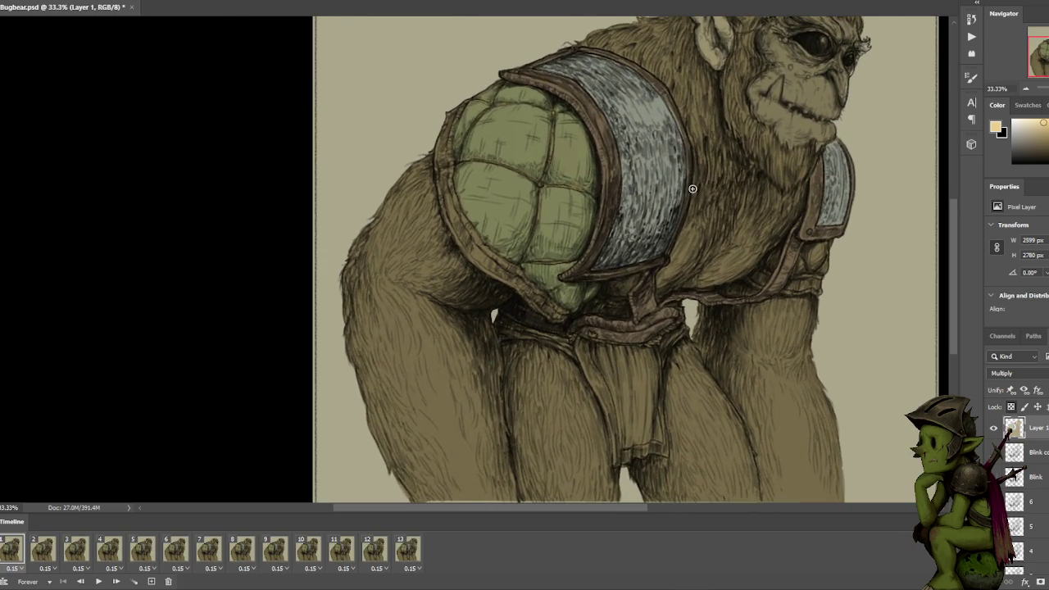
{"action": "left_click", "coordinate": [615, 169], "text": "alt"}
{"action": "left_click_drag", "start_coordinate": [528, 286], "coordinate": [494, 259]}
{"action": "key", "text": "F5"}
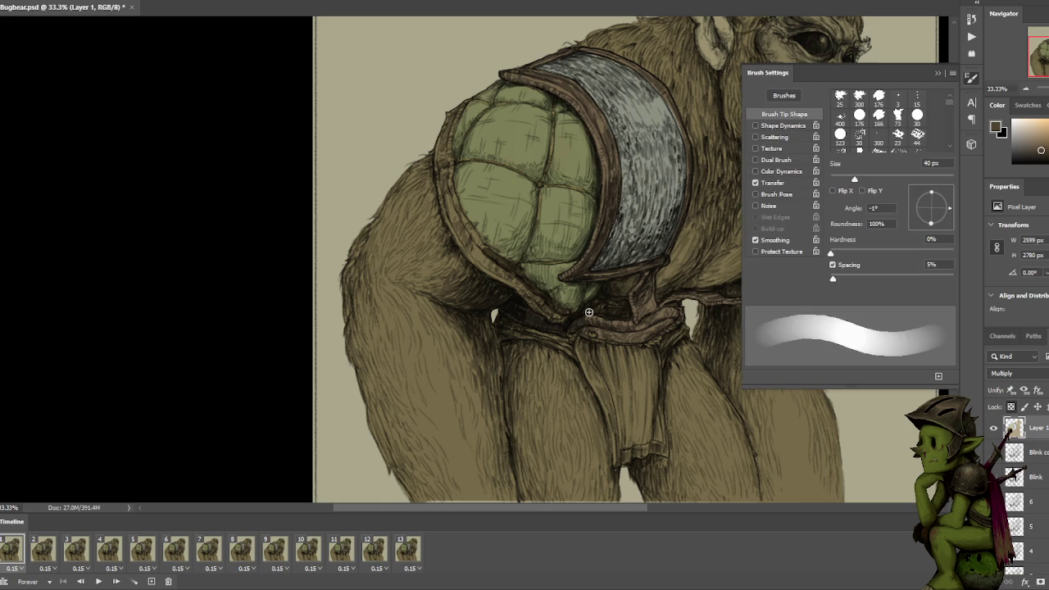
{"action": "key", "text": "F5"}
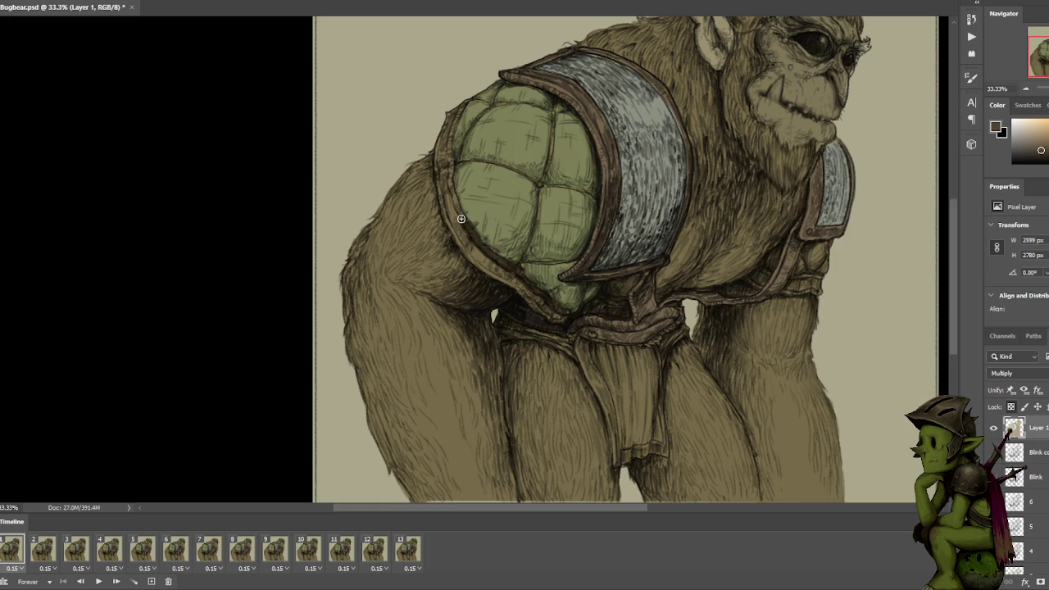
Darken the shell's left, upper-left and lower rim lines with dark brown strokes.
{"action": "mouse_move", "coordinate": [463, 224]}
{"action": "left_mouse_down"}
{"action": "mouse_move", "coordinate": [450, 190]}
{"action": "mouse_move", "coordinate": [459, 126]}
{"action": "left_mouse_up"}
{"action": "mouse_move", "coordinate": [448, 137]}
{"action": "left_mouse_down"}
{"action": "mouse_move", "coordinate": [444, 130]}
{"action": "mouse_move", "coordinate": [443, 193]}
{"action": "mouse_move", "coordinate": [460, 241]}
{"action": "left_mouse_up"}
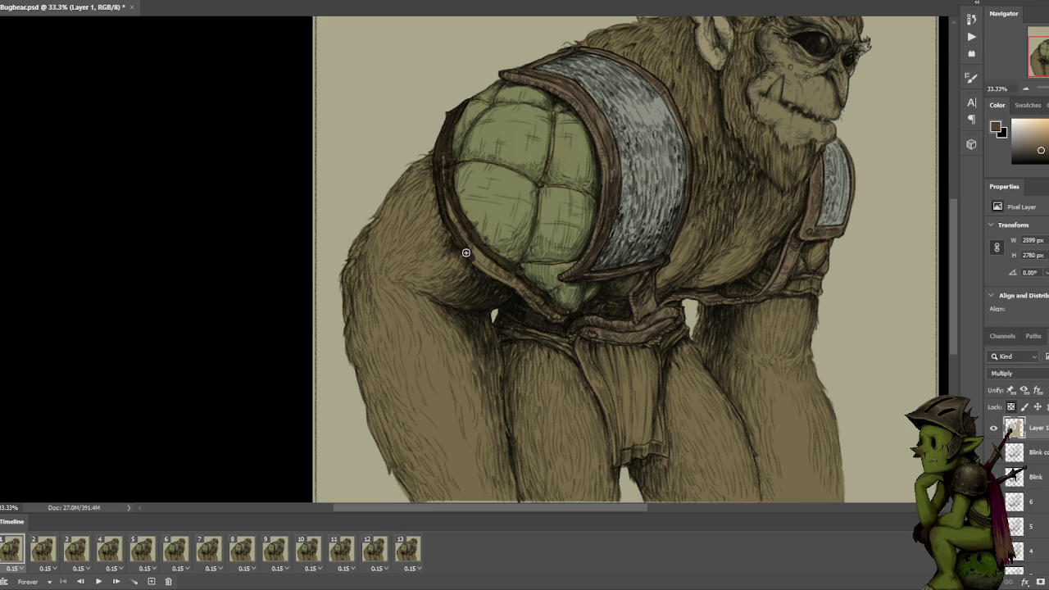
{"action": "scroll", "coordinate": [524, 188], "scroll_direction": "down", "scroll_amount": 3}
{"action": "mouse_move", "coordinate": [462, 189]}
{"action": "left_mouse_down"}
{"action": "mouse_move", "coordinate": [546, 246]}
{"action": "mouse_move", "coordinate": [484, 200]}
{"action": "left_mouse_up"}
{"action": "left_click_drag", "start_coordinate": [452, 168], "coordinate": [434, 136]}
{"action": "scroll", "coordinate": [643, 26], "scroll_direction": "down", "scroll_amount": 2}
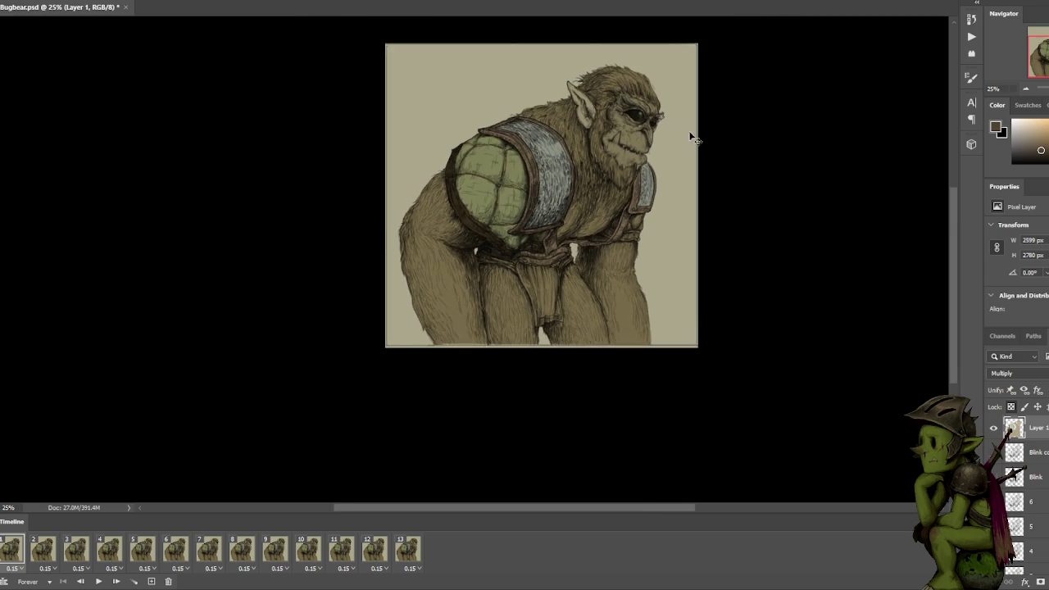
Sample a light brown from the painting and adjust it to a lighter beige.
{"action": "left_click_drag", "start_coordinate": [690, 127], "coordinate": [655, 119]}
{"action": "scroll", "coordinate": [634, 177], "scroll_direction": "up", "scroll_amount": 1}
{"action": "scroll", "coordinate": [635, 177], "scroll_direction": "up", "scroll_amount": 2}
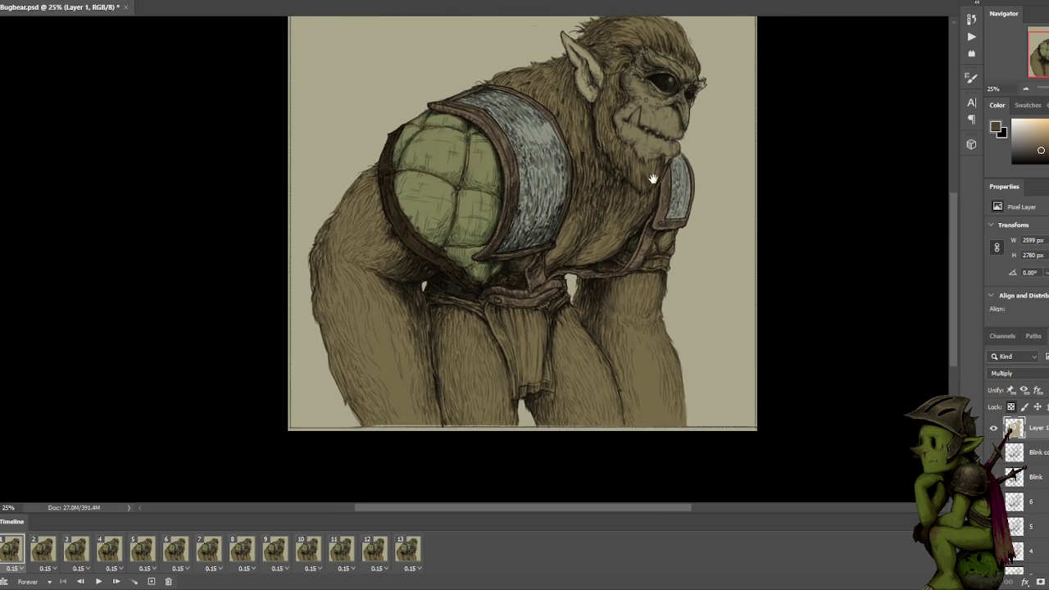
{"action": "left_click", "coordinate": [506, 135], "text": "alt"}
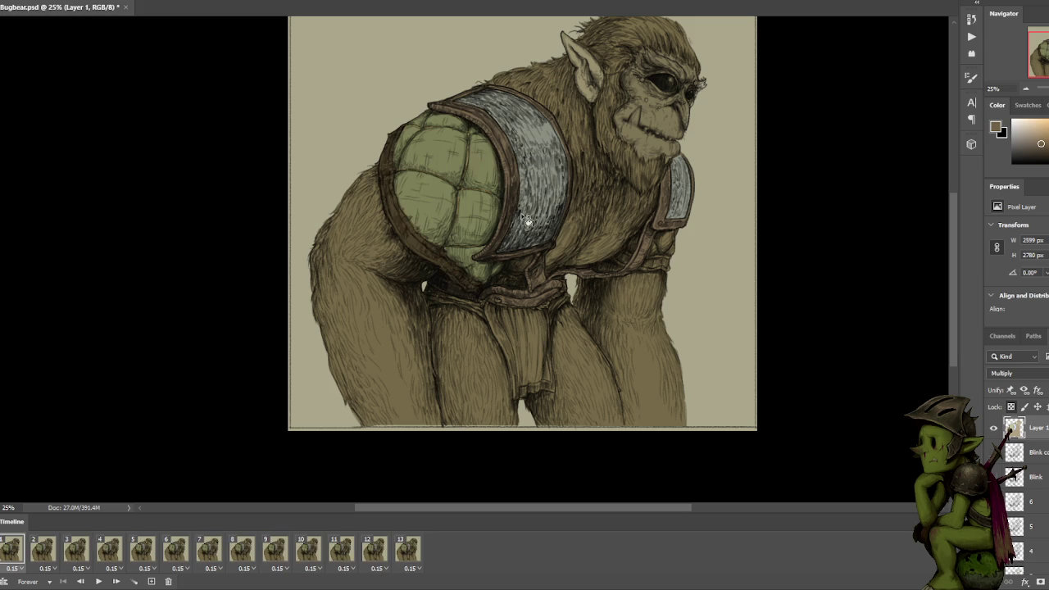
{"action": "left_click", "coordinate": [1038, 131]}
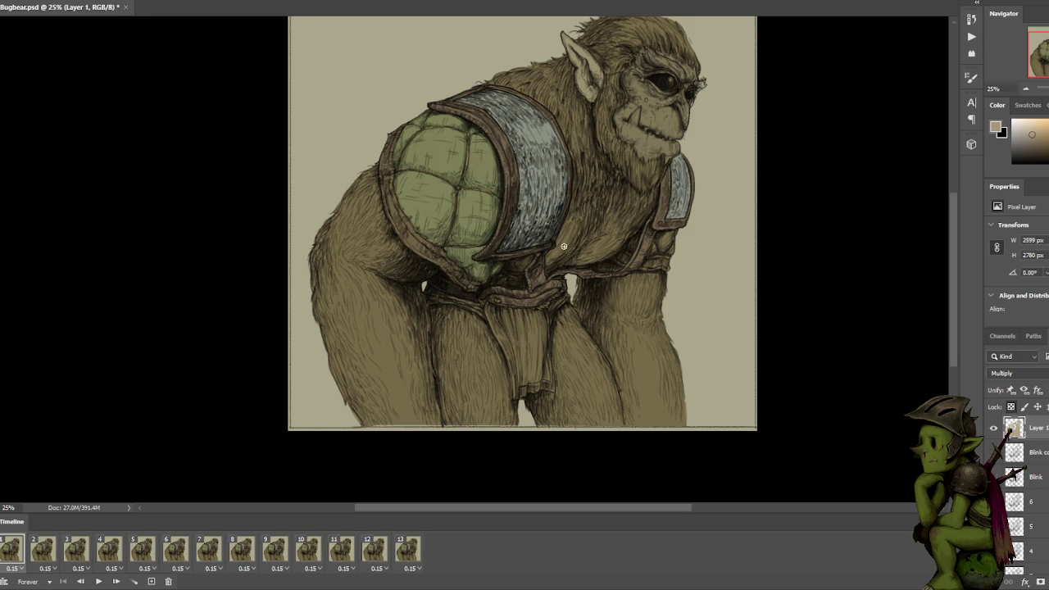
Sample the pauldron's grey-green, set an olive green, and undo a test loincloth stroke.
{"action": "scroll", "coordinate": [639, 270], "scroll_direction": "down", "scroll_amount": 1}
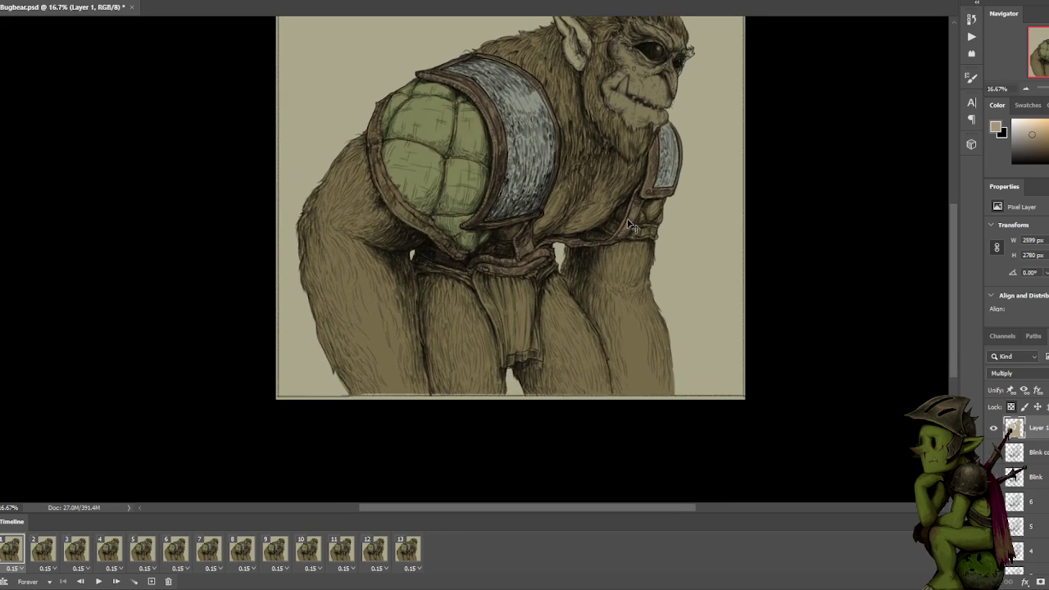
{"action": "left_click", "coordinate": [528, 106], "text": "alt"}
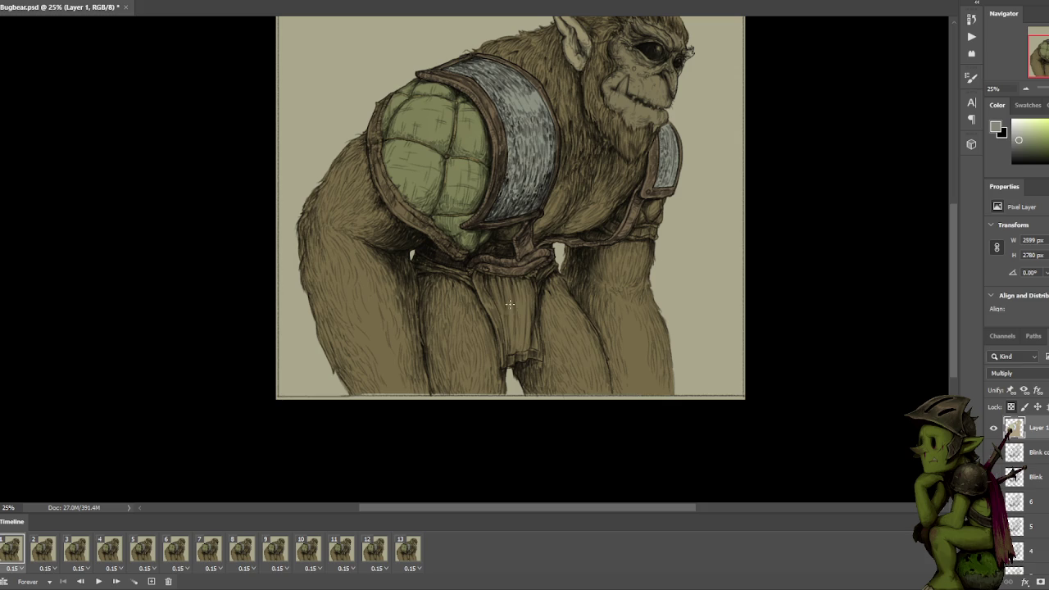
{"action": "left_click", "coordinate": [416, 168], "text": "alt"}
{"action": "left_click_drag", "start_coordinate": [501, 282], "coordinate": [500, 310]}
{"action": "scroll", "coordinate": [529, 250], "scroll_direction": "up", "scroll_amount": 1}
{"action": "left_click_drag", "start_coordinate": [539, 254], "coordinate": [542, 208]}
{"action": "key", "text": "ctrl+z"}
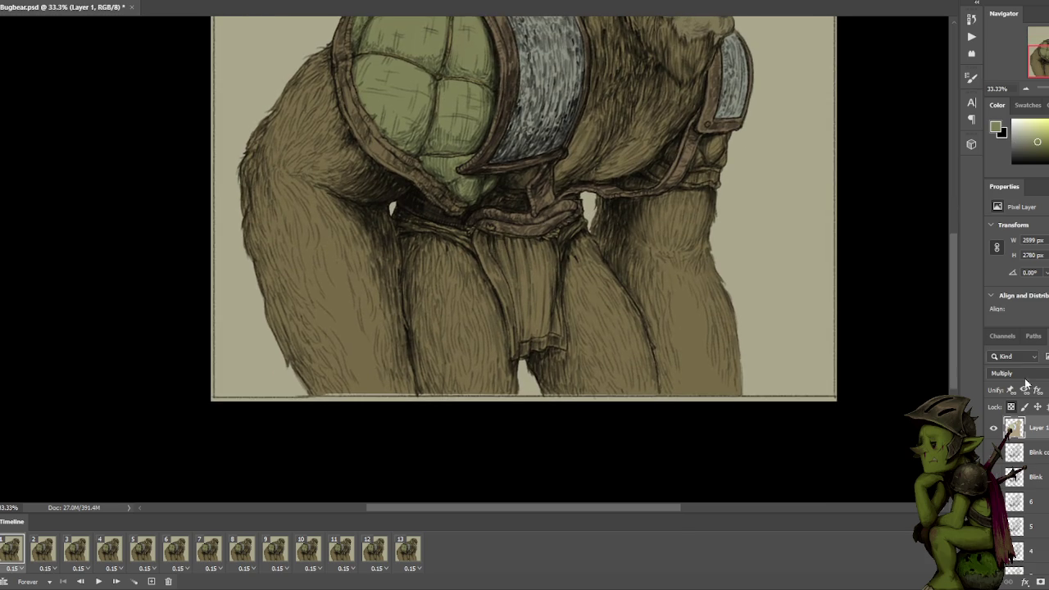
Preview flat colours, restore Multiply, and tint the loincloth fold an even green.
{"action": "left_click", "coordinate": [1004, 372]}
{"action": "left_click", "coordinate": [1006, 296]}
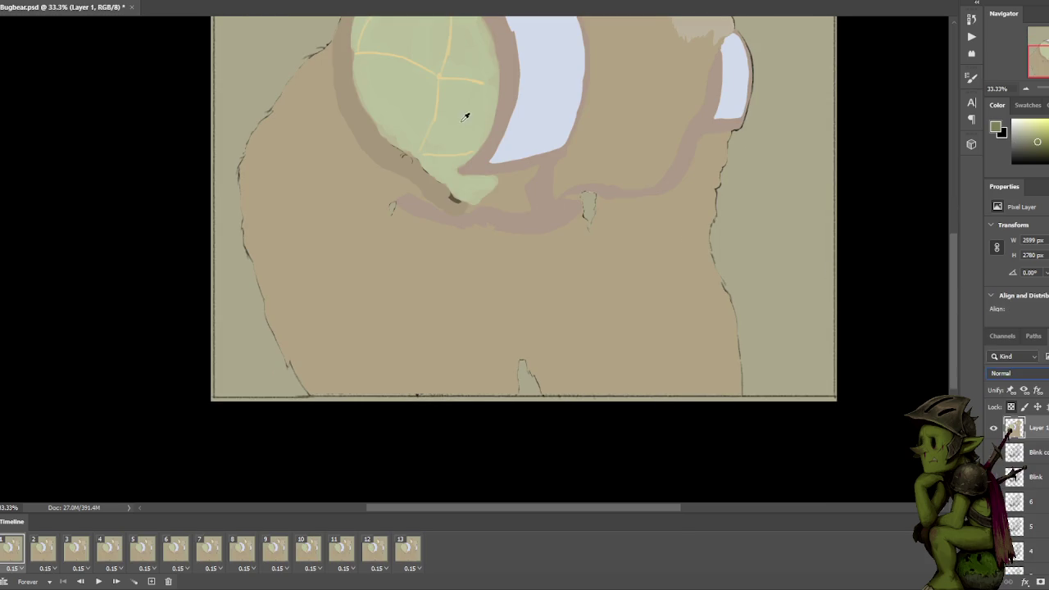
{"action": "left_click", "coordinate": [1021, 374]}
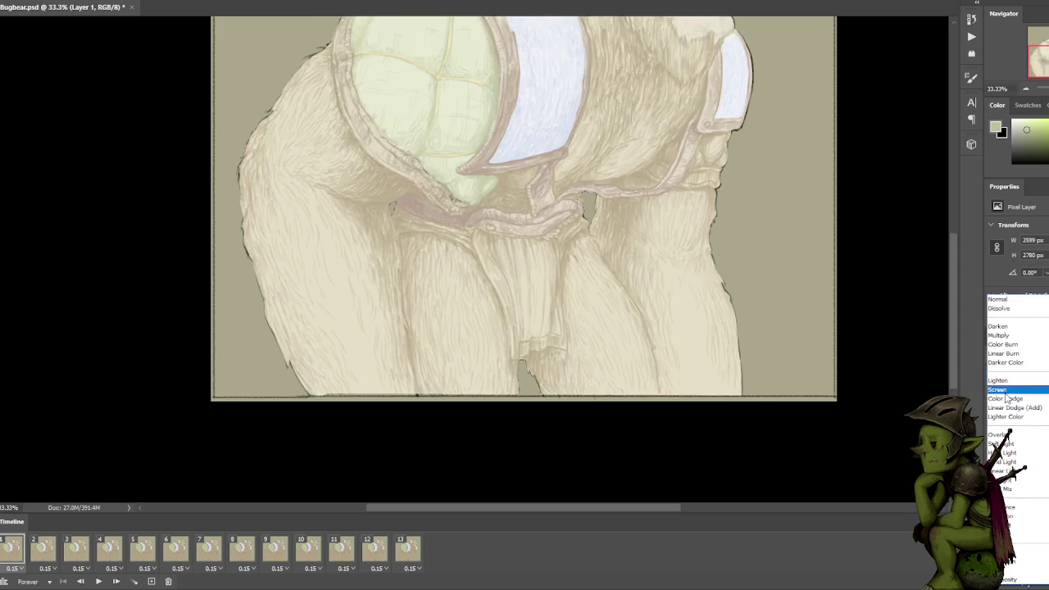
{"action": "left_click", "coordinate": [999, 335]}
{"action": "mouse_move", "coordinate": [496, 250]}
{"action": "left_mouse_down"}
{"action": "mouse_move", "coordinate": [525, 334]}
{"action": "mouse_move", "coordinate": [555, 320]}
{"action": "mouse_move", "coordinate": [552, 295]}
{"action": "mouse_move", "coordinate": [550, 326]}
{"action": "left_mouse_up"}
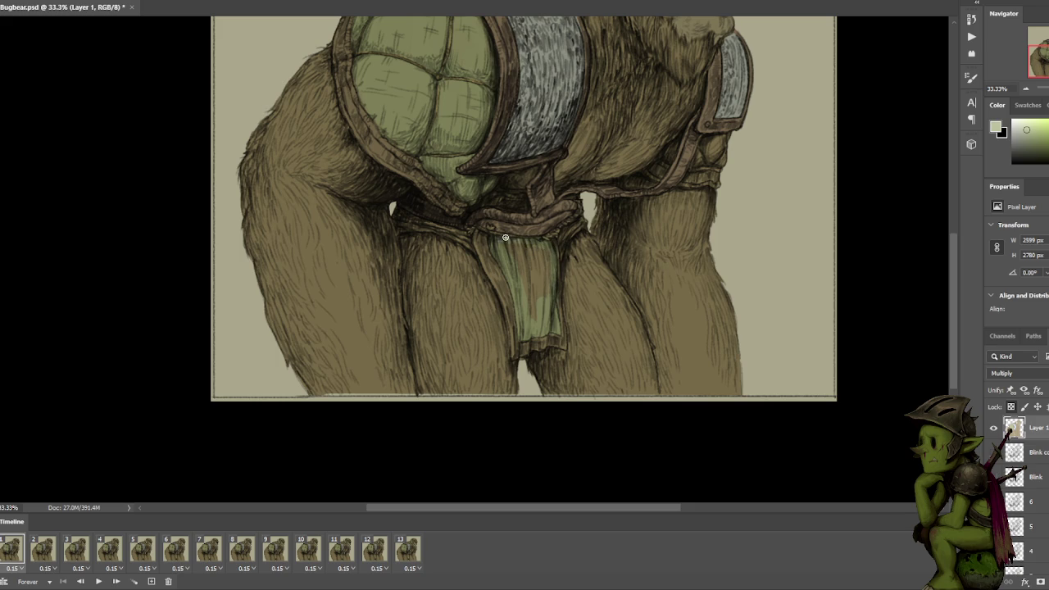
{"action": "mouse_move", "coordinate": [507, 245]}
{"action": "left_mouse_down"}
{"action": "mouse_move", "coordinate": [528, 262]}
{"action": "mouse_move", "coordinate": [537, 295]}
{"action": "left_mouse_up"}
{"action": "left_click_drag", "start_coordinate": [534, 246], "coordinate": [536, 291]}
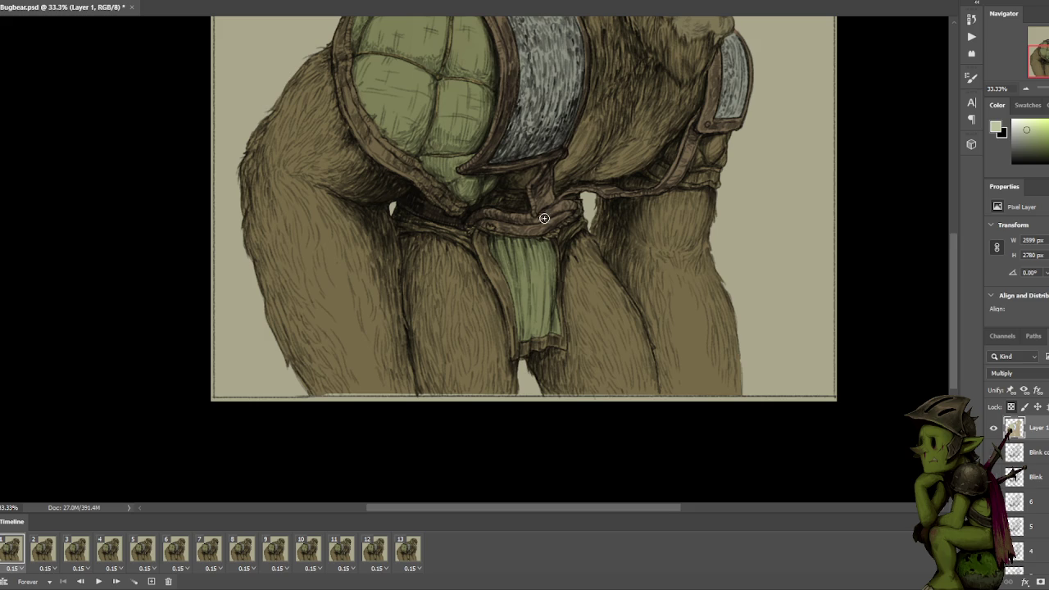
Sample browns from the armour edge and fur, then fine-tune the paint colour.
{"action": "left_click", "coordinate": [492, 138], "text": "alt"}
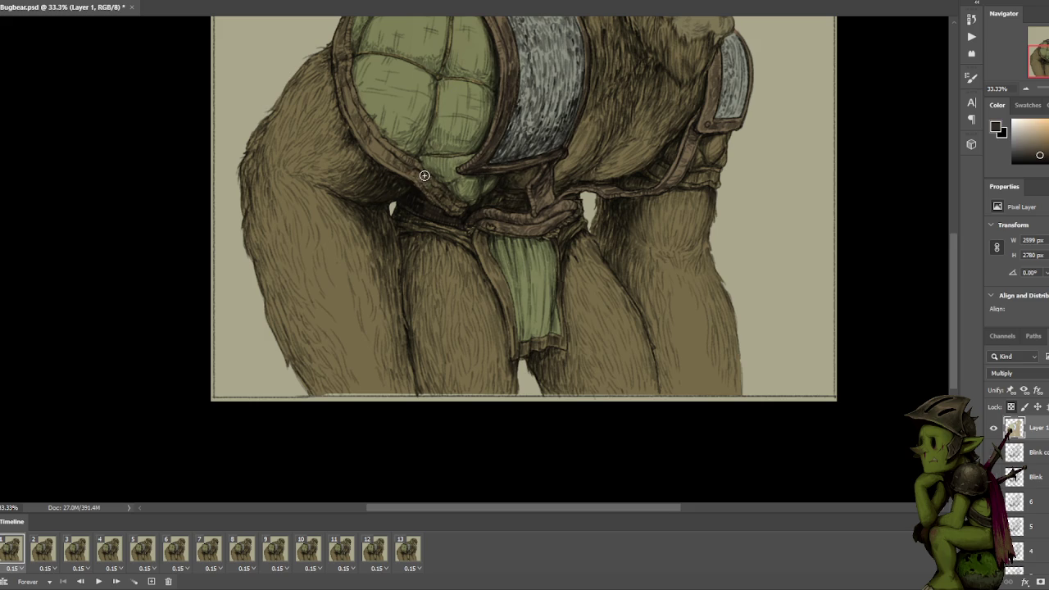
{"action": "left_click", "coordinate": [382, 144], "text": "alt"}
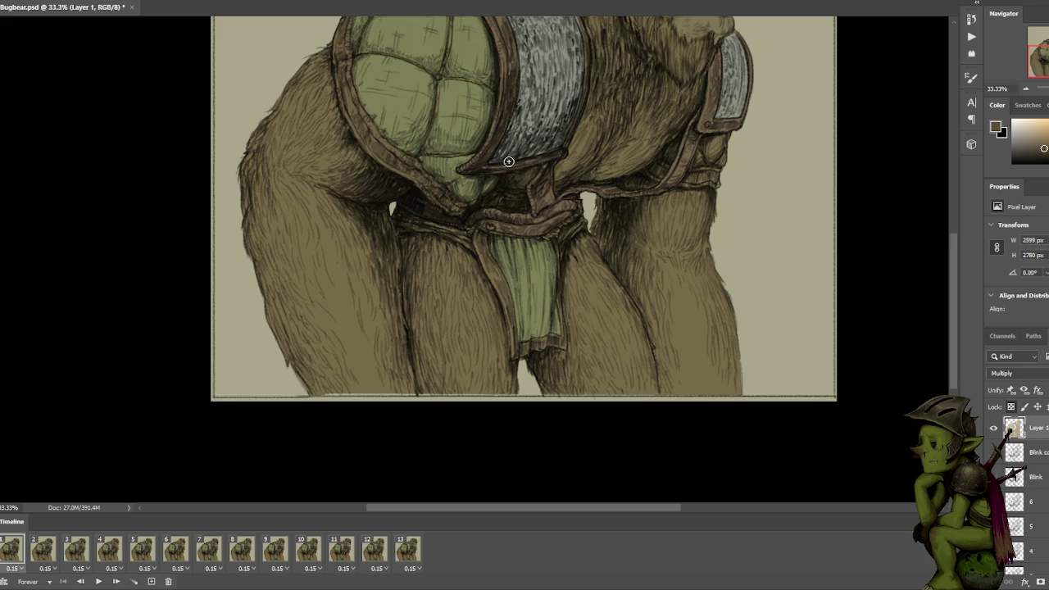
{"action": "left_click", "coordinate": [587, 142], "text": "alt"}
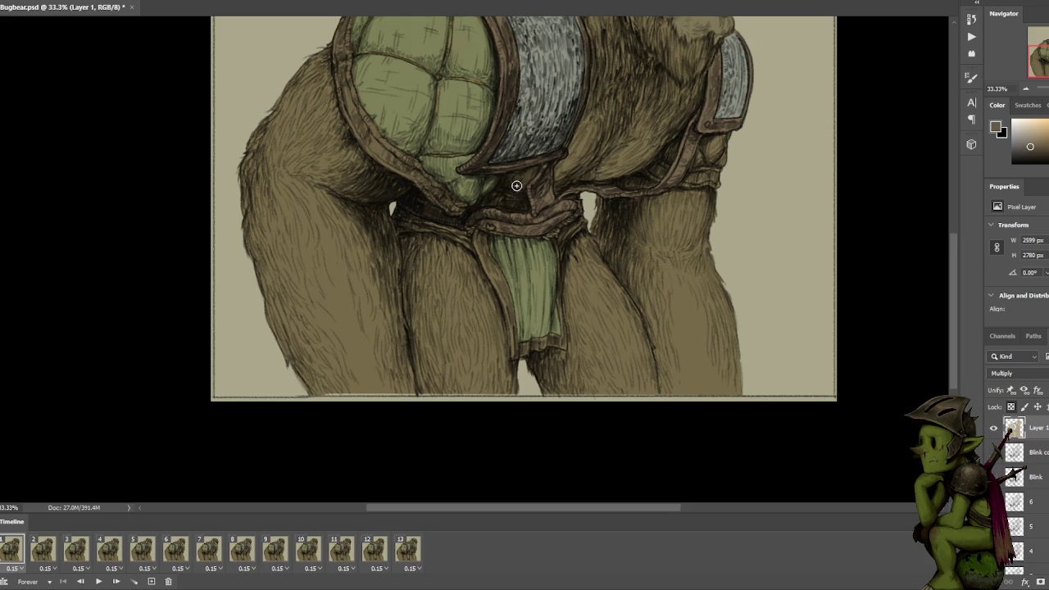
{"action": "left_click", "coordinate": [1028, 150]}
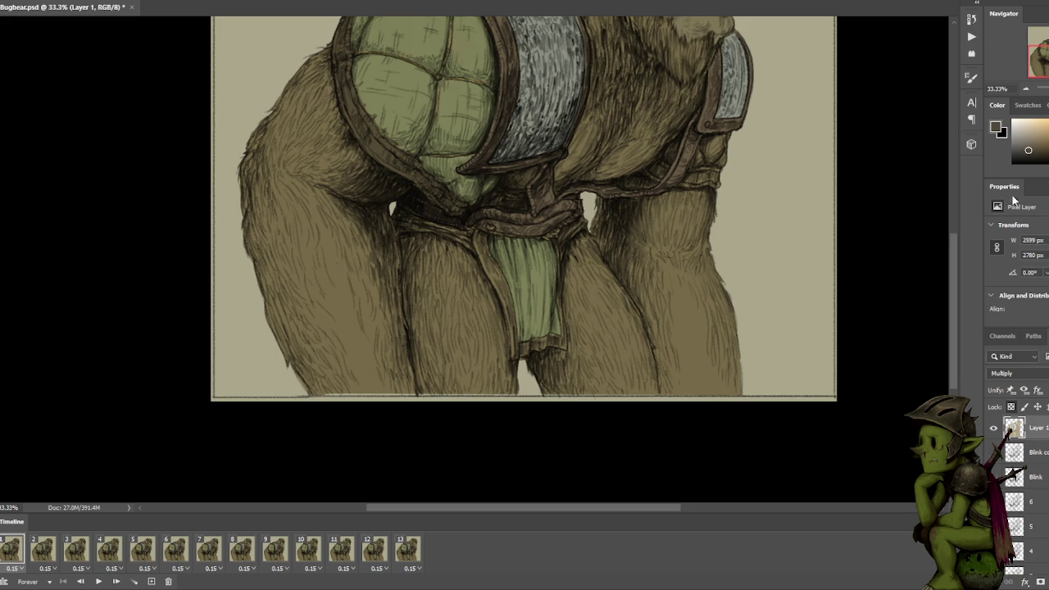
In Normal mode sample the loincloth's light green, then return Layer 1 to Multiply.
{"action": "left_click", "coordinate": [1016, 373]}
{"action": "left_click", "coordinate": [1007, 303]}
{"action": "left_click", "coordinate": [488, 155]}
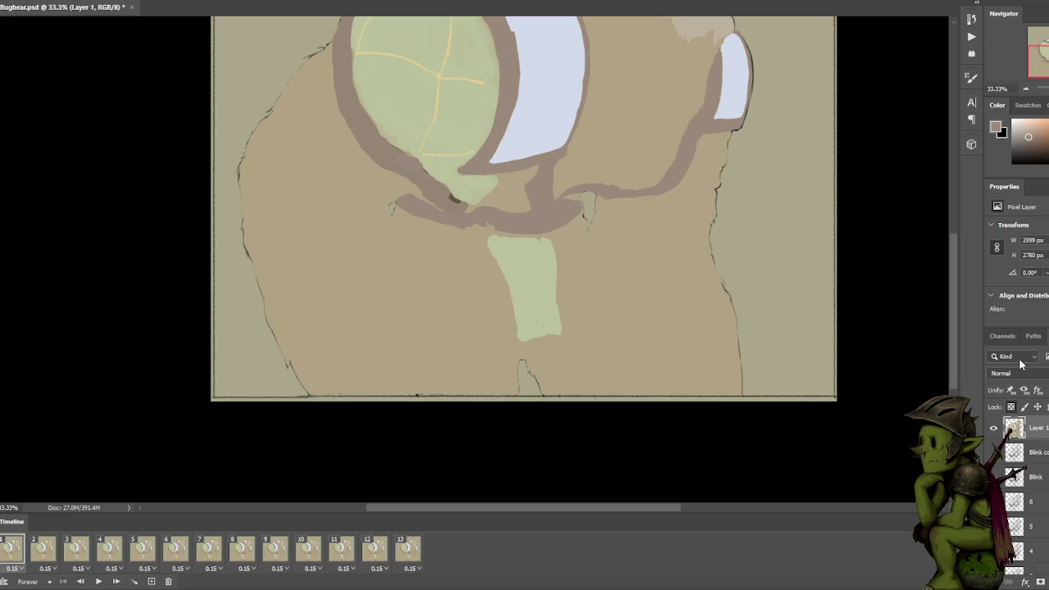
{"action": "left_click", "coordinate": [419, 124], "text": "alt"}
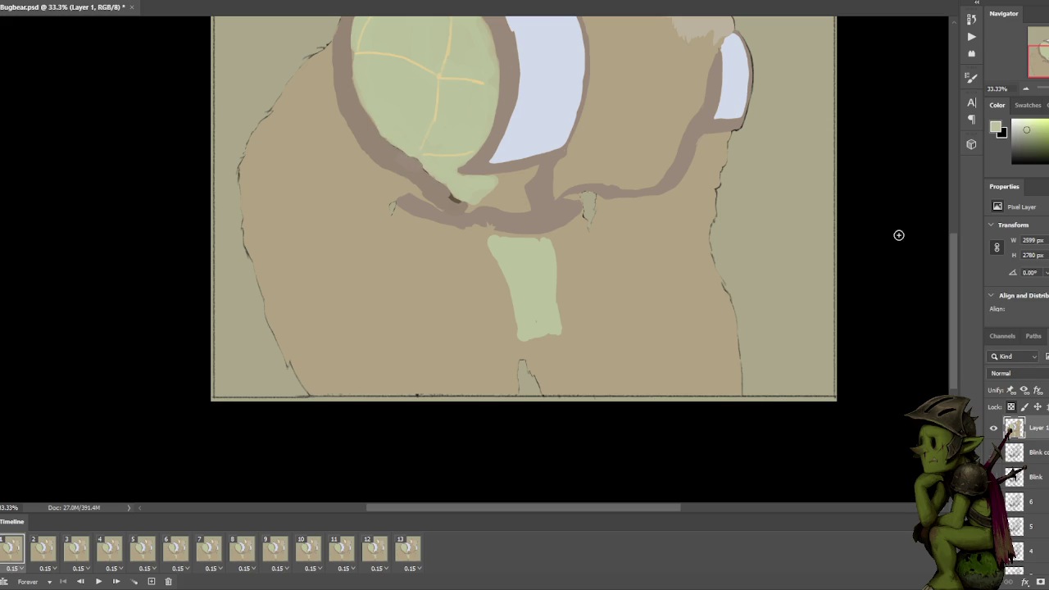
{"action": "left_click", "coordinate": [1028, 375]}
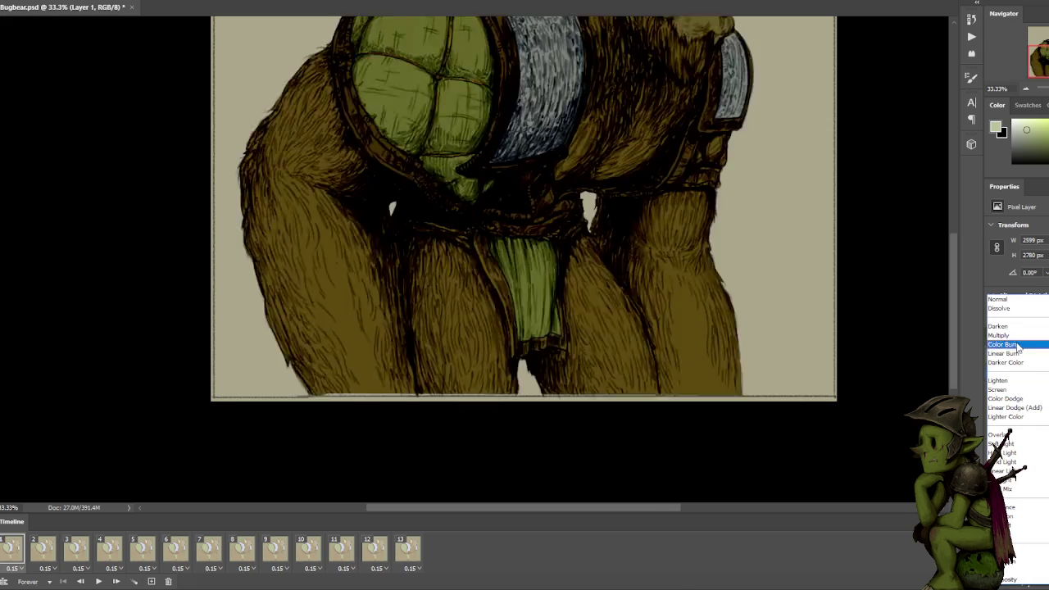
{"action": "left_click", "coordinate": [1010, 338]}
{"action": "key", "text": "ctrl+minus"}
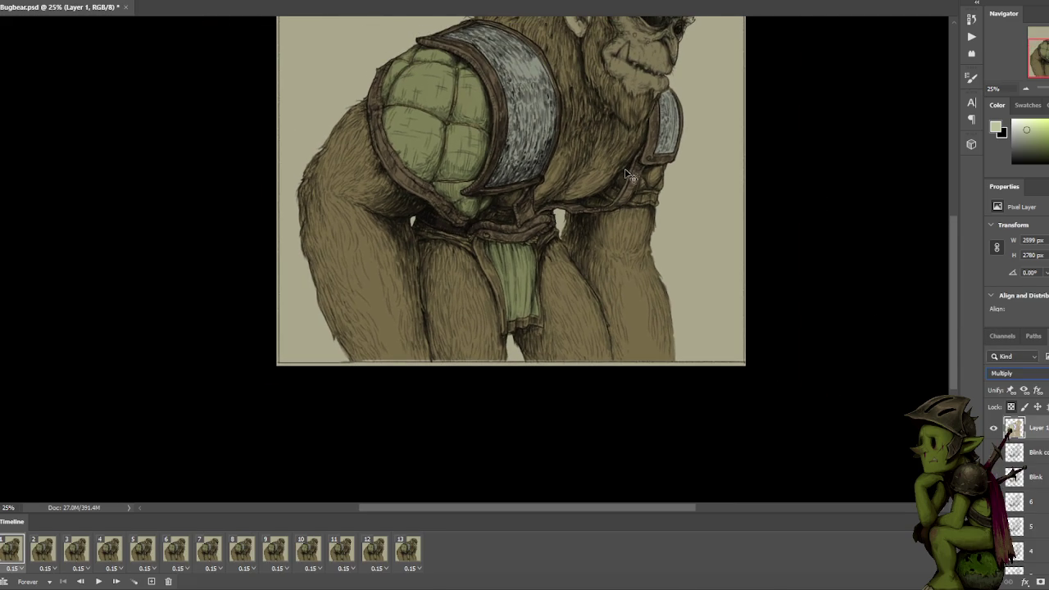
Sample the brownish outline colour in Normal view, then set Layer 1 back to Multiply.
{"action": "key", "text": "ctrl+plus"}
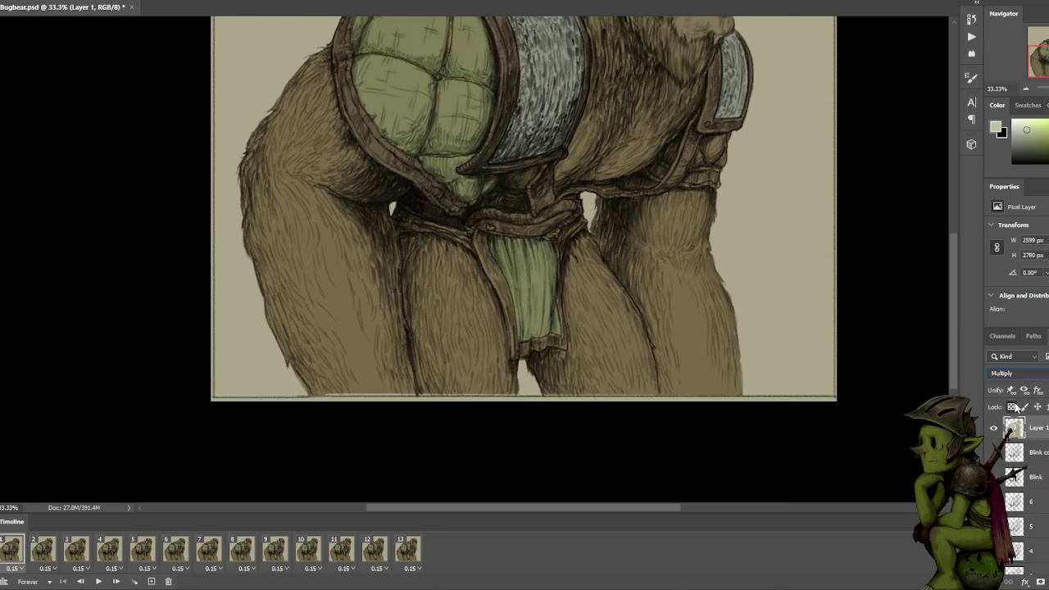
{"action": "left_click", "coordinate": [1019, 373]}
{"action": "left_click", "coordinate": [1006, 305]}
{"action": "left_click", "coordinate": [536, 213], "text": "alt"}
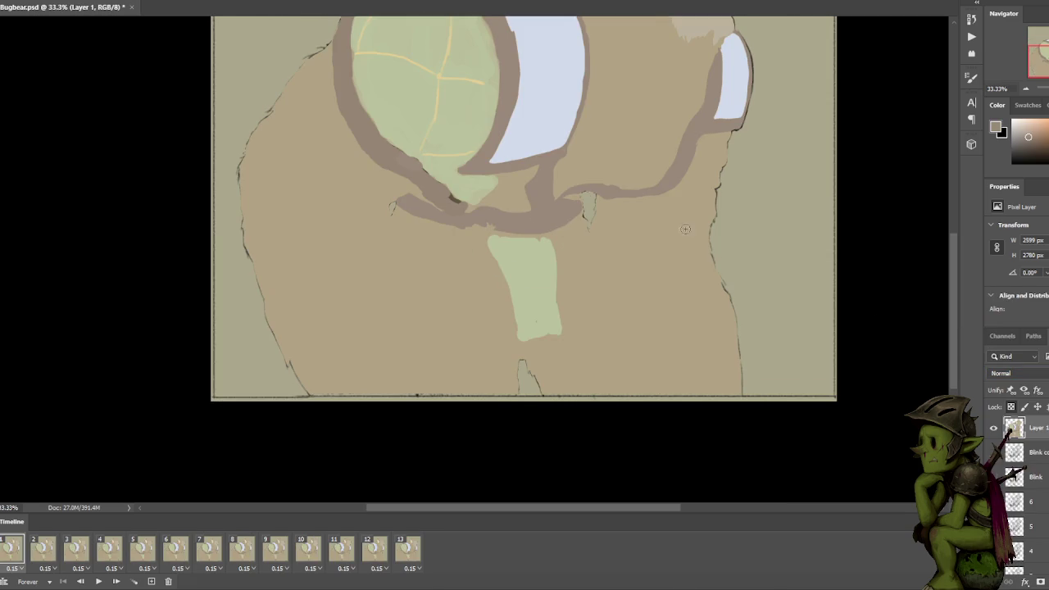
{"action": "left_click", "coordinate": [1012, 370]}
{"action": "left_click", "coordinate": [1011, 340]}
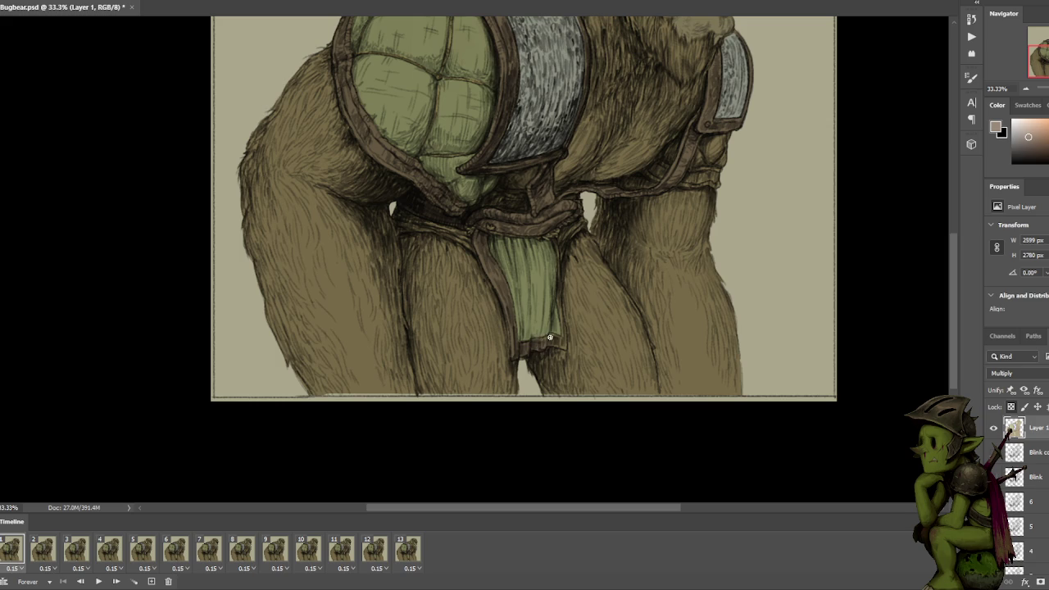
Touch up the loincloth's right edge and reframe the view on the torso.
{"action": "left_click_drag", "start_coordinate": [562, 331], "coordinate": [558, 310]}
{"action": "key", "text": "ctrl+minus"}
{"action": "mouse_move", "coordinate": [668, 98]}
{"action": "left_mouse_down"}
{"action": "mouse_move", "coordinate": [682, 109]}
{"action": "mouse_move", "coordinate": [682, 149]}
{"action": "left_mouse_up"}
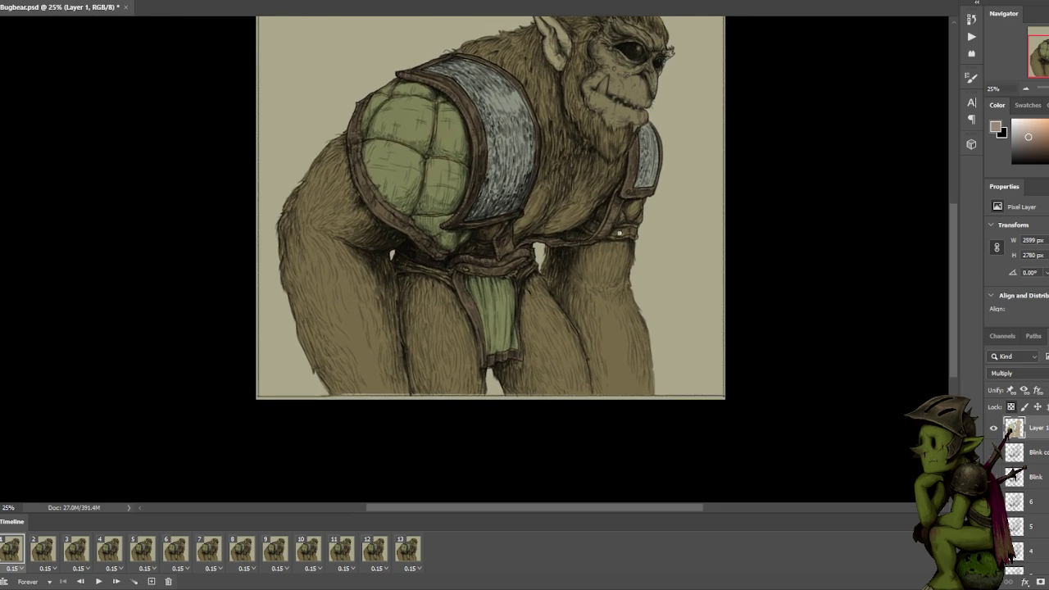
{"action": "key", "text": "ctrl+plus"}
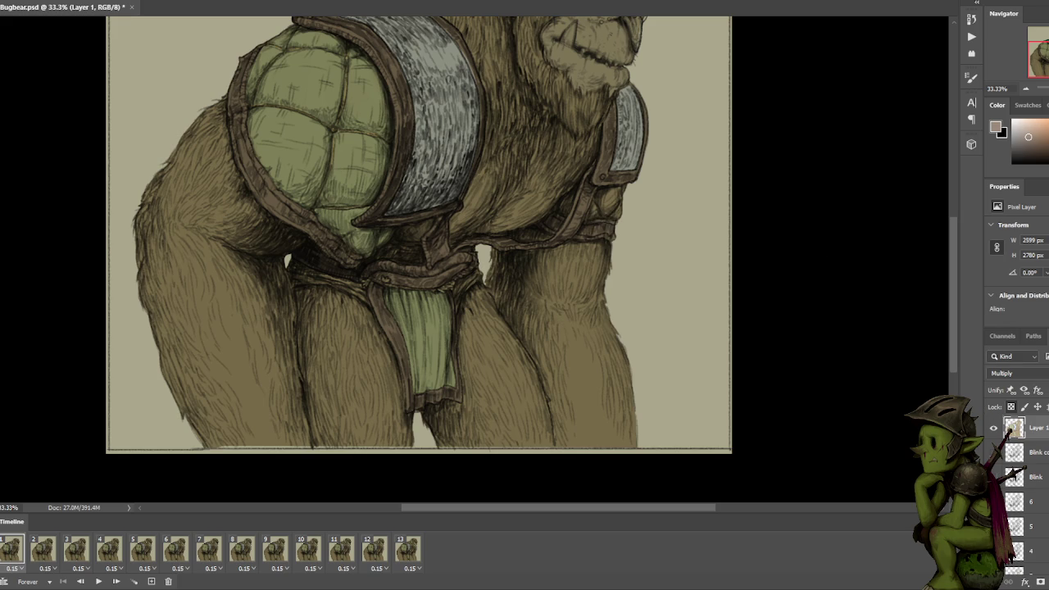
{"action": "left_click", "coordinate": [1020, 374]}
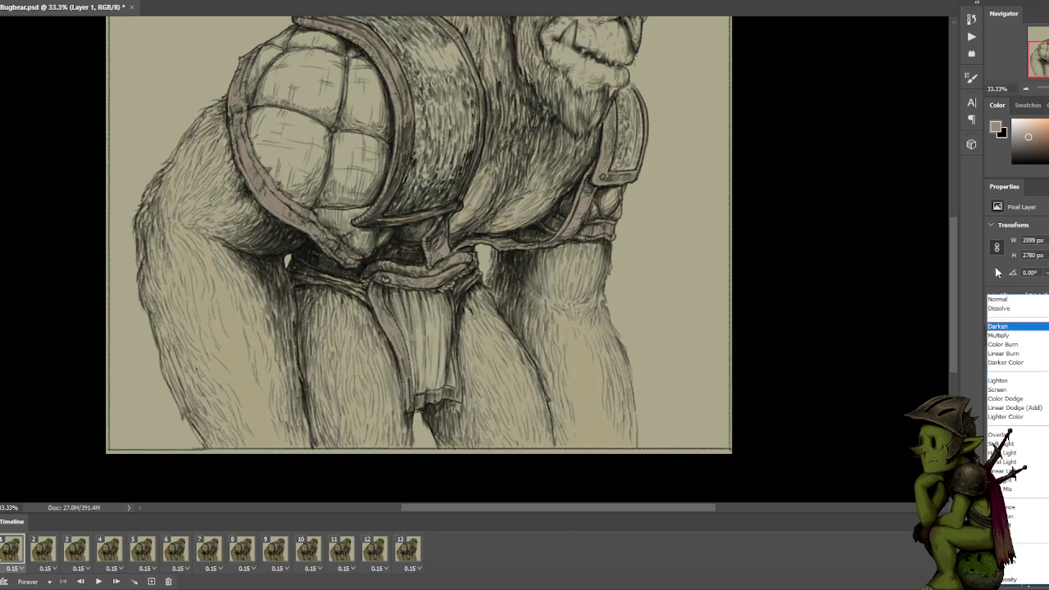
Sample green in Normal view, restore Multiply, and fill the gap under the right armour.
{"action": "left_click", "coordinate": [1013, 303]}
{"action": "left_click", "coordinate": [361, 175], "text": "alt"}
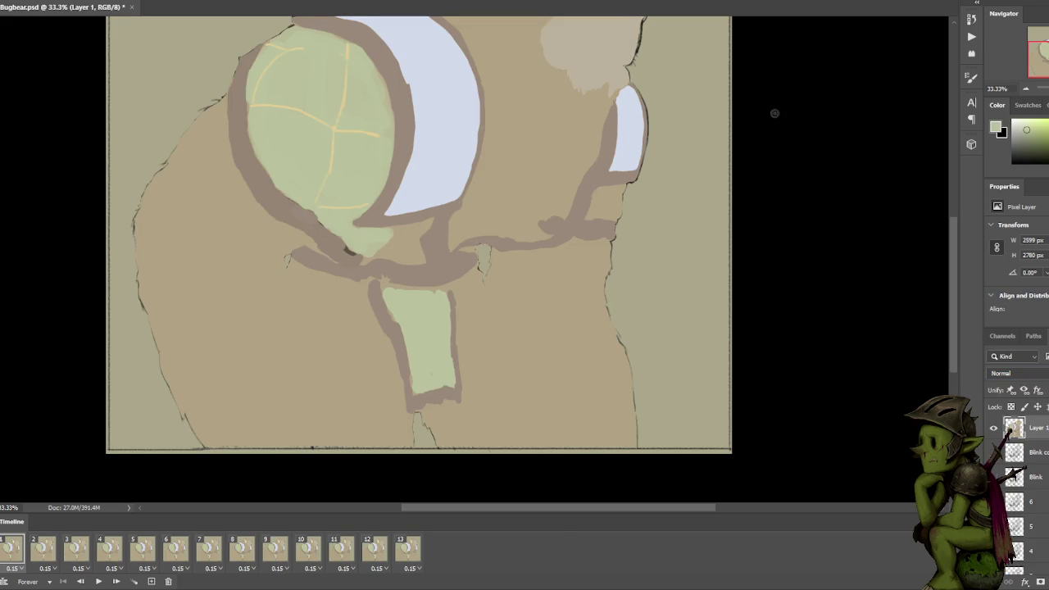
{"action": "left_click", "coordinate": [1016, 374]}
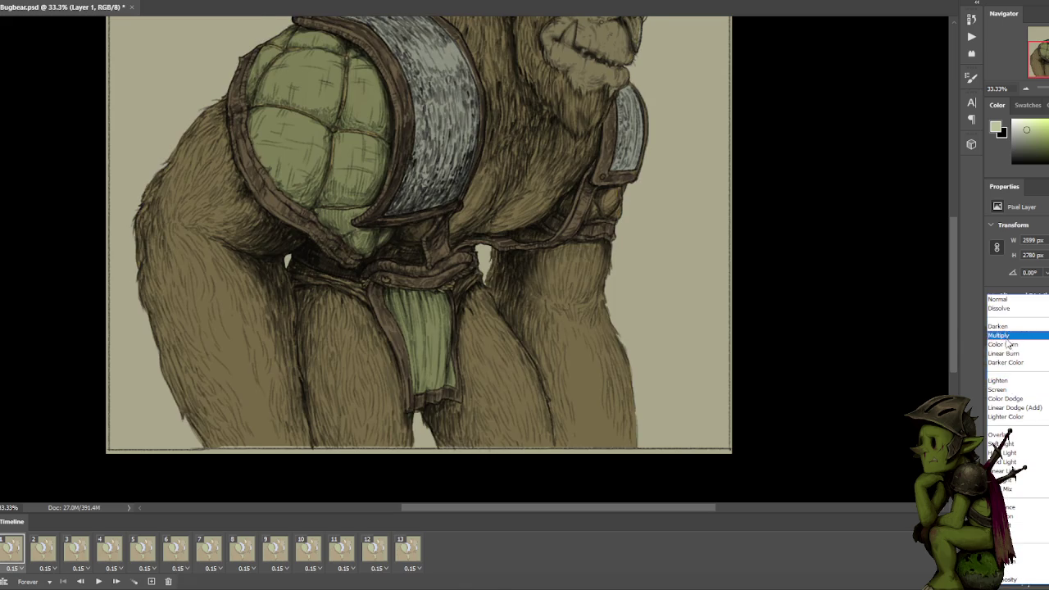
{"action": "left_click", "coordinate": [1007, 335]}
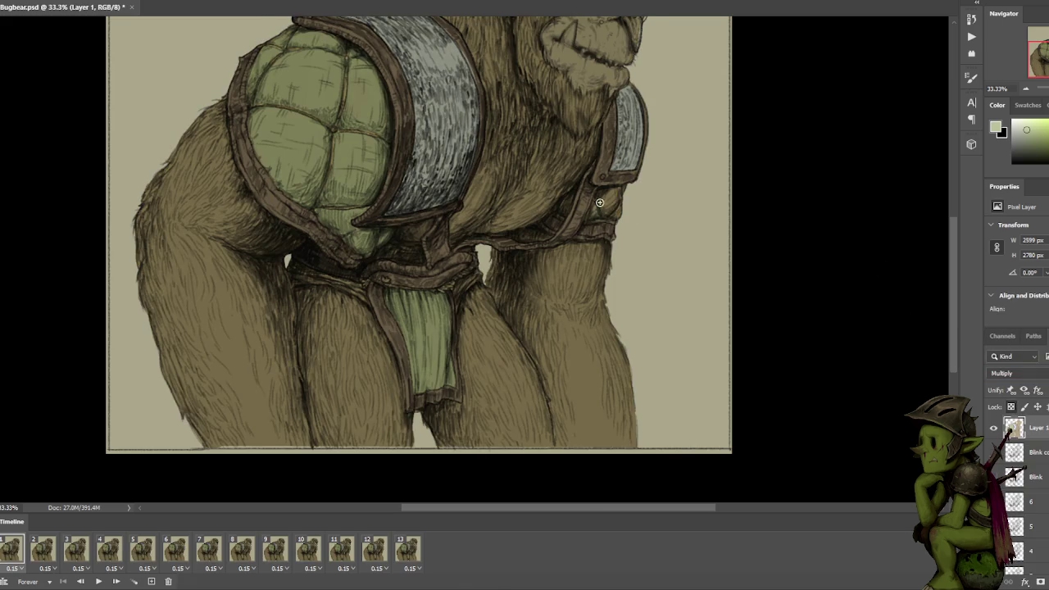
{"action": "left_click_drag", "start_coordinate": [593, 213], "coordinate": [618, 214]}
Zoom to 33.3% on the legs and repaint the belt strap in a lighter tone.
{"action": "key", "text": "ctrl+minus"}
{"action": "key", "text": "ctrl+minus"}
{"action": "key", "text": "ctrl+plus"}
{"action": "left_click_drag", "start_coordinate": [408, 280], "coordinate": [553, 211]}
{"action": "key", "text": "ctrl+plus"}
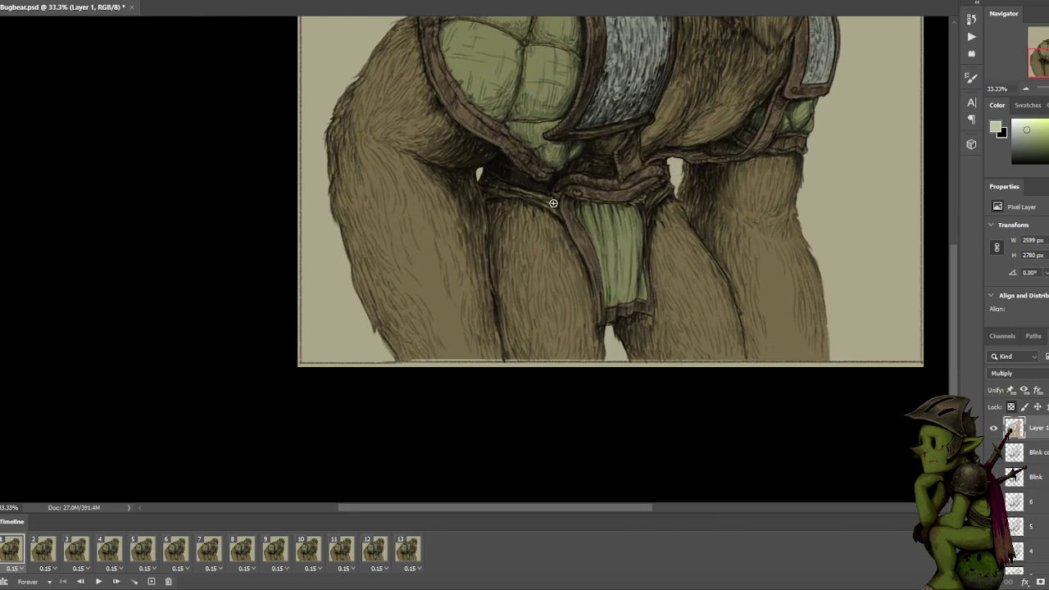
{"action": "left_click_drag", "start_coordinate": [553, 210], "coordinate": [486, 196]}
{"action": "scroll", "coordinate": [670, 186], "scroll_direction": "down", "scroll_amount": 1}
{"action": "scroll", "coordinate": [662, 188], "scroll_direction": "down", "scroll_amount": 2}
{"action": "scroll", "coordinate": [637, 213], "scroll_direction": "down", "scroll_amount": 2}
{"action": "scroll", "coordinate": [644, 207], "scroll_direction": "up", "scroll_amount": 1}
{"action": "scroll", "coordinate": [644, 208], "scroll_direction": "up", "scroll_amount": 1}
{"action": "scroll", "coordinate": [648, 185], "scroll_direction": "up", "scroll_amount": 1}
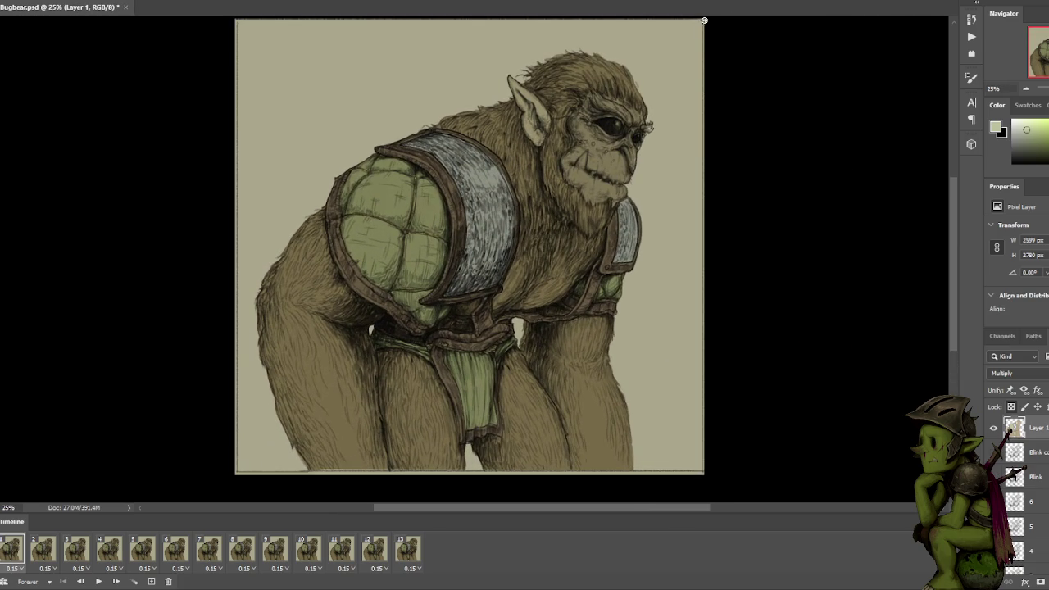
Sample the ear's light cream in Normal mode and fill the face patch with it.
{"action": "left_click", "coordinate": [1035, 137]}
{"action": "left_click", "coordinate": [1015, 372]}
{"action": "left_click", "coordinate": [1006, 298]}
{"action": "left_click", "coordinate": [530, 109], "text": "alt"}
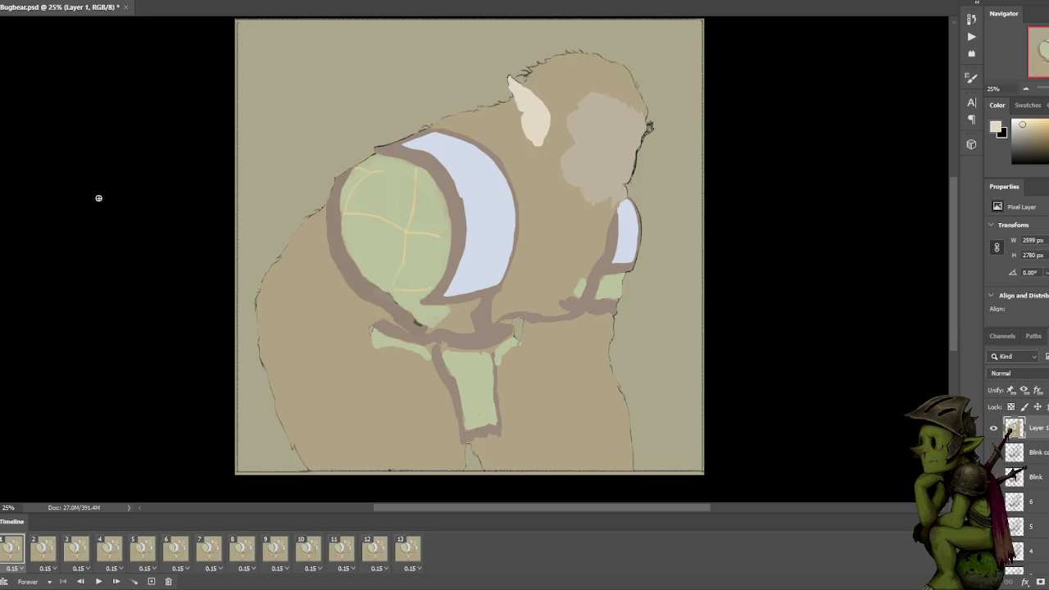
{"action": "left_click", "coordinate": [615, 143]}
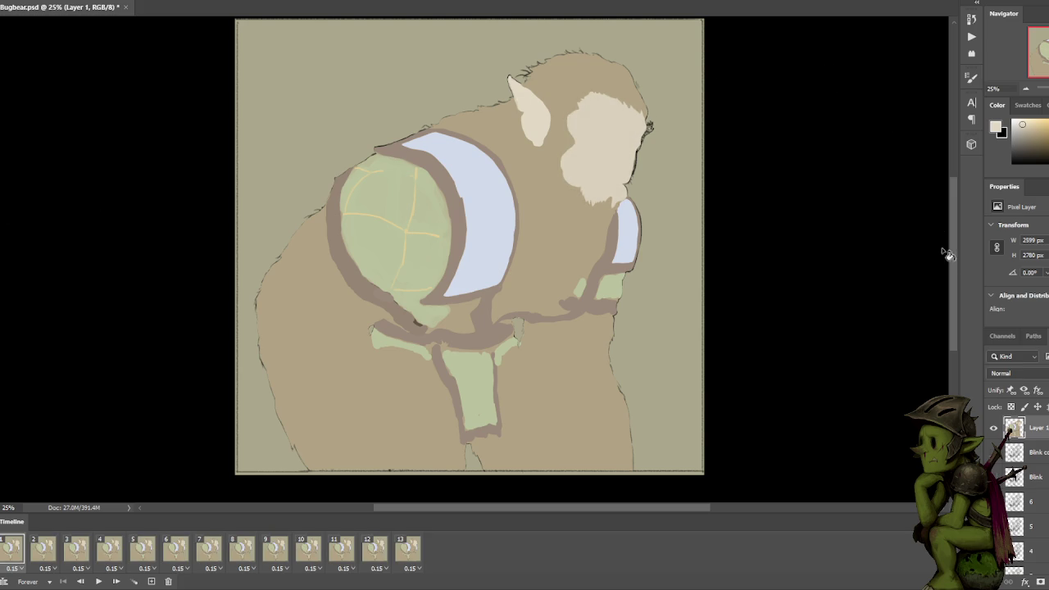
{"action": "left_click", "coordinate": [1018, 374]}
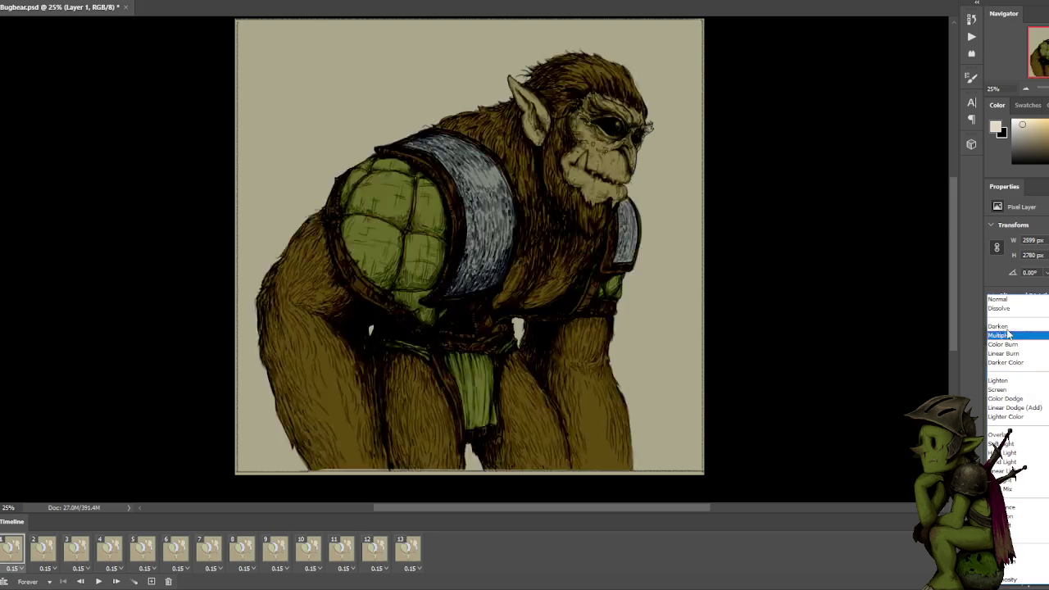
Return Layer 1 to Multiply and choose a slightly darkened pinkish-cream paint colour.
{"action": "left_click", "coordinate": [1006, 335]}
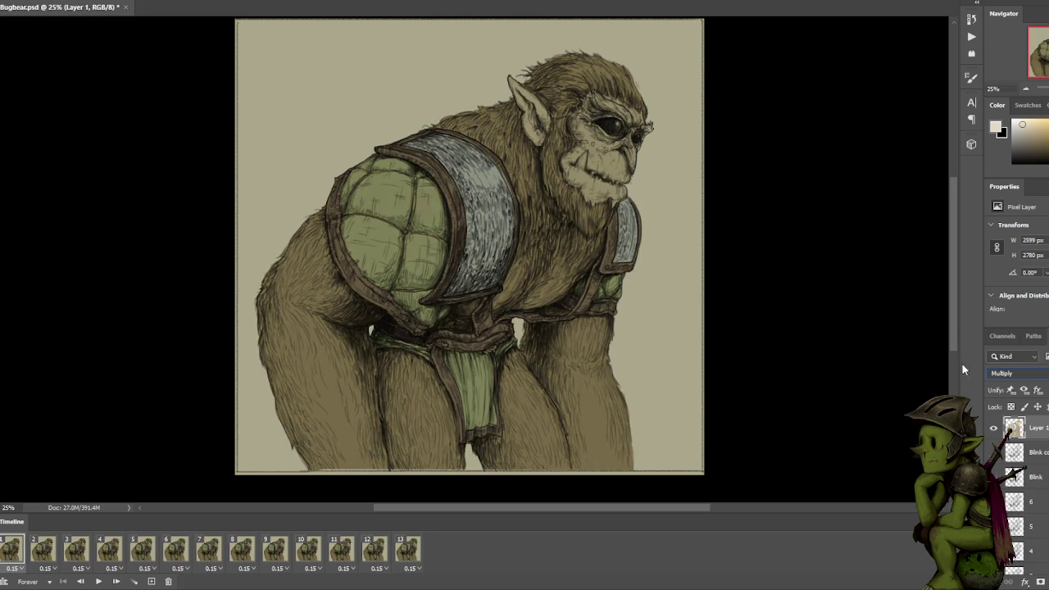
{"action": "left_click", "coordinate": [1047, 144]}
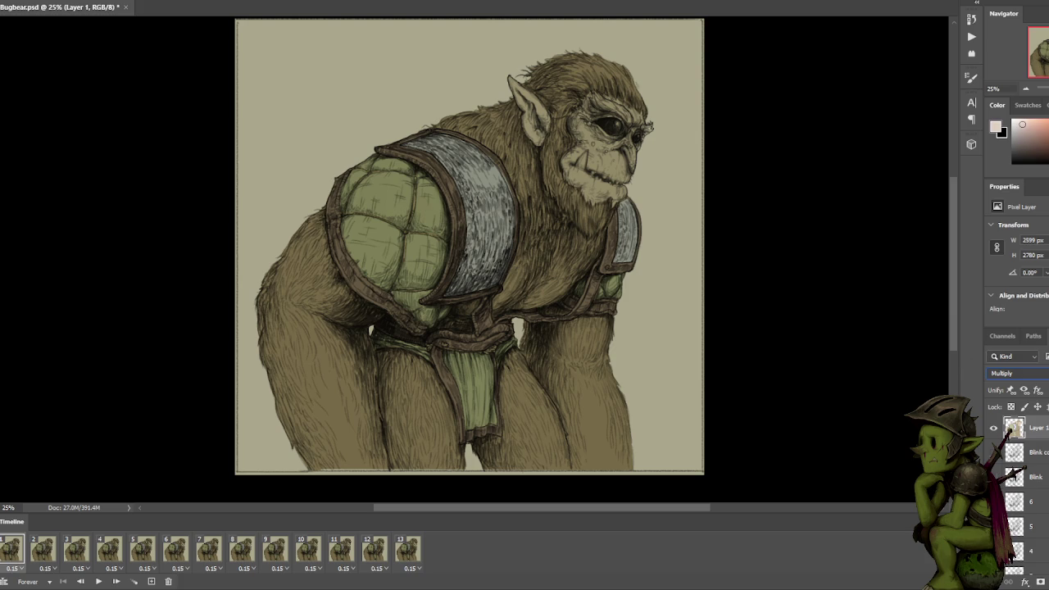
{"action": "left_click", "coordinate": [1027, 124]}
Zoom to 66.7% on the face and paint the bugbear's lower tusk in bright cream.
{"action": "mouse_move", "coordinate": [677, 138]}
{"action": "left_mouse_down"}
{"action": "mouse_move", "coordinate": [659, 144]}
{"action": "mouse_move", "coordinate": [662, 133]}
{"action": "mouse_move", "coordinate": [675, 126]}
{"action": "mouse_move", "coordinate": [636, 169]}
{"action": "mouse_move", "coordinate": [671, 144]}
{"action": "left_mouse_up"}
{"action": "key", "text": "ctrl+minus"}
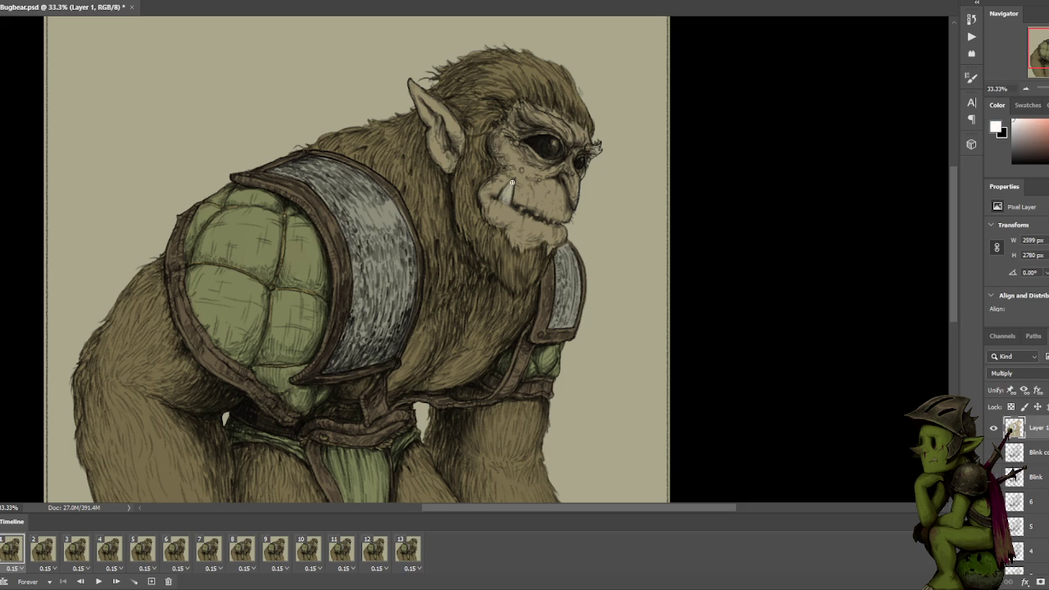
{"action": "key", "text": "ctrl+plus"}
{"action": "key", "text": "ctrl+plus"}
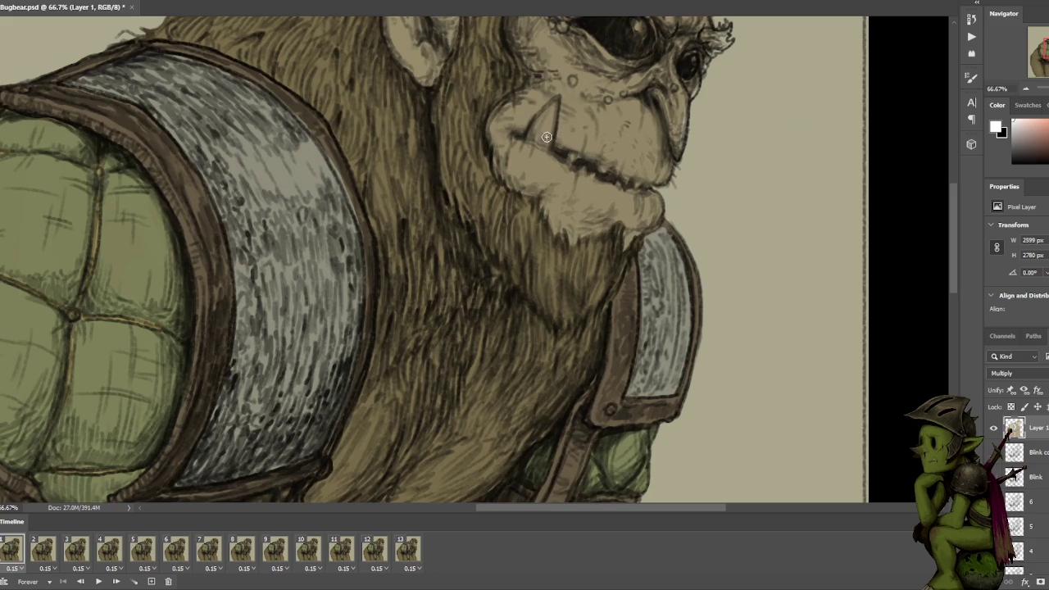
{"action": "mouse_move", "coordinate": [543, 140]}
{"action": "left_mouse_down"}
{"action": "mouse_move", "coordinate": [534, 124]}
{"action": "mouse_move", "coordinate": [550, 103]}
{"action": "mouse_move", "coordinate": [547, 141]}
{"action": "mouse_move", "coordinate": [540, 133]}
{"action": "left_mouse_up"}
{"action": "key", "text": "ctrl+minus"}
{"action": "key", "text": "ctrl+minus"}
{"action": "key", "text": "ctrl+minus"}
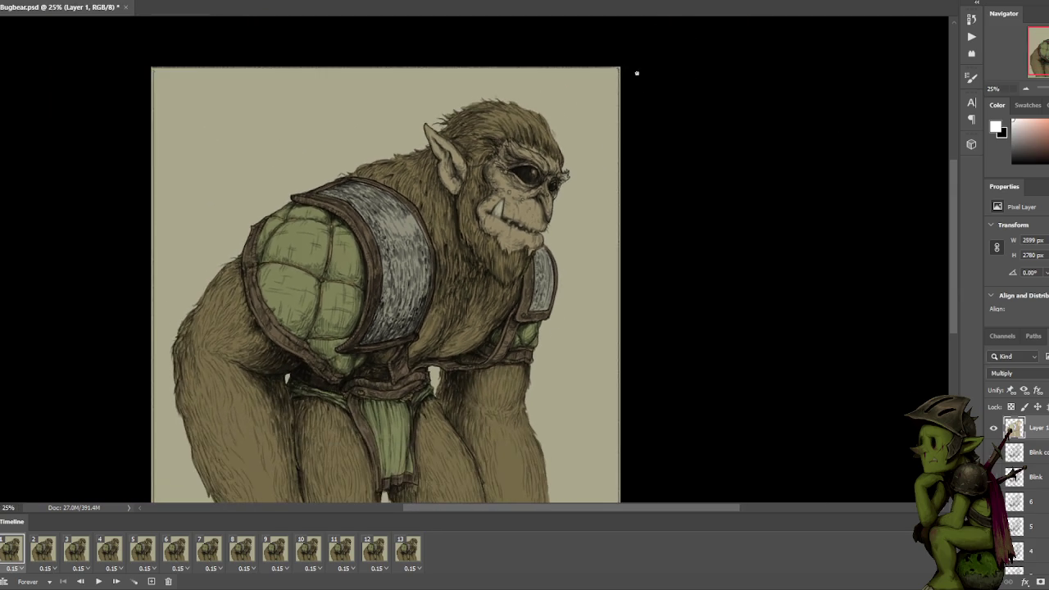
{"action": "key", "text": "ctrl+plus"}
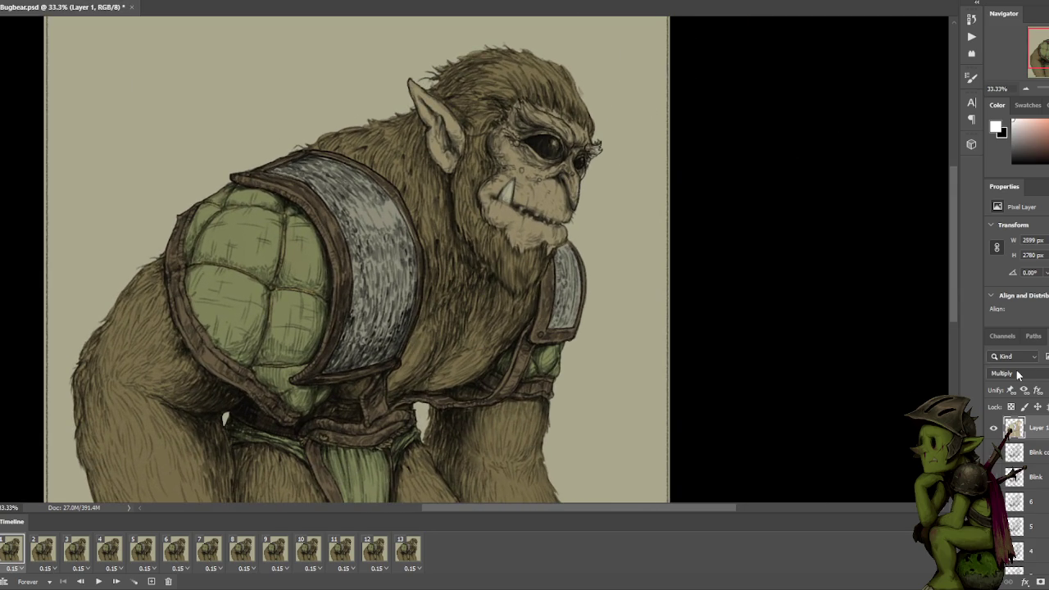
Check the flat colours in Normal, sample the tan head colour, and restore Multiply.
{"action": "left_click", "coordinate": [1016, 373]}
{"action": "left_click", "coordinate": [1016, 291]}
{"action": "left_click", "coordinate": [538, 75]}
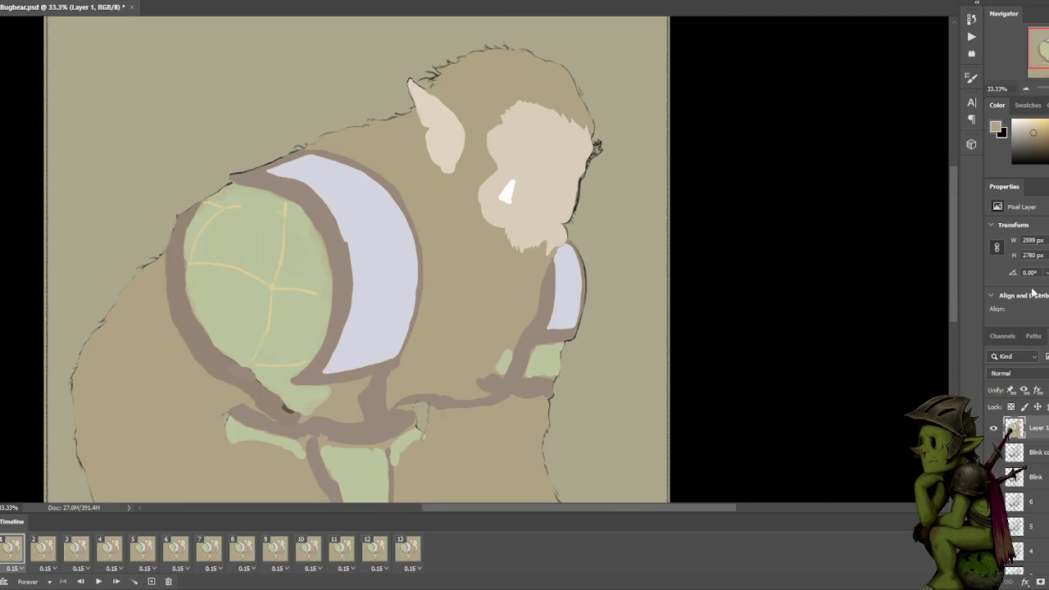
{"action": "left_click", "coordinate": [1012, 373]}
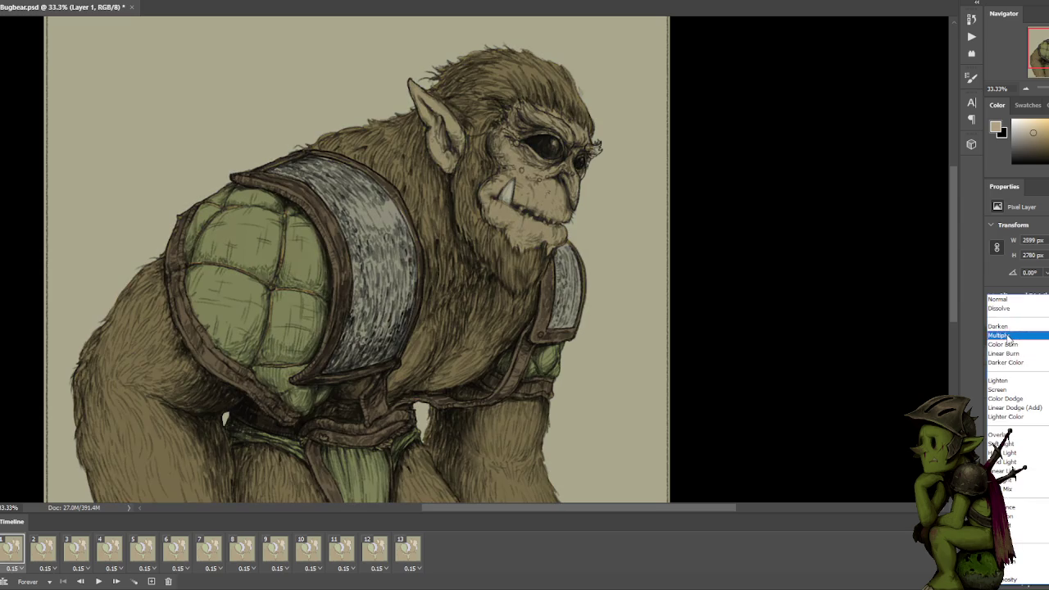
{"action": "left_click", "coordinate": [999, 335]}
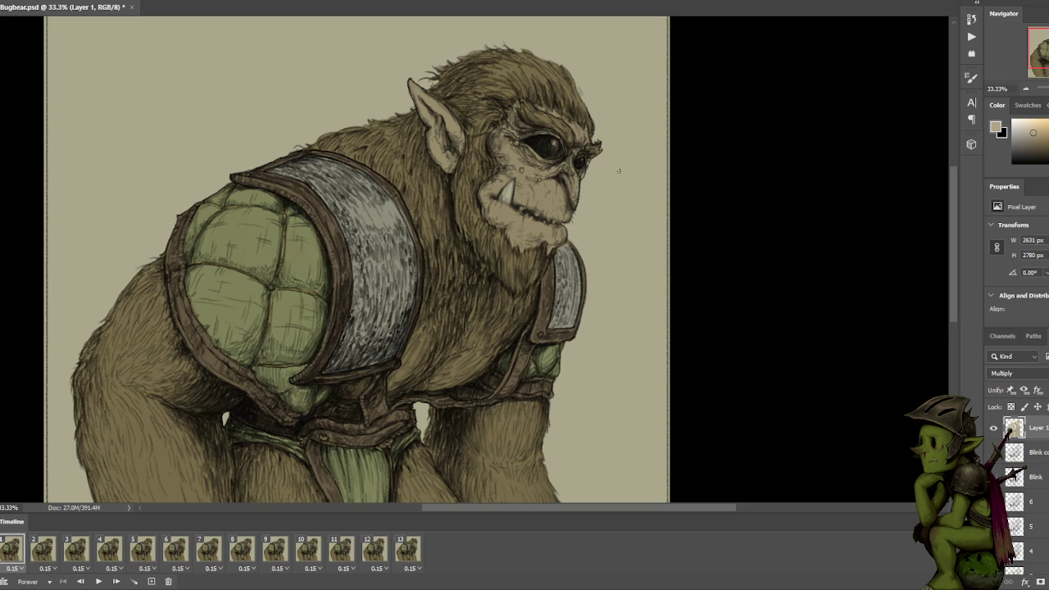
Play the blink animation and stop it on frame 13.
{"action": "scroll", "coordinate": [615, 187], "scroll_direction": "down", "scroll_amount": 1}
{"action": "scroll", "coordinate": [594, 216], "scroll_direction": "down", "scroll_amount": 1}
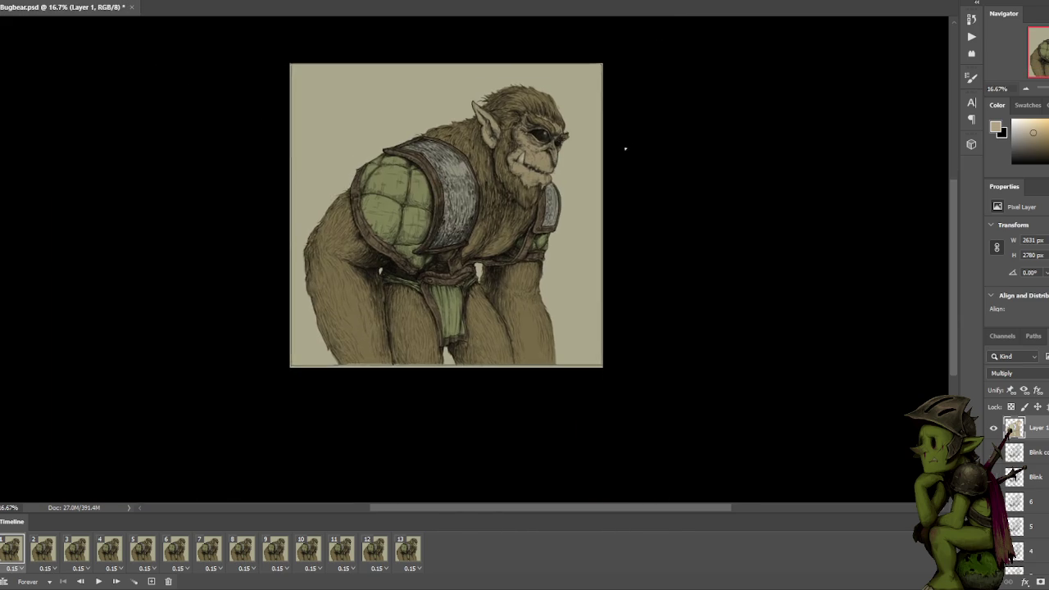
{"action": "scroll", "coordinate": [670, 119], "scroll_direction": "up", "scroll_amount": 1}
{"action": "left_click_drag", "start_coordinate": [669, 119], "coordinate": [668, 140]}
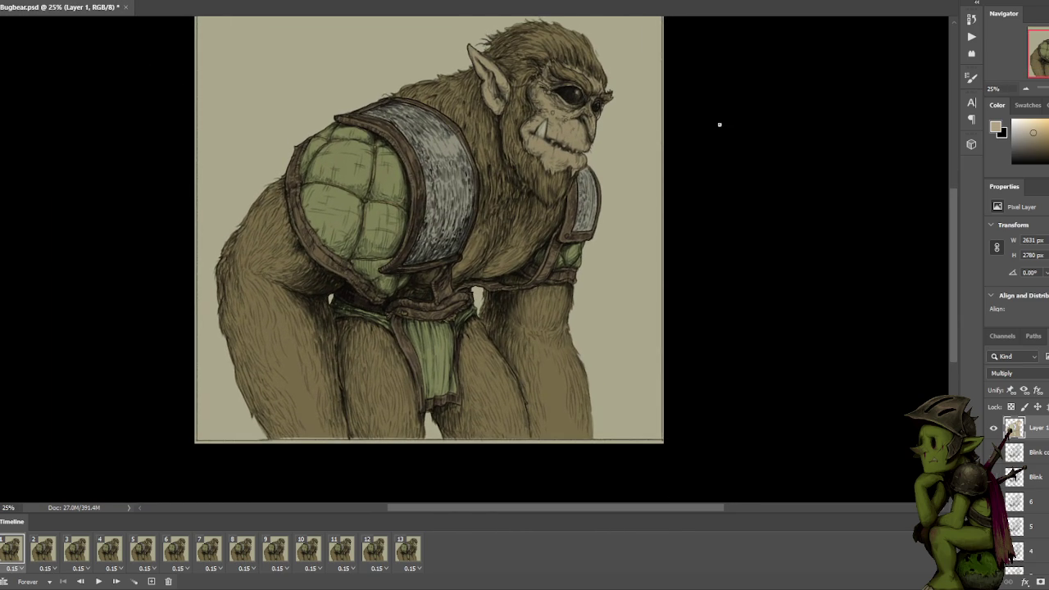
{"action": "key", "text": "space"}
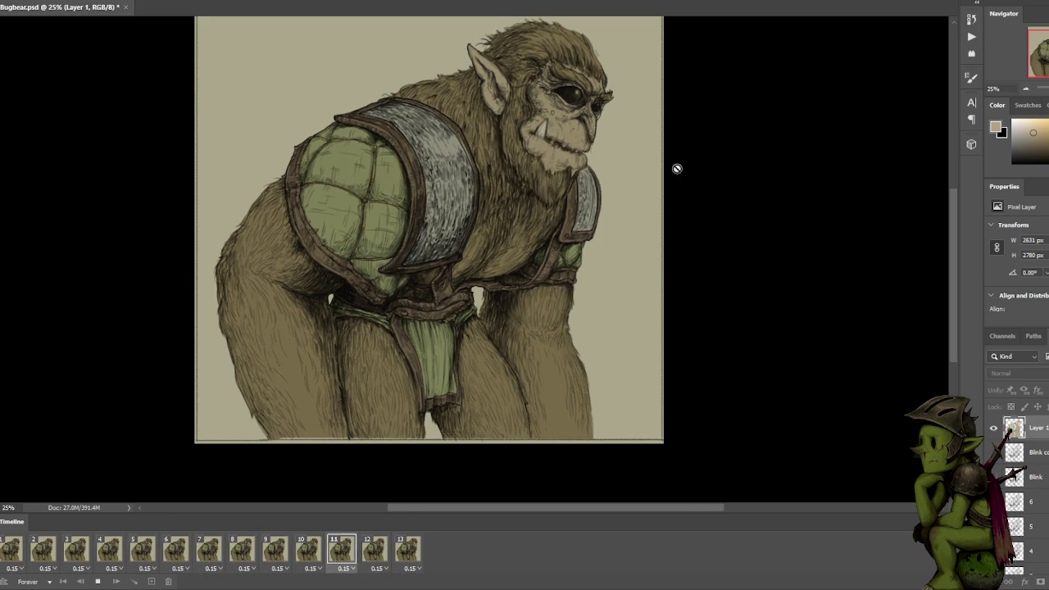
{"action": "key", "text": "space"}
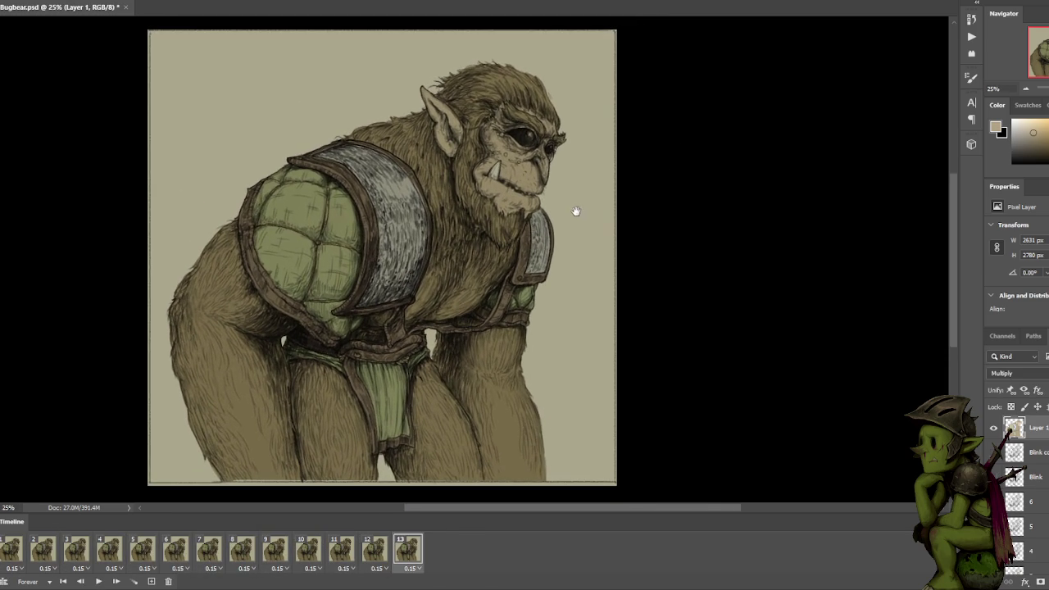
Step through frames 2 and 3, then play and stop the animation again.
{"action": "left_click", "coordinate": [18, 546]}
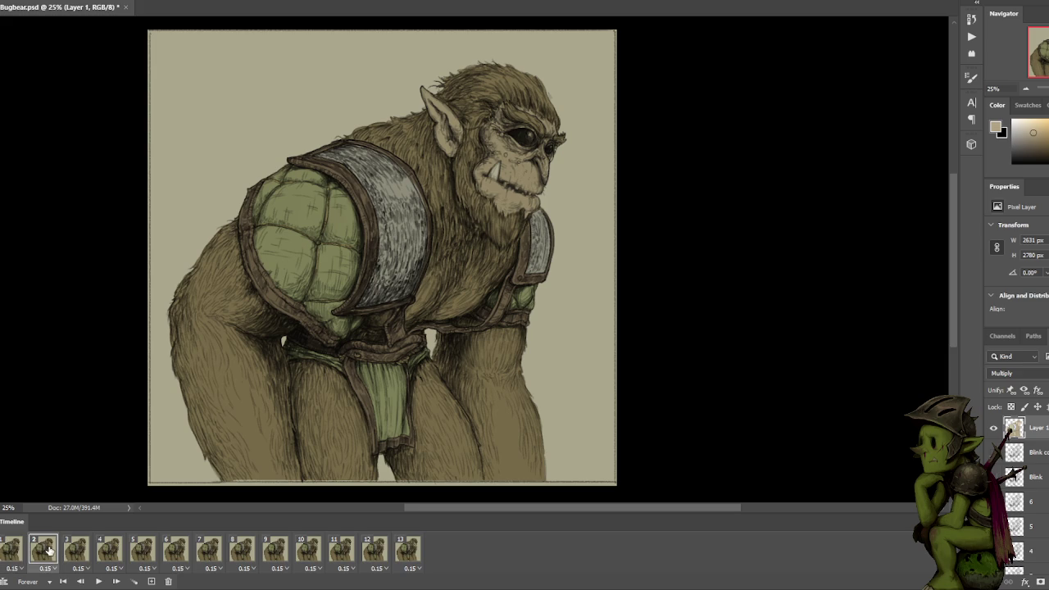
{"action": "left_click", "coordinate": [63, 546]}
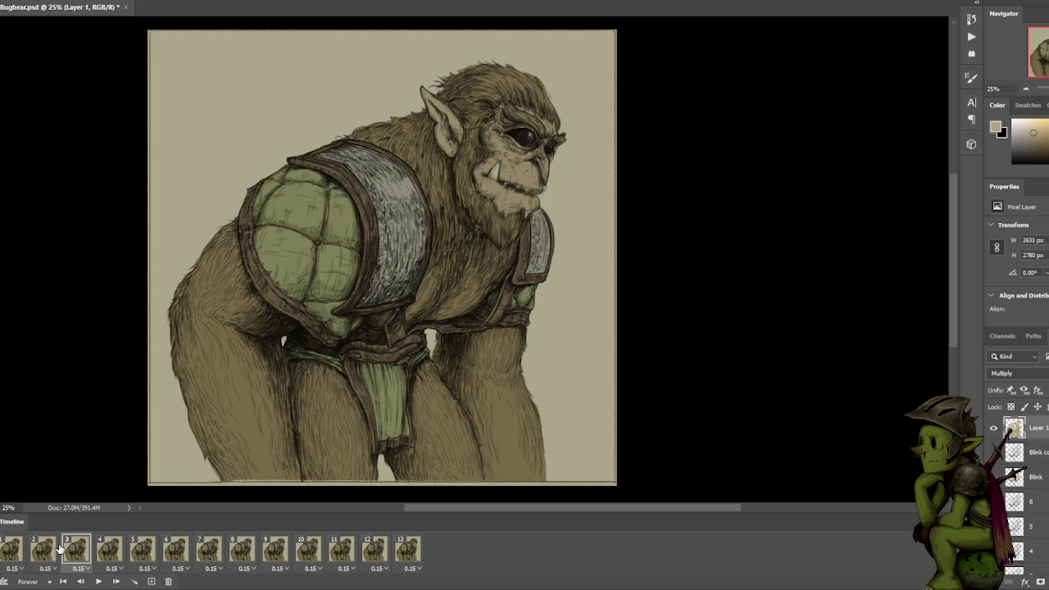
{"action": "left_click", "coordinate": [57, 550]}
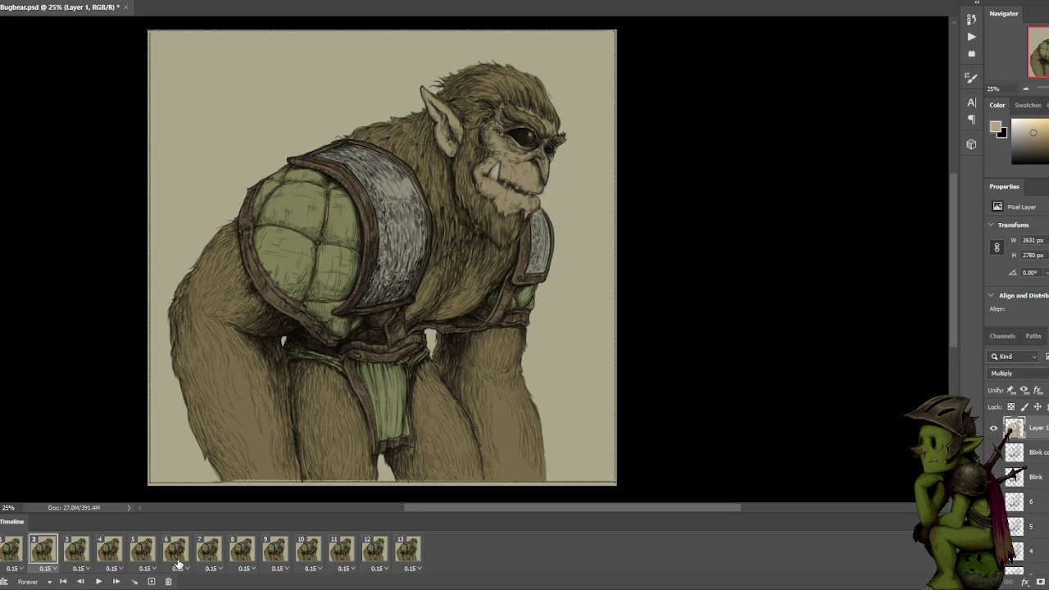
{"action": "scroll", "coordinate": [1014, 453], "scroll_direction": "down", "scroll_amount": 2}
{"action": "scroll", "coordinate": [1012, 451], "scroll_direction": "down", "scroll_amount": 1}
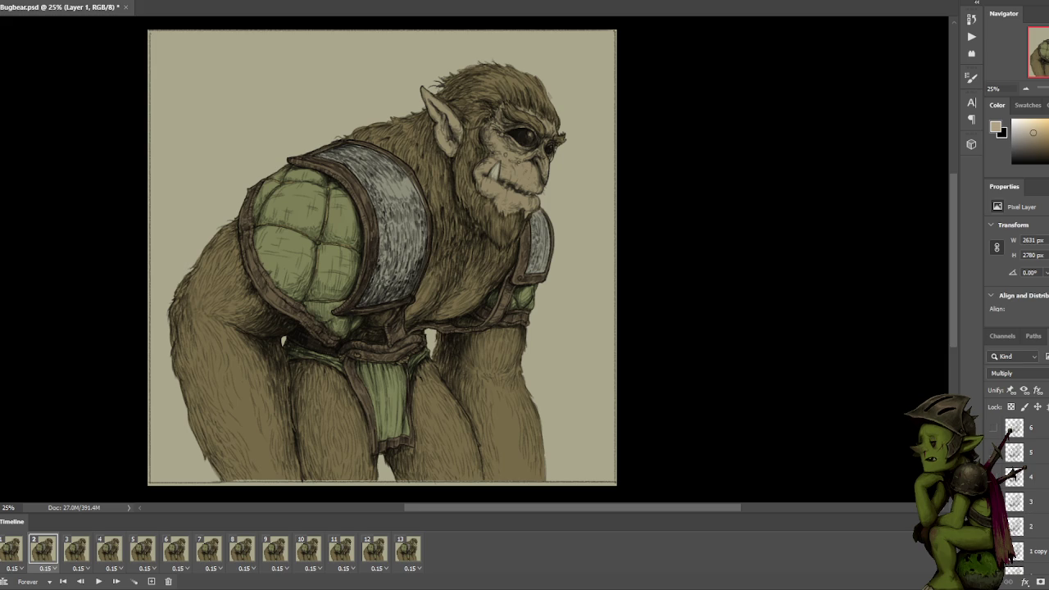
{"action": "key", "text": "space"}
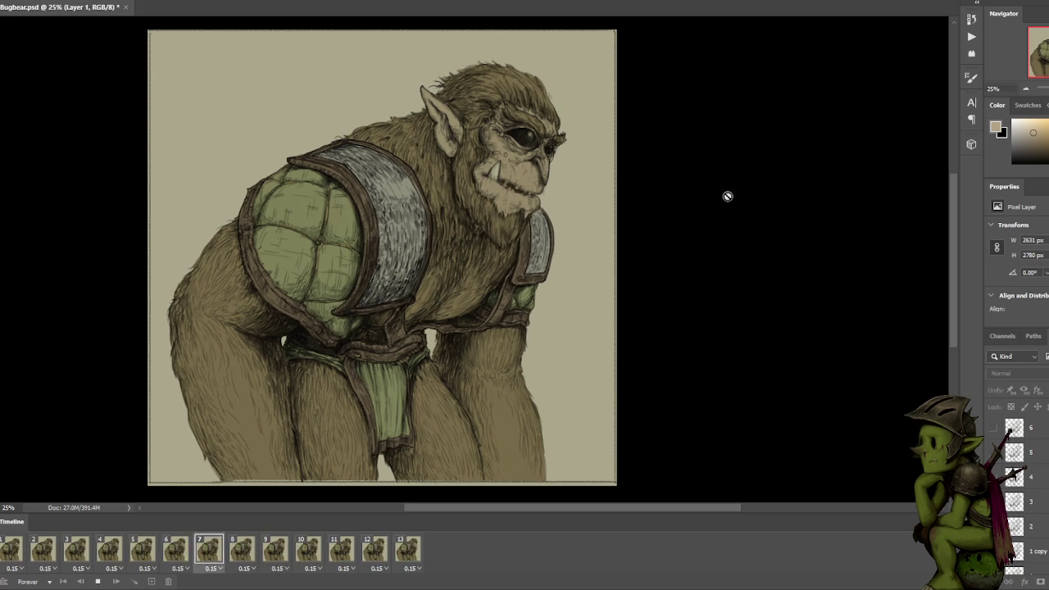
{"action": "key", "text": "space"}
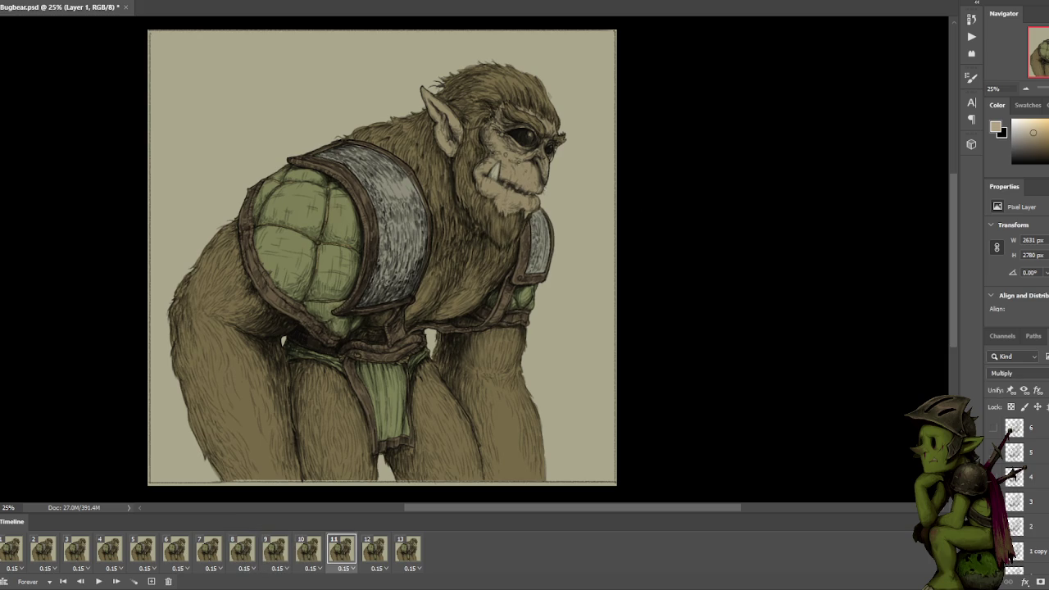
Compare frames 1–4 for the tusk detail and add a duplicate of frame 3.
{"action": "scroll", "coordinate": [1001, 429], "scroll_direction": "up", "scroll_amount": 3}
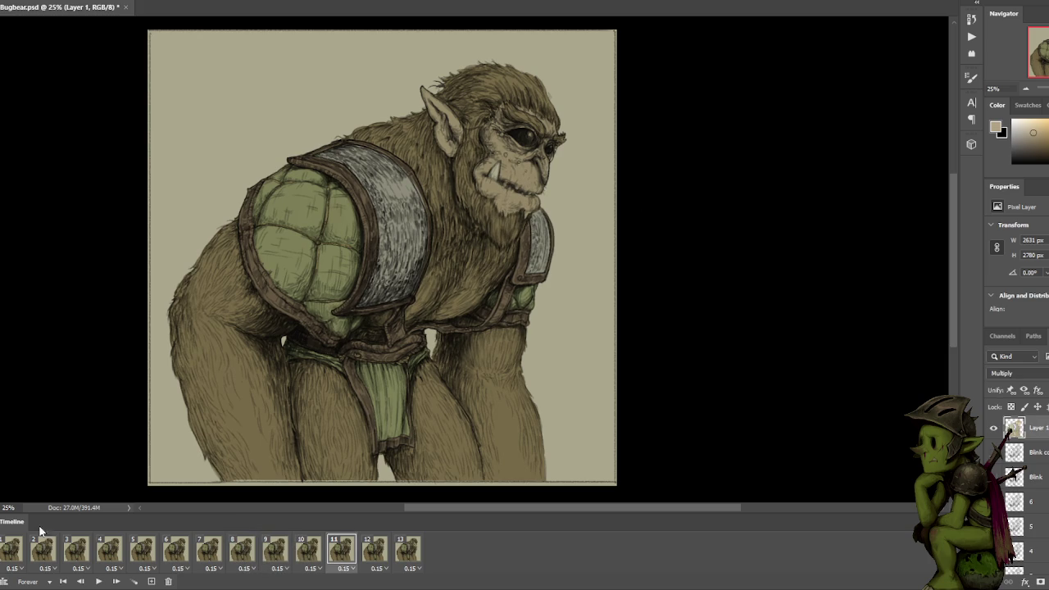
{"action": "left_click", "coordinate": [10, 549]}
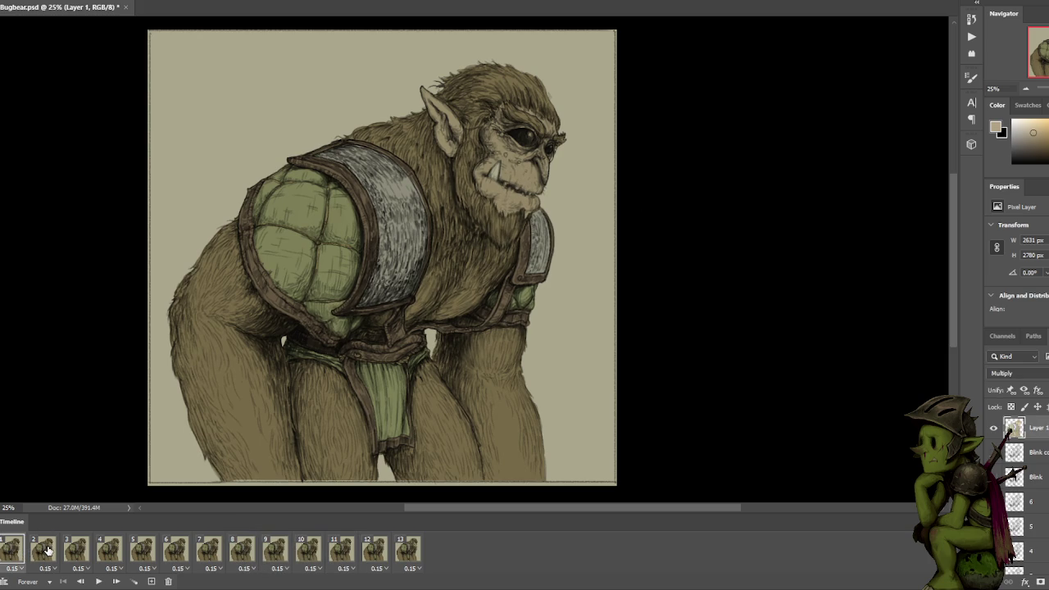
{"action": "left_click", "coordinate": [47, 549]}
{"action": "left_click", "coordinate": [77, 551]}
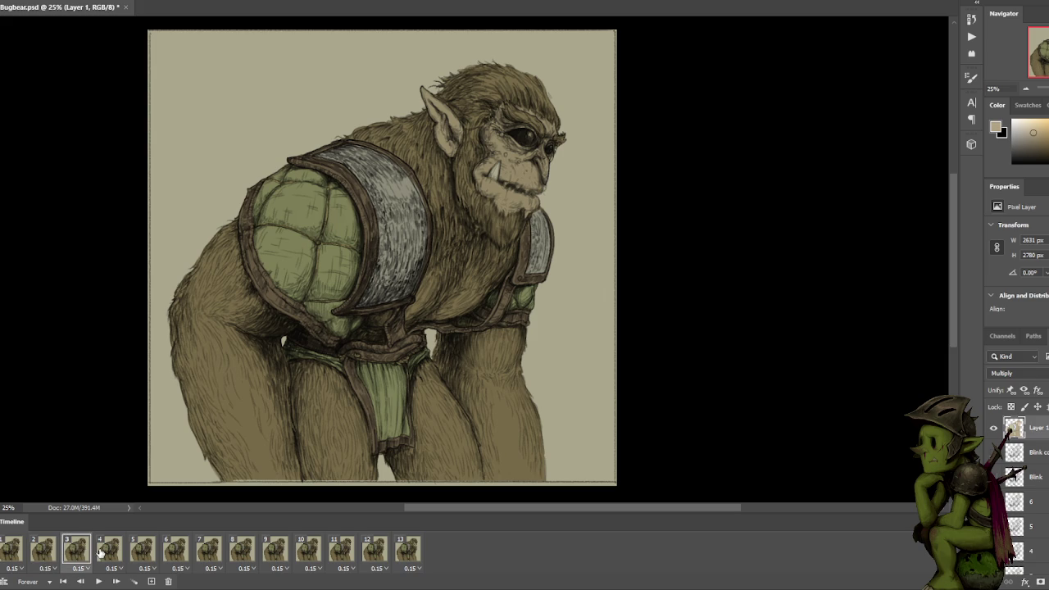
{"action": "left_click", "coordinate": [105, 553]}
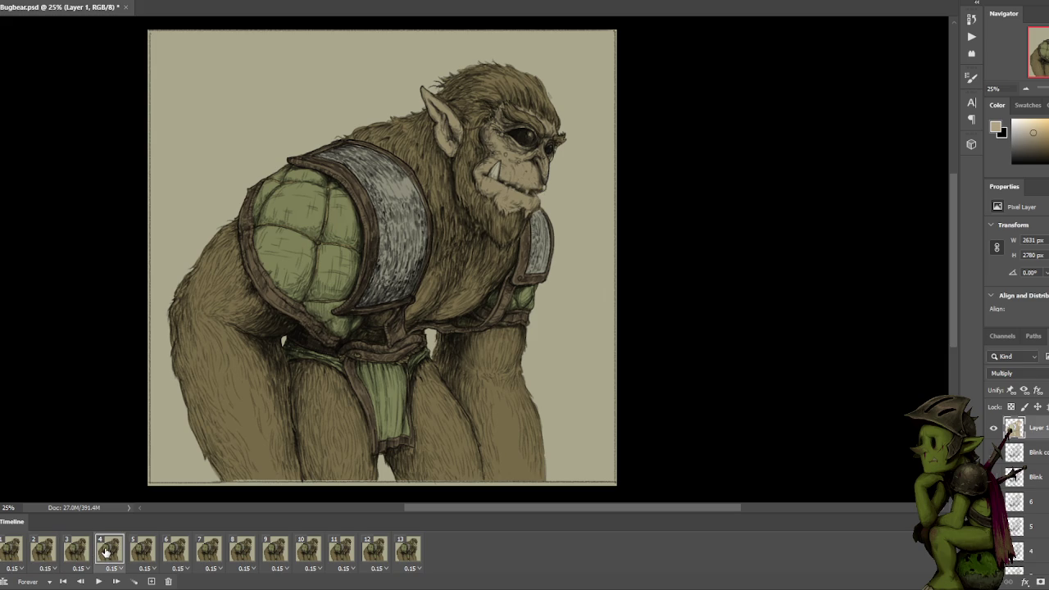
{"action": "left_click", "coordinate": [77, 556]}
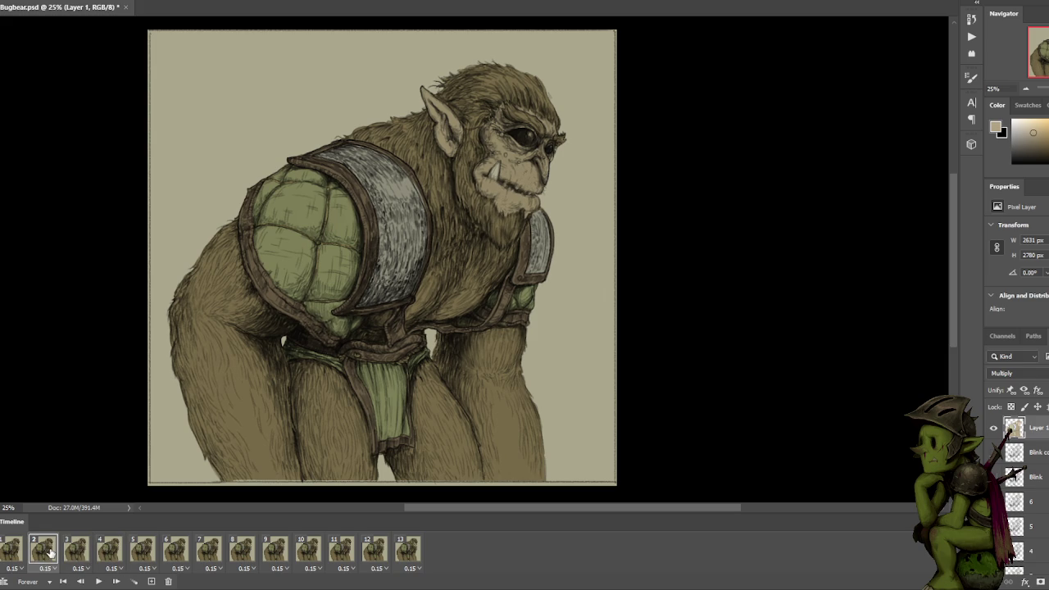
{"action": "scroll", "coordinate": [1016, 492], "scroll_direction": "down", "scroll_amount": 3}
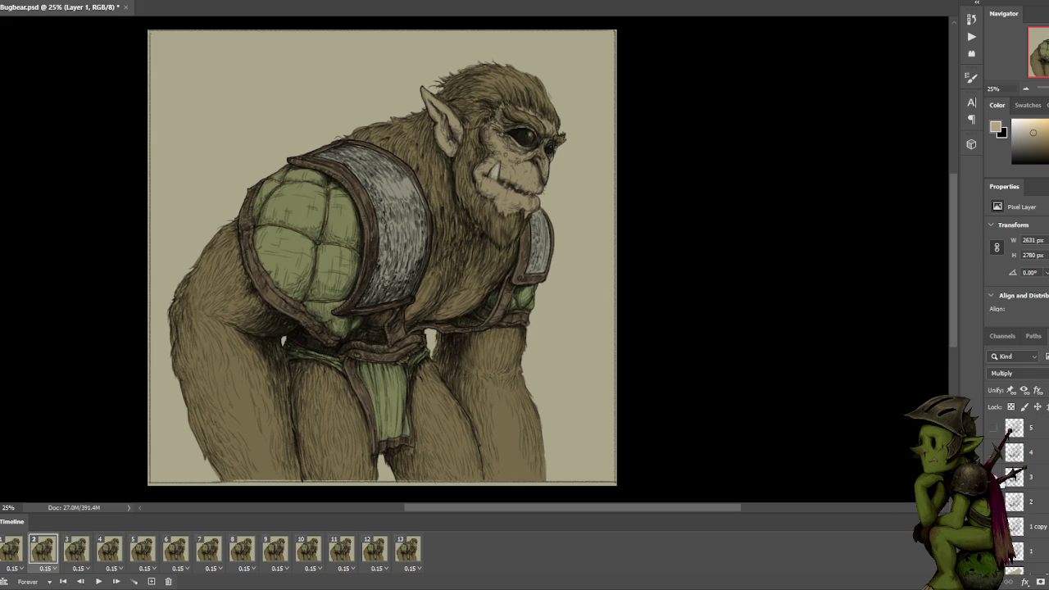
{"action": "scroll", "coordinate": [995, 452], "scroll_direction": "down", "scroll_amount": 1}
{"action": "left_click", "coordinate": [7, 549]}
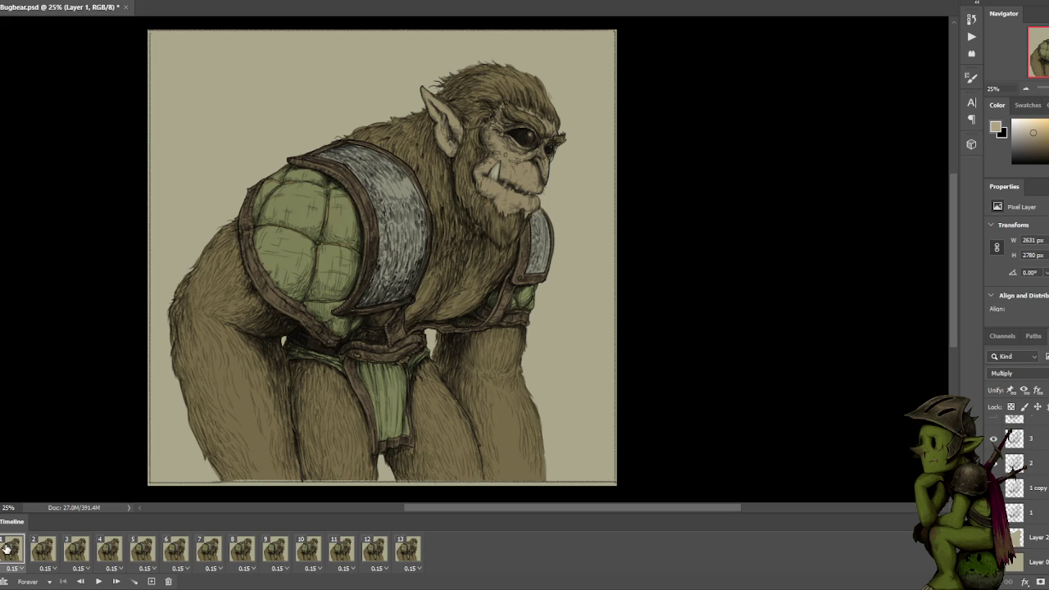
{"action": "left_click", "coordinate": [52, 554]}
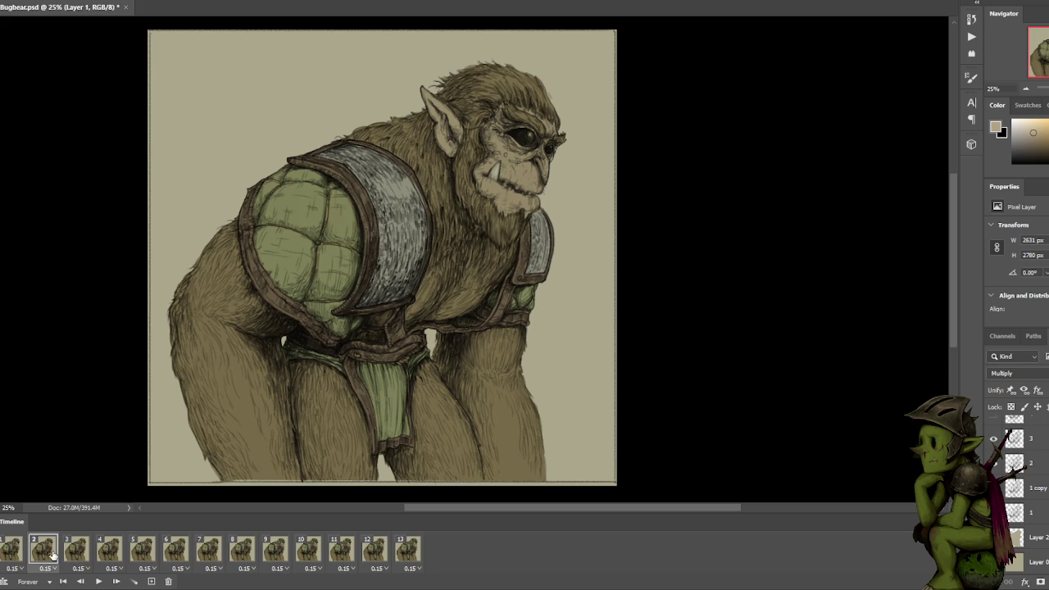
{"action": "left_click", "coordinate": [151, 581]}
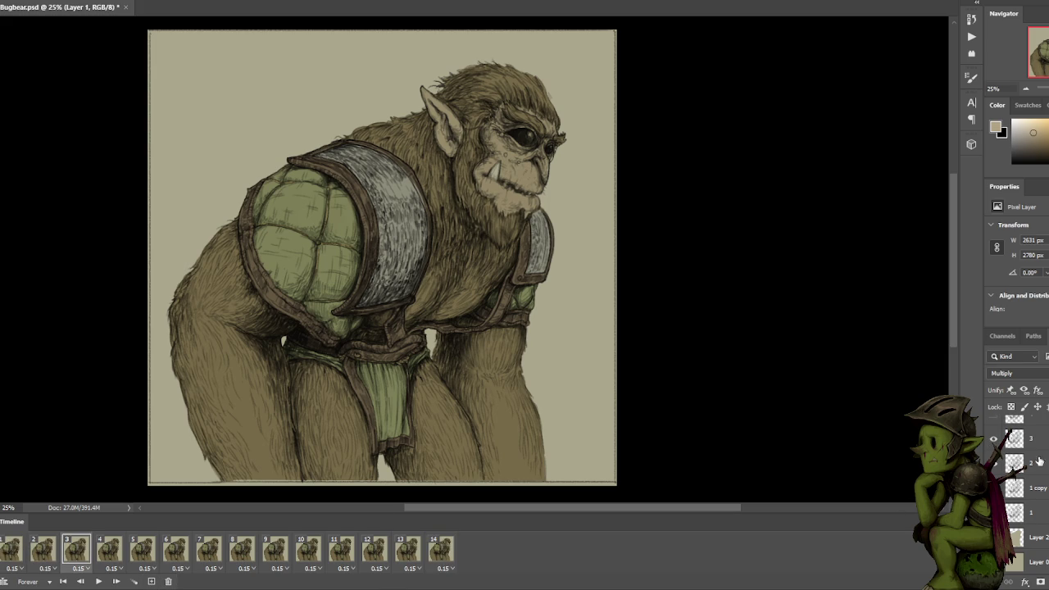
Try copying layer 2 with Ctrl+J, undo it, and return to frame 1.
{"action": "scroll", "coordinate": [1044, 465], "scroll_direction": "up", "scroll_amount": 1}
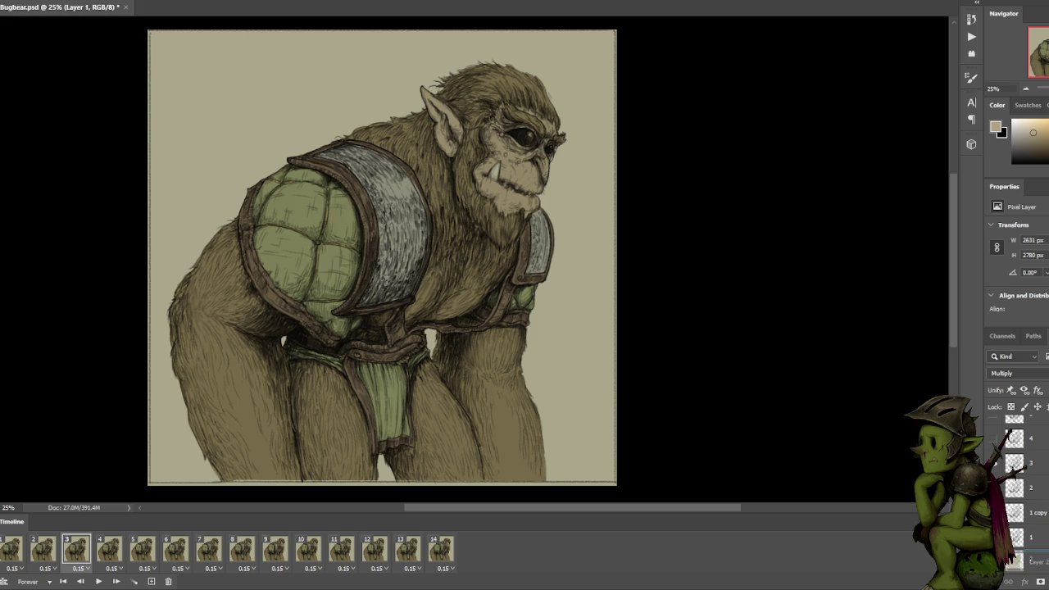
{"action": "left_click", "coordinate": [1036, 488]}
{"action": "key", "text": "ctrl+j"}
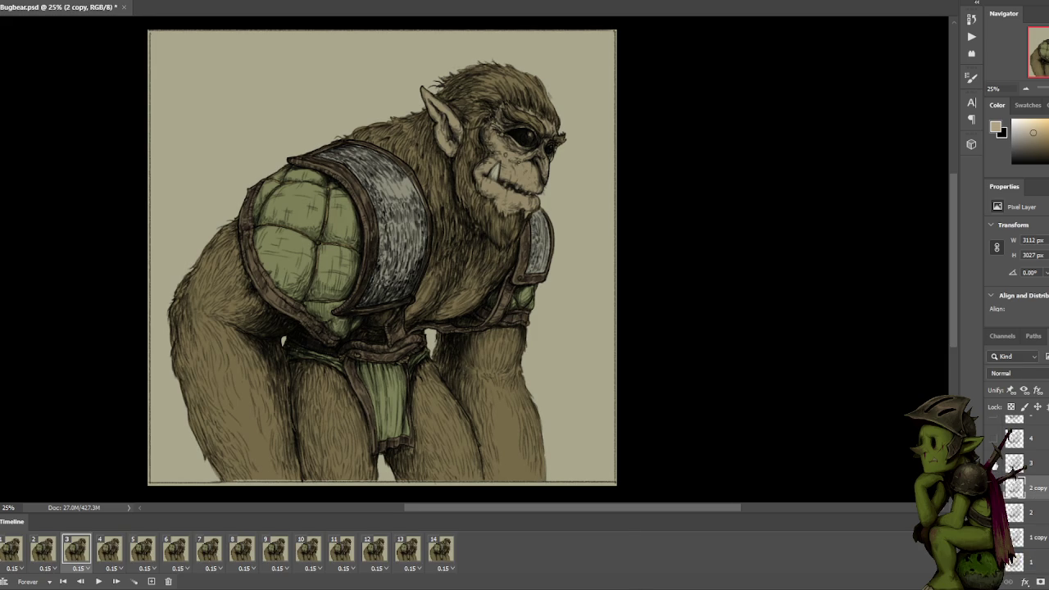
{"action": "key", "text": "ctrl+z"}
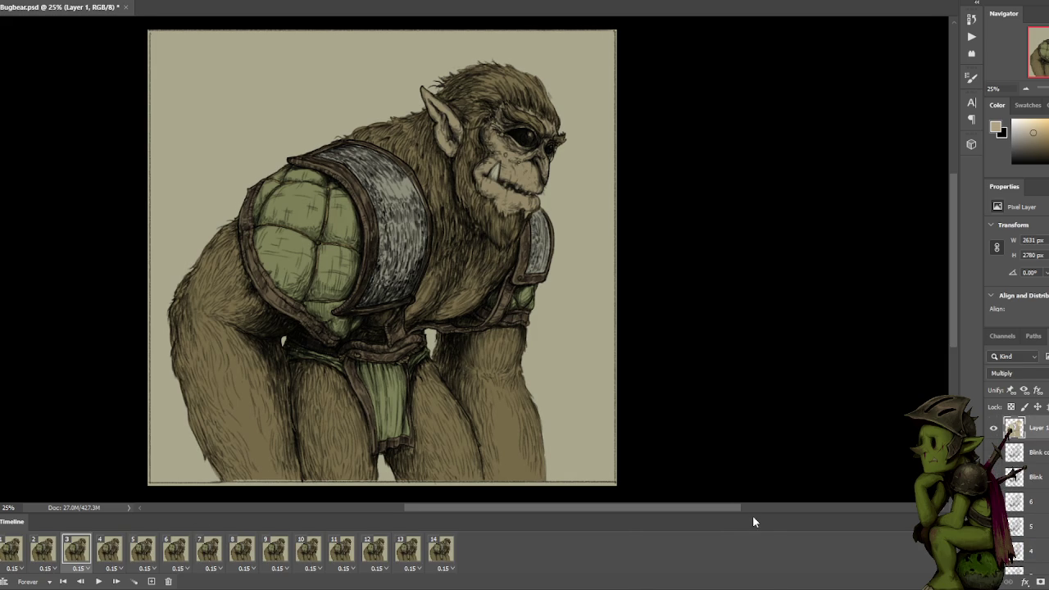
{"action": "left_click", "coordinate": [13, 548]}
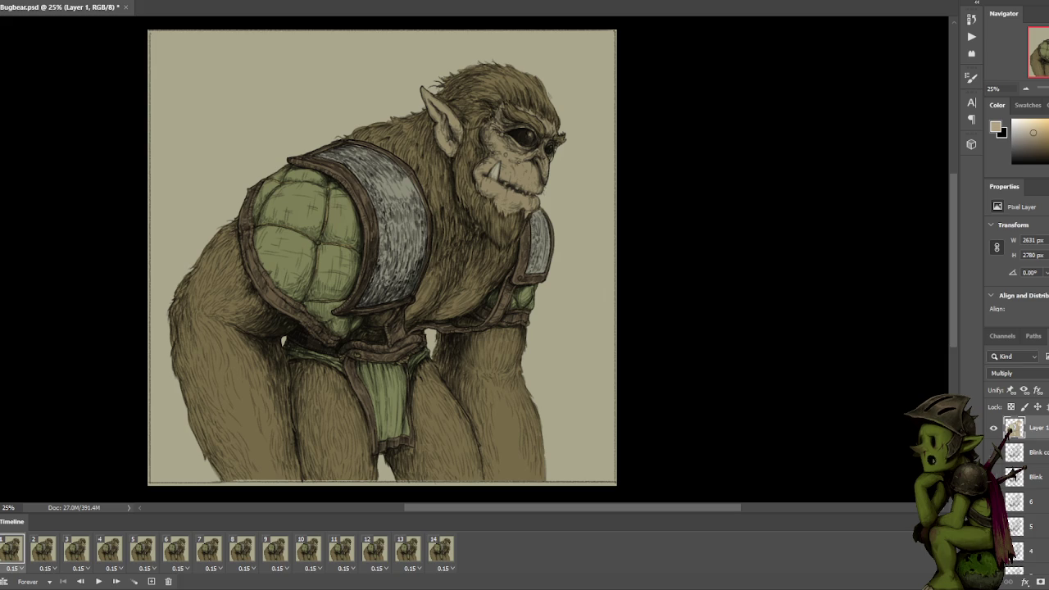
Play and stop the animation preview, then select frame 2.
{"action": "key", "text": "space"}
{"action": "key", "text": "space"}
{"action": "left_click", "coordinate": [34, 551]}
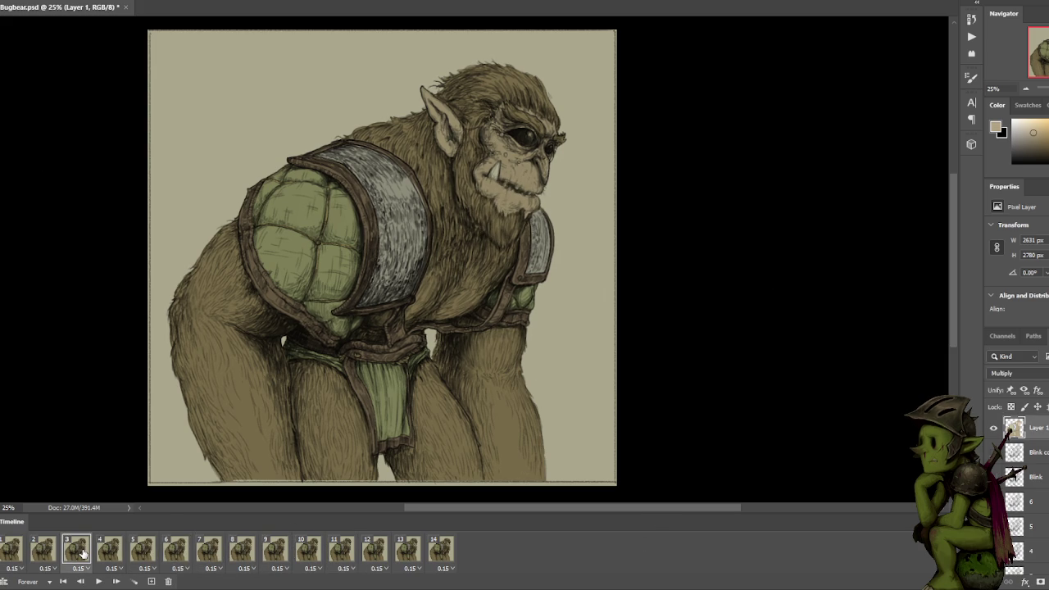
{"action": "left_click", "coordinate": [8, 550]}
{"action": "left_click", "coordinate": [45, 551]}
{"action": "scroll", "coordinate": [1044, 452], "scroll_direction": "down", "scroll_amount": 3}
{"action": "scroll", "coordinate": [1043, 452], "scroll_direction": "down", "scroll_amount": 2}
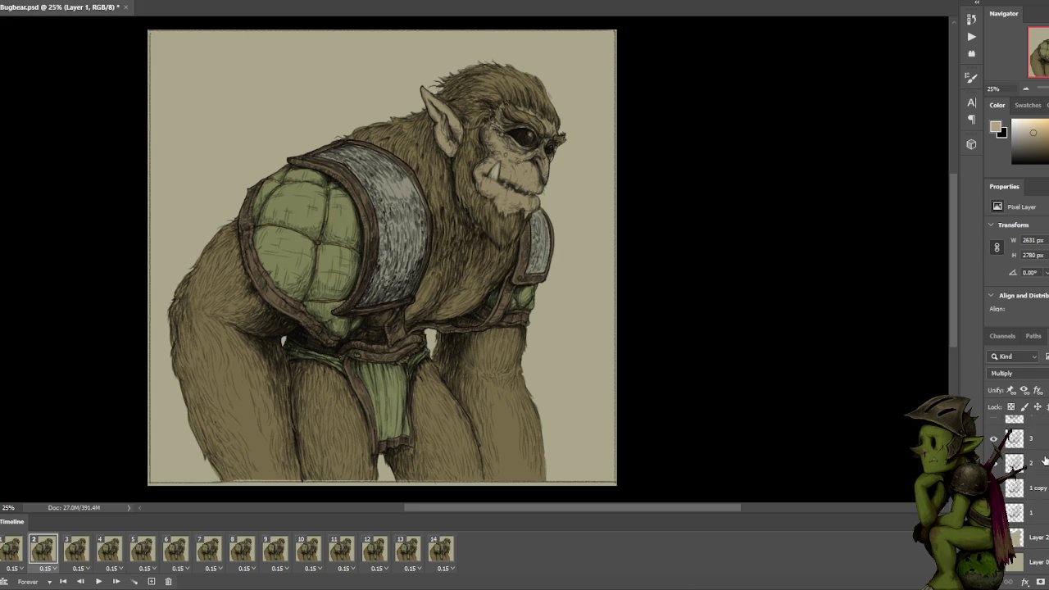
Duplicate layers 2, 3, 4, 5 and 6 to darken their ink lines.
{"action": "left_click", "coordinate": [1042, 462]}
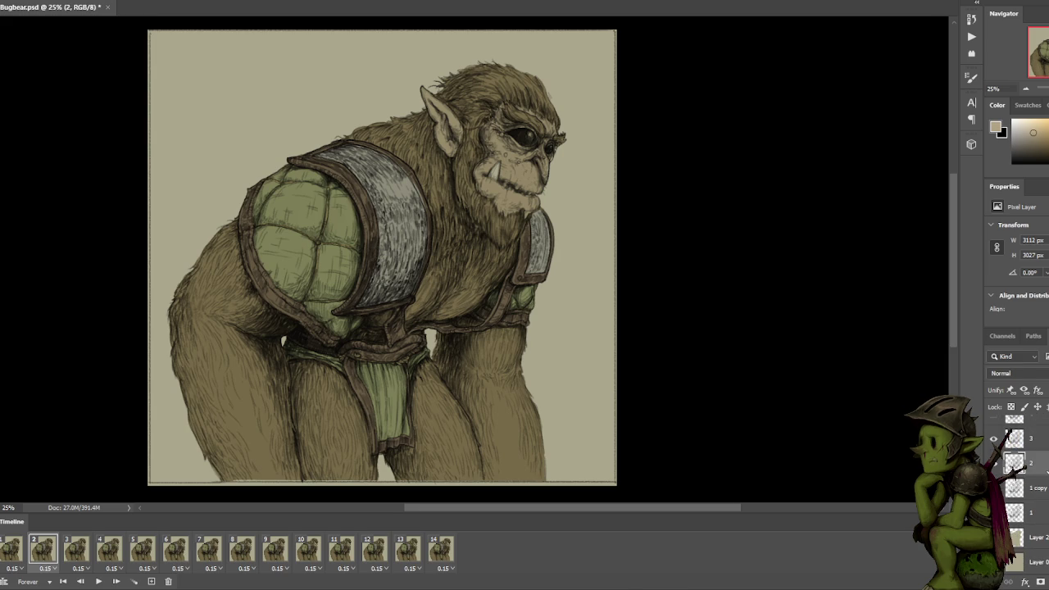
{"action": "left_click_drag", "start_coordinate": [1042, 463], "coordinate": [1025, 581]}
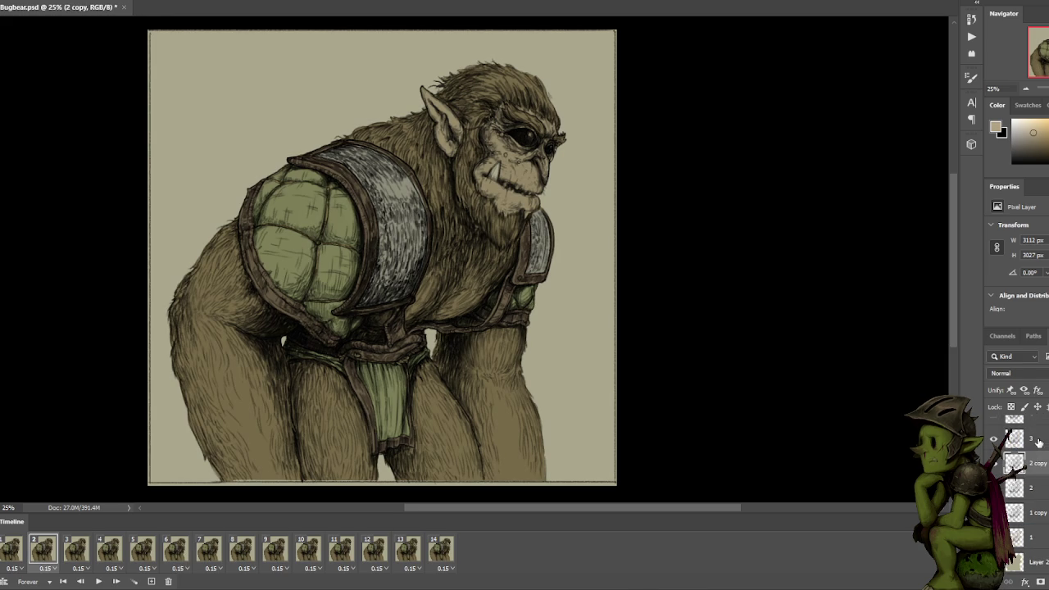
{"action": "left_click_drag", "start_coordinate": [1038, 439], "coordinate": [1025, 582]}
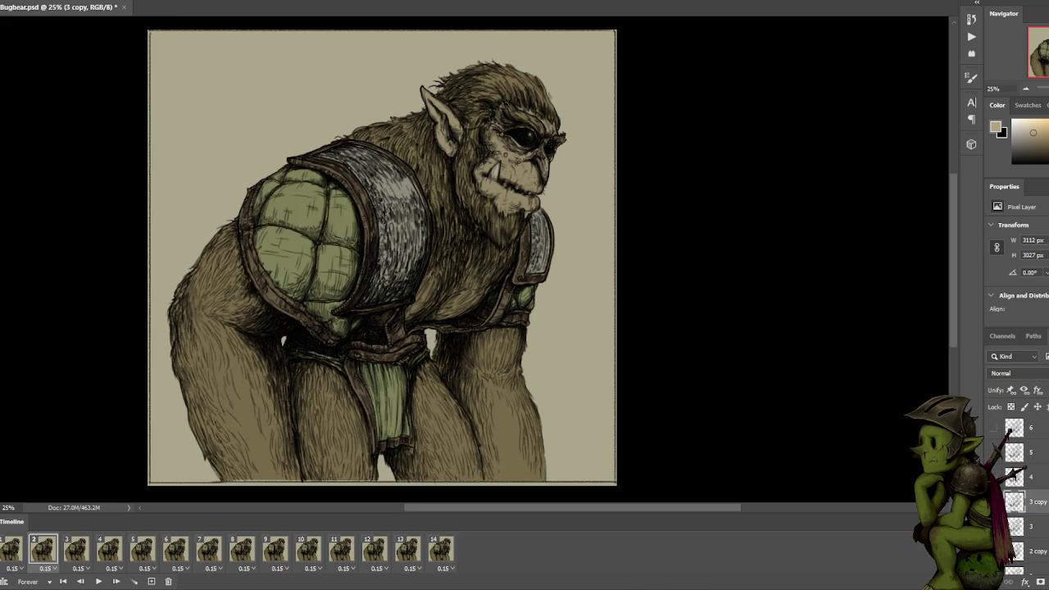
{"action": "left_click_drag", "start_coordinate": [1038, 476], "coordinate": [1026, 582]}
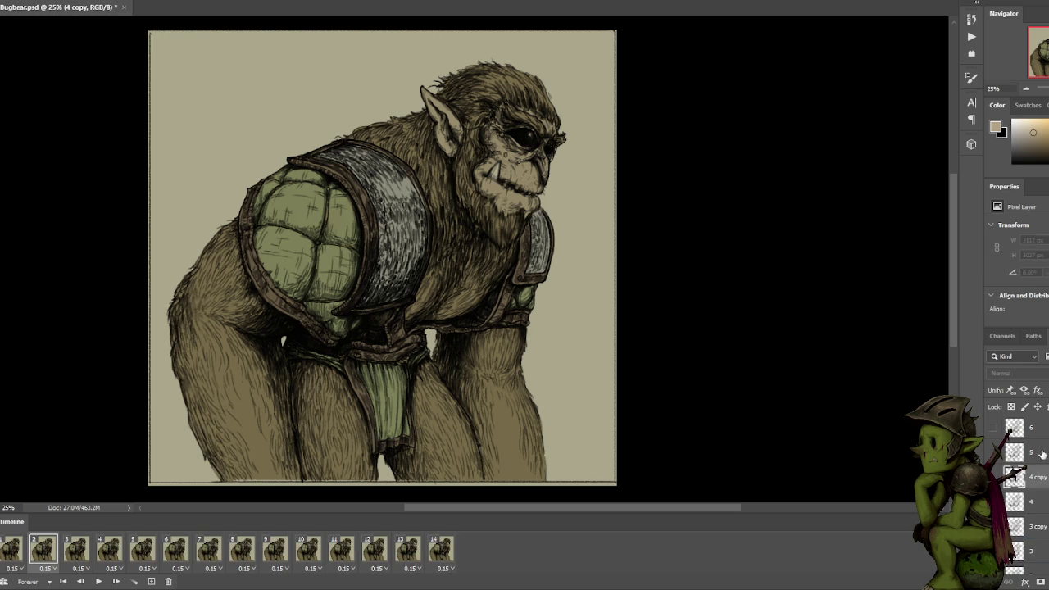
{"action": "left_click_drag", "start_coordinate": [1039, 451], "coordinate": [1026, 581]}
{"action": "left_click_drag", "start_coordinate": [1038, 427], "coordinate": [1026, 582]}
{"action": "scroll", "coordinate": [1016, 458], "scroll_direction": "up", "scroll_amount": 1}
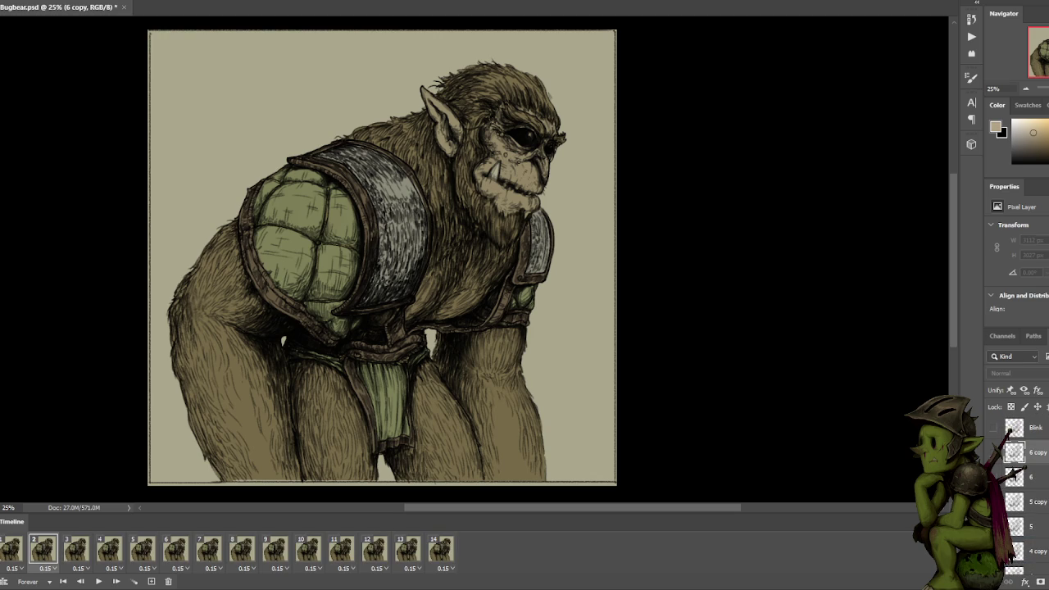
Return to frame 1 and scroll through the Layers panel to review the new copies.
{"action": "left_click", "coordinate": [13, 549]}
{"action": "scroll", "coordinate": [1012, 467], "scroll_direction": "down", "scroll_amount": 5}
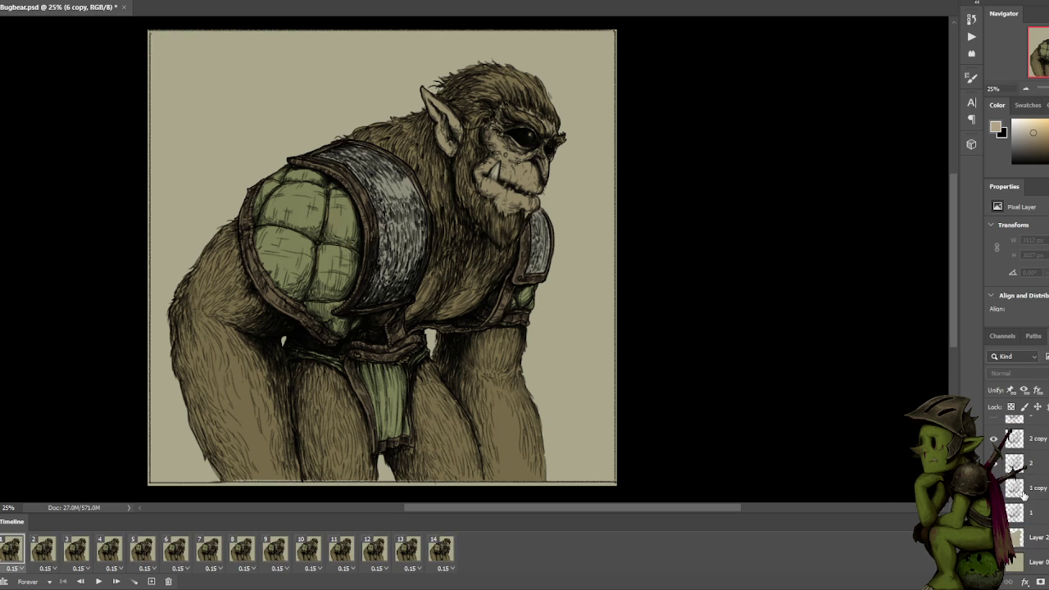
{"action": "scroll", "coordinate": [1008, 469], "scroll_direction": "up", "scroll_amount": 1}
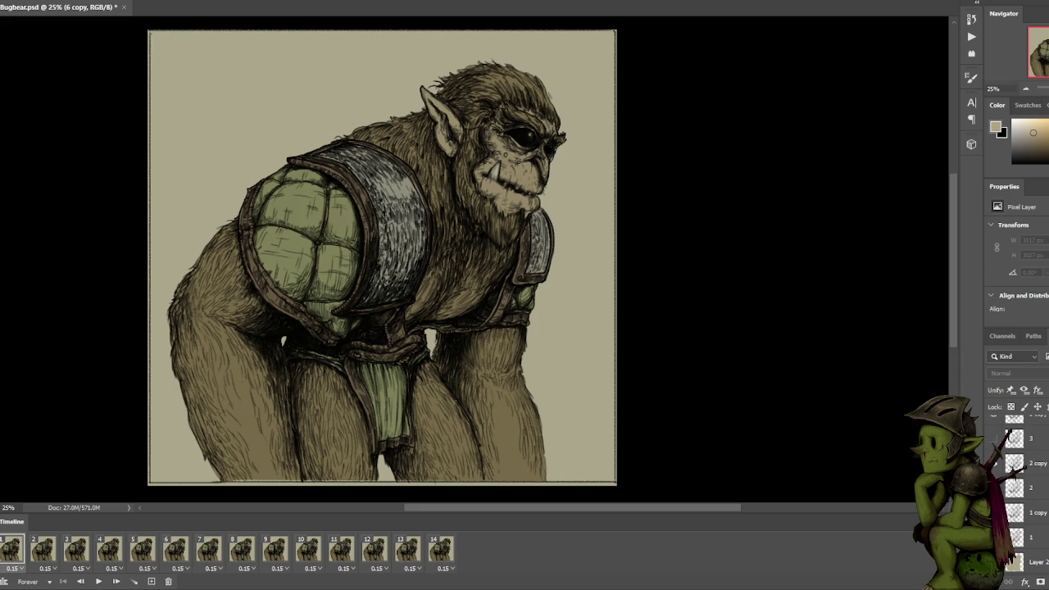
{"action": "scroll", "coordinate": [997, 472], "scroll_direction": "up", "scroll_amount": 2}
{"action": "scroll", "coordinate": [1012, 492], "scroll_direction": "down", "scroll_amount": 3}
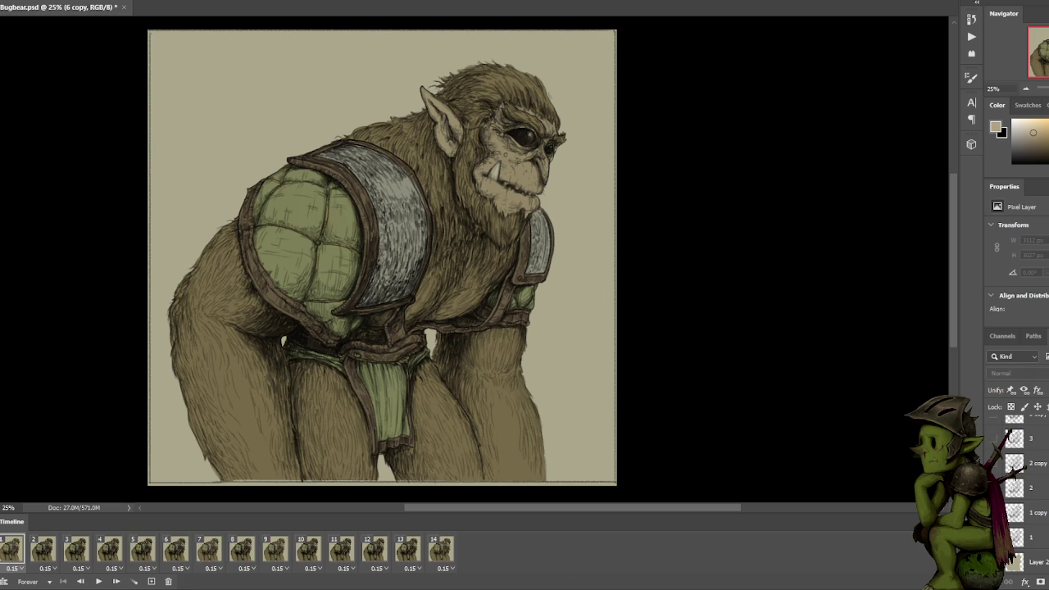
Step through frames 1 to 9, comparing the darker and lighter ink drawings.
{"action": "left_click", "coordinate": [43, 556]}
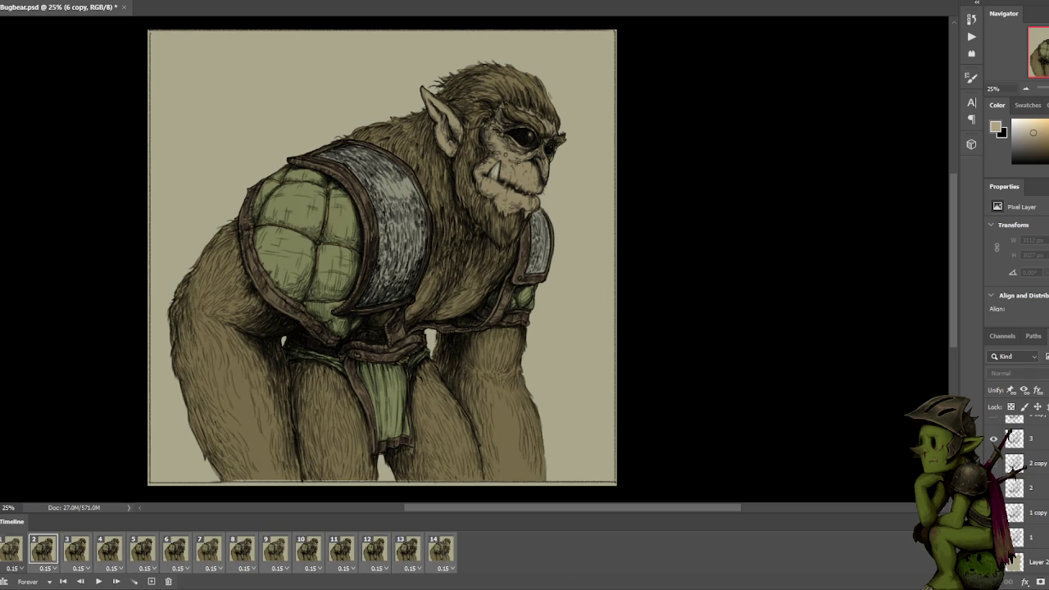
{"action": "left_click", "coordinate": [10, 553]}
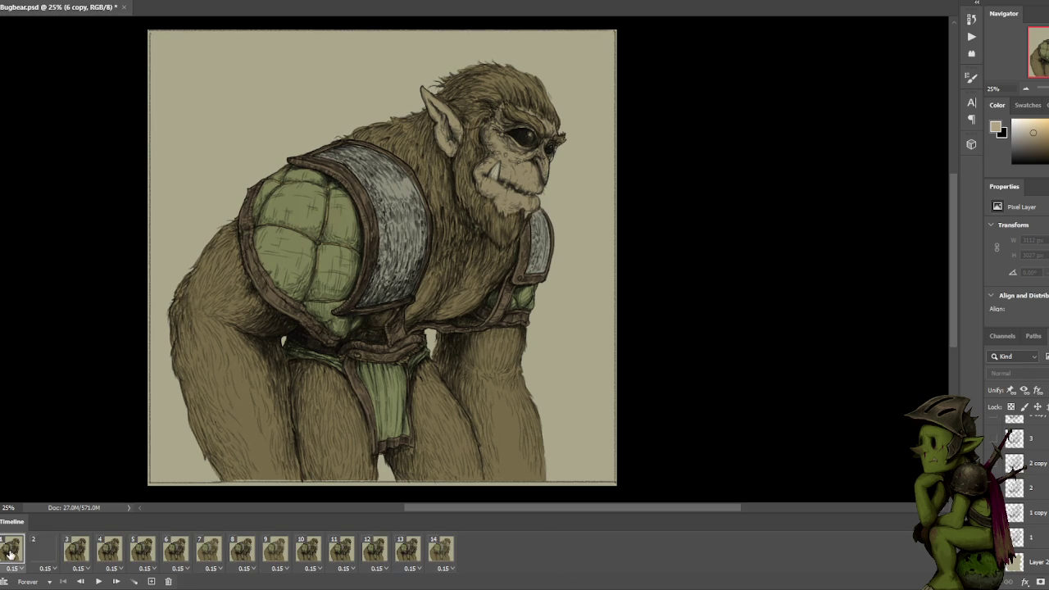
{"action": "left_click", "coordinate": [42, 554]}
{"action": "left_click", "coordinate": [75, 554]}
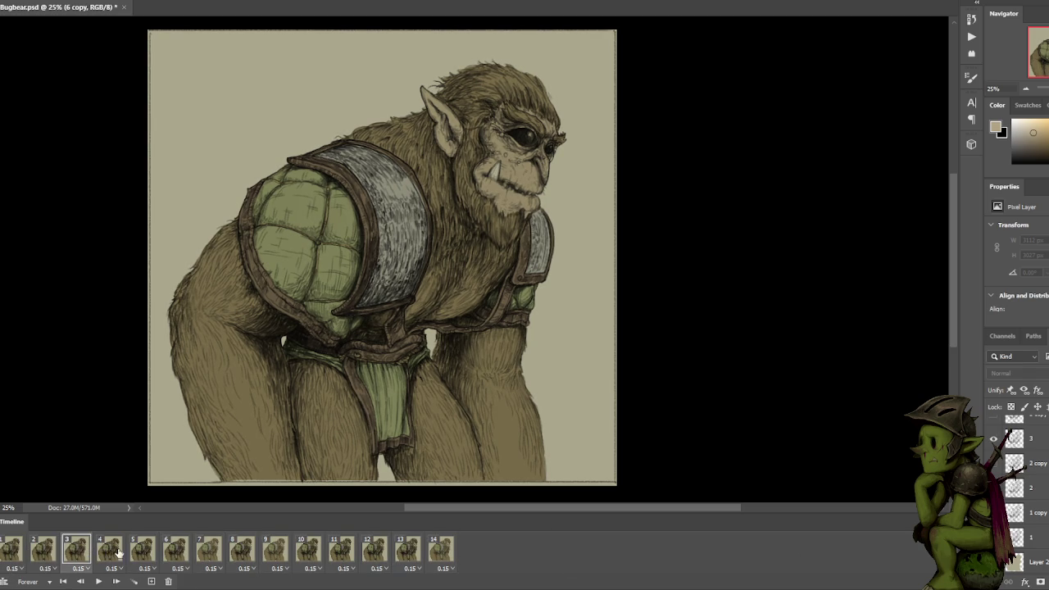
{"action": "left_click", "coordinate": [114, 554]}
{"action": "left_click", "coordinate": [175, 553]}
{"action": "left_click", "coordinate": [209, 554]}
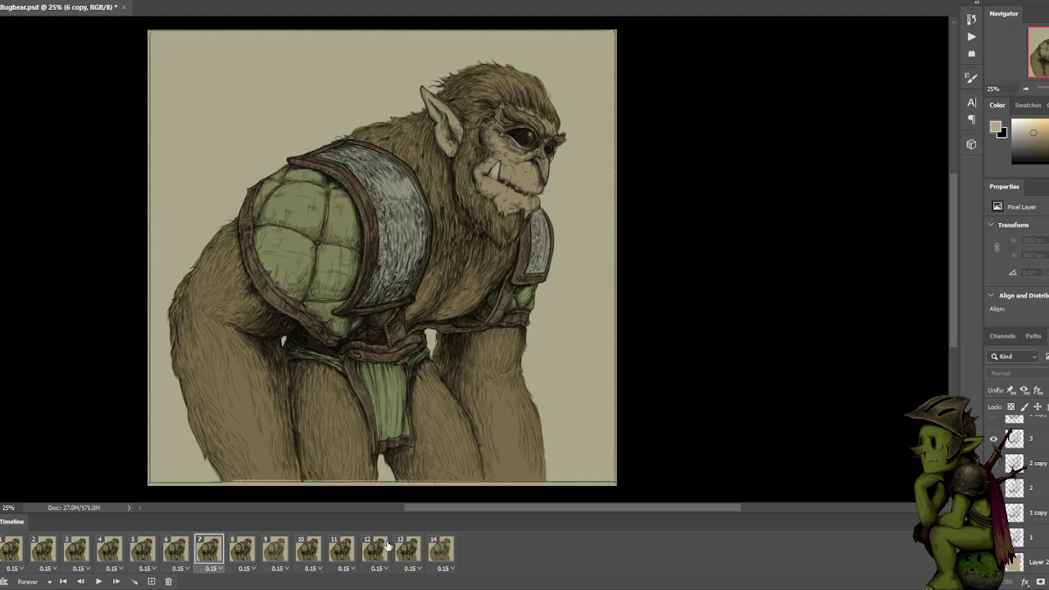
{"action": "left_click", "coordinate": [242, 552]}
{"action": "left_click", "coordinate": [275, 552]}
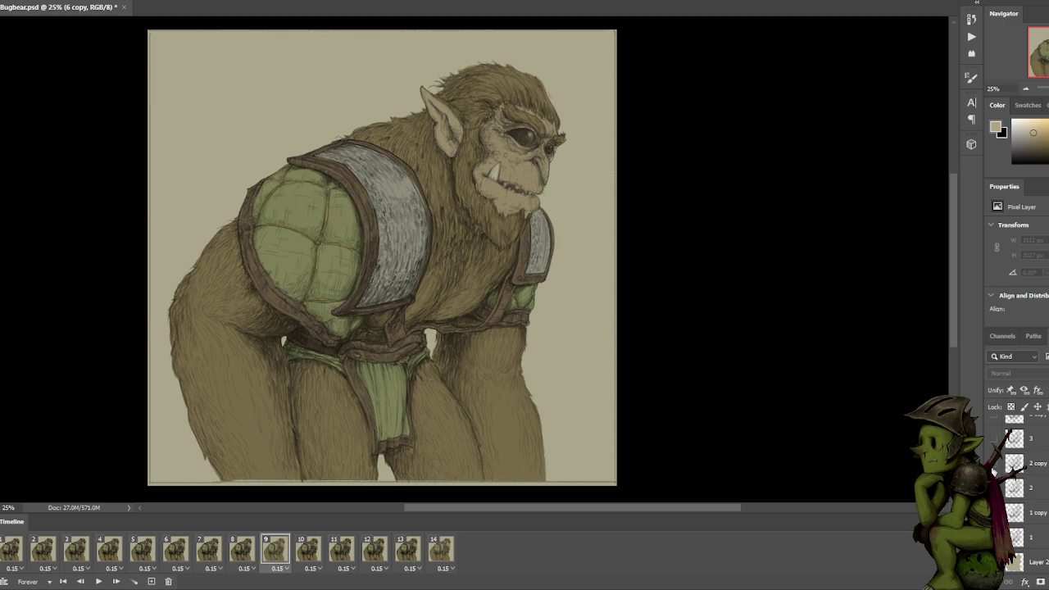
Compare the face drawings in frames 9 to 14, then return to frame 1 and select frame 2.
{"action": "left_click", "coordinate": [304, 552]}
{"action": "left_click", "coordinate": [374, 552]}
{"action": "left_click", "coordinate": [300, 556]}
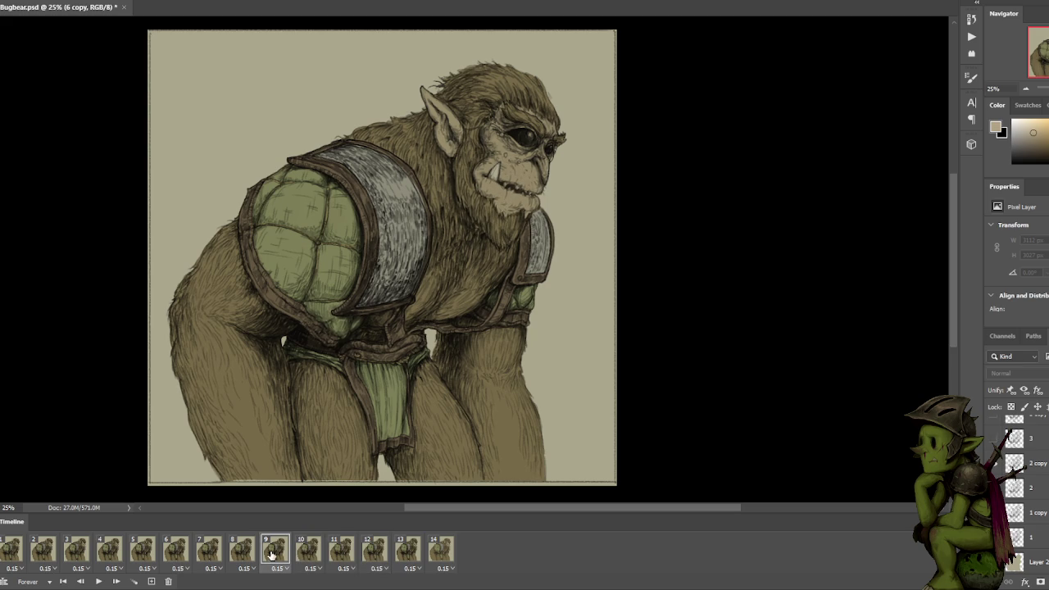
{"action": "left_click", "coordinate": [305, 552]}
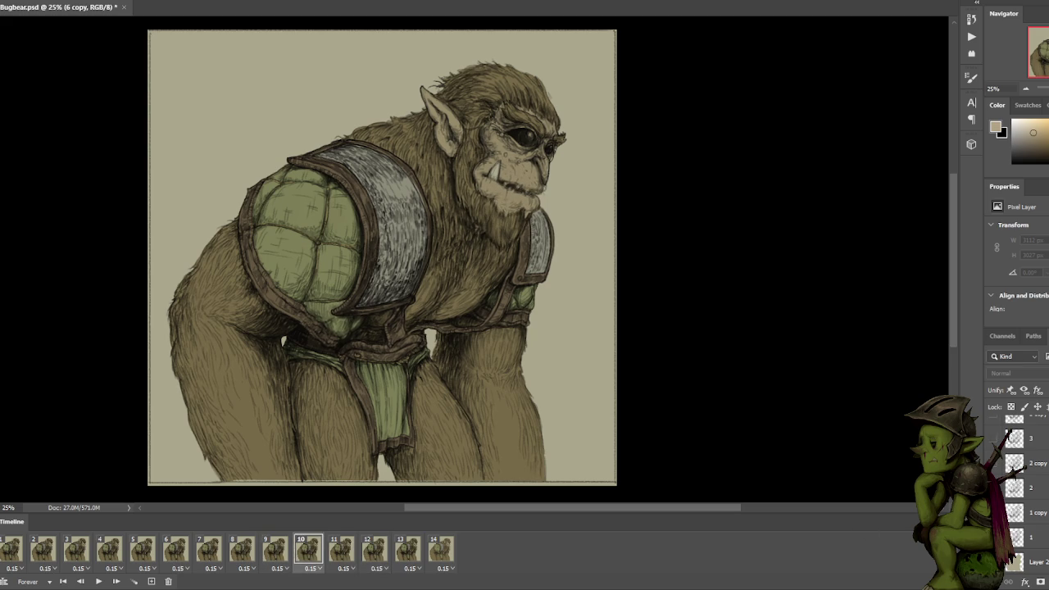
{"action": "left_click", "coordinate": [338, 551]}
{"action": "left_click", "coordinate": [382, 554]}
{"action": "left_click", "coordinate": [445, 551]}
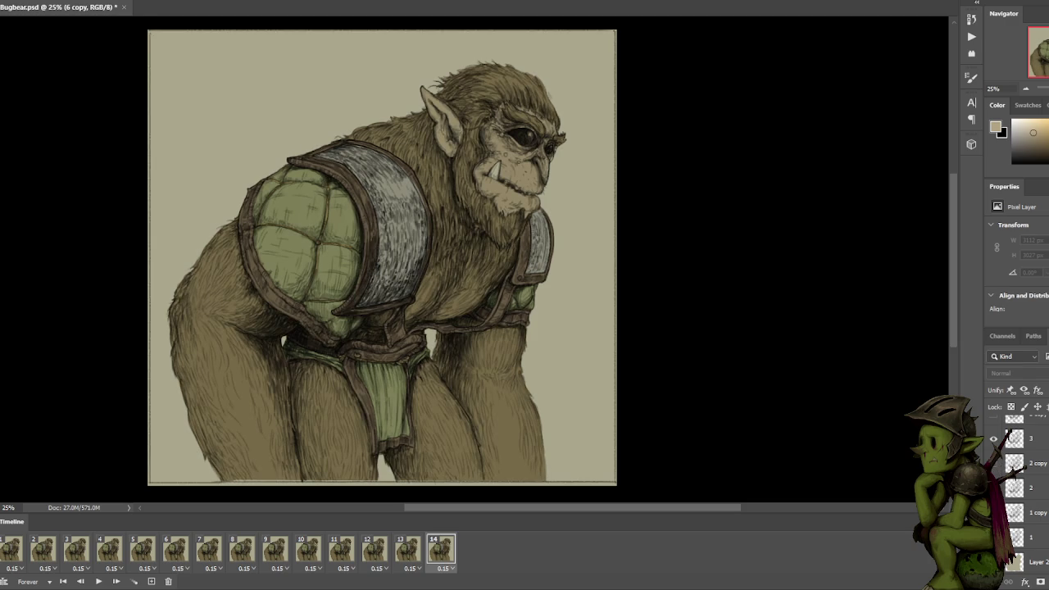
{"action": "left_click", "coordinate": [23, 553]}
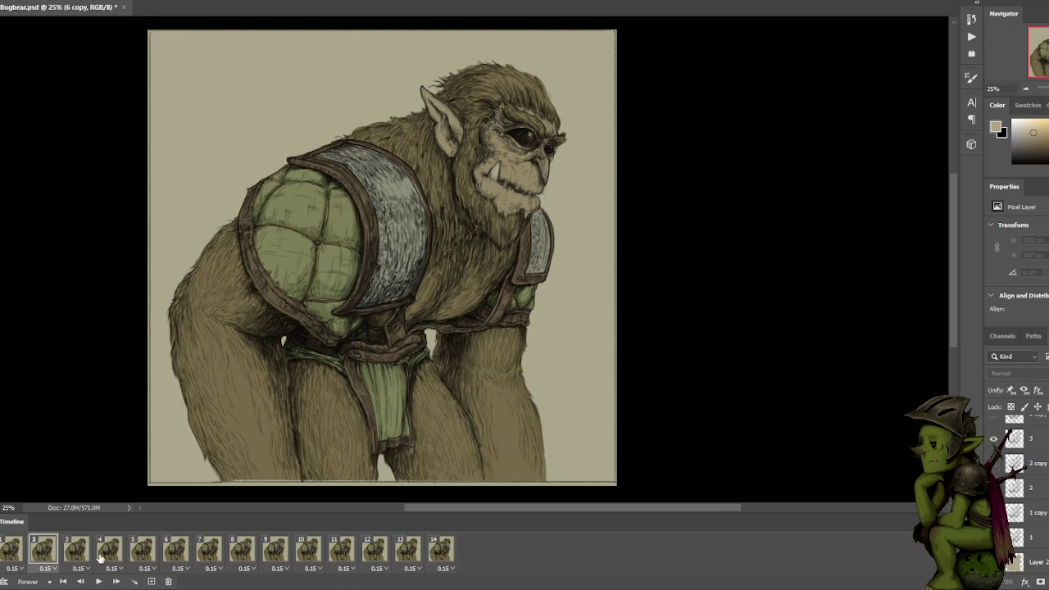
{"action": "left_click", "coordinate": [13, 554]}
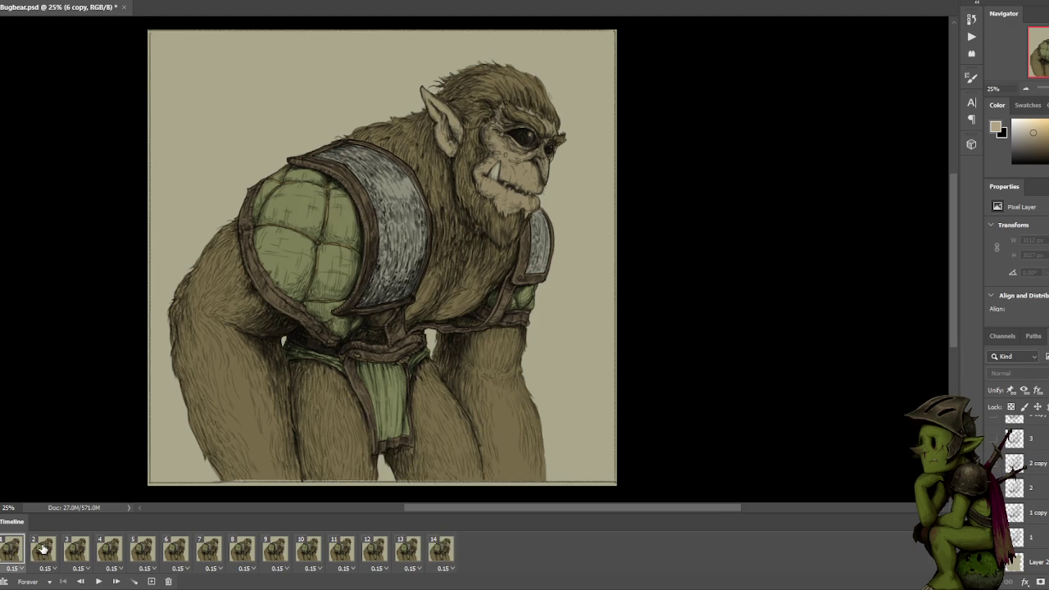
{"action": "left_click", "coordinate": [43, 551]}
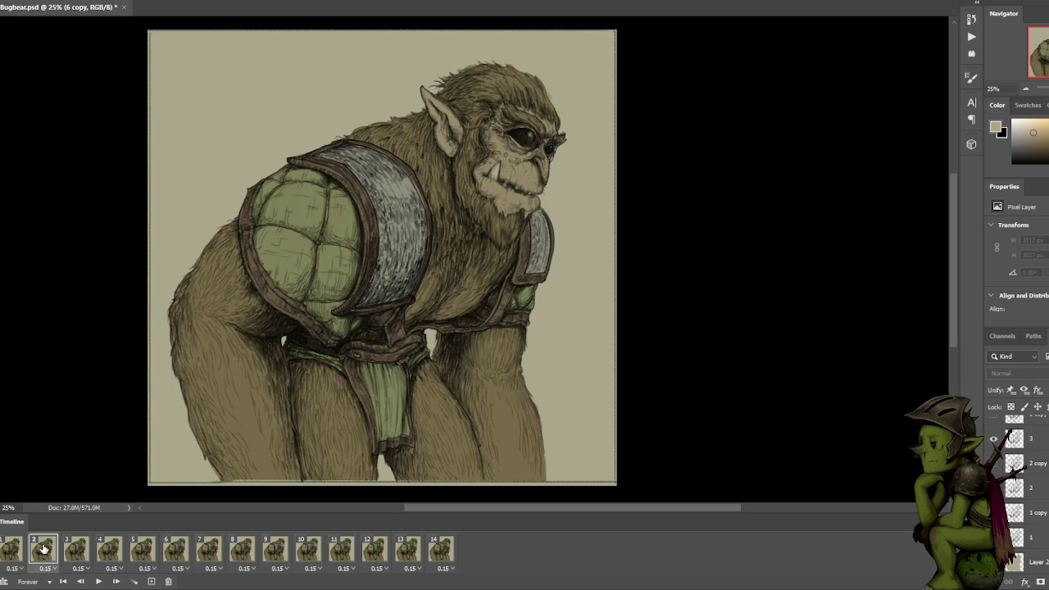
Duplicate the frame to create frame 15 with layer 3 hidden.
{"action": "left_click", "coordinate": [150, 581]}
{"action": "left_click", "coordinate": [992, 438]}
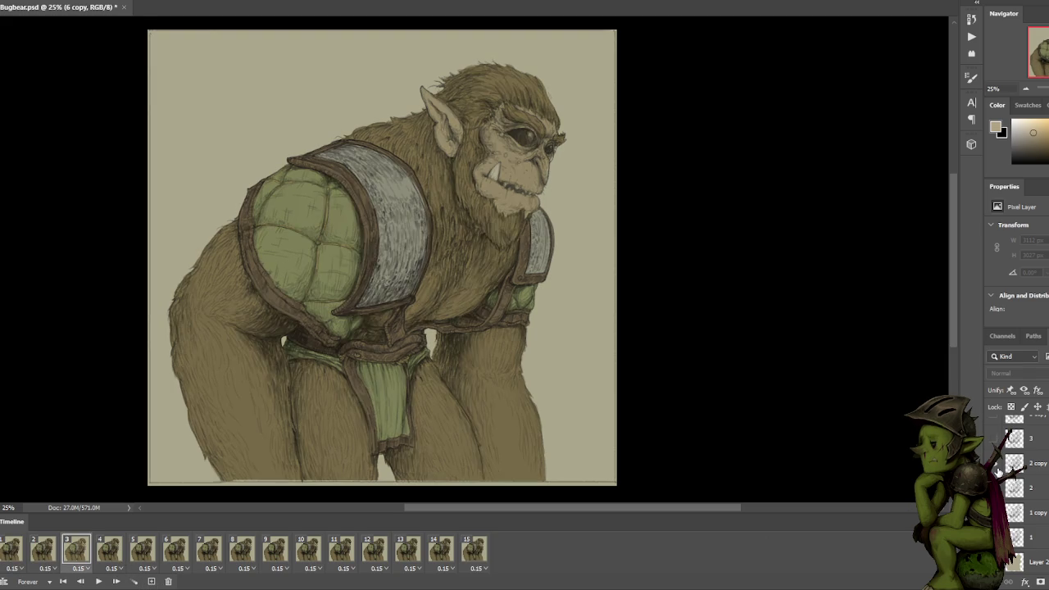
{"action": "left_click", "coordinate": [115, 553]}
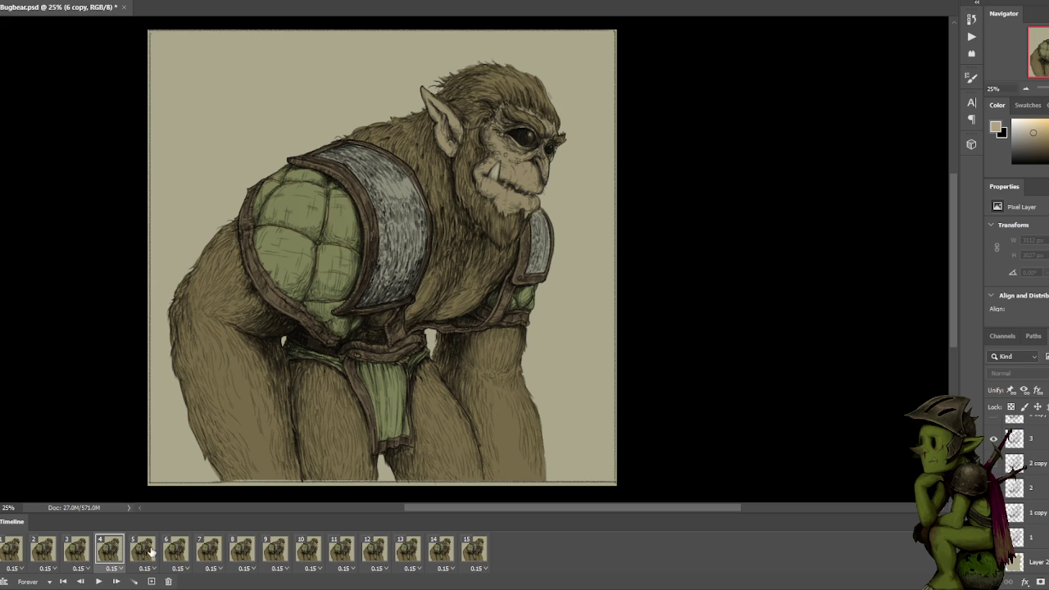
{"action": "left_click", "coordinate": [141, 551]}
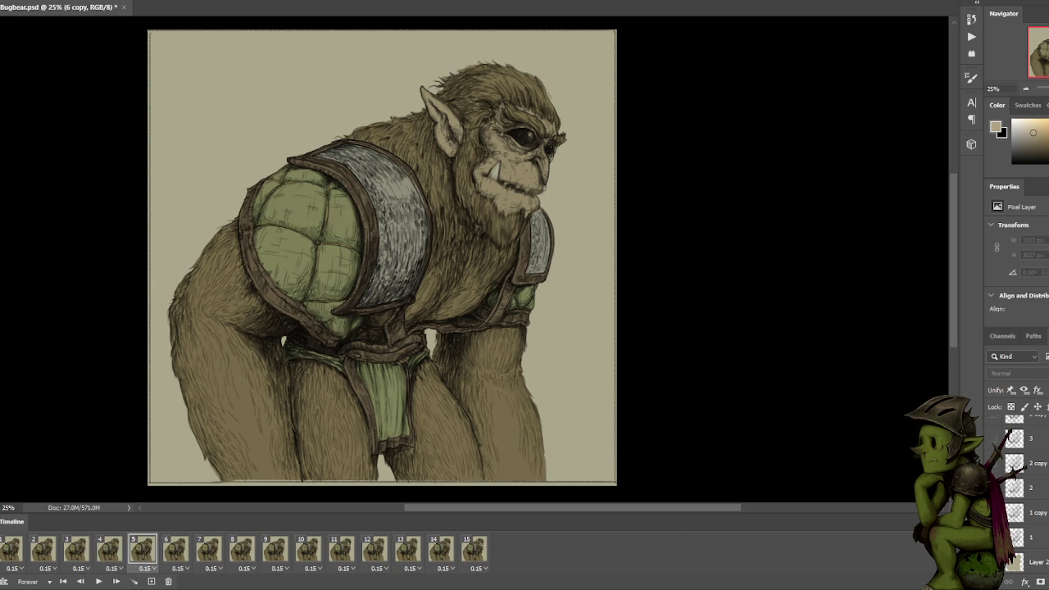
Alternate layer 3 and 3 copy visibility on frame 5, comparing the linework.
{"action": "left_click", "coordinate": [992, 439]}
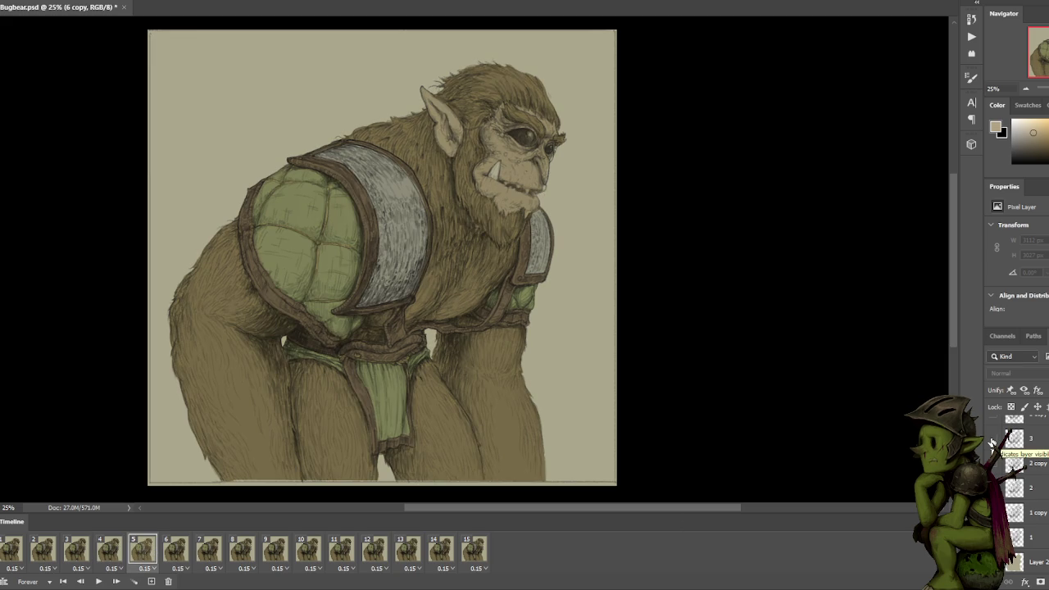
{"action": "left_click", "coordinate": [992, 440]}
{"action": "left_click", "coordinate": [993, 421]}
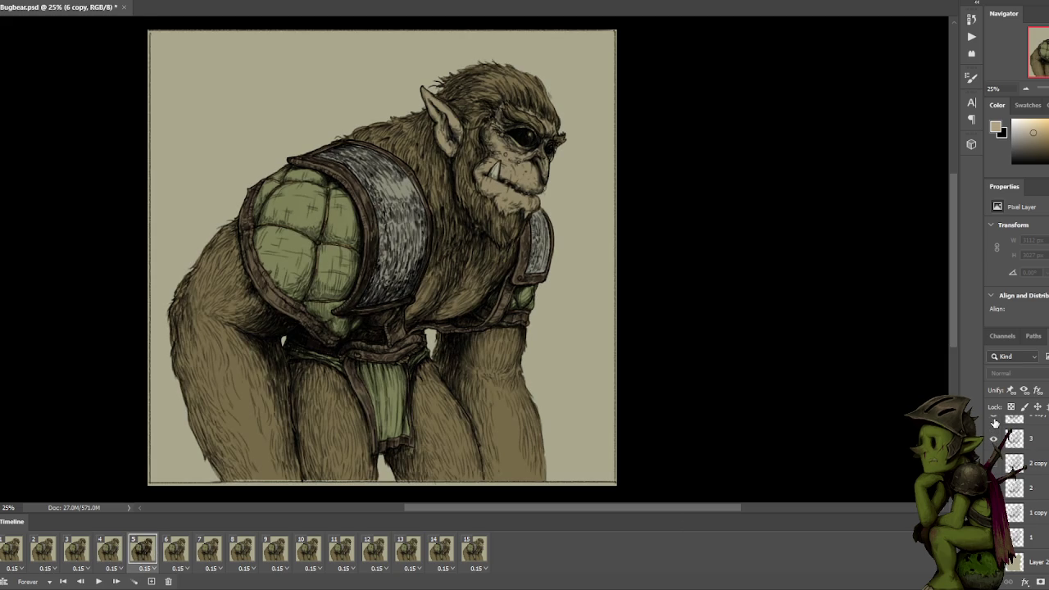
{"action": "scroll", "coordinate": [998, 442], "scroll_direction": "up", "scroll_amount": 1}
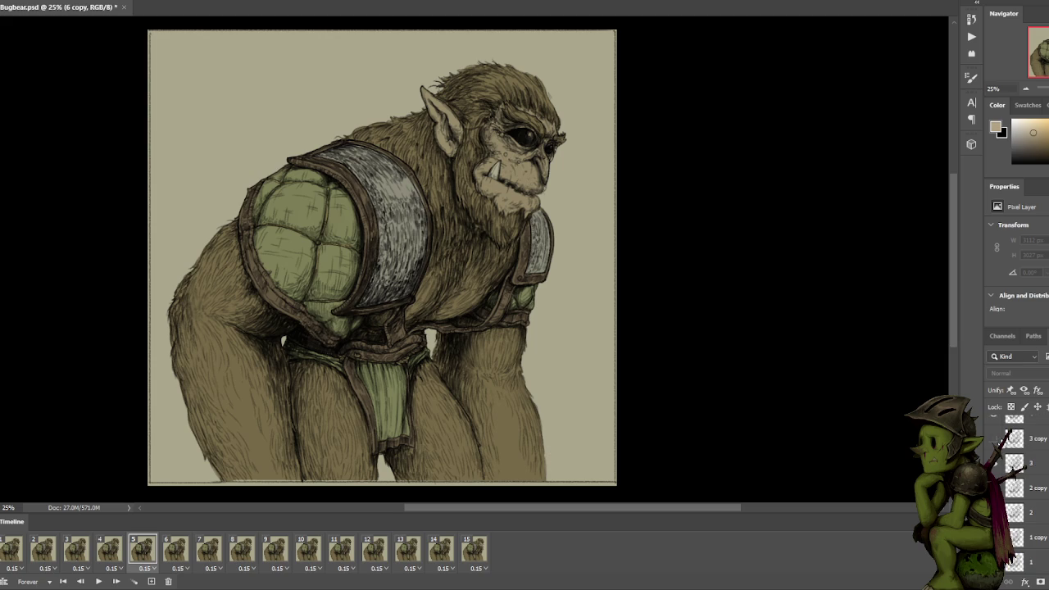
{"action": "left_click", "coordinate": [994, 440]}
{"action": "left_click", "coordinate": [1016, 463]}
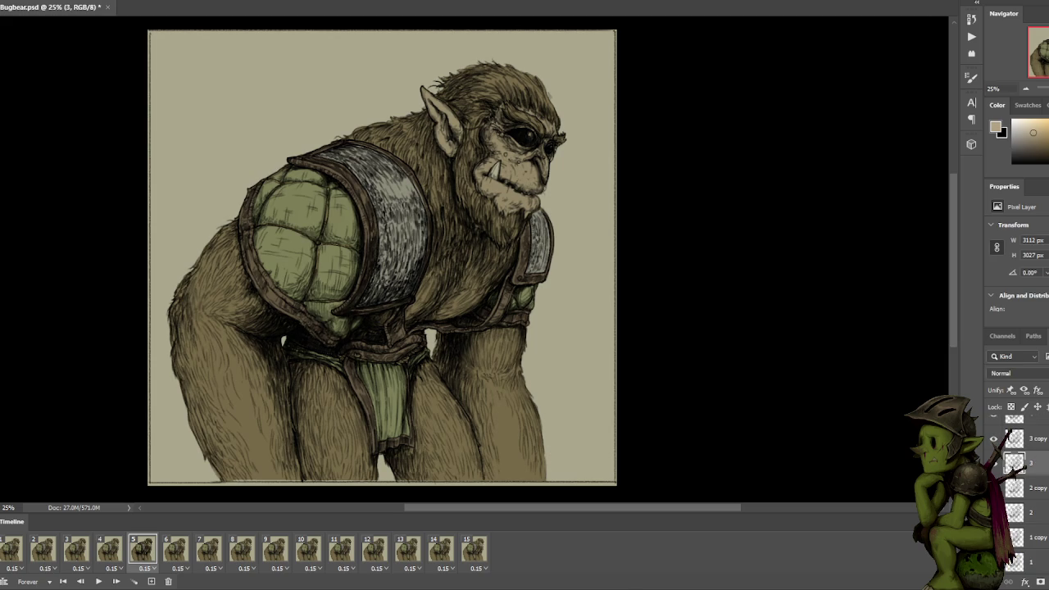
{"action": "left_click", "coordinate": [992, 439]}
Return to frame 4 and collapse the Properties panel to enlarge the layer list.
{"action": "left_click", "coordinate": [110, 549]}
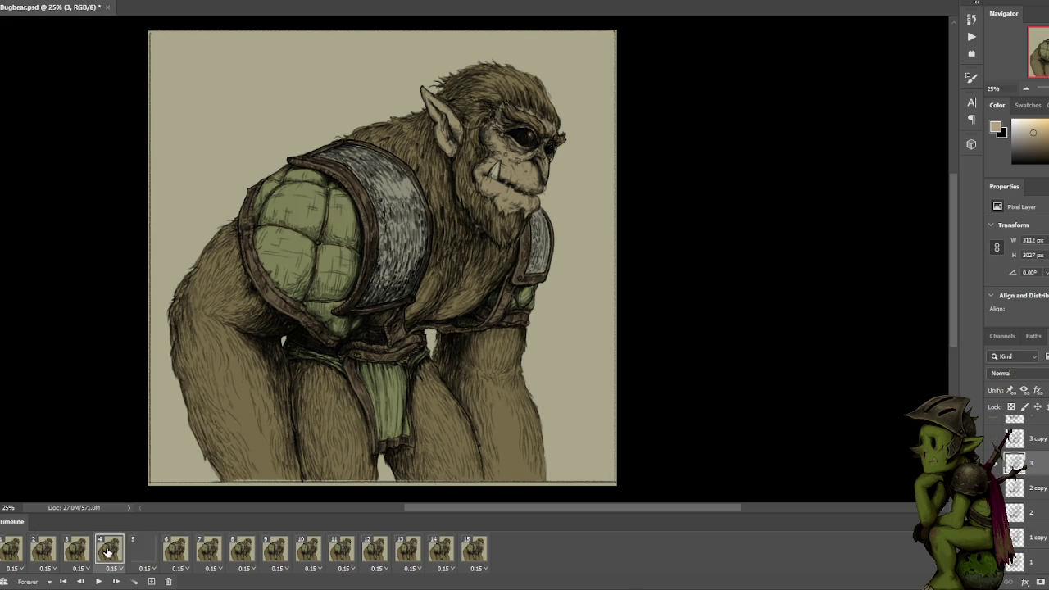
{"action": "scroll", "coordinate": [1020, 492], "scroll_direction": "down", "scroll_amount": 1}
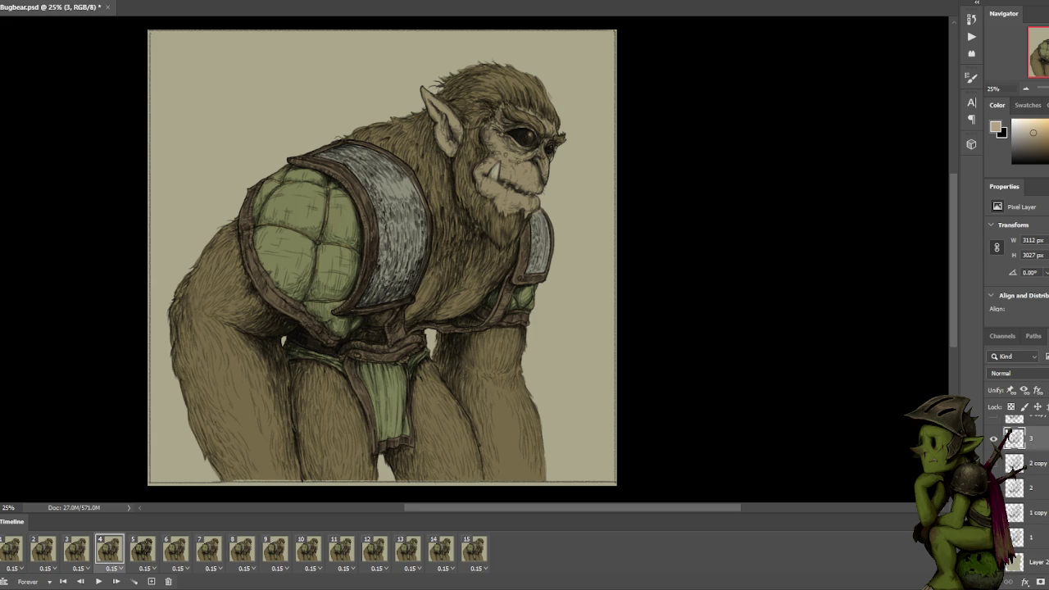
{"action": "double_click", "coordinate": [1004, 186]}
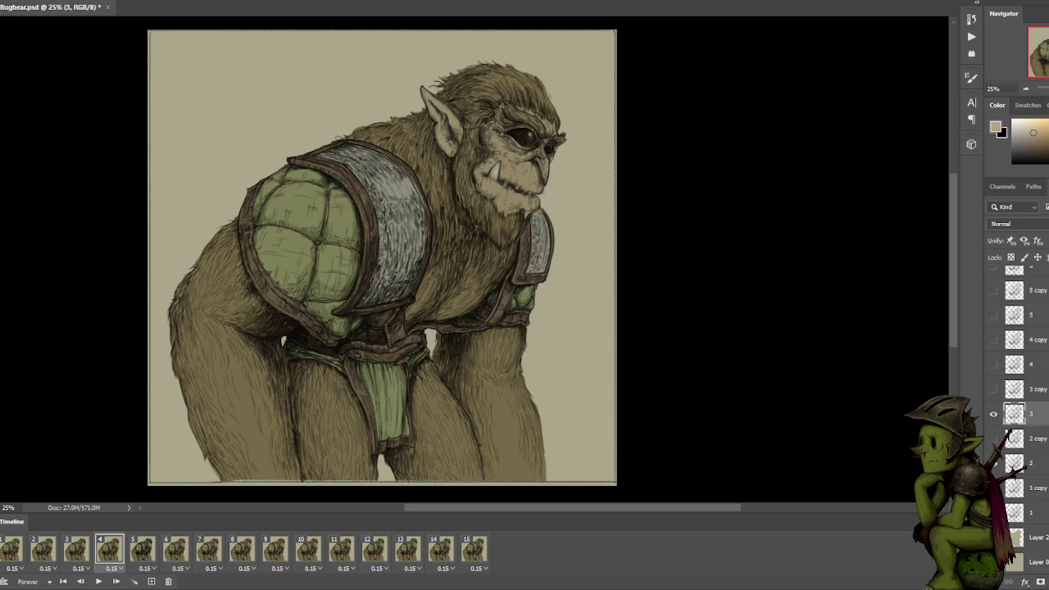
Step through frames 1–5 and toggle layer 4 on frame 5, leaving it hidden.
{"action": "left_click", "coordinate": [11, 557]}
{"action": "left_click", "coordinate": [52, 556]}
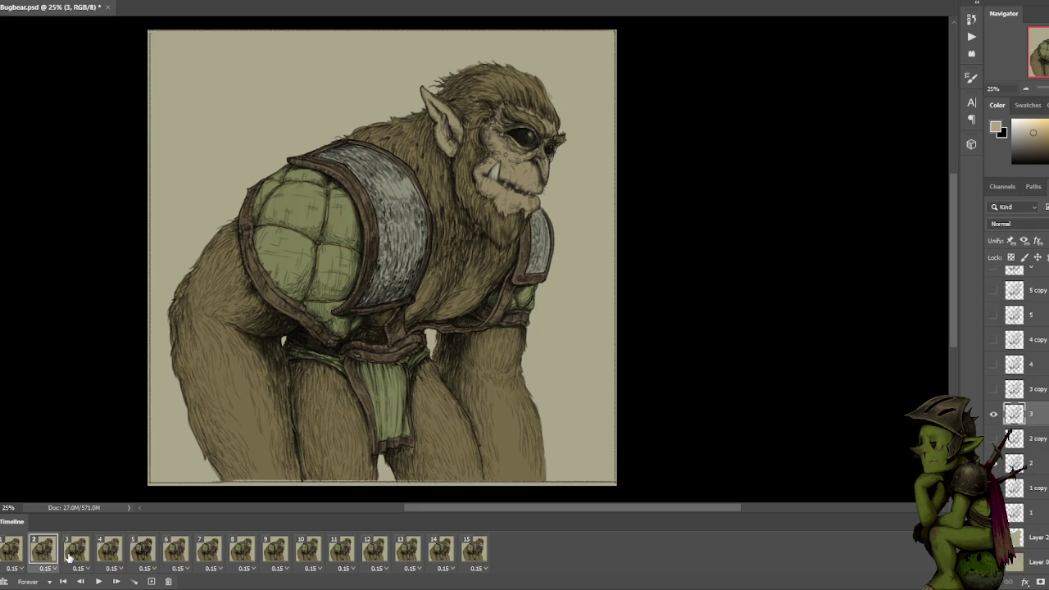
{"action": "left_click", "coordinate": [112, 555]}
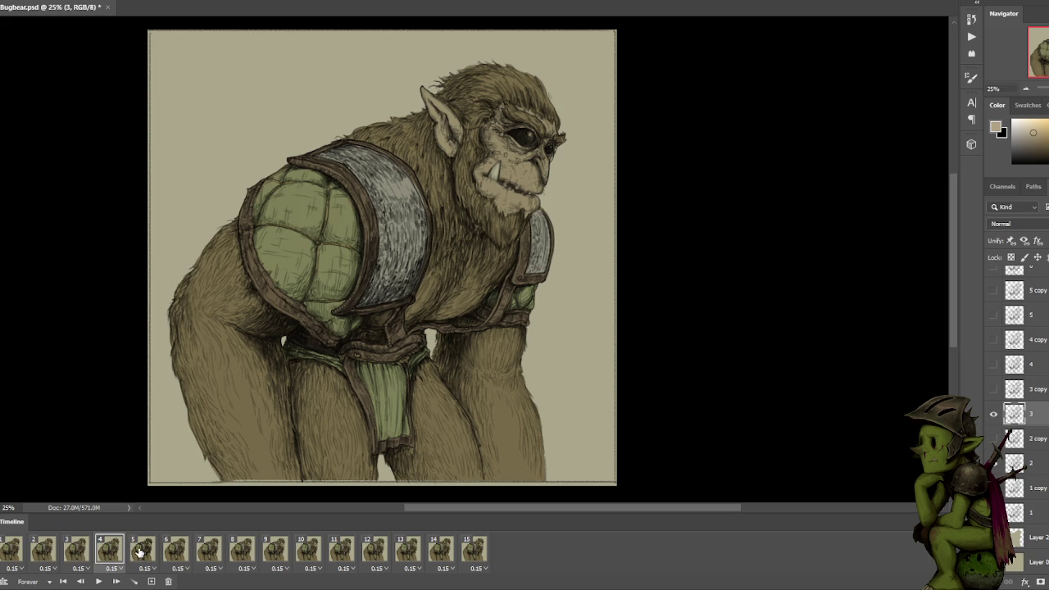
{"action": "left_click", "coordinate": [142, 553]}
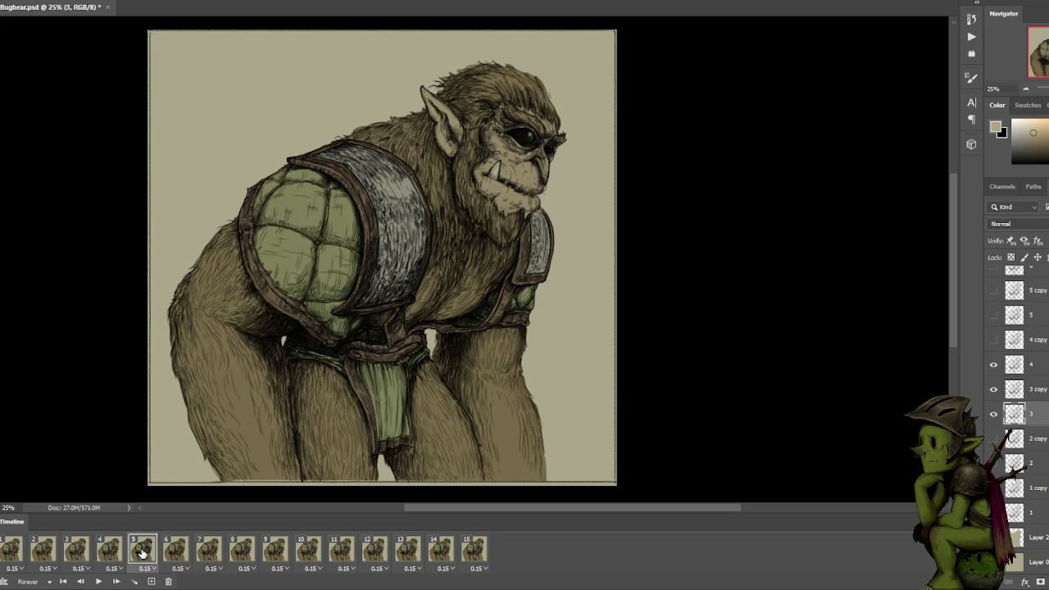
{"action": "left_click", "coordinate": [993, 366]}
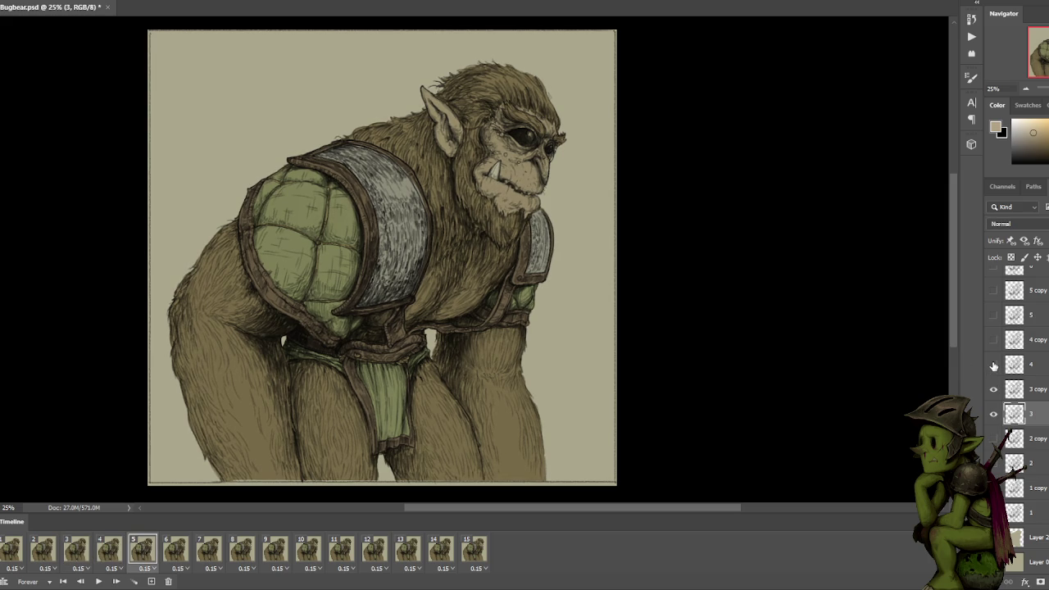
{"action": "left_click", "coordinate": [993, 365]}
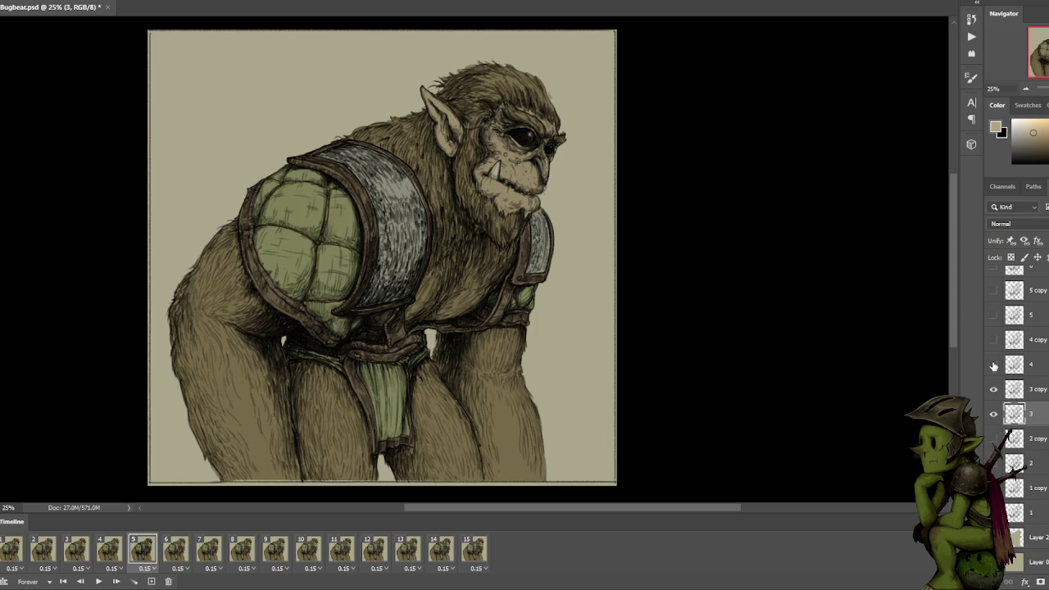
{"action": "left_click", "coordinate": [993, 366]}
Review frames 1–6, then duplicate frame 5 to create frame 16.
{"action": "left_click", "coordinate": [9, 550]}
{"action": "left_click", "coordinate": [42, 551]}
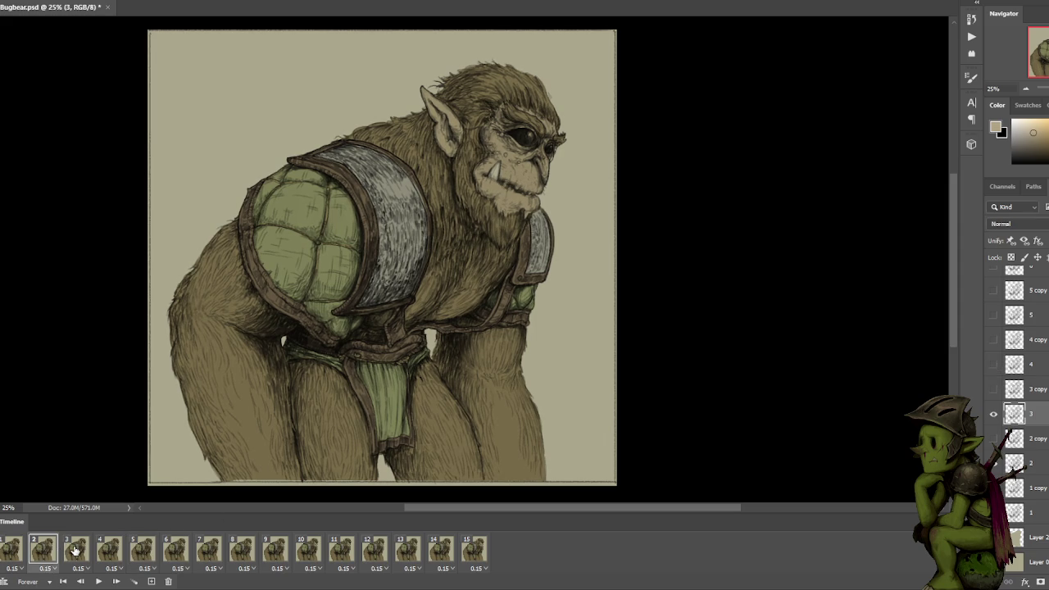
{"action": "left_click", "coordinate": [75, 552]}
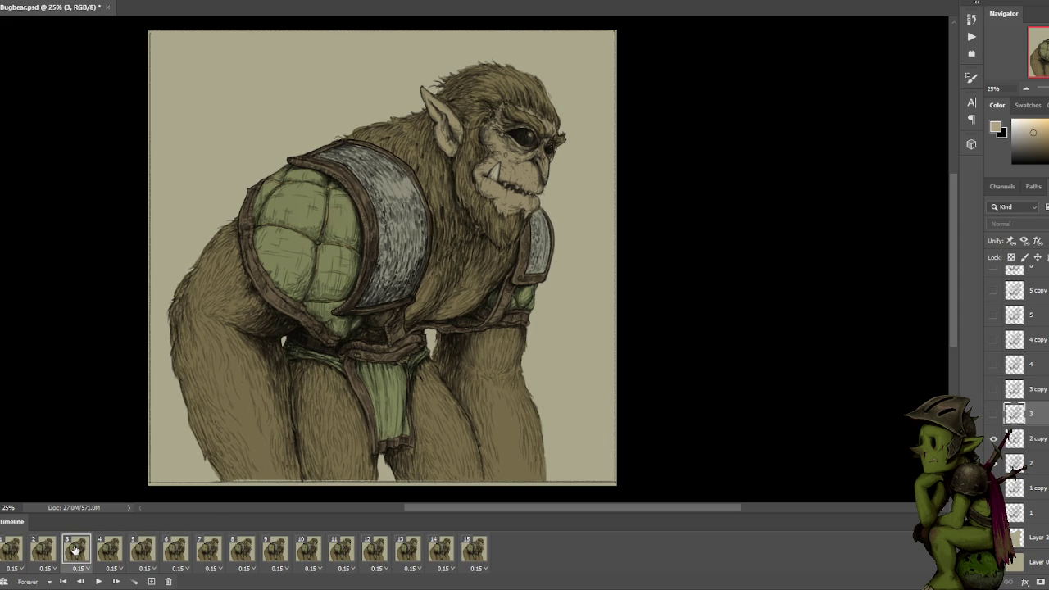
{"action": "left_click", "coordinate": [109, 549]}
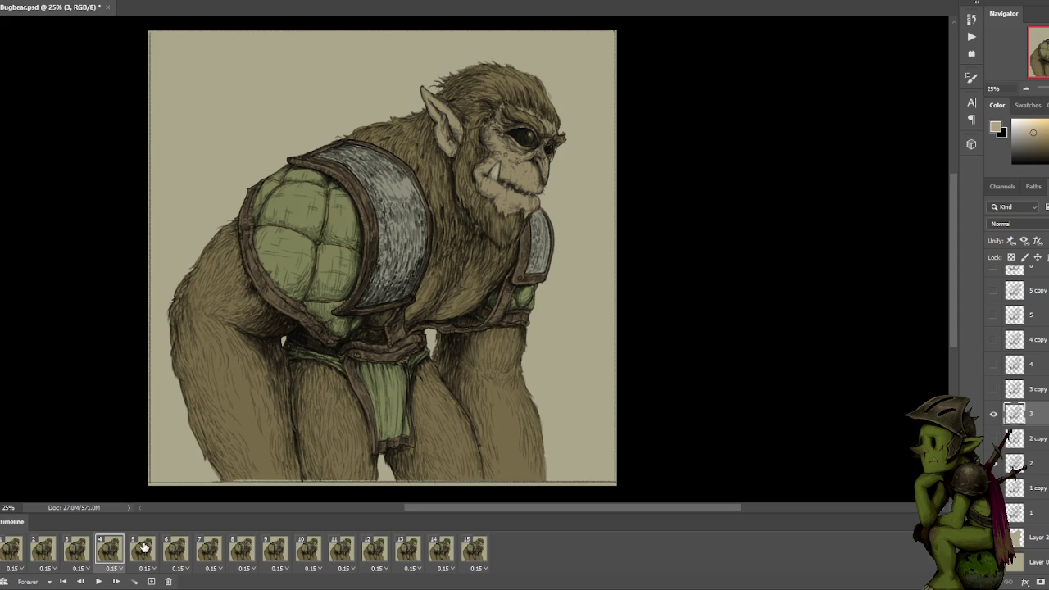
{"action": "left_click", "coordinate": [146, 548]}
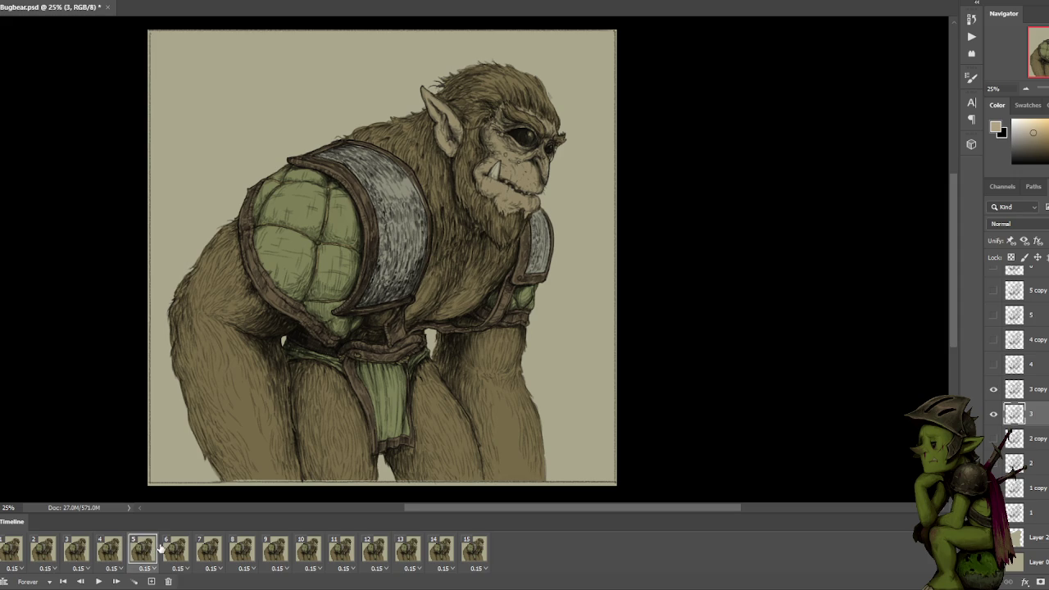
{"action": "left_click", "coordinate": [177, 549]}
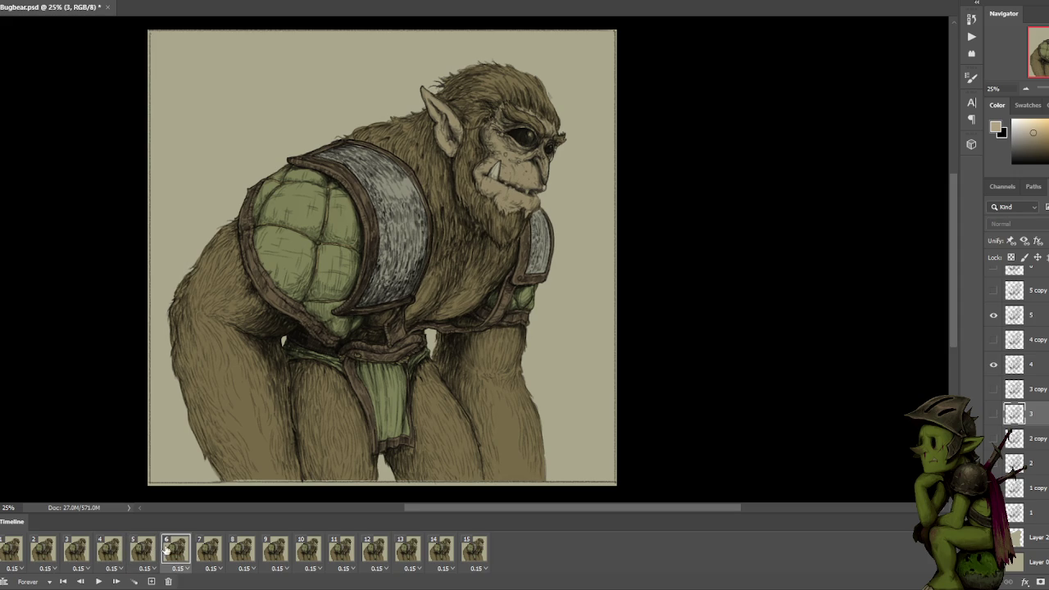
{"action": "left_click", "coordinate": [146, 548]}
{"action": "left_click", "coordinate": [151, 580]}
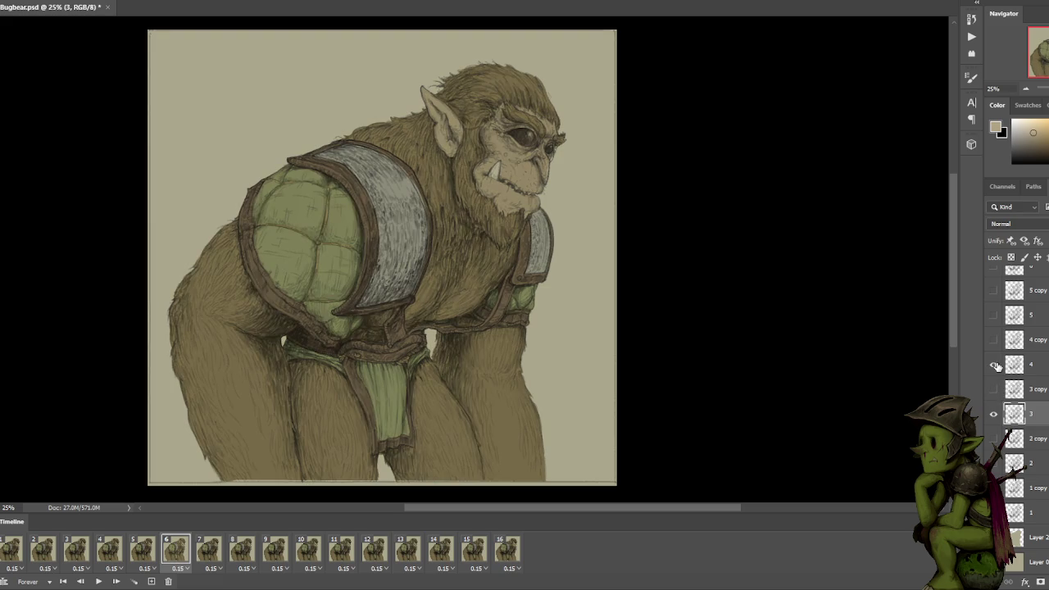
On frame 7, swap layer 5 for layer 4 copy, then add a frame with them swapped back.
{"action": "left_click", "coordinate": [211, 550]}
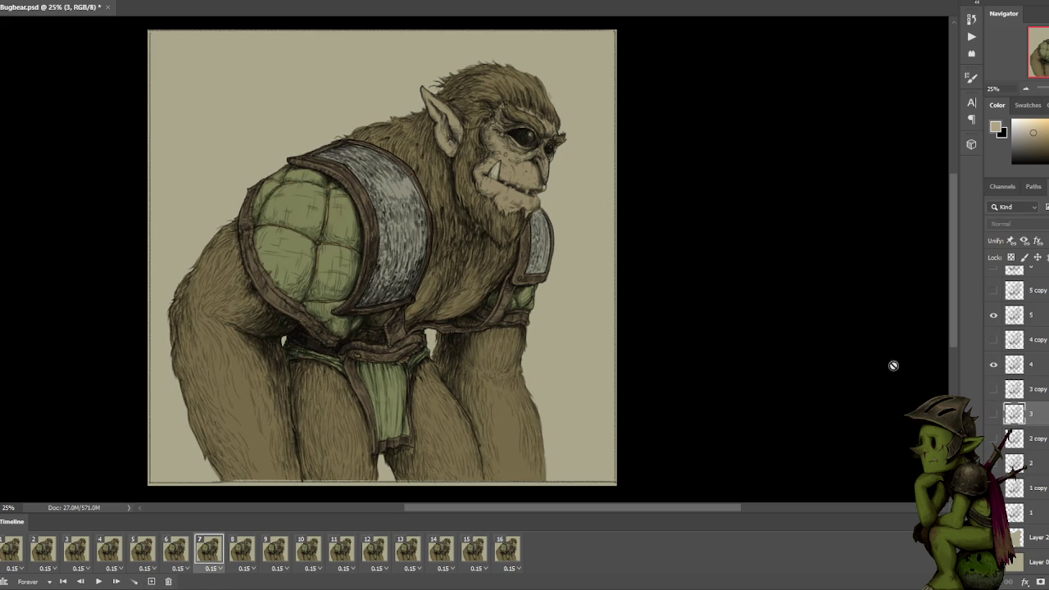
{"action": "left_click", "coordinate": [993, 315]}
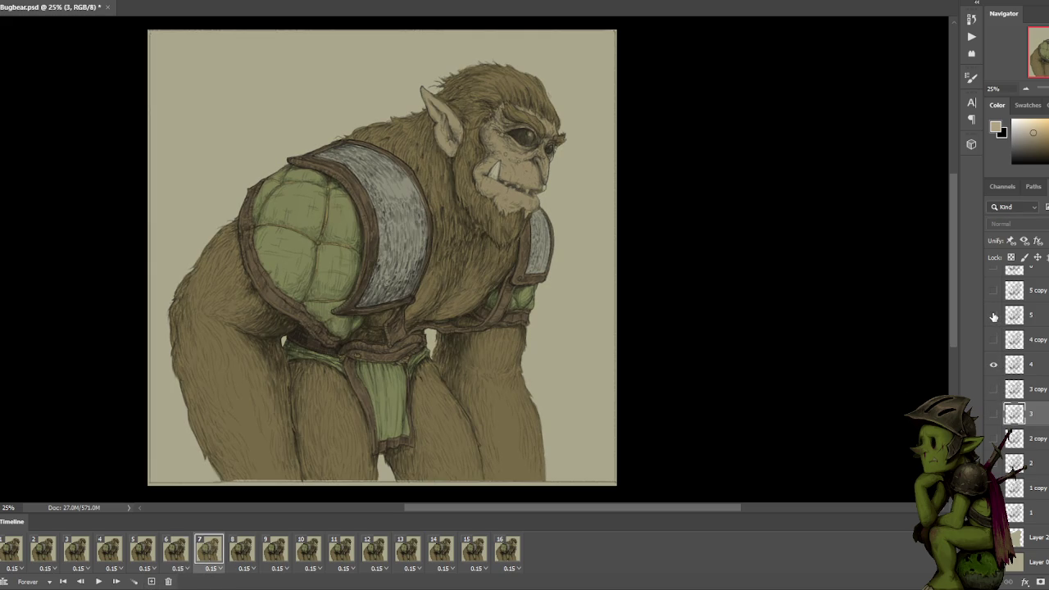
{"action": "left_click", "coordinate": [992, 340]}
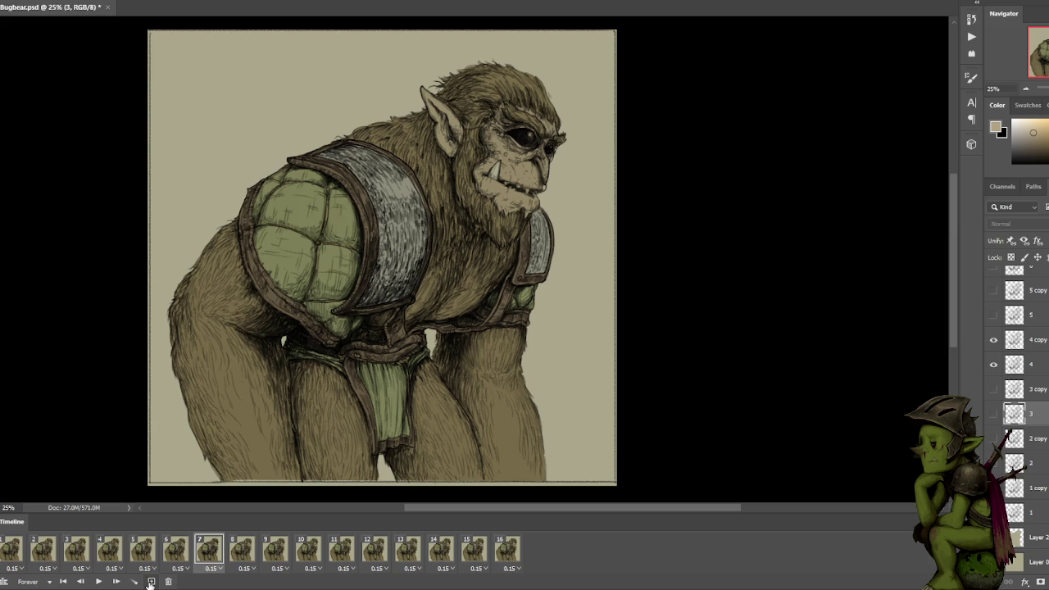
{"action": "left_click", "coordinate": [151, 581]}
{"action": "left_click", "coordinate": [993, 340]}
{"action": "left_click", "coordinate": [992, 315]}
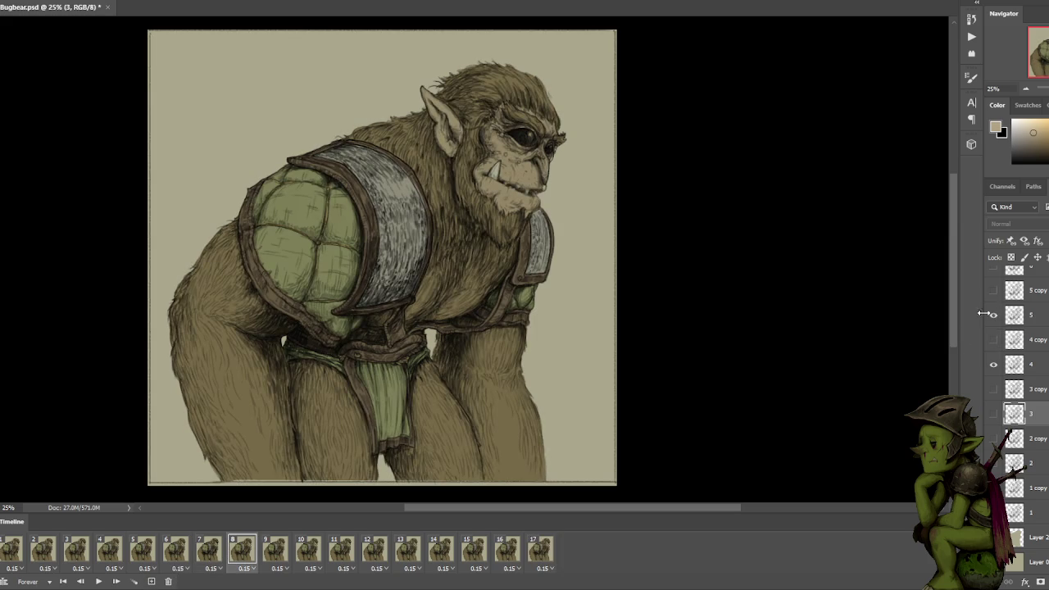
Show layer 3 on frame 9, then add a frame showing 5 copy instead of layer 4.
{"action": "left_click", "coordinate": [277, 551]}
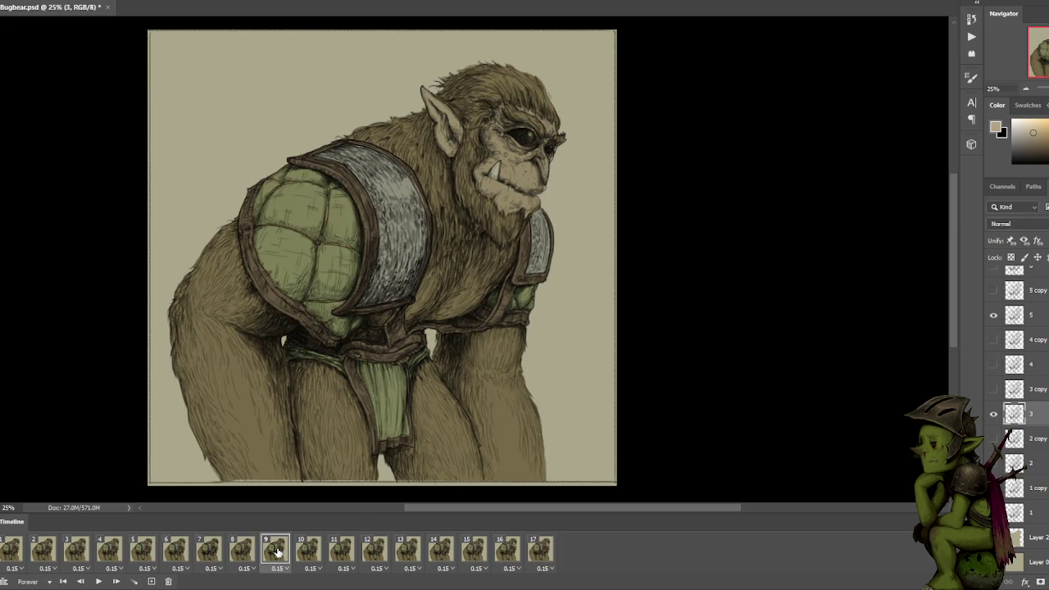
{"action": "left_click", "coordinate": [993, 416]}
{"action": "left_click", "coordinate": [151, 581]}
{"action": "left_click", "coordinate": [993, 363]}
{"action": "left_click", "coordinate": [993, 290]}
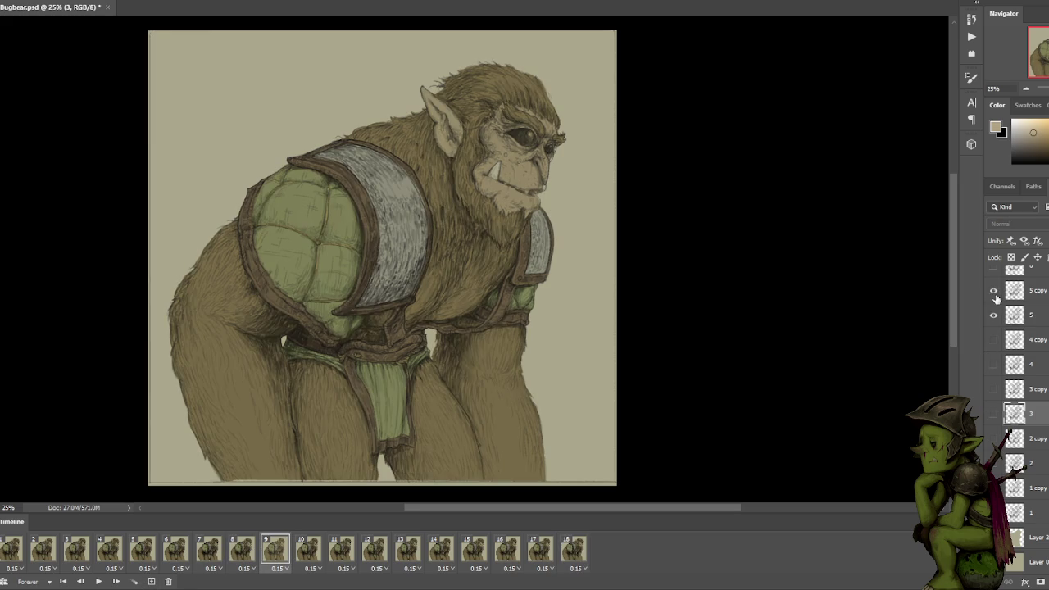
Flip between frames 9, 10 and 11 to compare their hatching.
{"action": "left_click", "coordinate": [309, 548]}
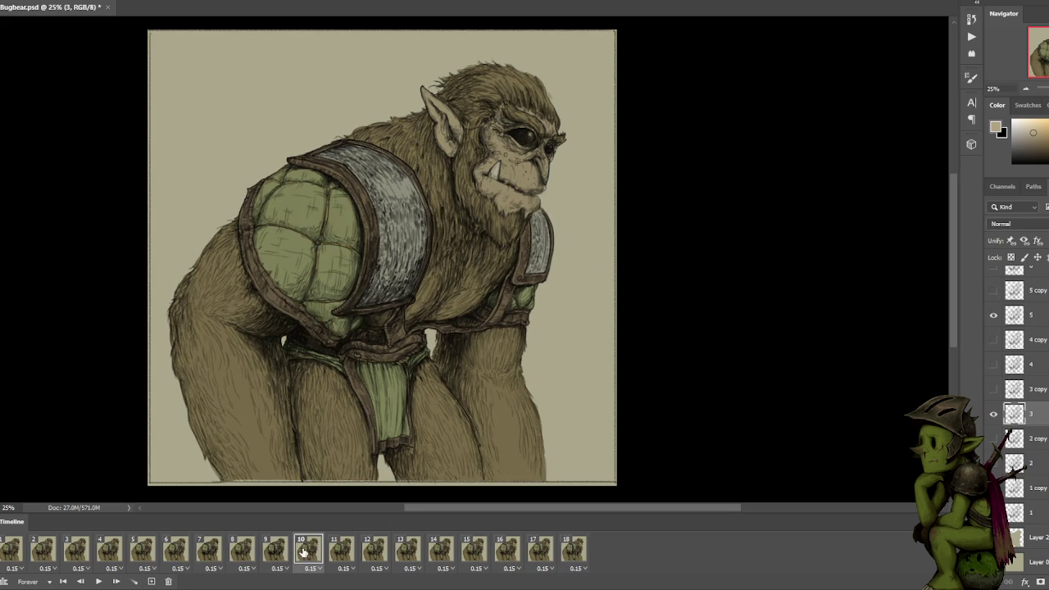
{"action": "left_click", "coordinate": [275, 550]}
{"action": "left_click", "coordinate": [308, 548]}
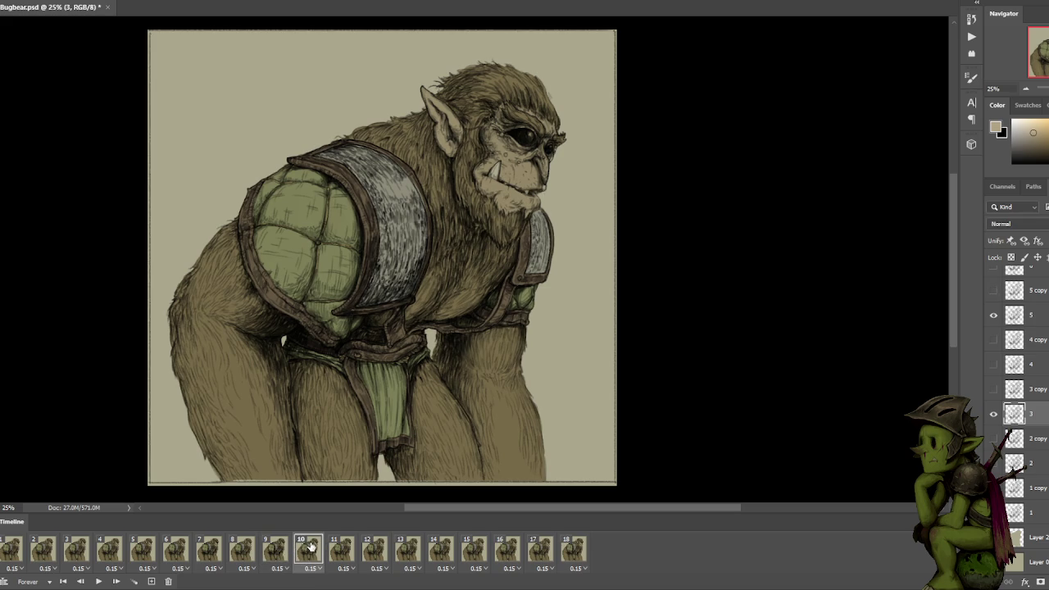
{"action": "left_click", "coordinate": [279, 551]}
{"action": "left_click", "coordinate": [312, 547]}
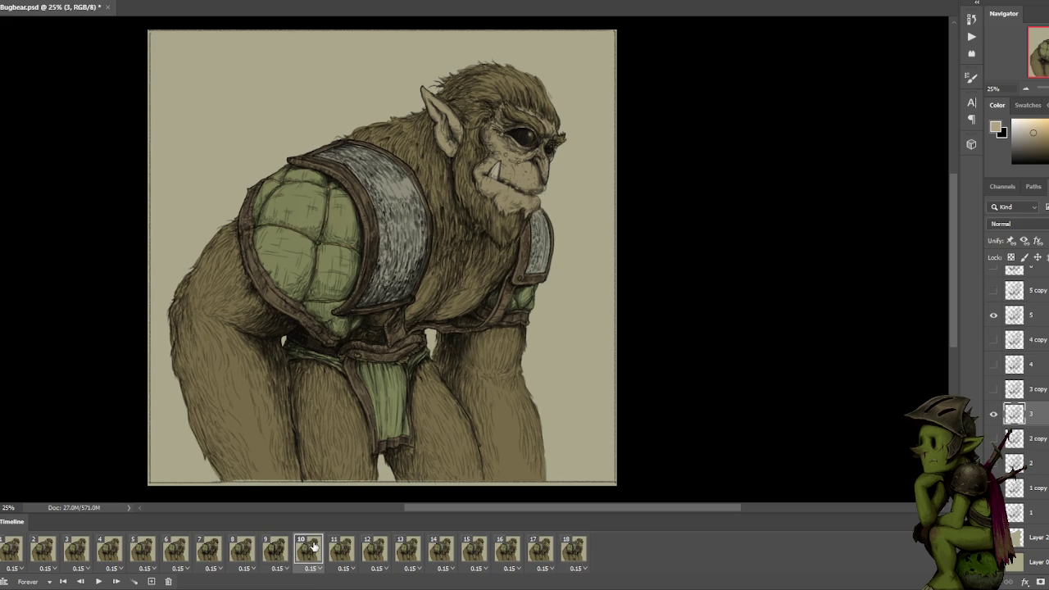
{"action": "left_click", "coordinate": [352, 553]}
{"action": "left_click", "coordinate": [316, 554]}
Add a new frame with layer 3 hidden and layers 5 and 5 copy shown.
{"action": "left_click", "coordinate": [153, 582]}
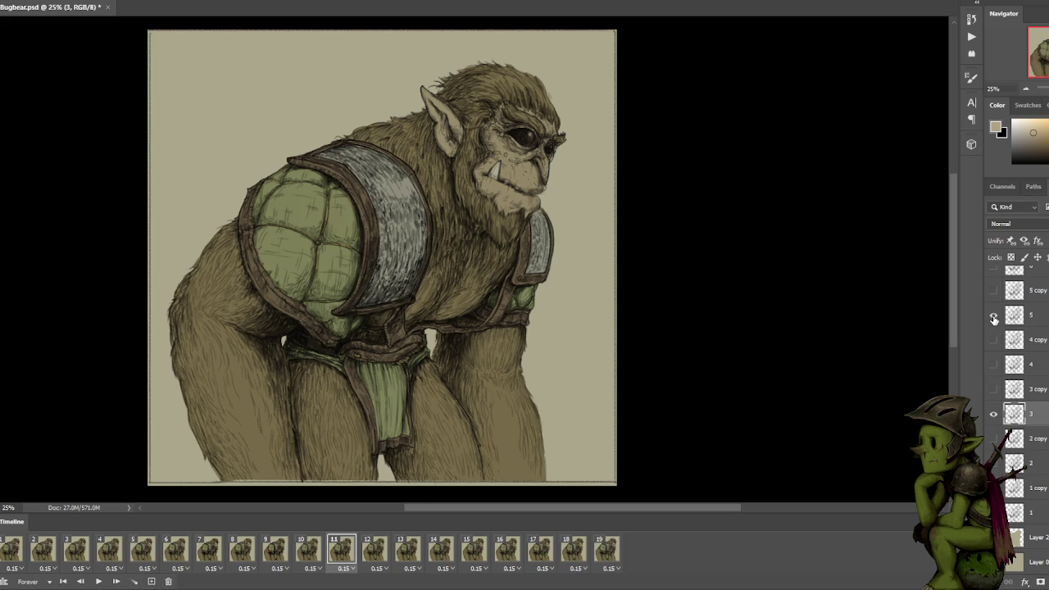
{"action": "left_click", "coordinate": [993, 414]}
{"action": "left_click", "coordinate": [992, 315]}
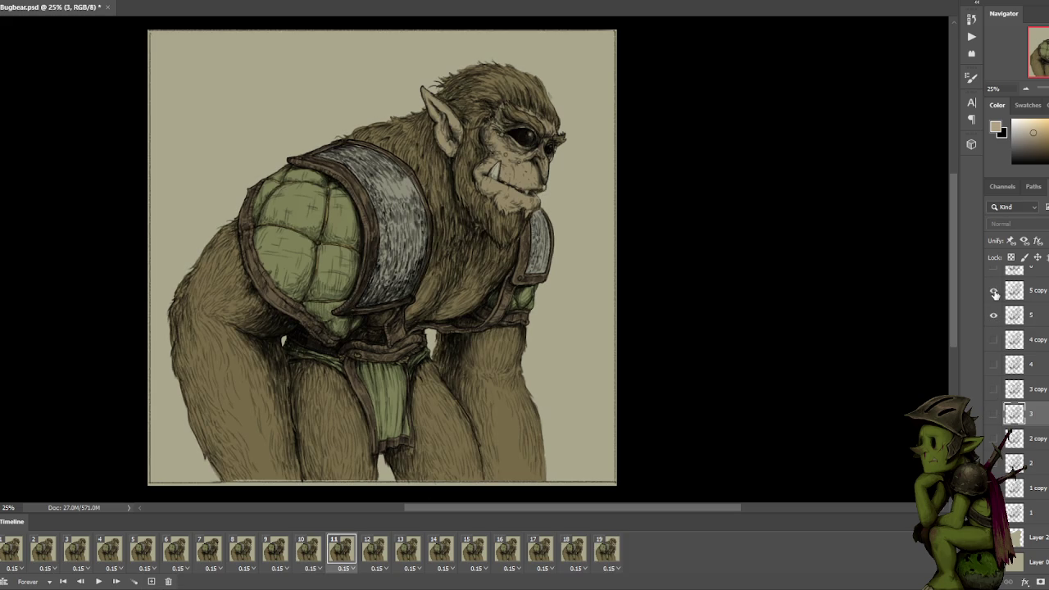
{"action": "left_click", "coordinate": [992, 290]}
{"action": "left_click", "coordinate": [310, 554]}
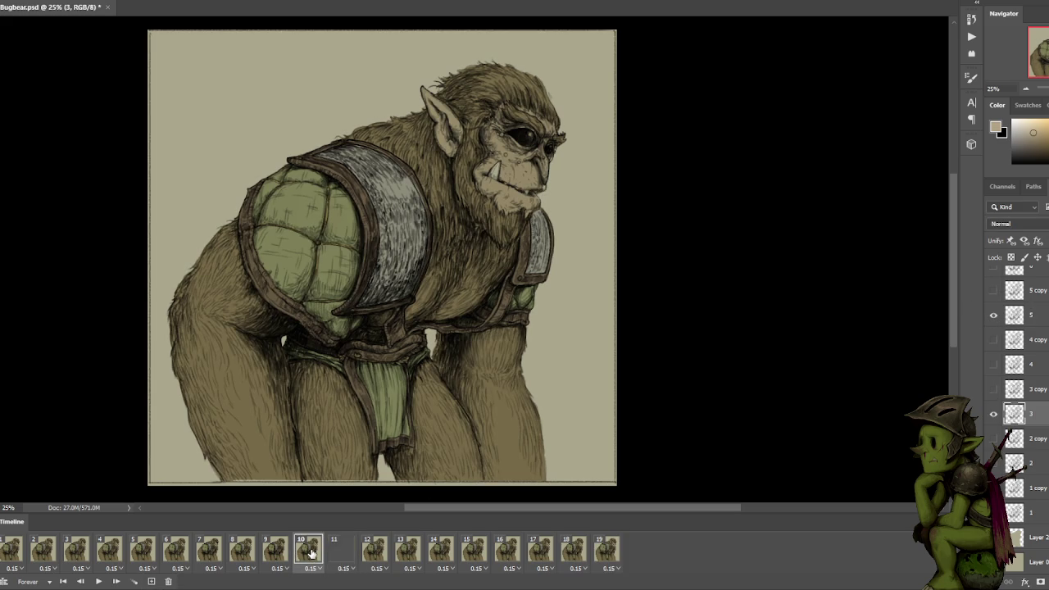
{"action": "left_click", "coordinate": [309, 554]}
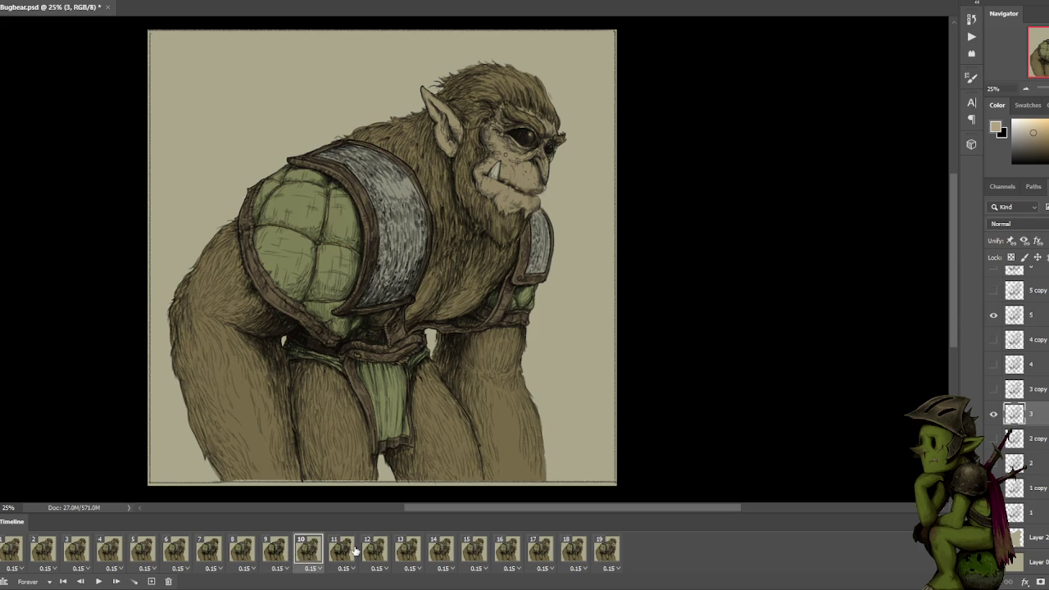
On frame 11, hide layer 5 and show layer 3, comparing it with frame 10.
{"action": "left_click", "coordinate": [352, 551]}
{"action": "left_click", "coordinate": [993, 315]}
{"action": "left_click", "coordinate": [993, 413]}
{"action": "left_click", "coordinate": [319, 548]}
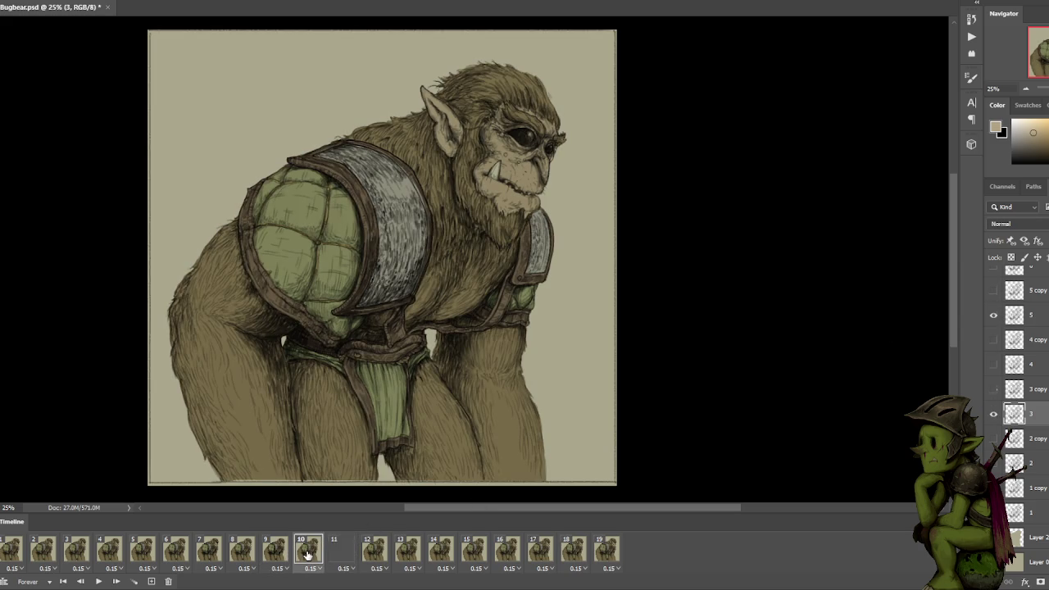
{"action": "left_click", "coordinate": [345, 555]}
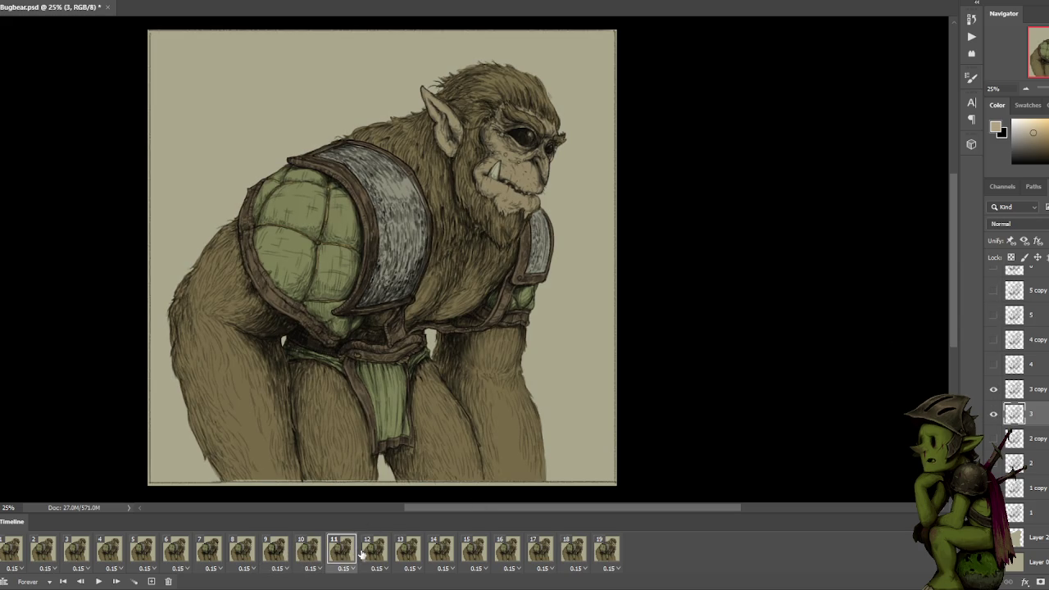
Preview frames 12 and 13, then add a frame after 12 with layer 3 hidden.
{"action": "left_click", "coordinate": [375, 553]}
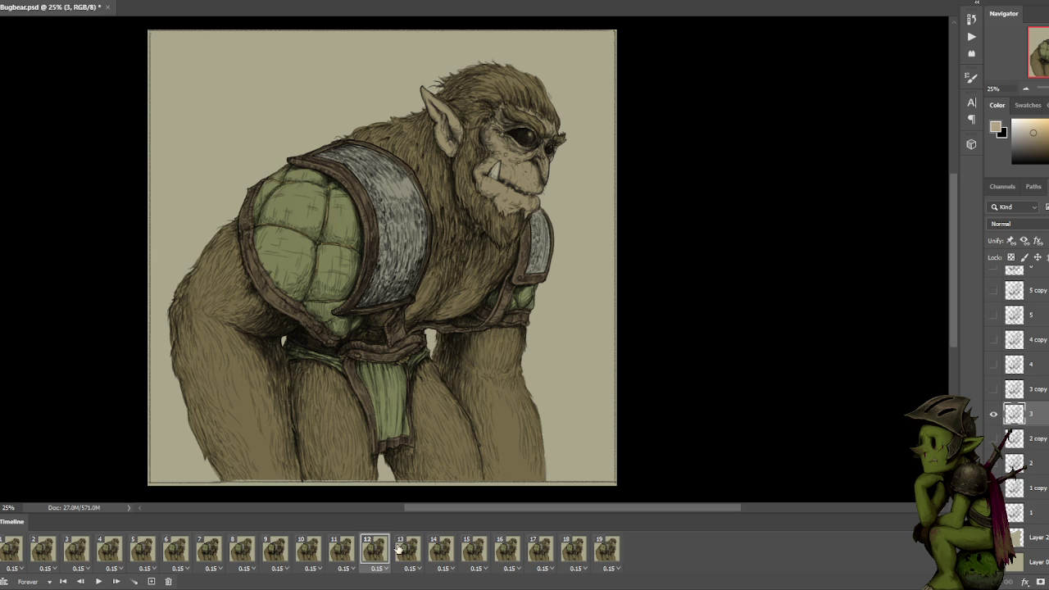
{"action": "left_click", "coordinate": [403, 550]}
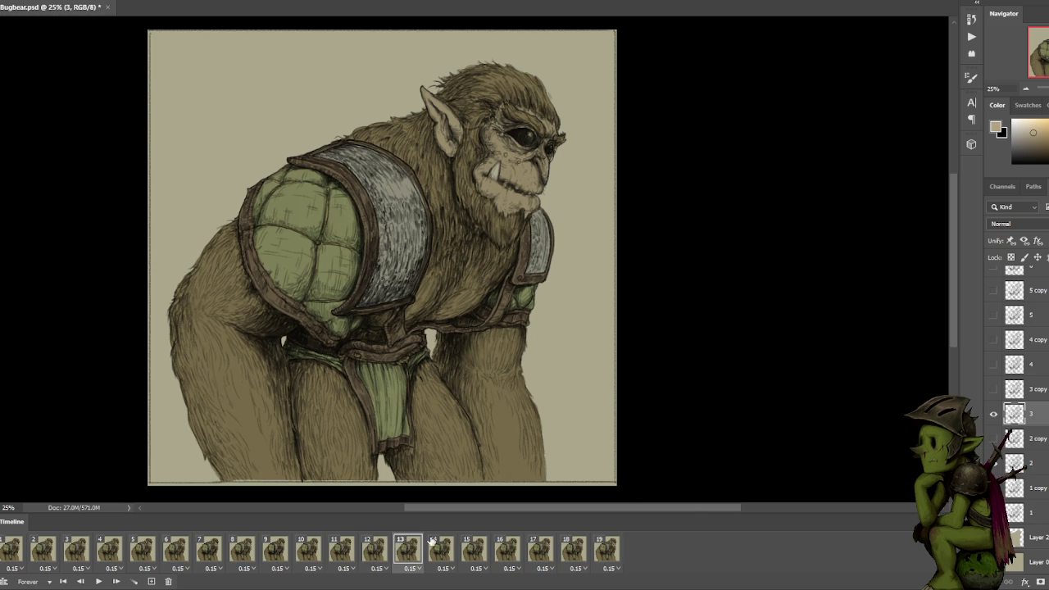
{"action": "left_click", "coordinate": [382, 551]}
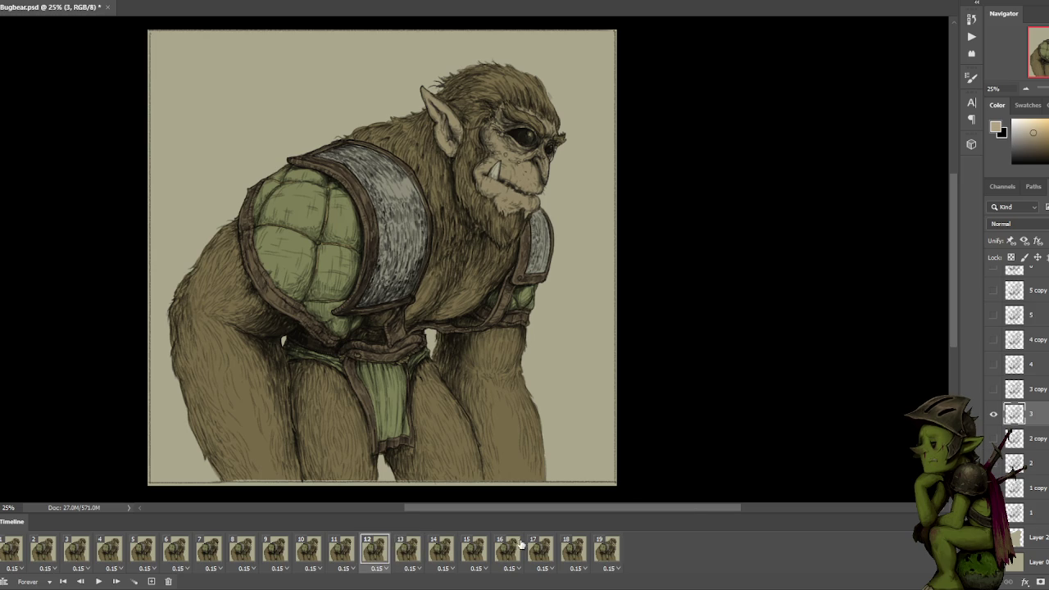
{"action": "left_click", "coordinate": [151, 582]}
{"action": "left_click", "coordinate": [993, 415]}
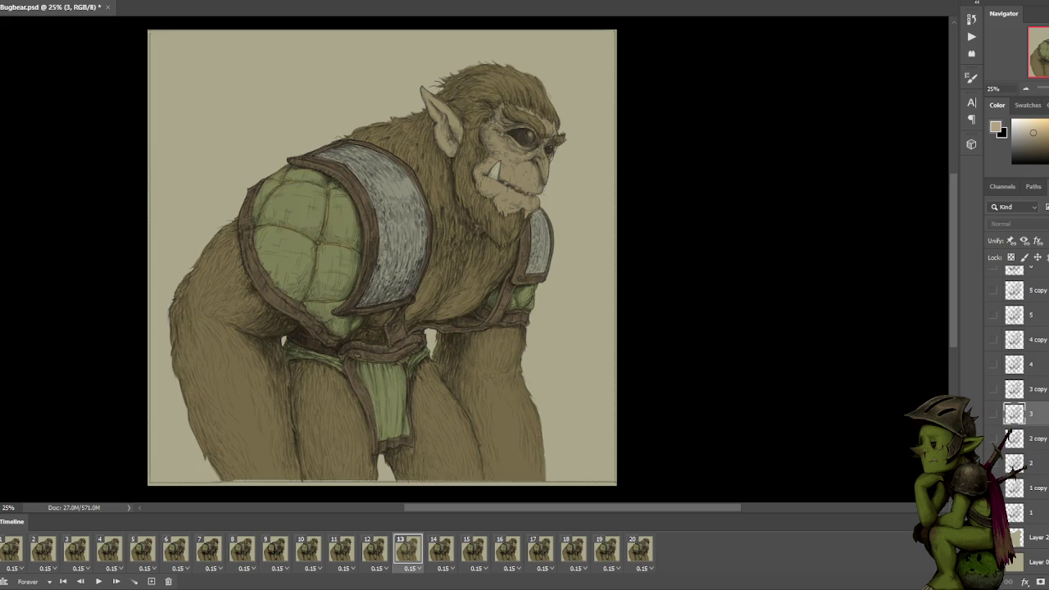
Add frame 14 after frame 13 and change which hatching layers it shows.
{"action": "left_click", "coordinate": [437, 553]}
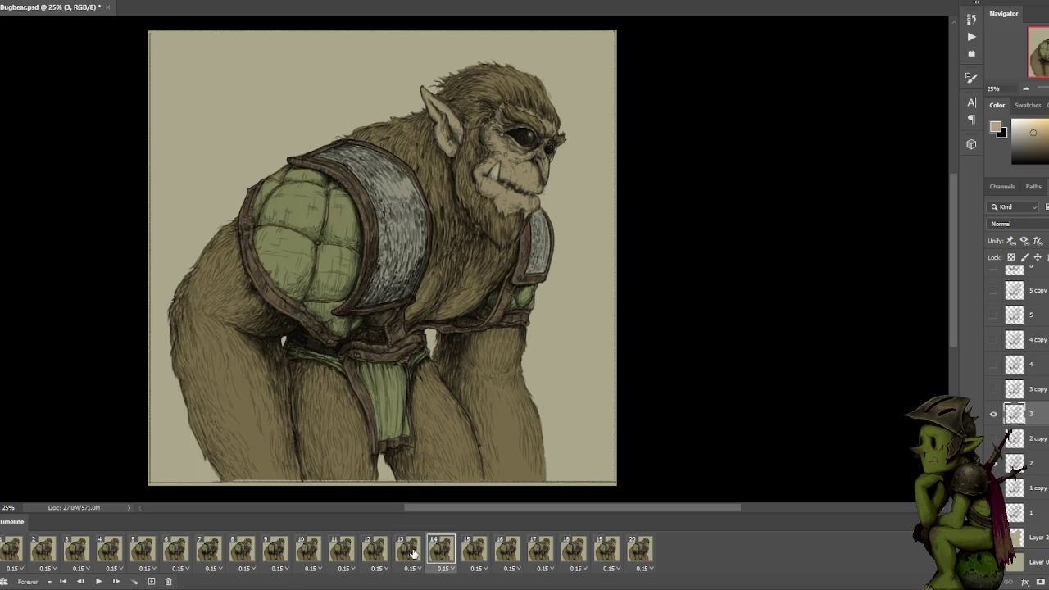
{"action": "left_click", "coordinate": [412, 553]}
{"action": "left_click", "coordinate": [151, 581]}
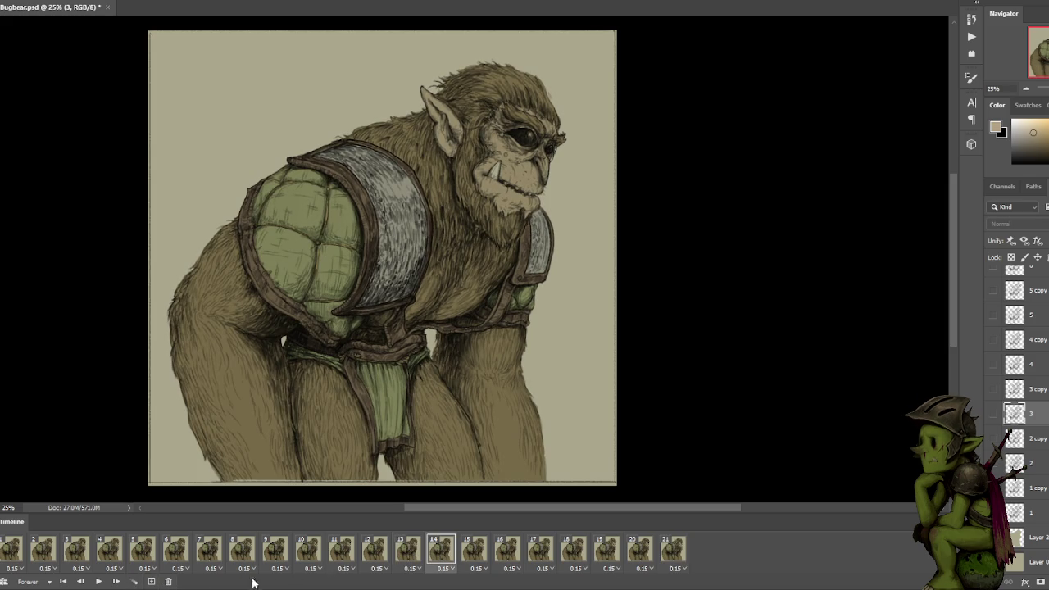
{"action": "left_click", "coordinate": [993, 438]}
{"action": "left_click", "coordinate": [993, 414]}
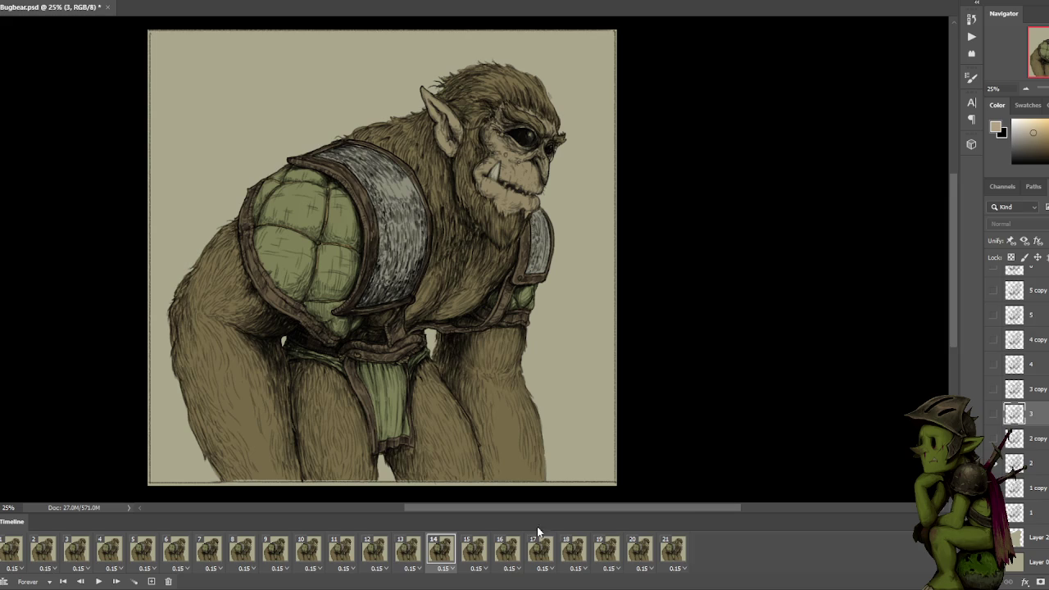
Compare frames 13–15, then add a new frame showing the 2 copy hatching.
{"action": "left_click", "coordinate": [463, 548]}
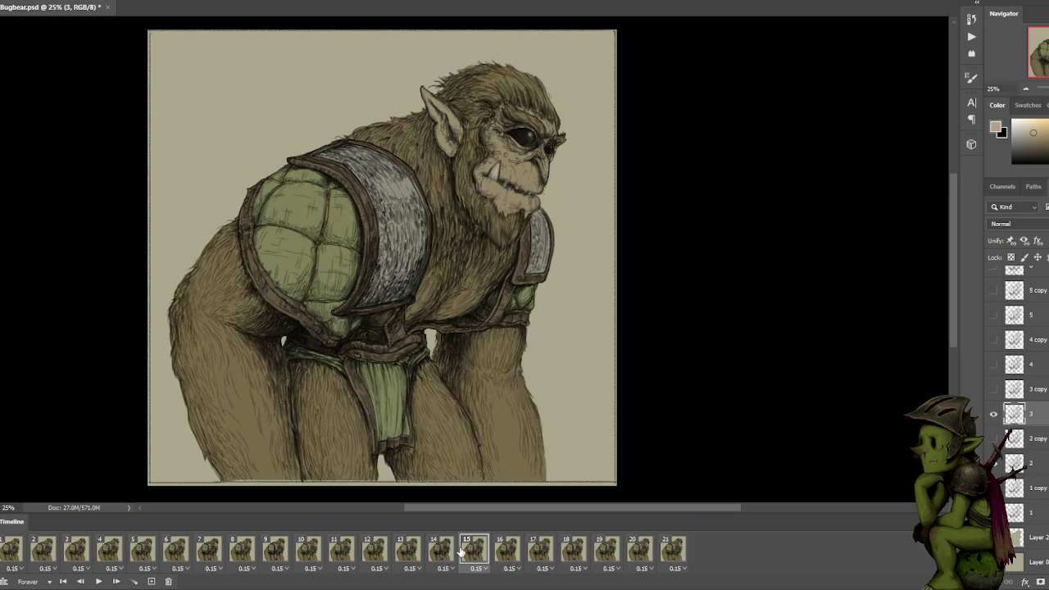
{"action": "left_click", "coordinate": [442, 550]}
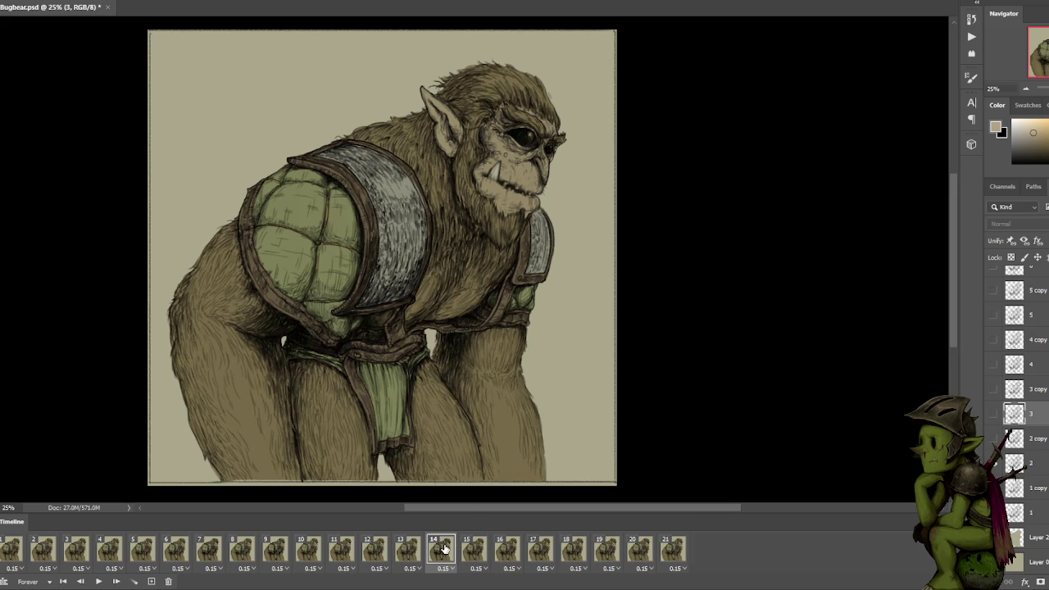
{"action": "left_click", "coordinate": [411, 551]}
{"action": "left_click", "coordinate": [164, 582]}
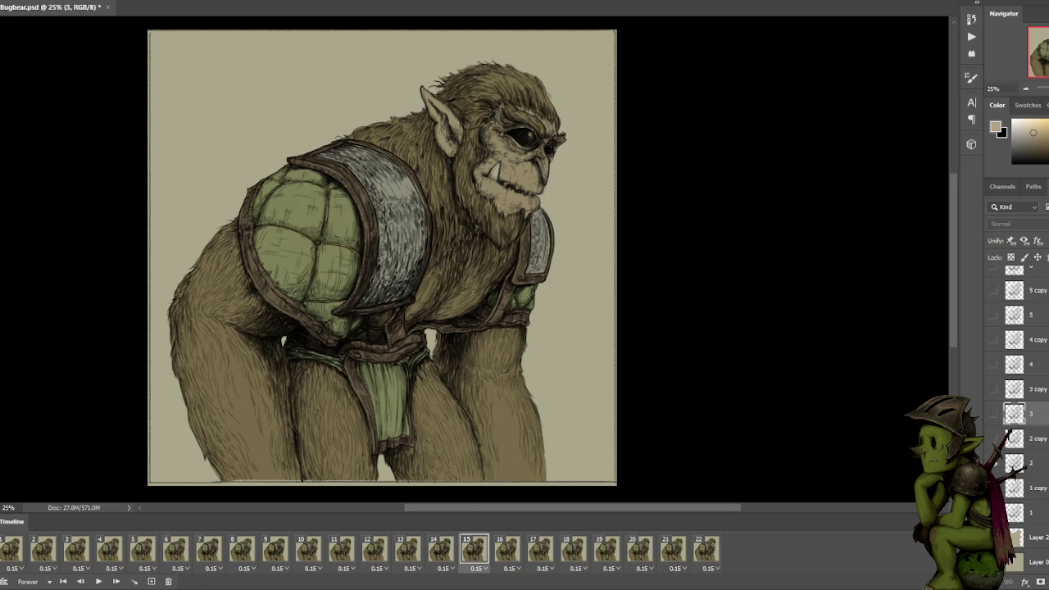
{"action": "left_click", "coordinate": [992, 440]}
Flip between frames 15, 16 and 17 to compare their hatching.
{"action": "left_click", "coordinate": [508, 551]}
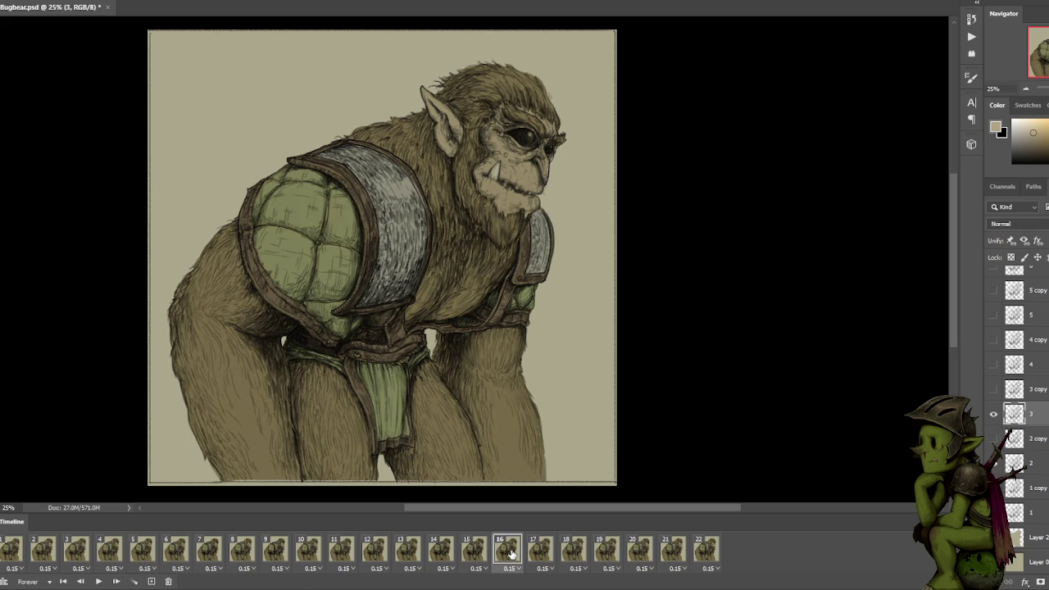
{"action": "left_click", "coordinate": [473, 554]}
{"action": "left_click", "coordinate": [512, 551]}
{"action": "left_click", "coordinate": [537, 549]}
{"action": "left_click", "coordinate": [513, 551]}
Add a frame after frame 16 and show the 3 copy hatching on frame 17.
{"action": "left_click", "coordinate": [152, 581]}
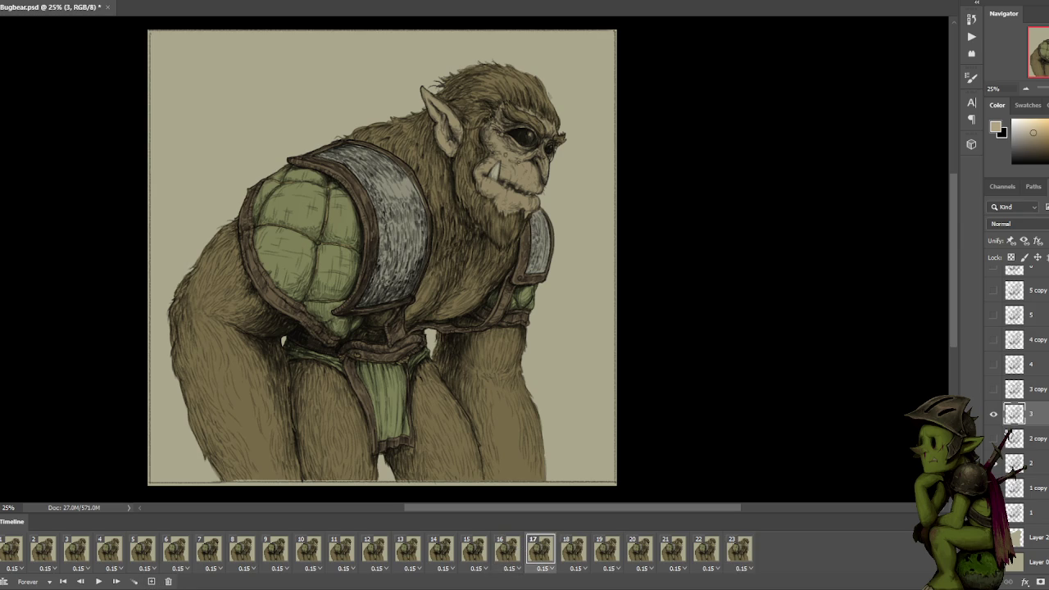
{"action": "left_click", "coordinate": [510, 548]}
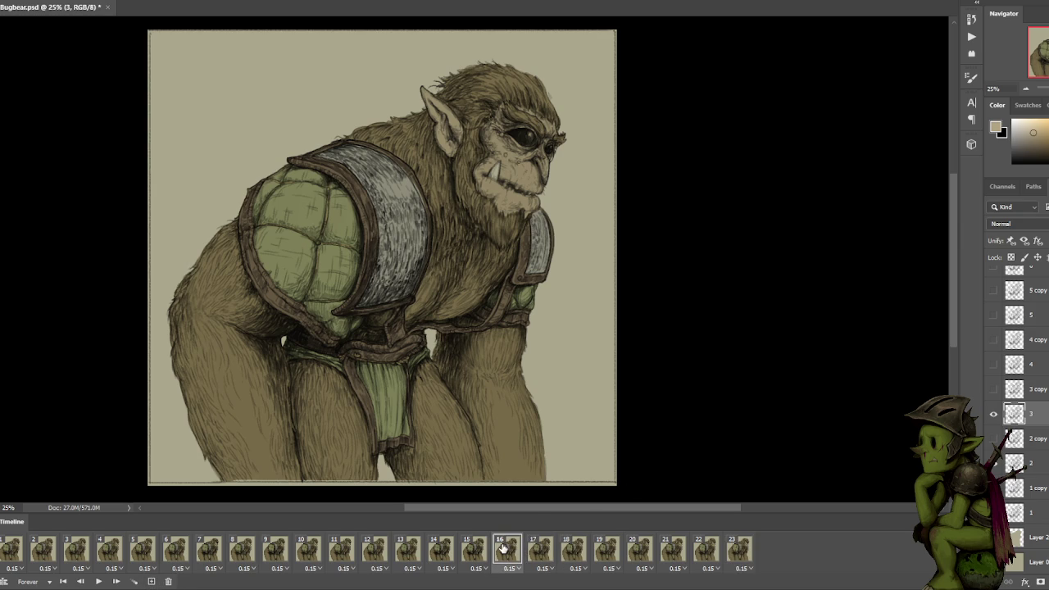
{"action": "left_click", "coordinate": [481, 552]}
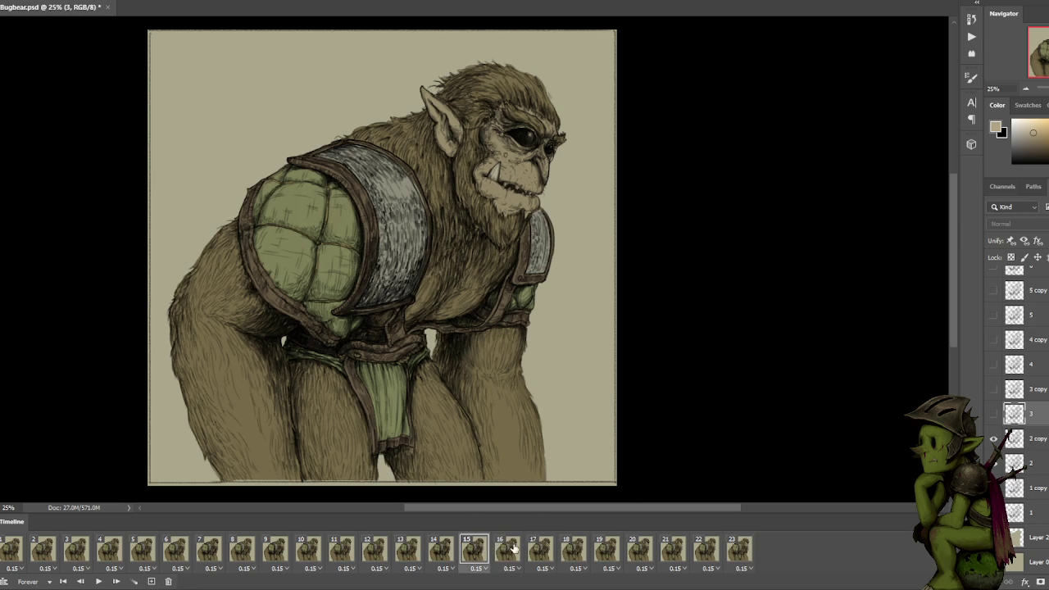
{"action": "left_click", "coordinate": [509, 549]}
{"action": "left_click", "coordinate": [540, 548]}
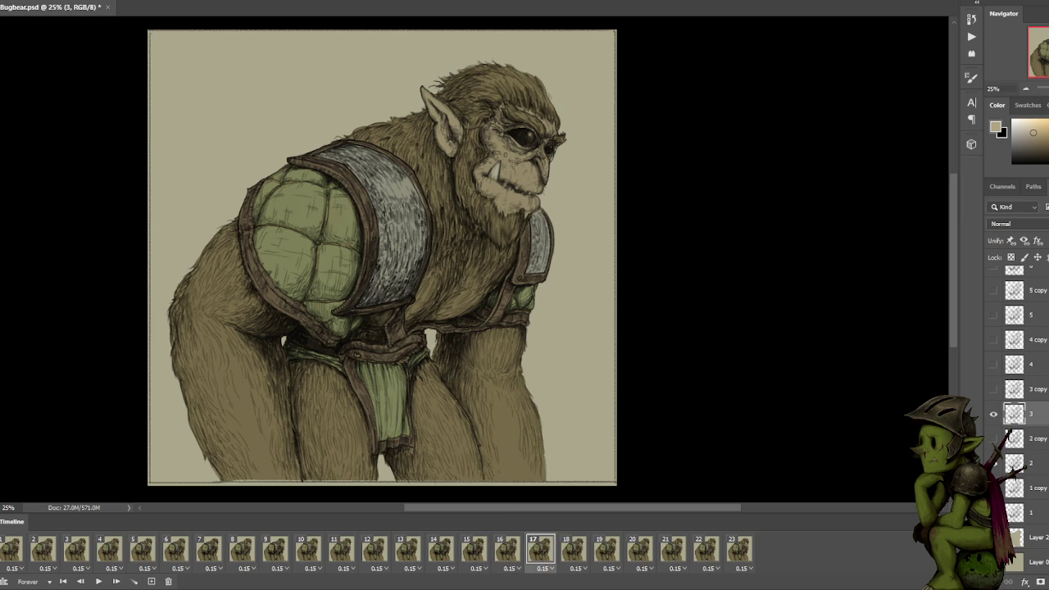
{"action": "left_click", "coordinate": [993, 389]}
Add a frame showing 2 copy instead of 3 copy hatching, then preview frames 19 and 20.
{"action": "left_click", "coordinate": [153, 581]}
{"action": "left_click", "coordinate": [993, 388]}
{"action": "left_click", "coordinate": [993, 438]}
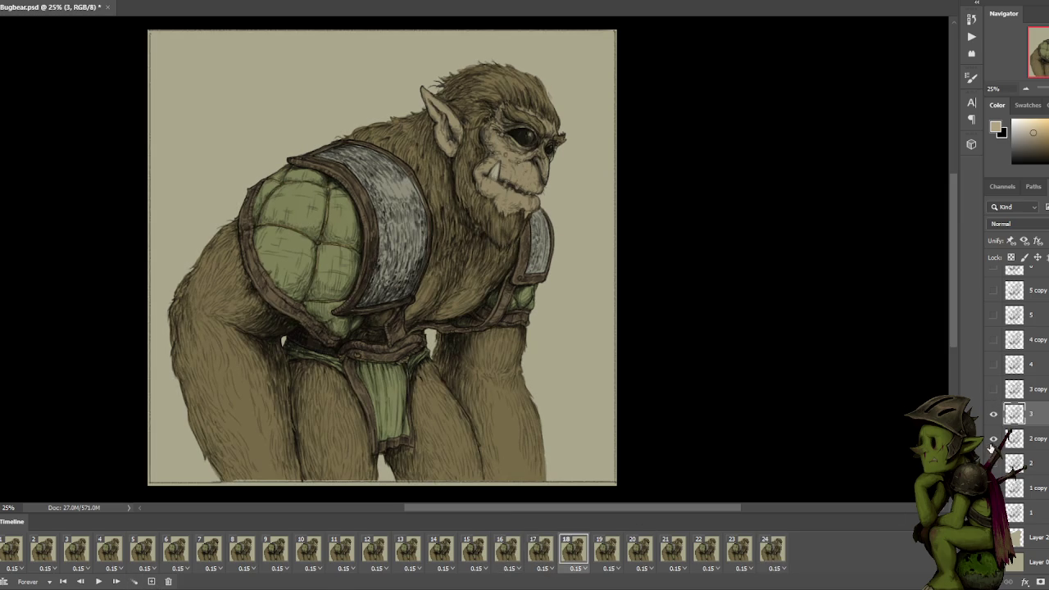
{"action": "left_click", "coordinate": [610, 553]}
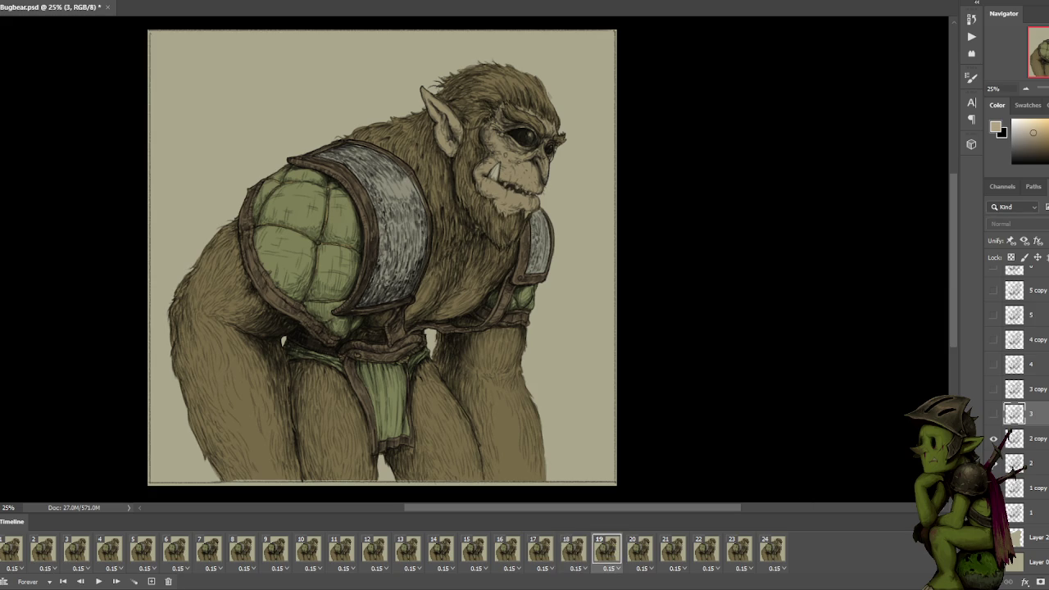
{"action": "left_click", "coordinate": [639, 551]}
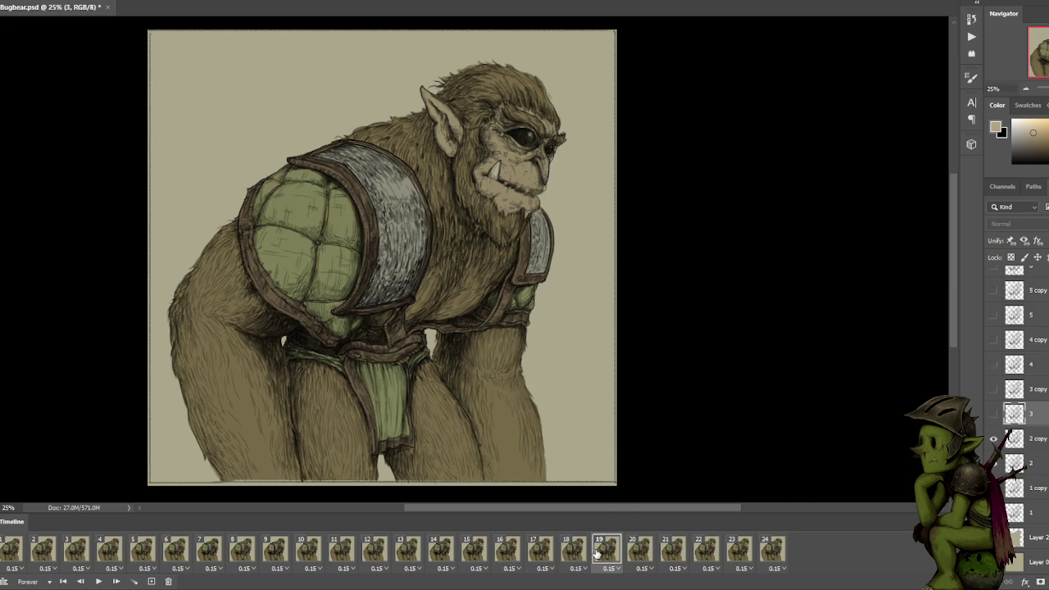
Duplicate frame 19, show layer 4 on frame 20, then add a frame with layer 4 copy.
{"action": "left_click", "coordinate": [151, 580]}
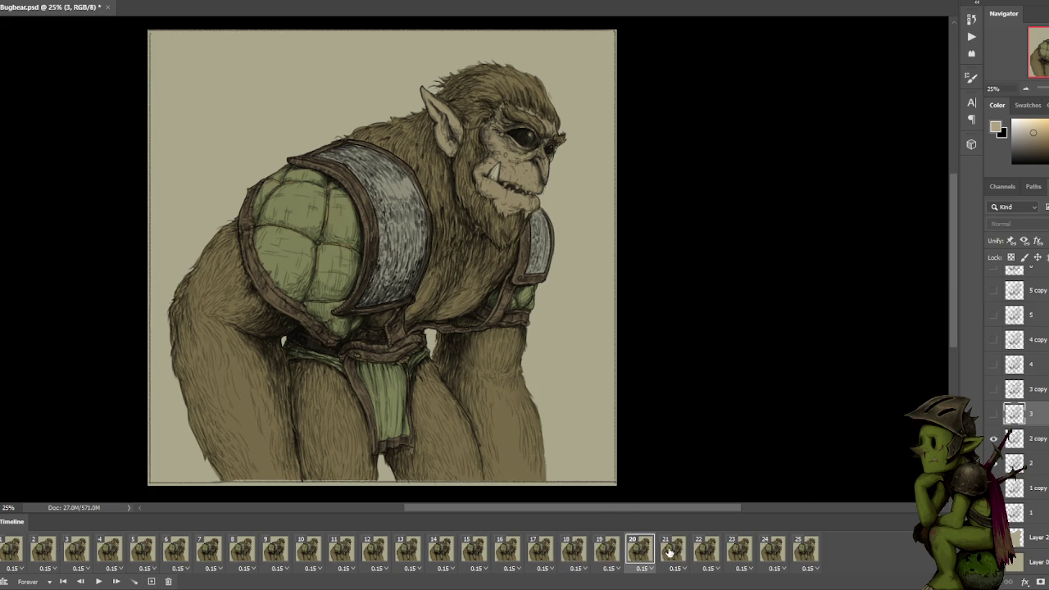
{"action": "left_click", "coordinate": [668, 551]}
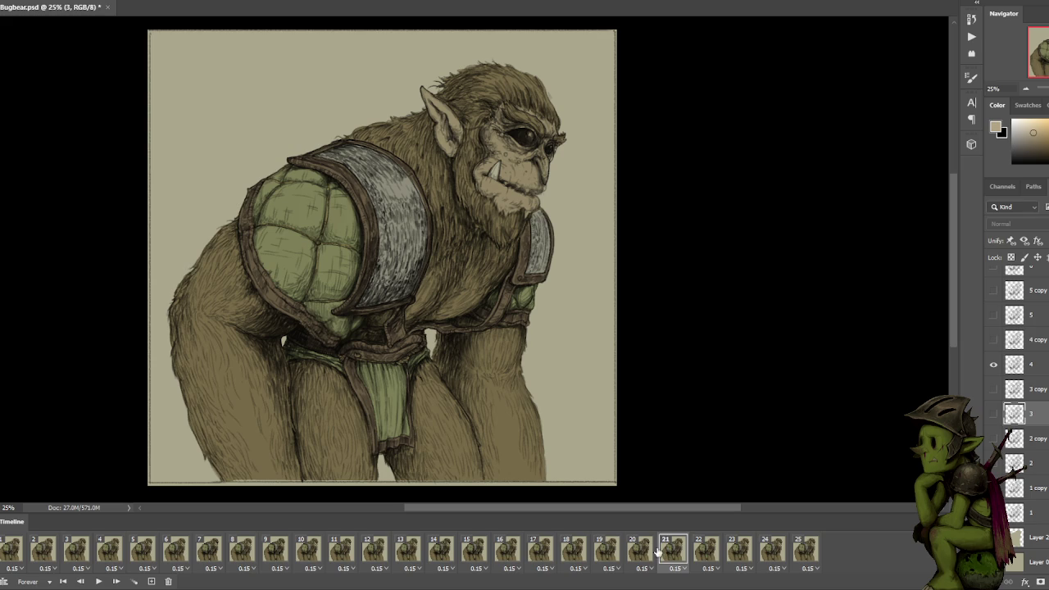
{"action": "left_click", "coordinate": [636, 553]}
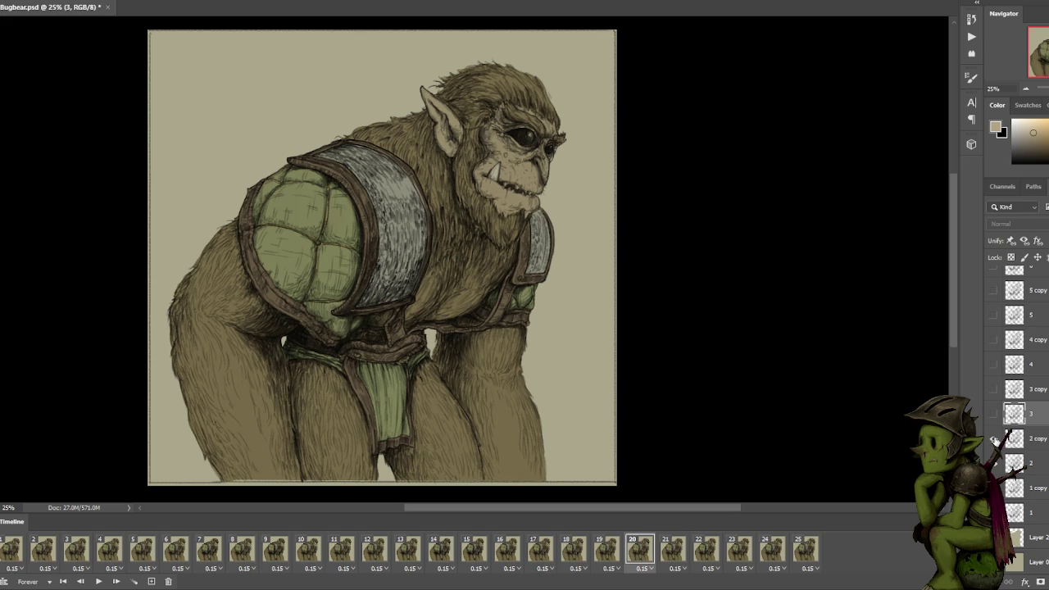
{"action": "left_click", "coordinate": [993, 364]}
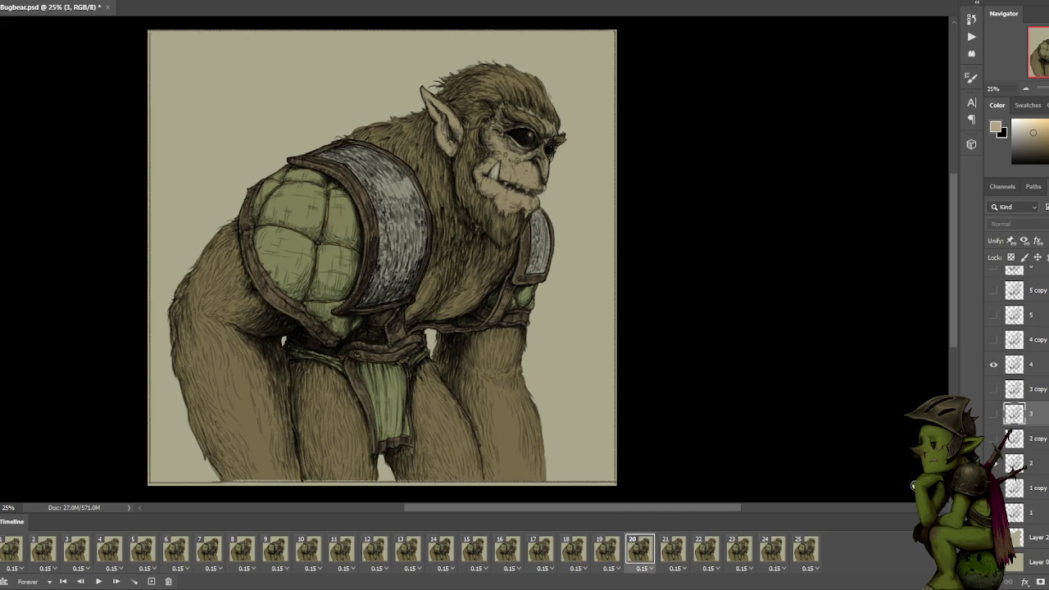
{"action": "left_click", "coordinate": [151, 581]}
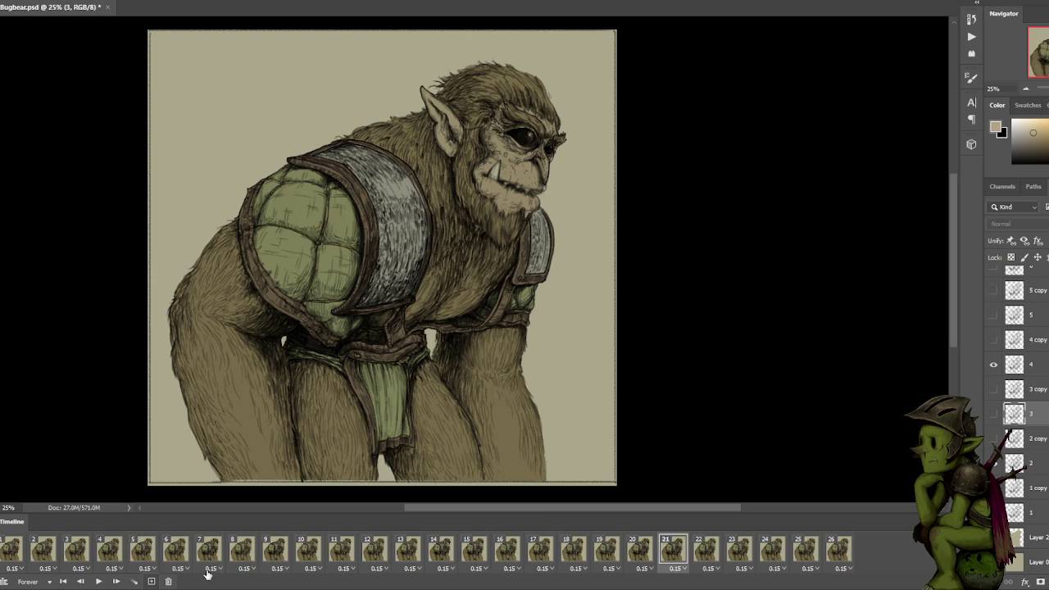
{"action": "left_click", "coordinate": [992, 339]}
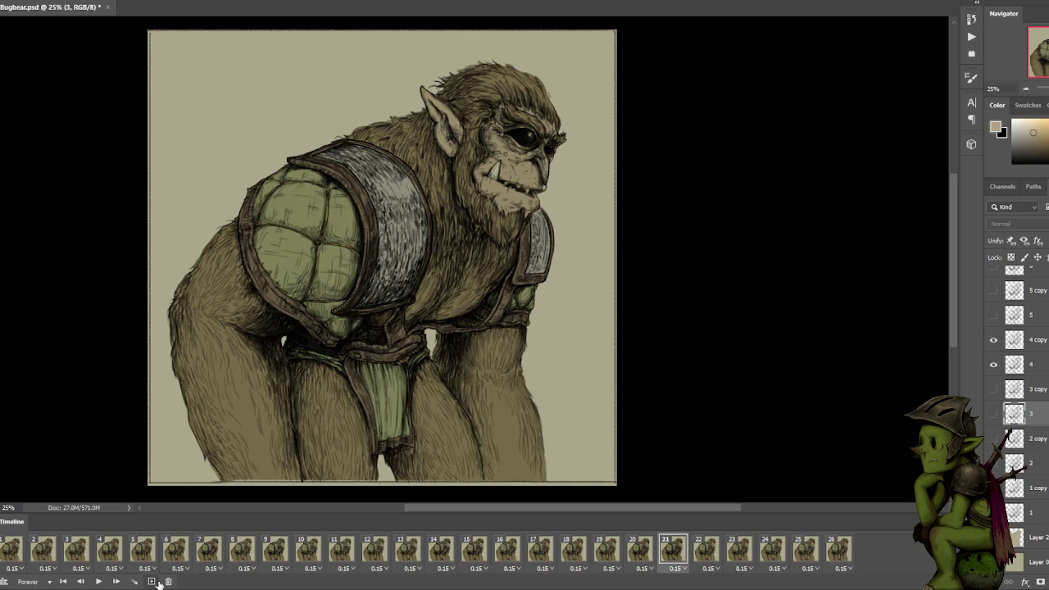
Review frames 22 and 23, then try to delete the current frame.
{"action": "left_click", "coordinate": [705, 554]}
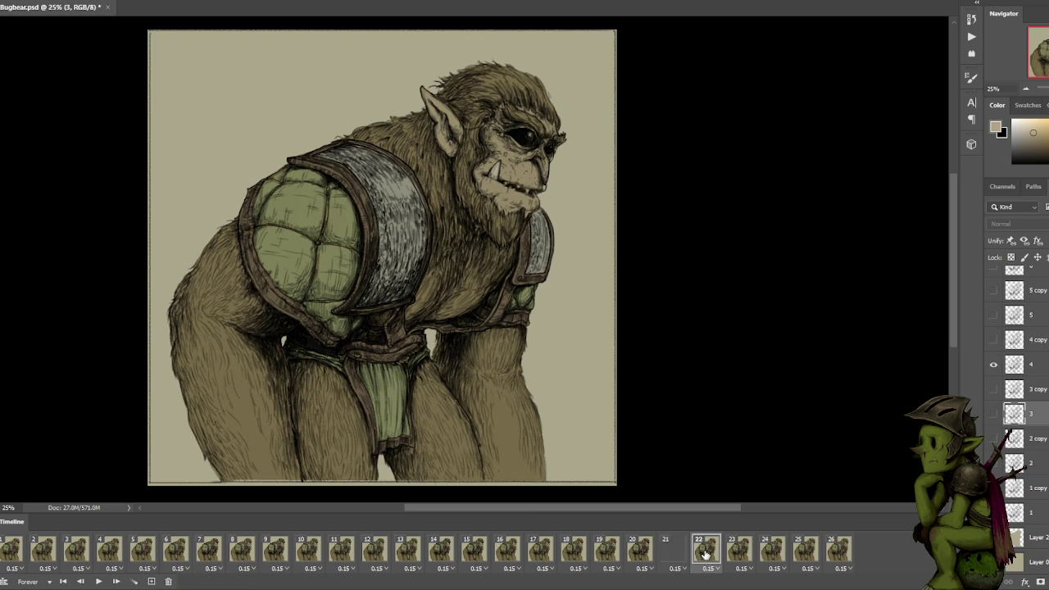
{"action": "left_click", "coordinate": [740, 555]}
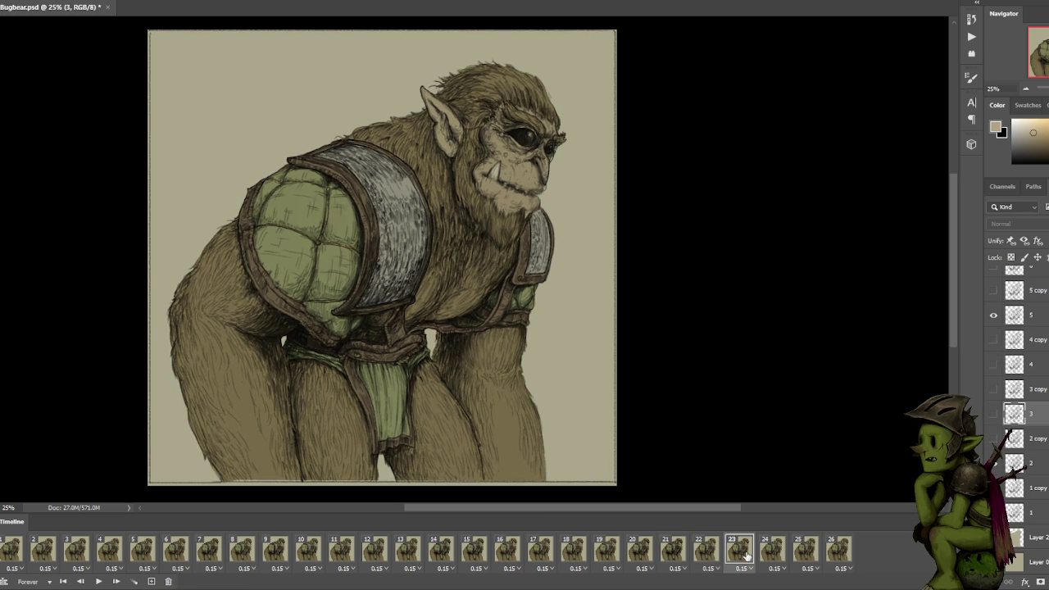
{"action": "left_click", "coordinate": [707, 551]}
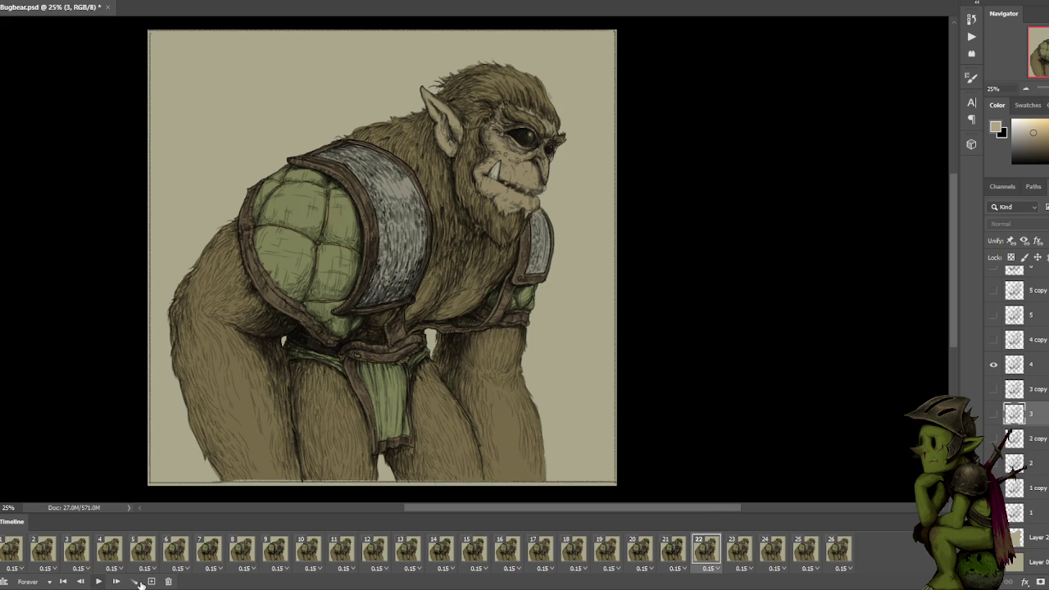
{"action": "left_click", "coordinate": [168, 580]}
Cancel the frame deletion, add two duplicate frames, and hide layers 4 and 5 in them.
{"action": "left_click", "coordinate": [705, 323]}
{"action": "left_click", "coordinate": [150, 581]}
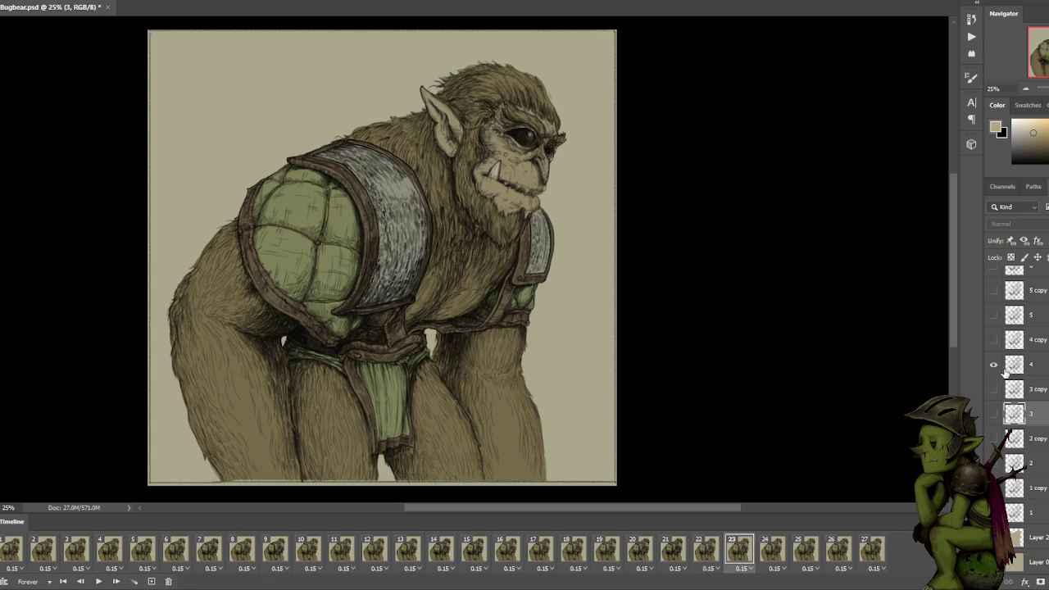
{"action": "left_click", "coordinate": [994, 364]}
{"action": "left_click", "coordinate": [151, 581]}
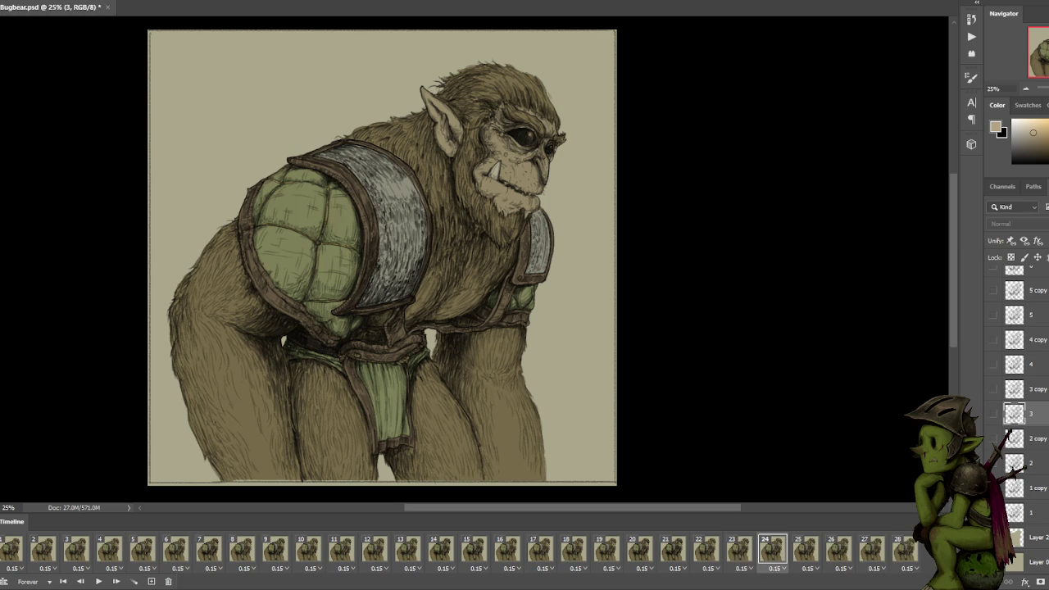
{"action": "left_click", "coordinate": [803, 555]}
{"action": "left_click", "coordinate": [766, 555]}
{"action": "left_click", "coordinate": [814, 554]}
{"action": "left_click", "coordinate": [993, 315]}
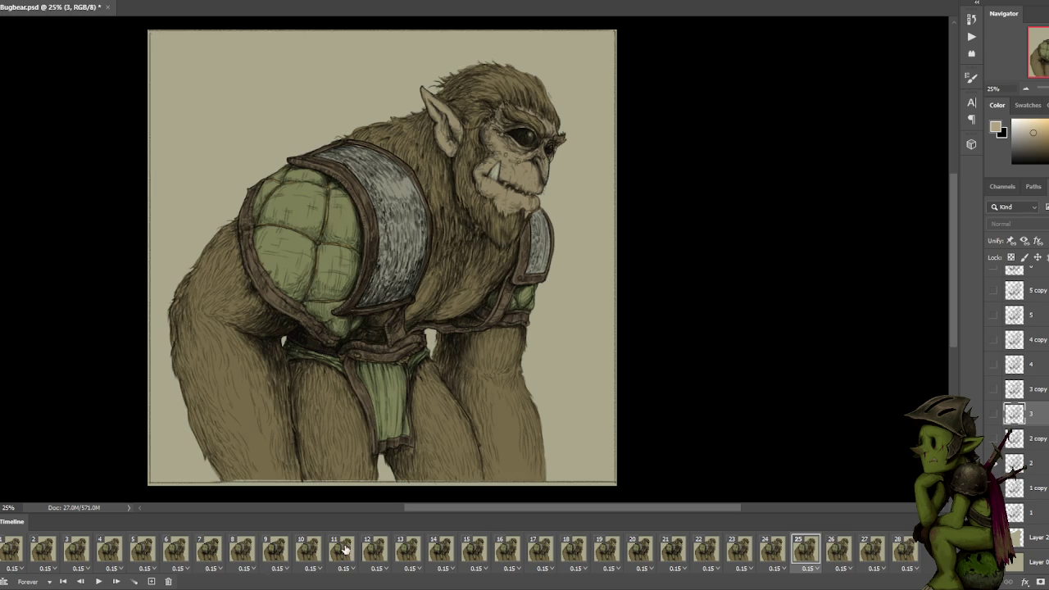
Add frames 27 and 28, cycling their face layers through 3 copy, 5 and 6 copy.
{"action": "left_click", "coordinate": [151, 581]}
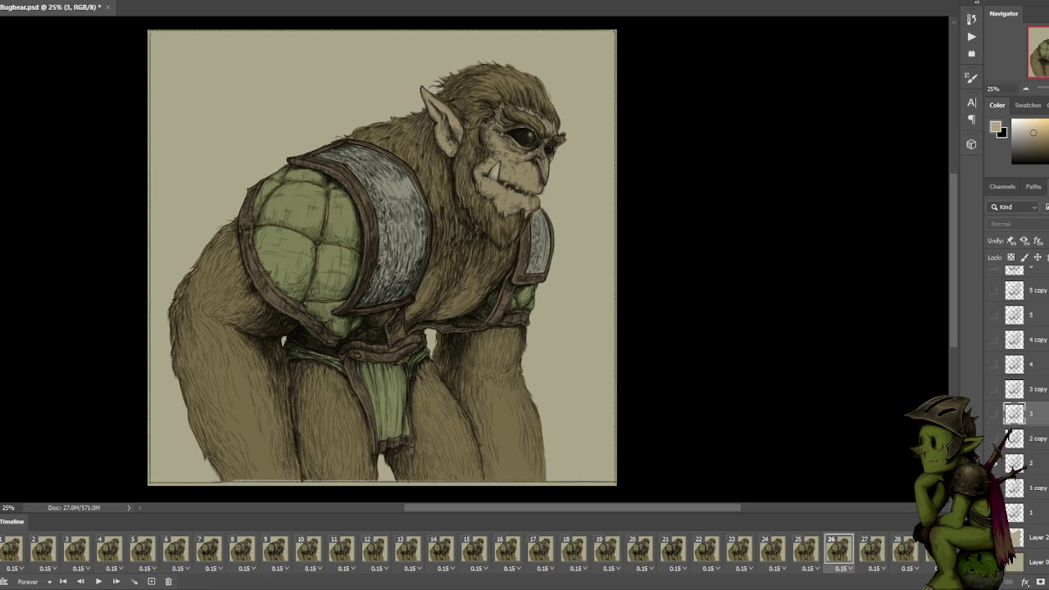
{"action": "left_click", "coordinate": [992, 439]}
{"action": "left_click", "coordinate": [875, 549]}
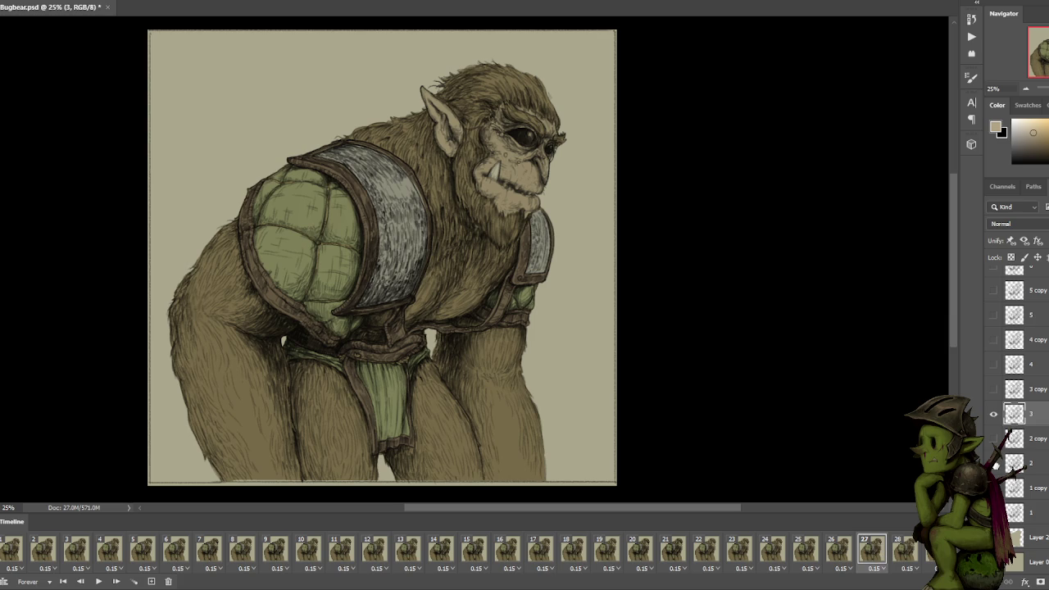
{"action": "left_click", "coordinate": [905, 549]}
{"action": "left_click", "coordinate": [992, 389]}
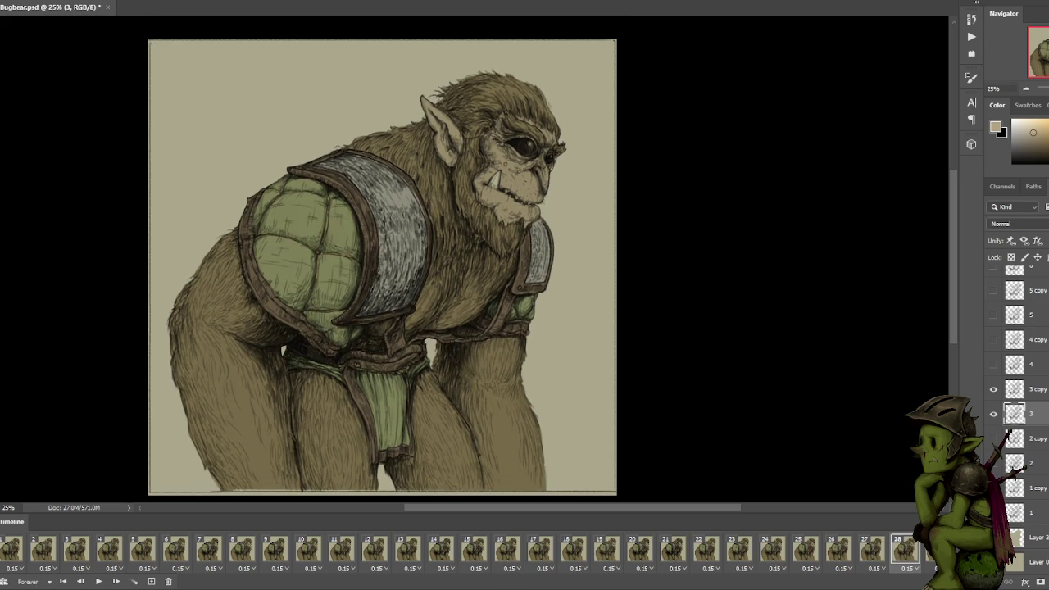
{"action": "left_click", "coordinate": [994, 413]}
{"action": "left_click", "coordinate": [993, 315]}
{"action": "scroll", "coordinate": [999, 316], "scroll_direction": "up", "scroll_amount": 3}
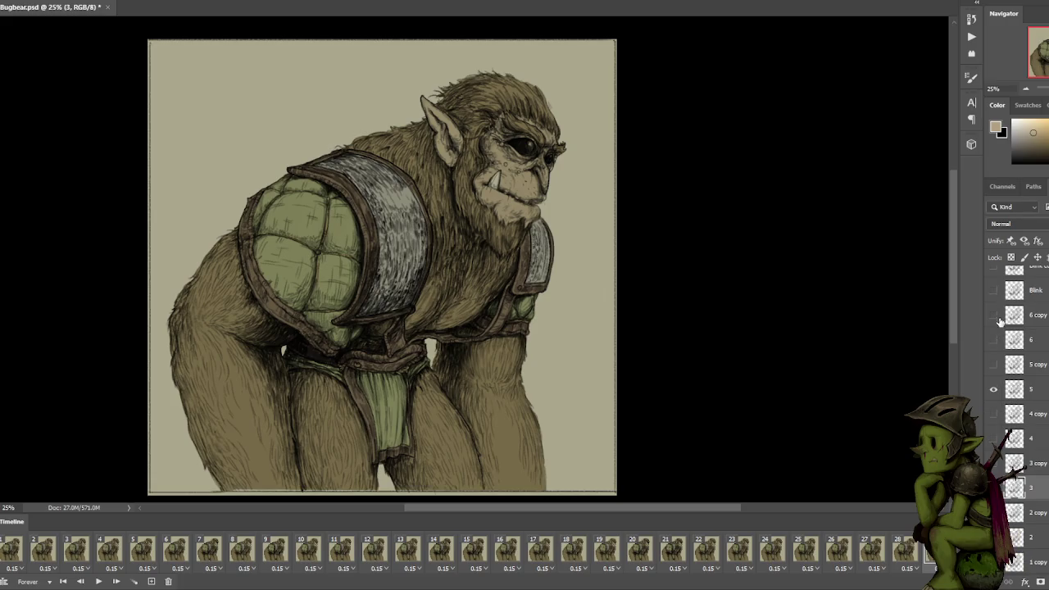
{"action": "left_click", "coordinate": [992, 389]}
{"action": "left_click", "coordinate": [992, 314]}
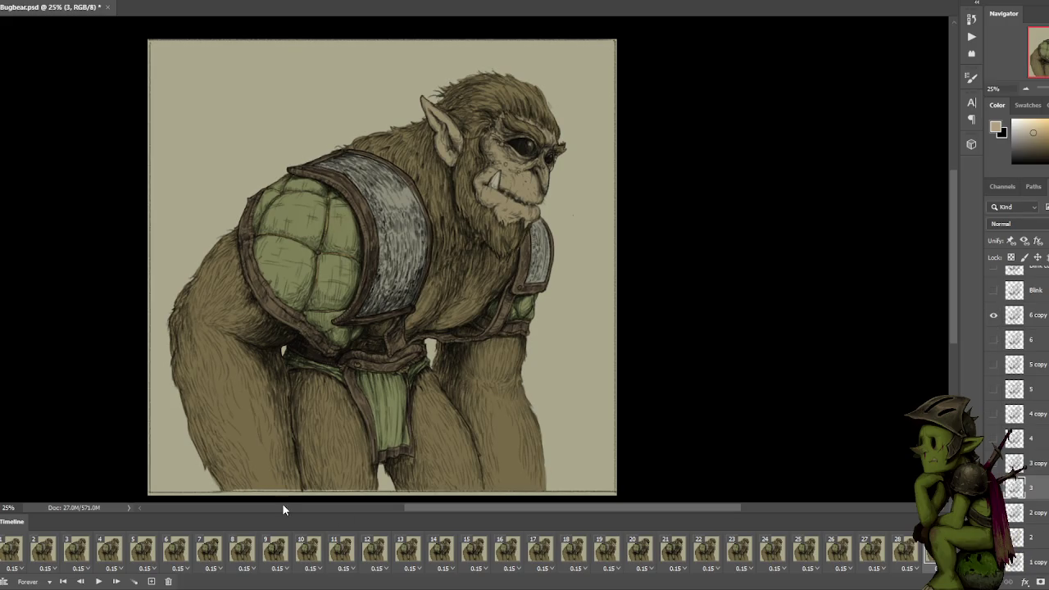
{"action": "left_click", "coordinate": [115, 581]}
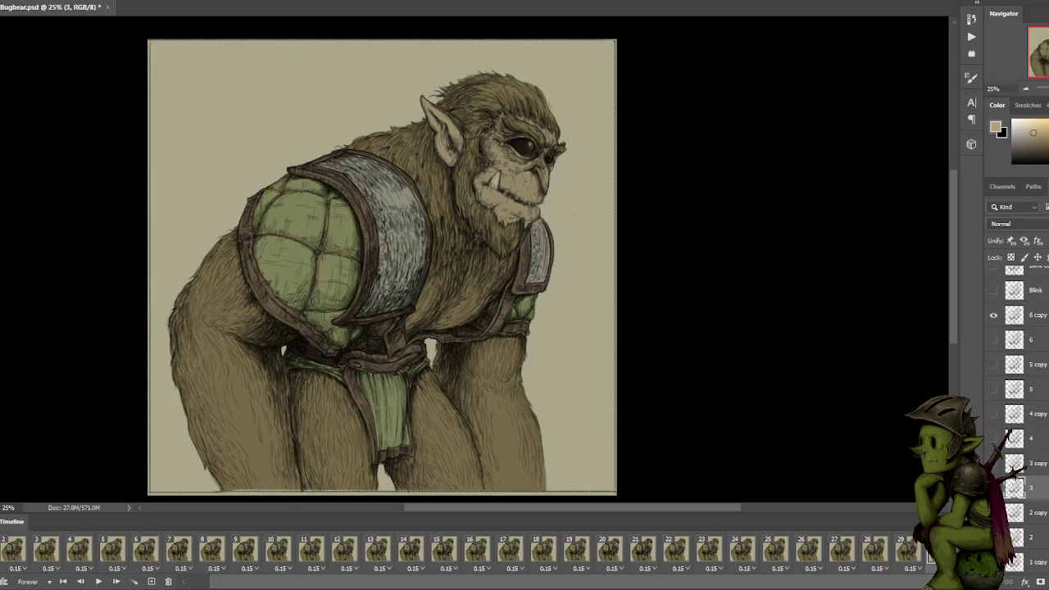
Show layer 6 in the current frame, then preview the animation from frame 3.
{"action": "left_click", "coordinate": [992, 339]}
{"action": "left_click", "coordinate": [16, 555]}
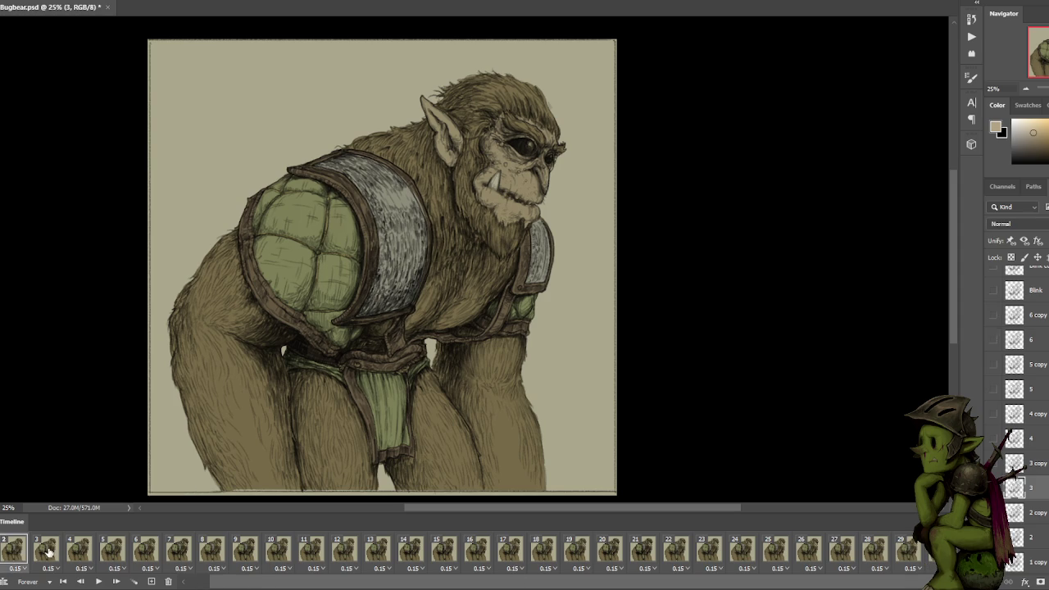
{"action": "left_click", "coordinate": [47, 553]}
{"action": "key", "text": "space"}
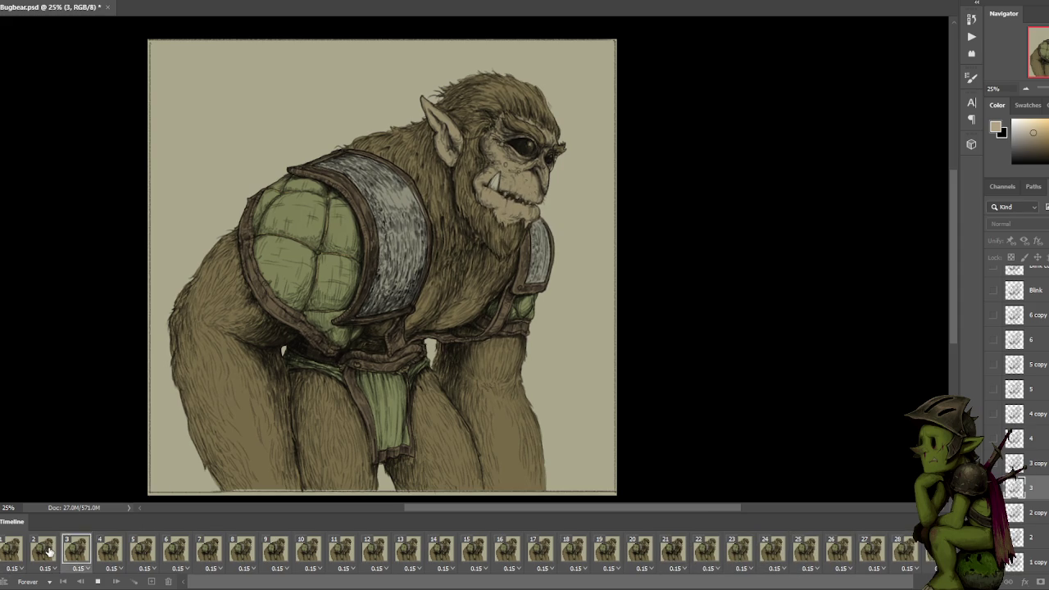
{"action": "key", "text": "space"}
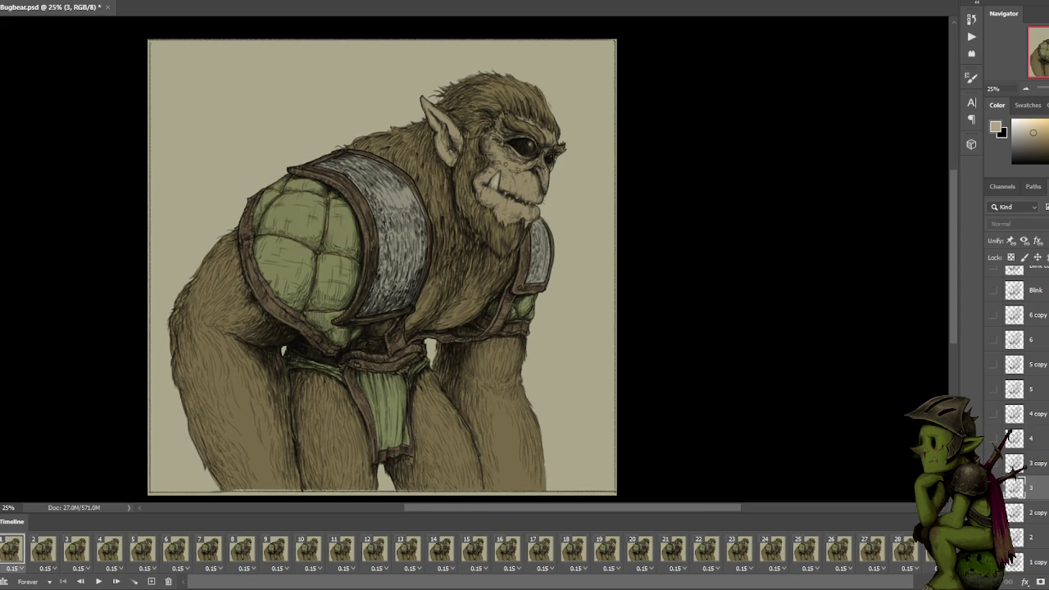
Step through frames 2–7, selecting layers 4 and 4 copy on frame 7.
{"action": "left_click", "coordinate": [42, 549]}
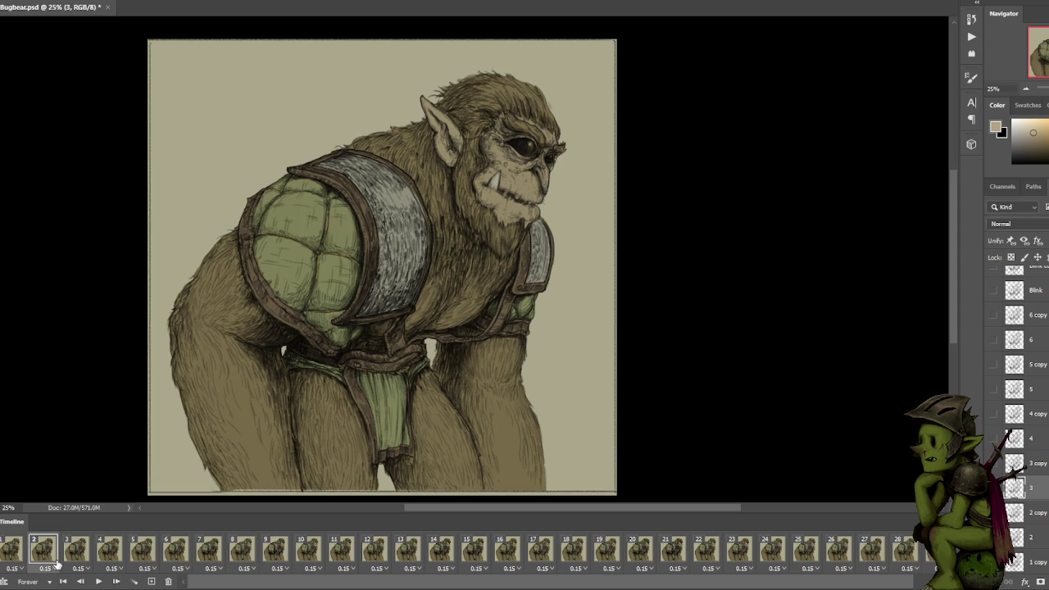
{"action": "left_click", "coordinate": [76, 549]}
{"action": "left_click", "coordinate": [111, 552]}
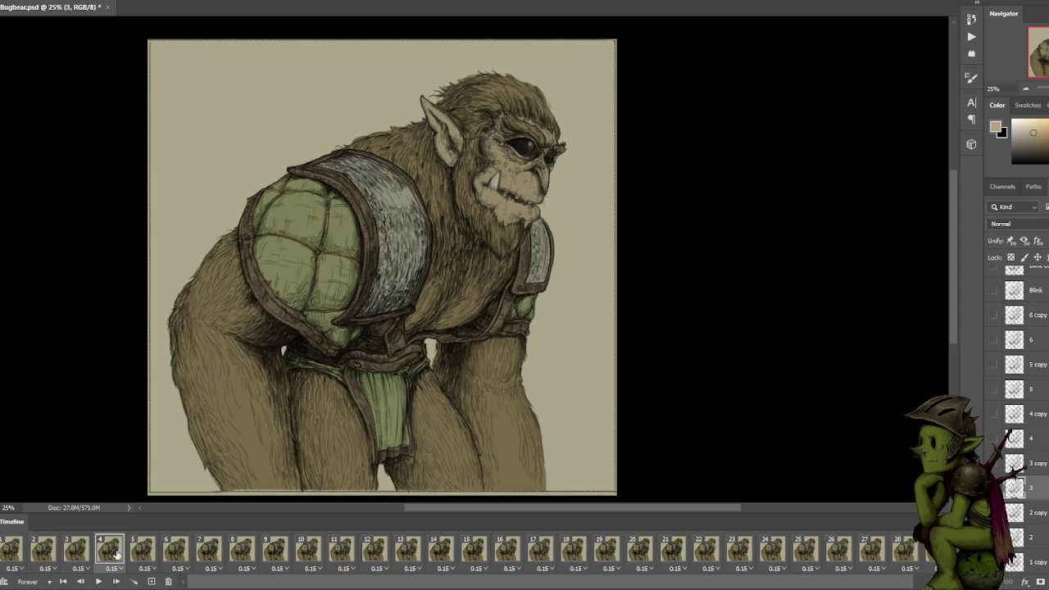
{"action": "left_click", "coordinate": [143, 553]}
{"action": "left_click", "coordinate": [185, 553]}
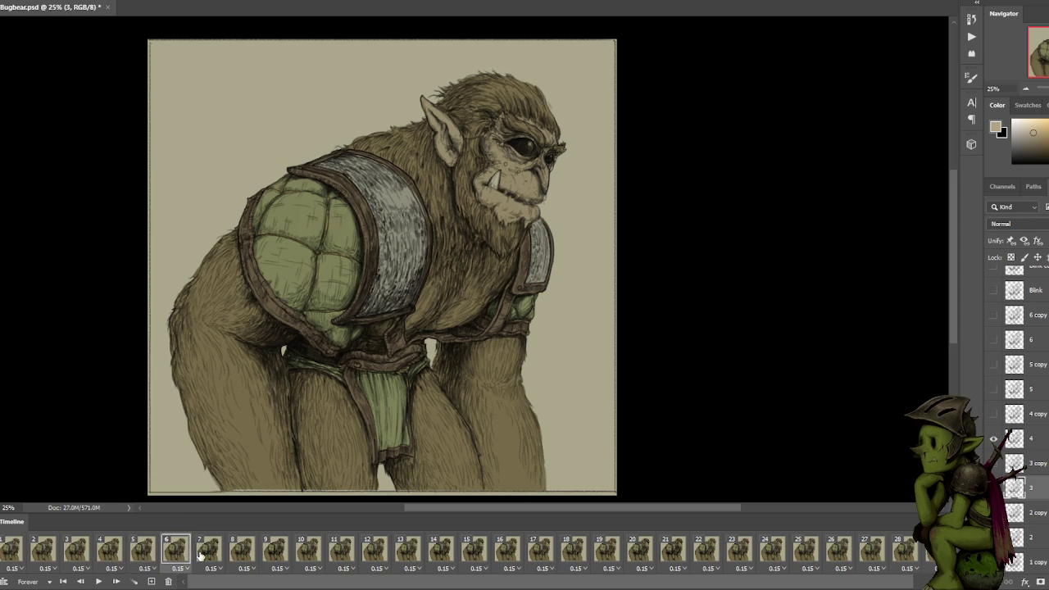
{"action": "left_click", "coordinate": [219, 554]}
{"action": "left_click", "coordinate": [1010, 437]}
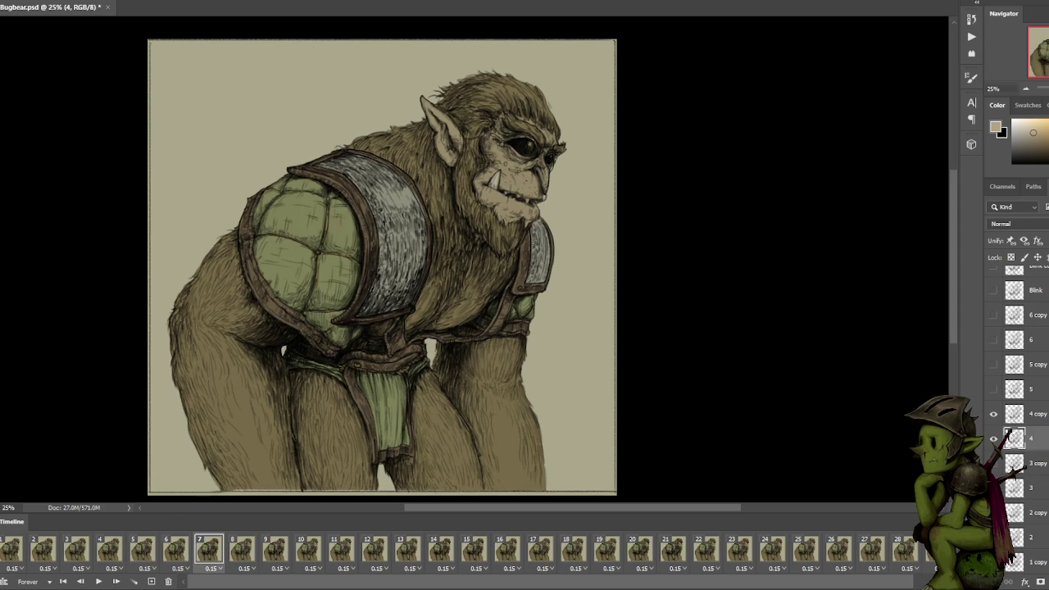
{"action": "left_click", "coordinate": [1010, 412]}
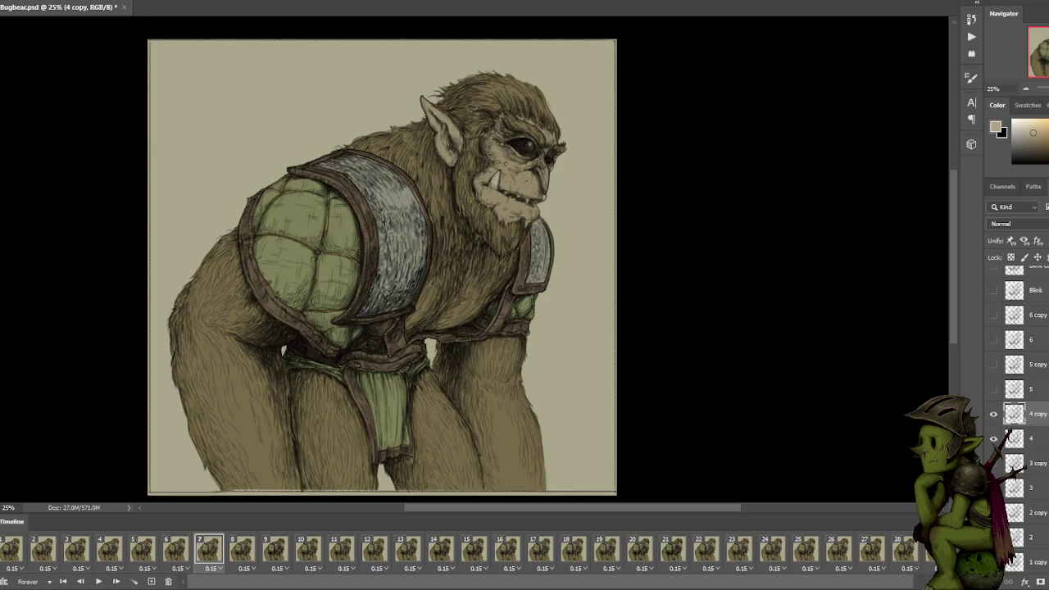
On frames 8 and 9, select layers 5, 4 and 5 copy.
{"action": "left_click", "coordinate": [237, 556]}
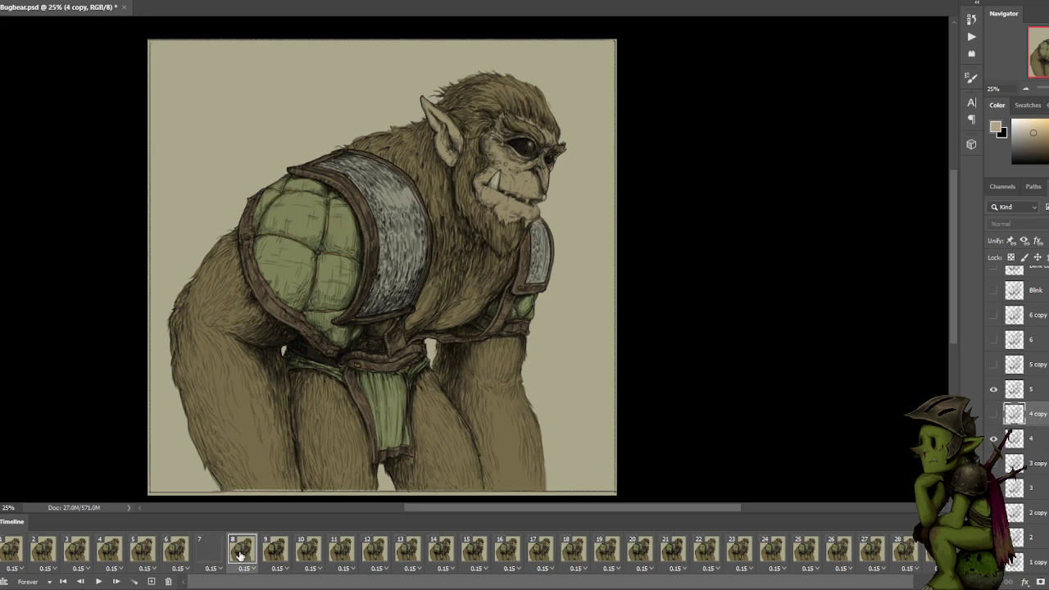
{"action": "left_click", "coordinate": [1043, 397]}
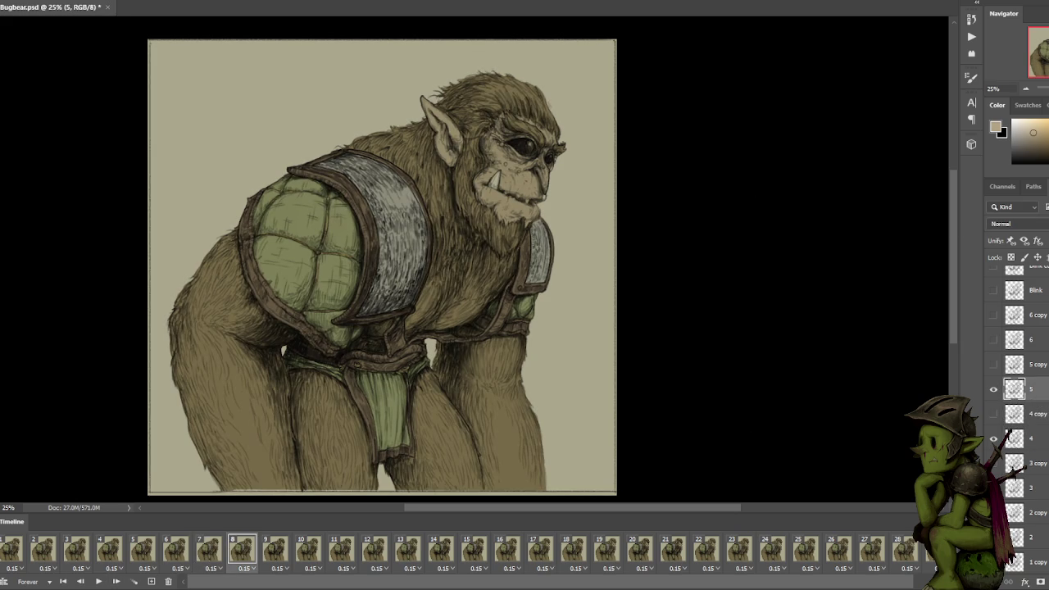
{"action": "left_click", "coordinate": [1008, 433]}
{"action": "left_click", "coordinate": [273, 551]}
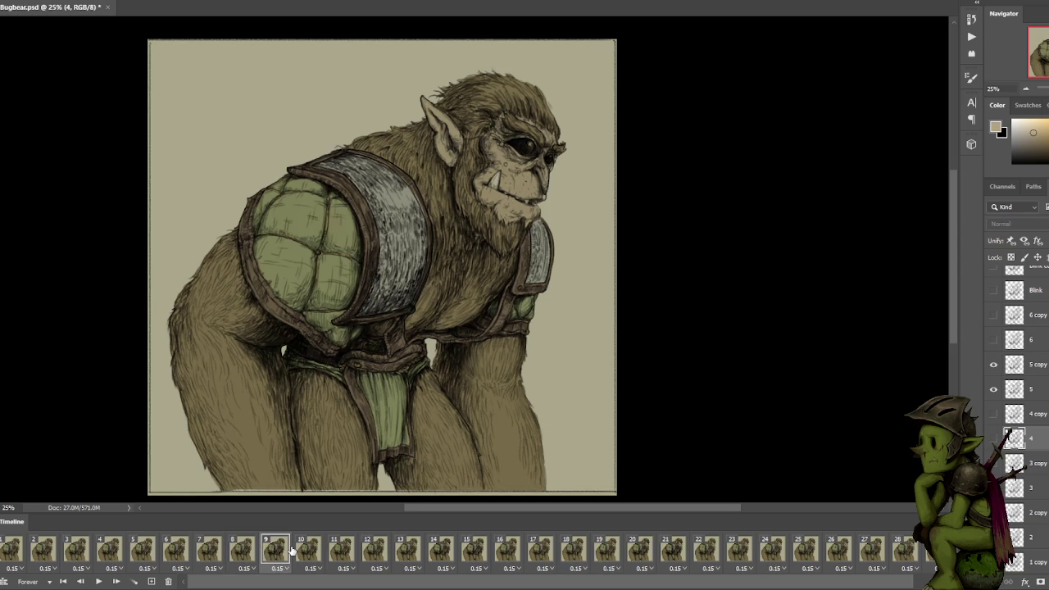
{"action": "left_click", "coordinate": [1014, 365]}
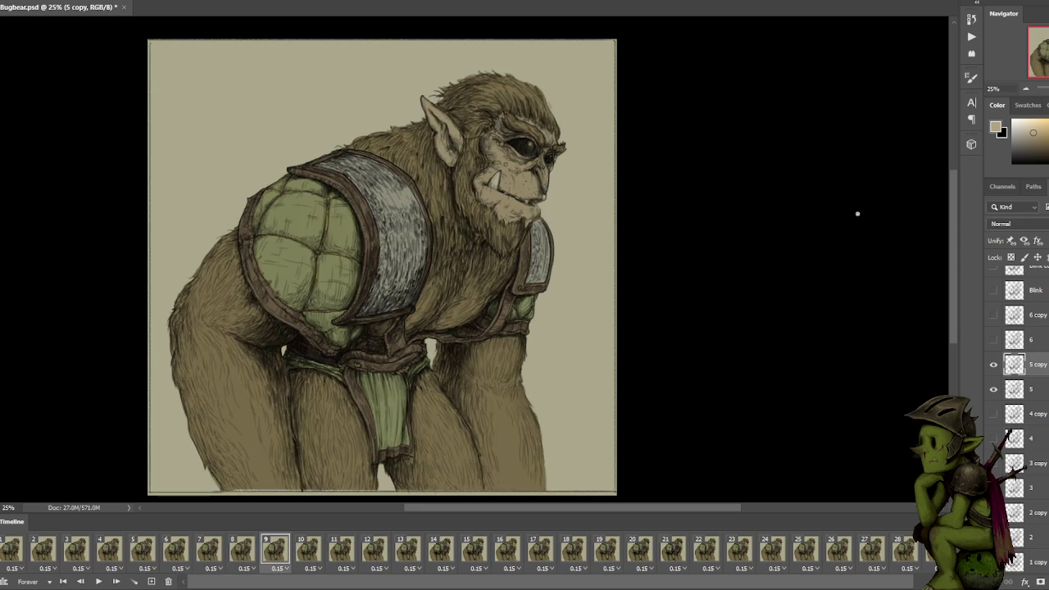
On frames 10–14, select layers 5 and 3 as each frame's line art.
{"action": "left_click", "coordinate": [319, 553]}
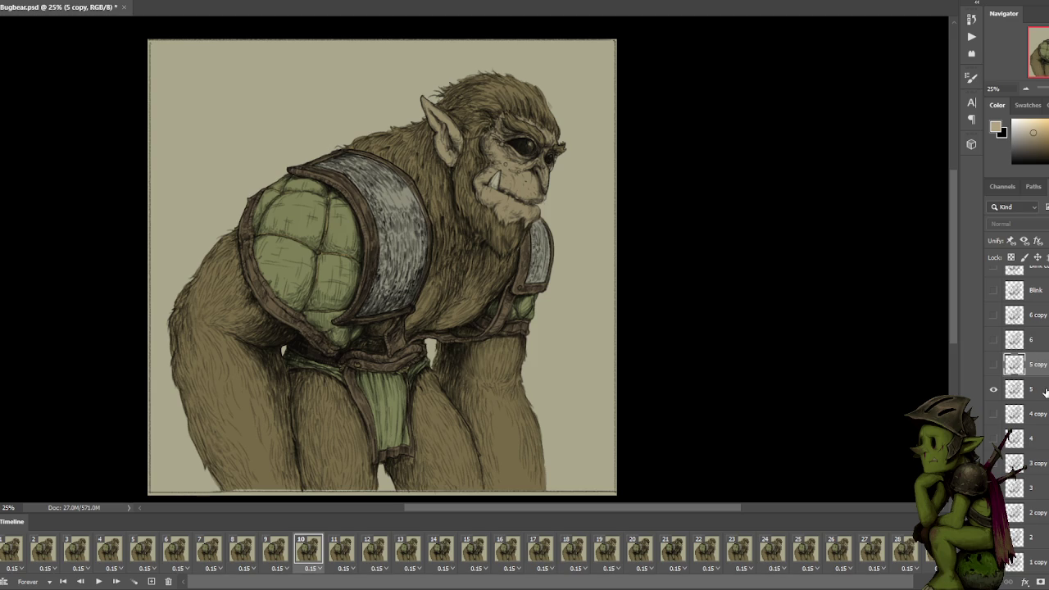
{"action": "left_click", "coordinate": [1044, 390]}
{"action": "left_click", "coordinate": [1042, 489]}
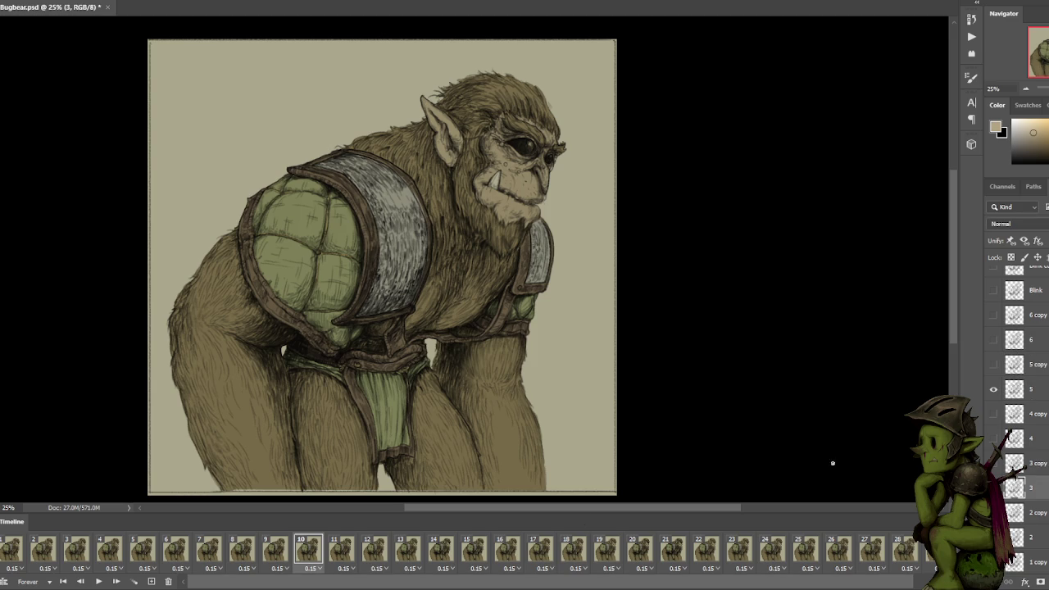
{"action": "left_click", "coordinate": [371, 548]}
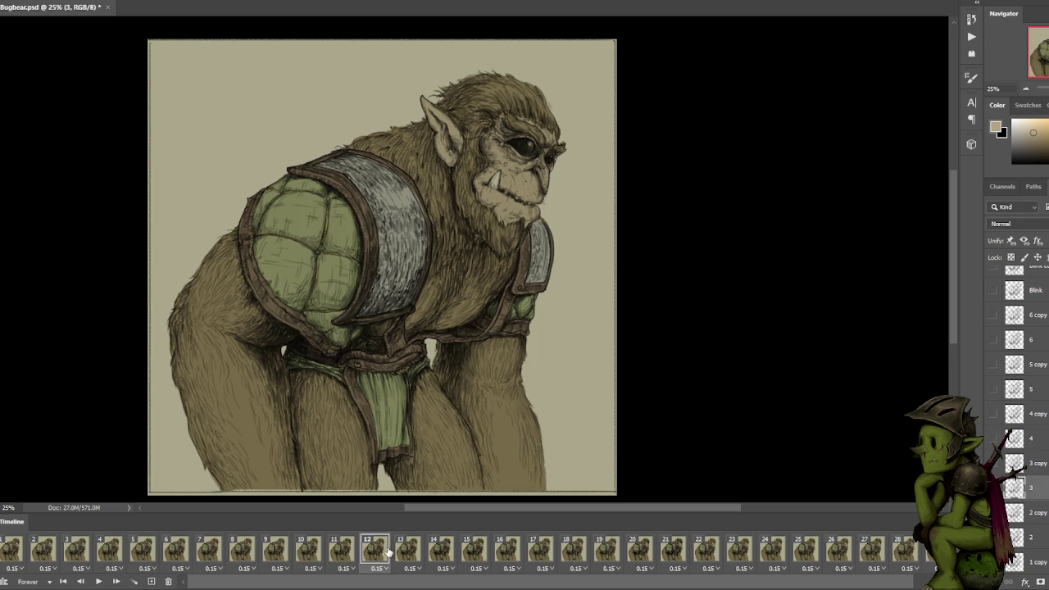
{"action": "left_click", "coordinate": [406, 551]}
{"action": "left_click", "coordinate": [441, 549]}
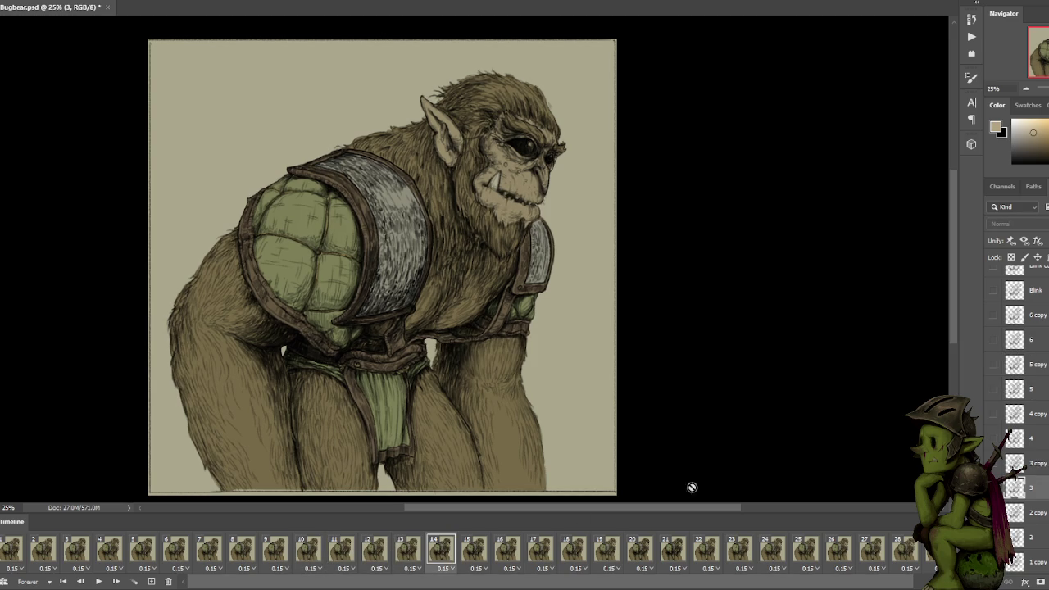
{"action": "scroll", "coordinate": [1020, 410], "scroll_direction": "up", "scroll_amount": 1}
On frame 15, select layer 2 copy, then switch back to layer 2.
{"action": "scroll", "coordinate": [1036, 329], "scroll_direction": "down", "scroll_amount": 3}
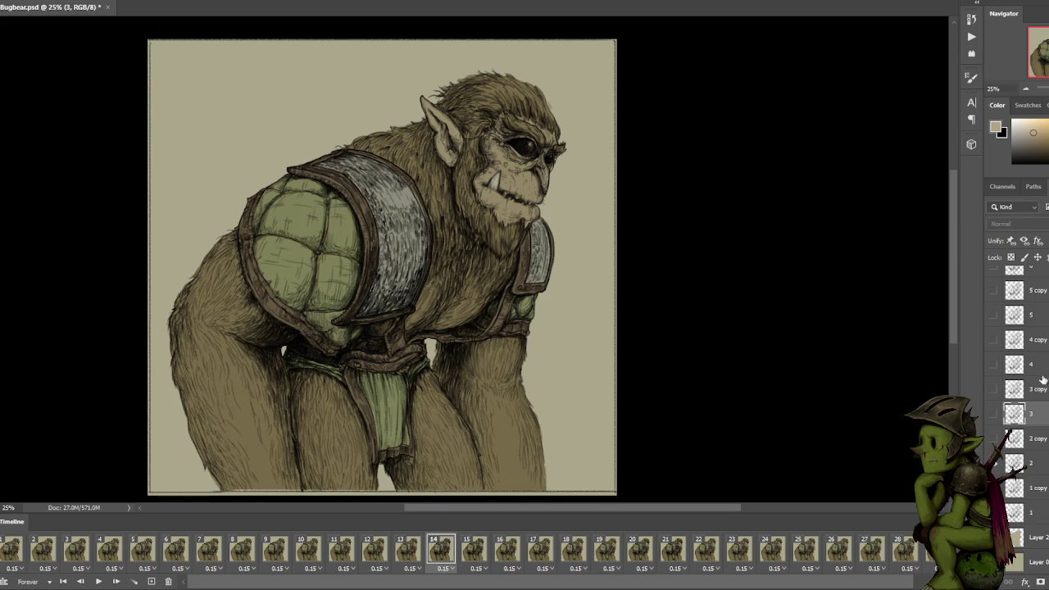
{"action": "left_click", "coordinate": [1042, 468]}
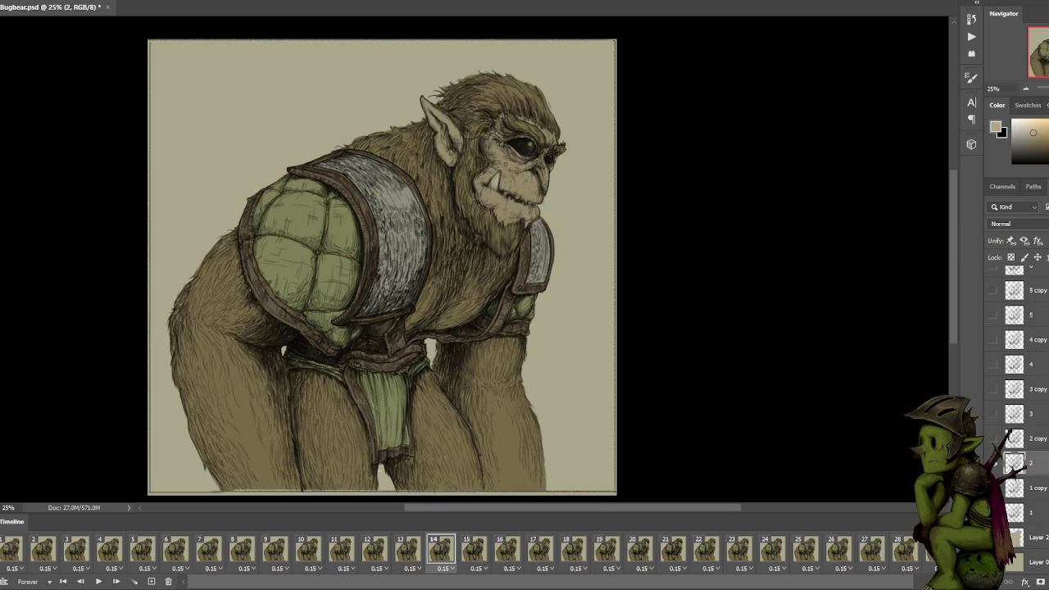
{"action": "left_click", "coordinate": [480, 554]}
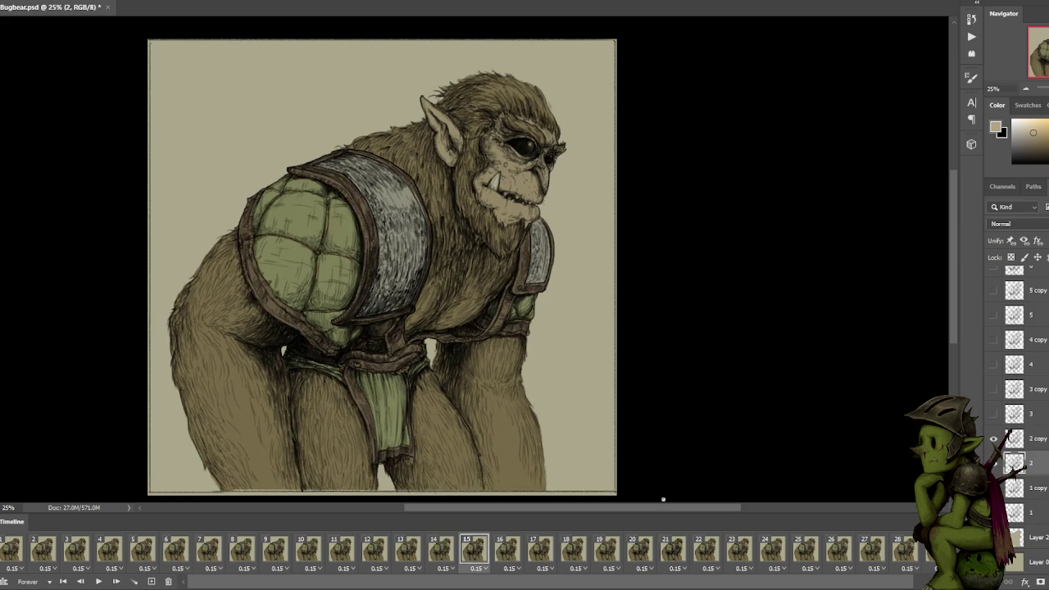
{"action": "left_click", "coordinate": [1013, 438]}
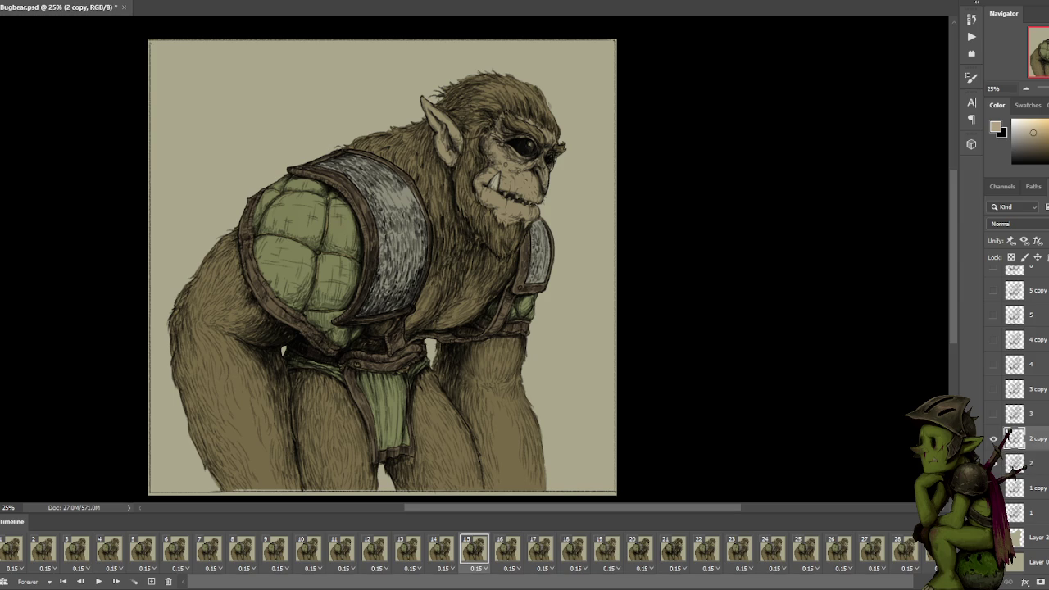
{"action": "left_click", "coordinate": [1011, 461]}
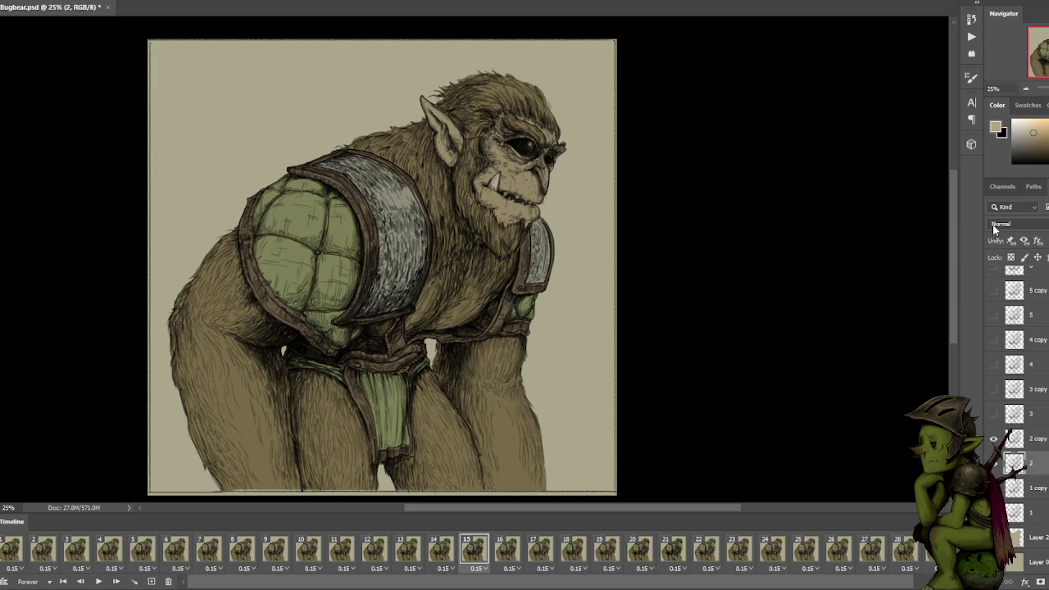
Step through frames 16–21, assigning layer 4 and layer 4 copy.
{"action": "left_click", "coordinate": [503, 549]}
{"action": "left_click", "coordinate": [541, 551]}
{"action": "left_click", "coordinate": [573, 550]}
{"action": "left_click", "coordinate": [606, 555]}
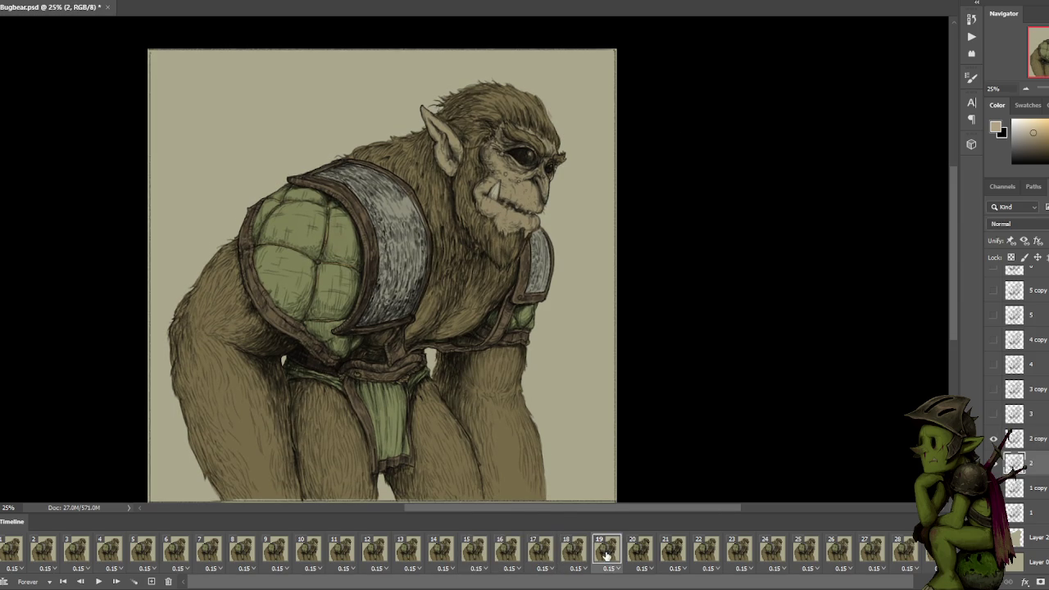
{"action": "left_click", "coordinate": [638, 554]}
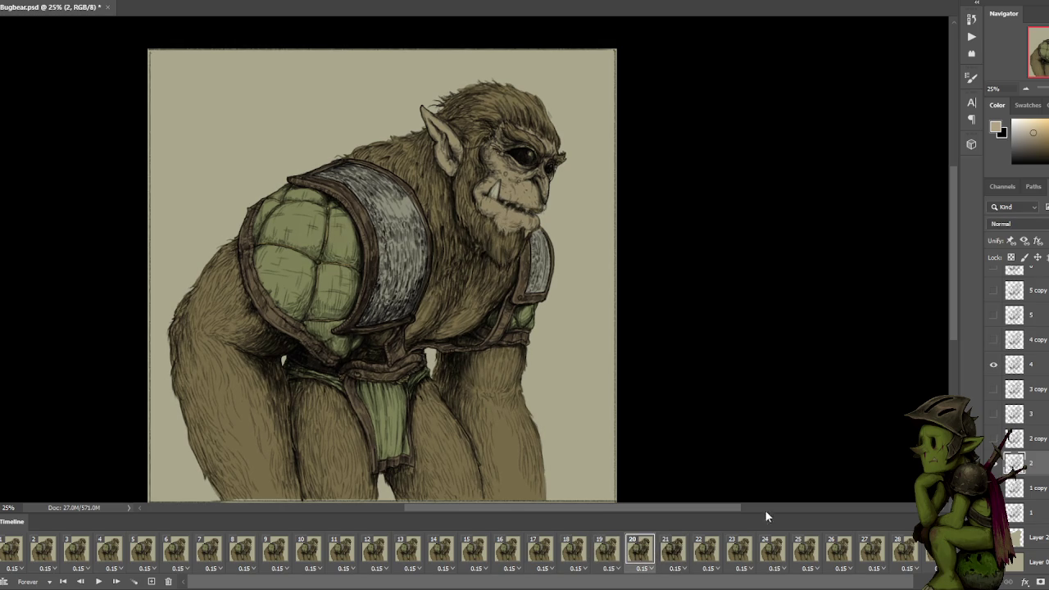
{"action": "left_click", "coordinate": [1043, 363]}
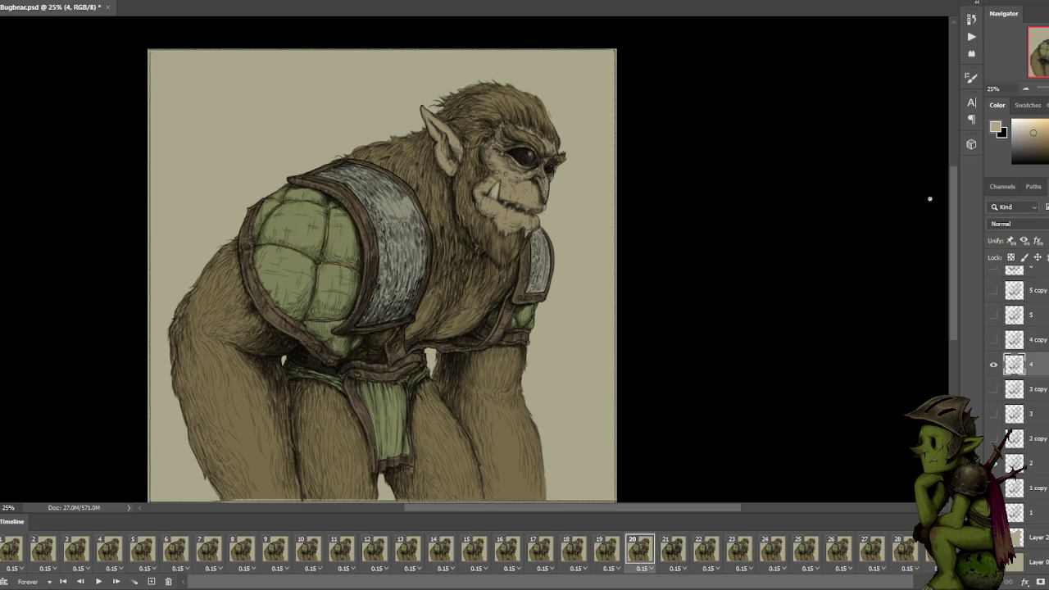
{"action": "left_click", "coordinate": [672, 560]}
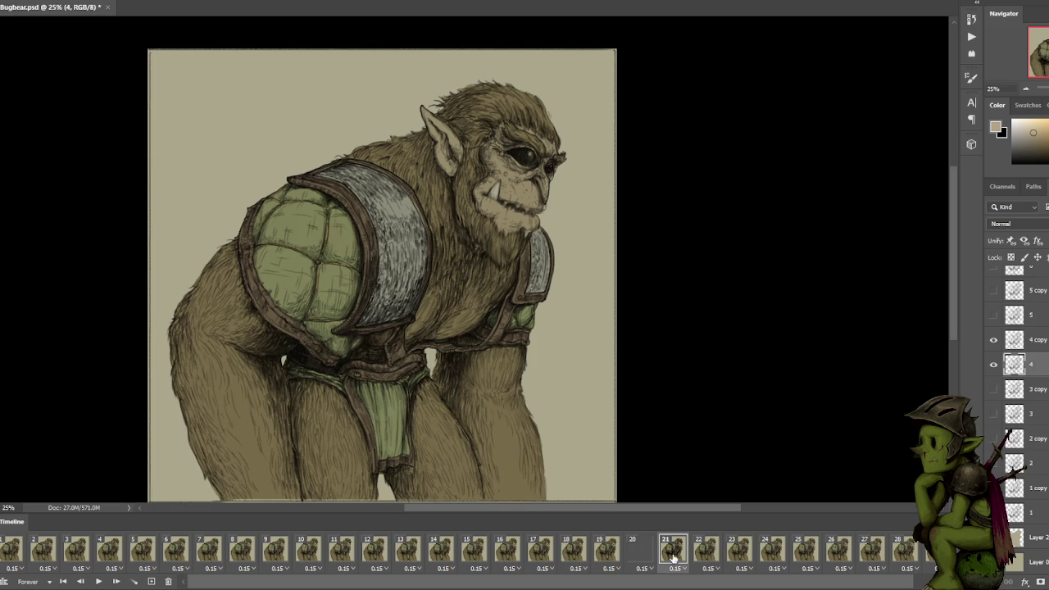
{"action": "left_click", "coordinate": [1039, 339], "text": "shift"}
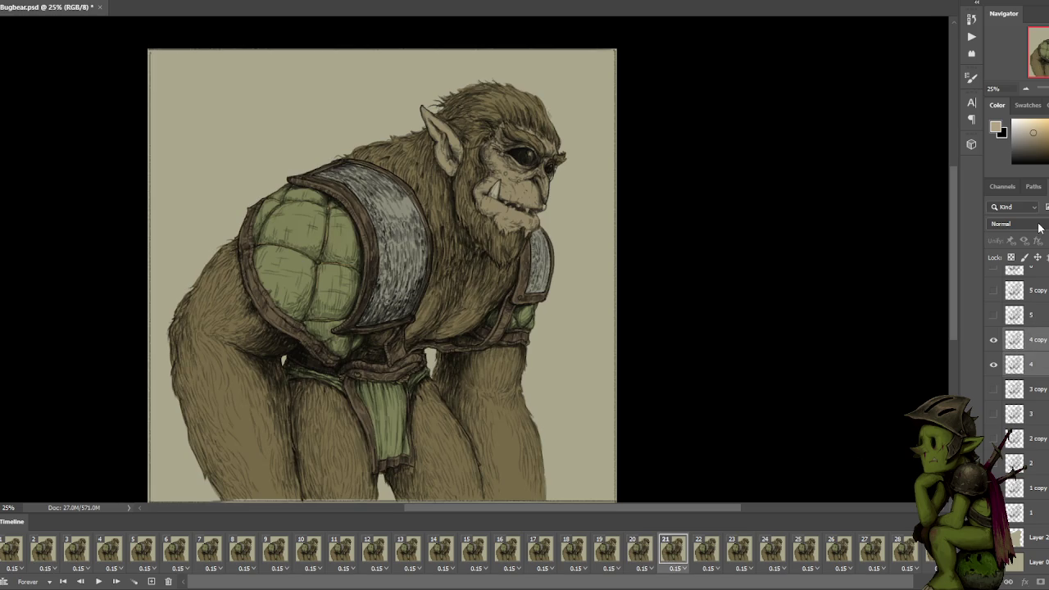
Check frames 22 through the last frame for their assigned layers.
{"action": "left_click", "coordinate": [708, 564]}
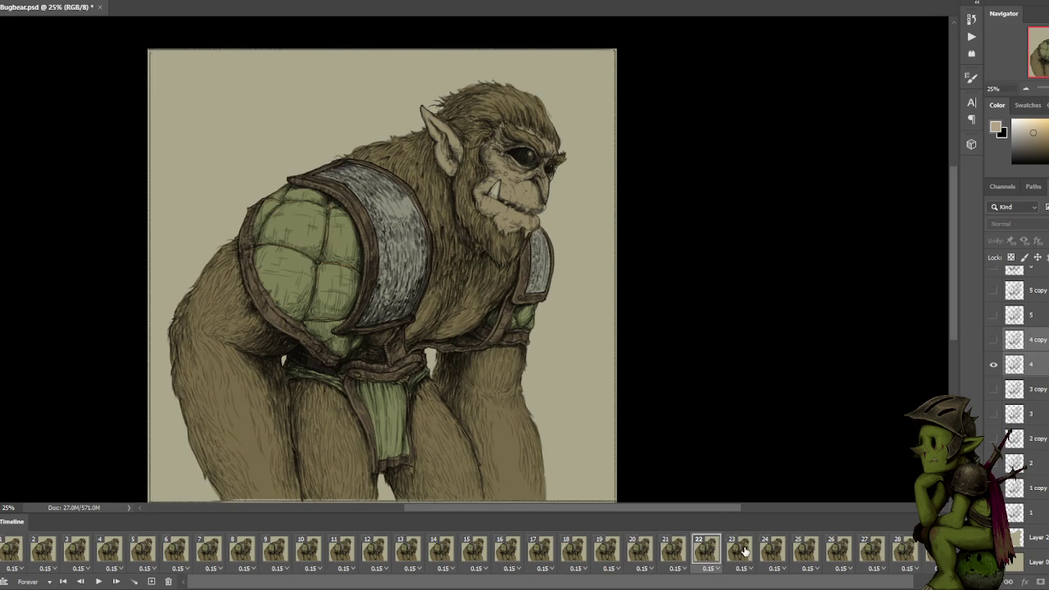
{"action": "left_click", "coordinate": [741, 554]}
{"action": "left_click", "coordinate": [805, 553]}
{"action": "left_click", "coordinate": [838, 554]}
{"action": "left_click", "coordinate": [875, 553]}
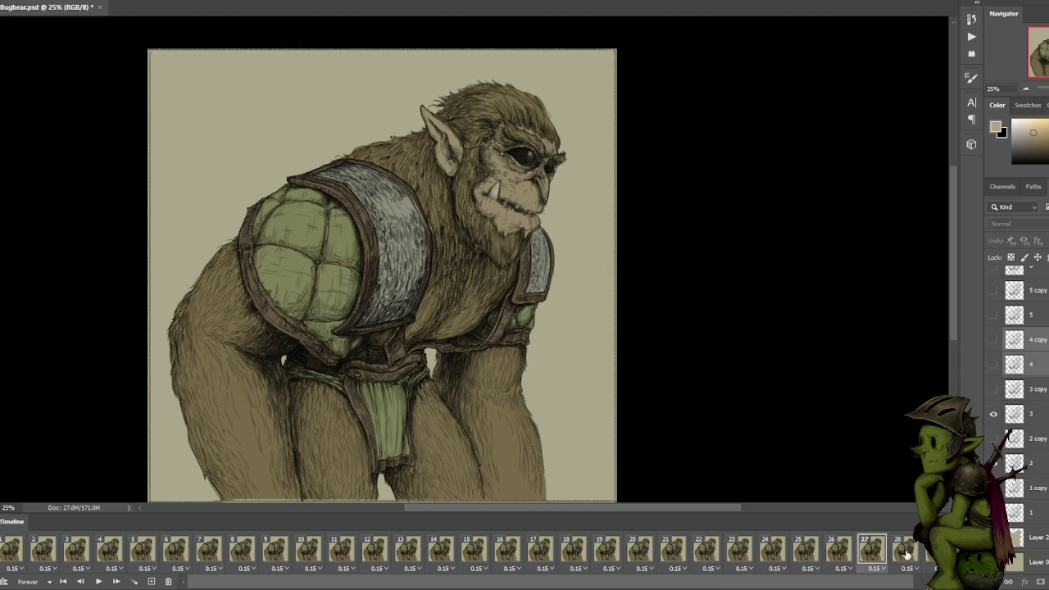
{"action": "left_click", "coordinate": [932, 554]}
Play and stop the animation twice, then select the first frame.
{"action": "key", "text": "space"}
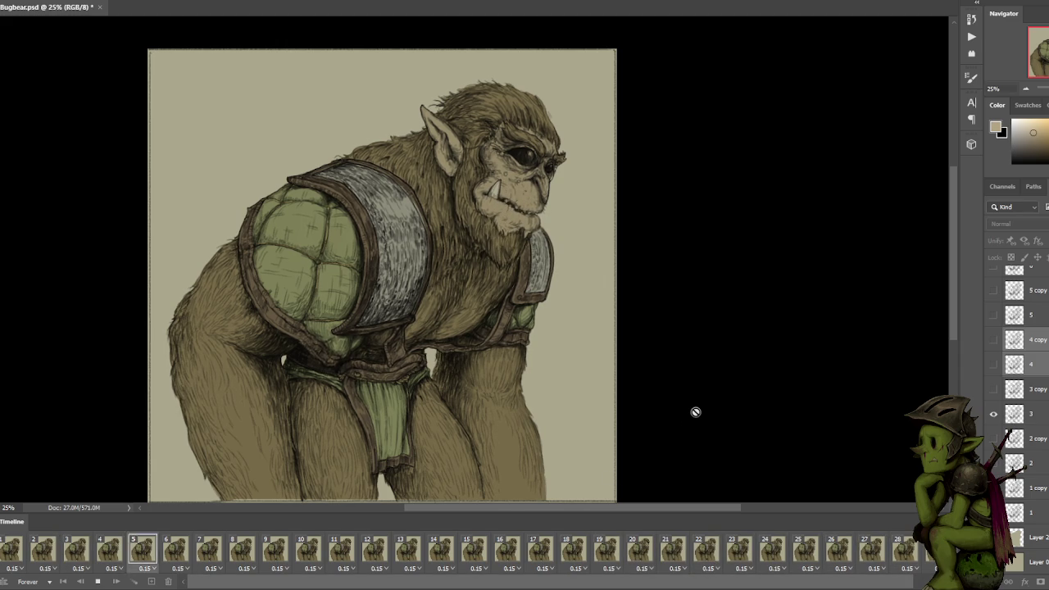
{"action": "key", "text": "space"}
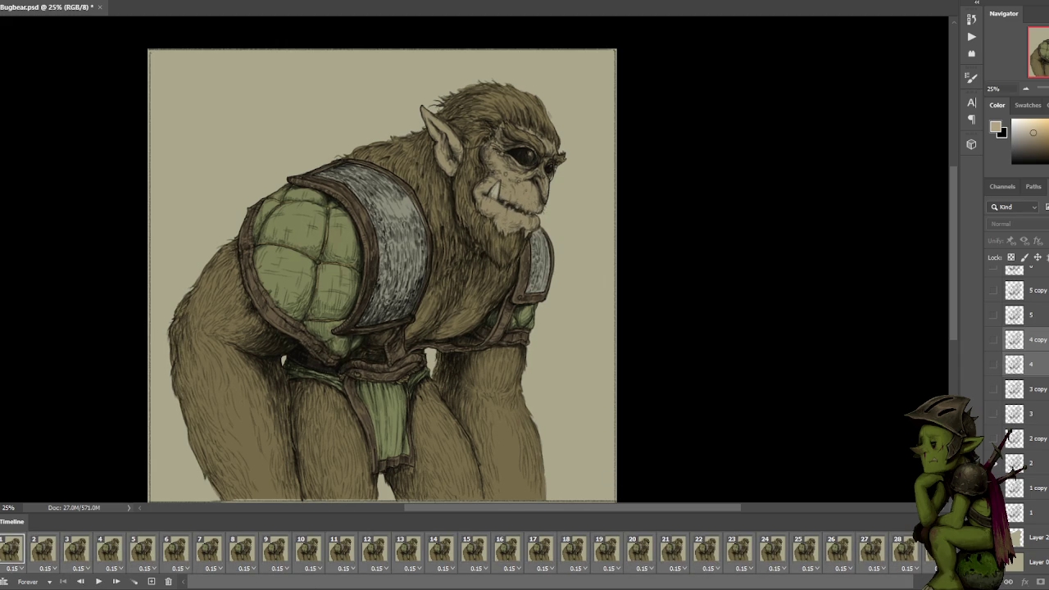
{"action": "key", "text": "space"}
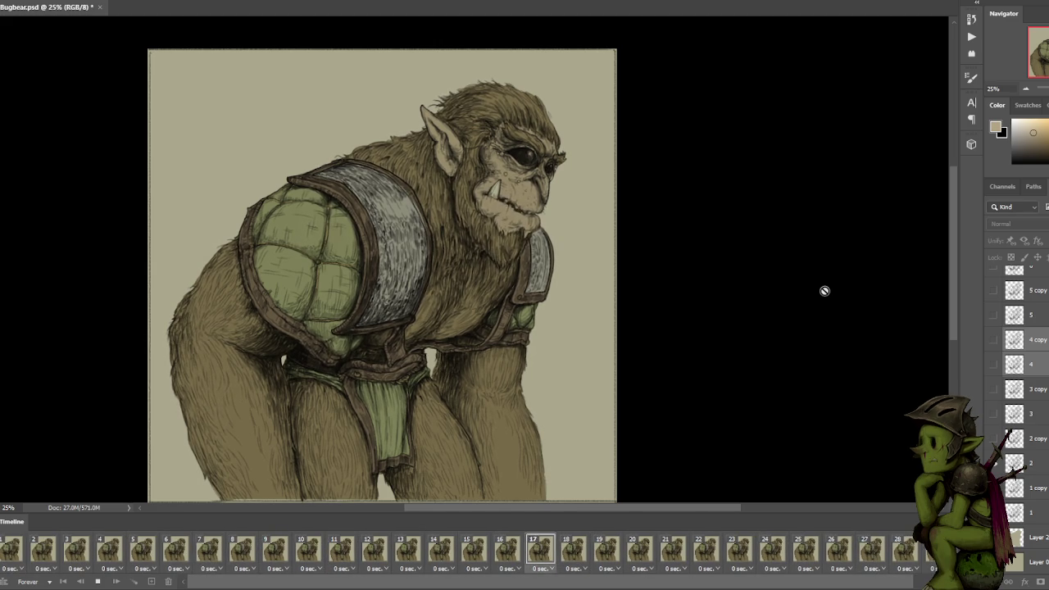
{"action": "key", "text": "space"}
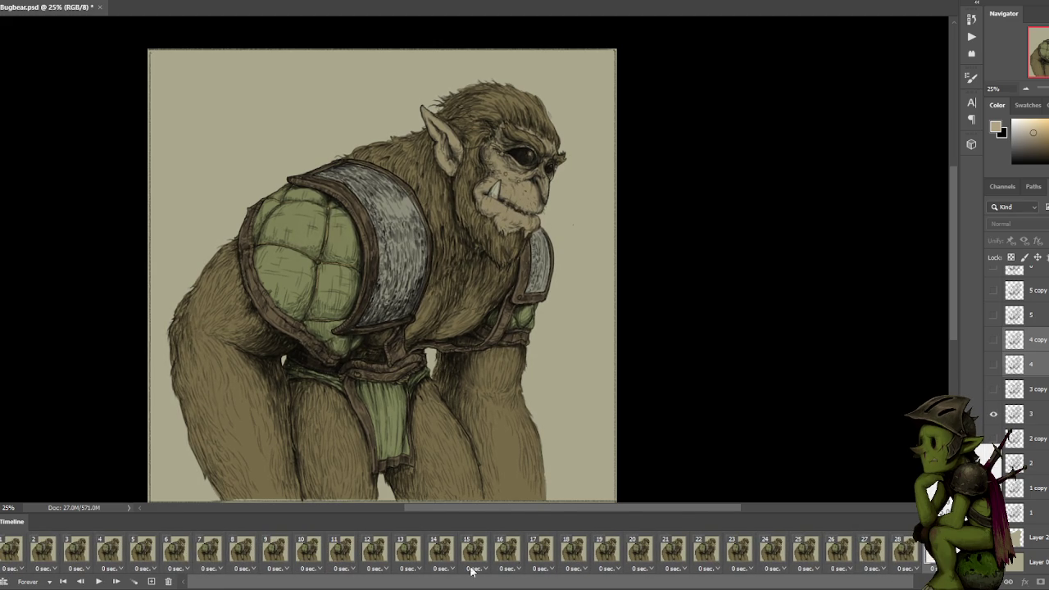
{"action": "left_click", "coordinate": [12, 552]}
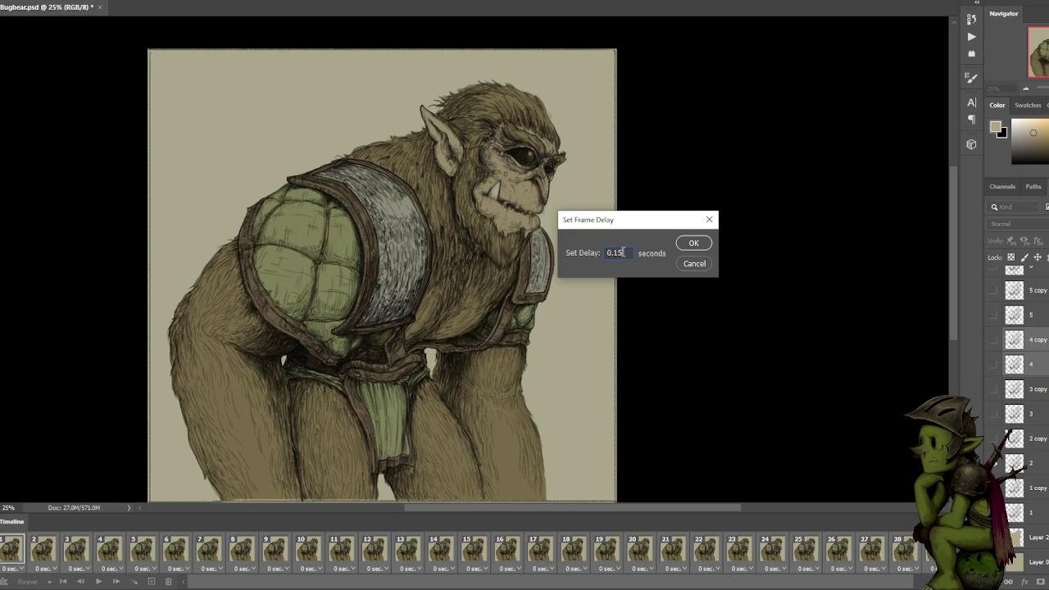
Apply the 0.1-second frame delay and preview the new timing.
{"action": "key", "text": "Return"}
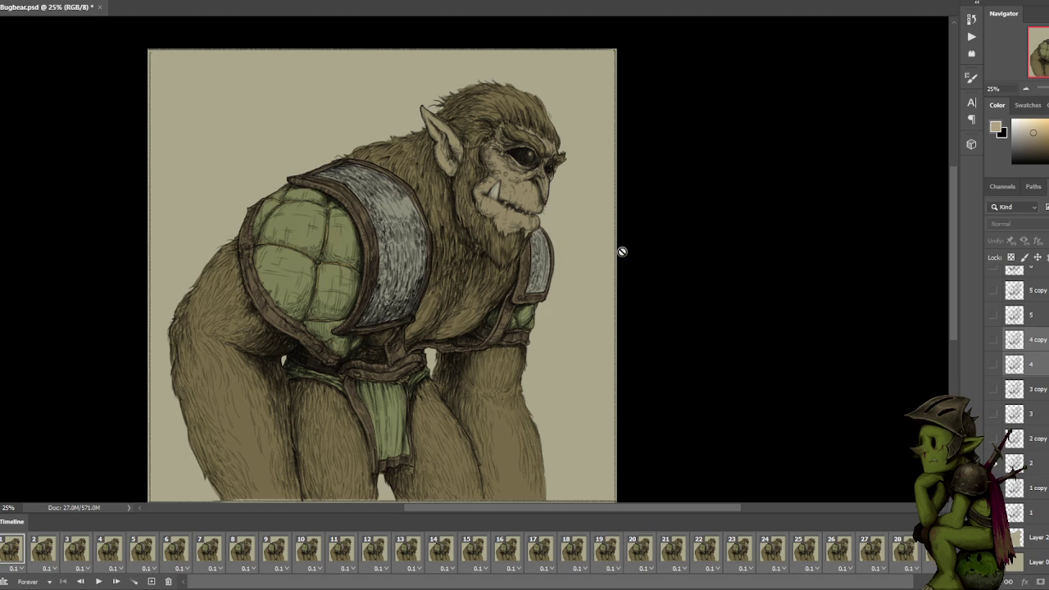
{"action": "key", "text": "space"}
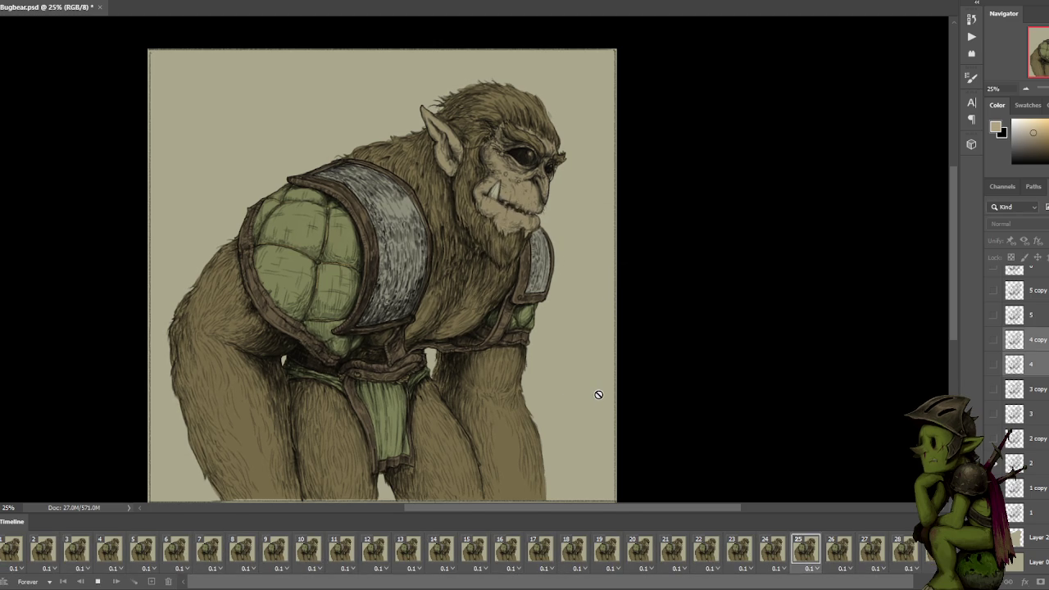
{"action": "key", "text": "space"}
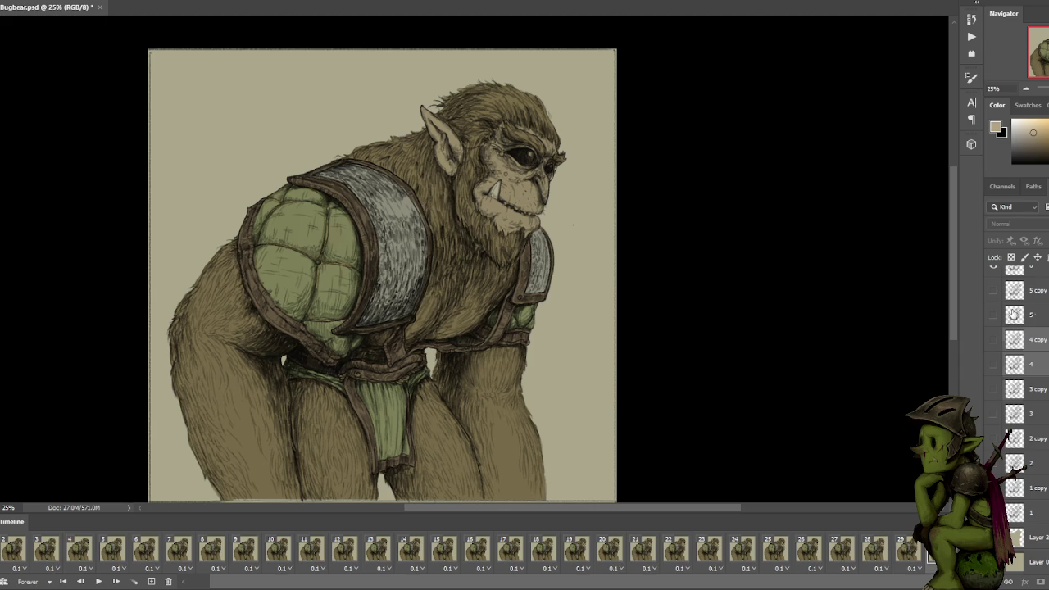
Select layers 6 and 6 copy, clear the jaw selection, and replay the animation.
{"action": "scroll", "coordinate": [1013, 315], "scroll_direction": "up", "scroll_amount": 1}
{"action": "left_click", "coordinate": [1013, 315]}
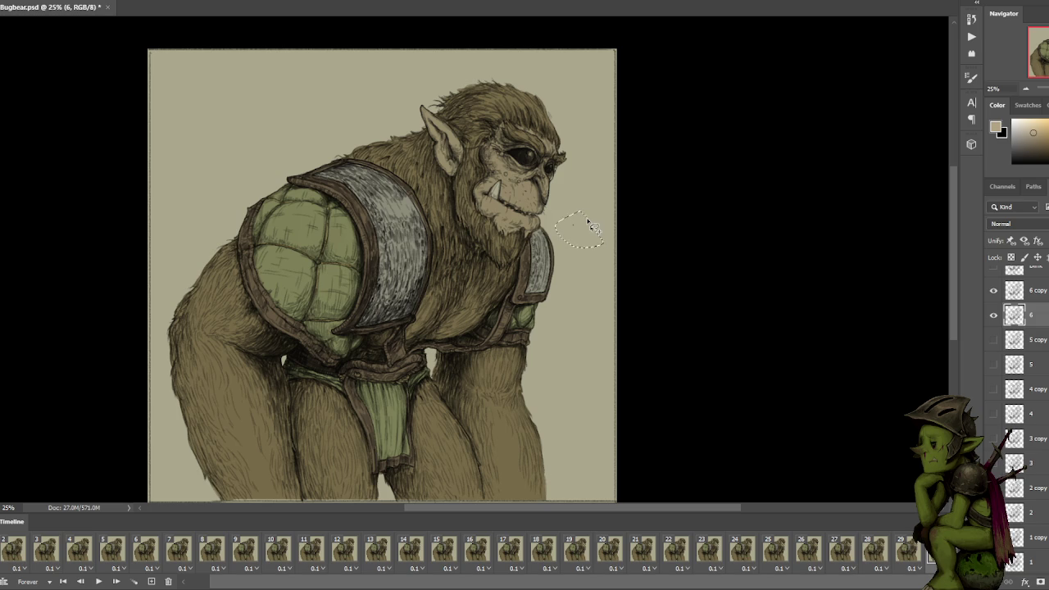
{"action": "key", "text": "alt+bracketright"}
{"action": "key", "text": "ctrl+d"}
{"action": "key", "text": "space"}
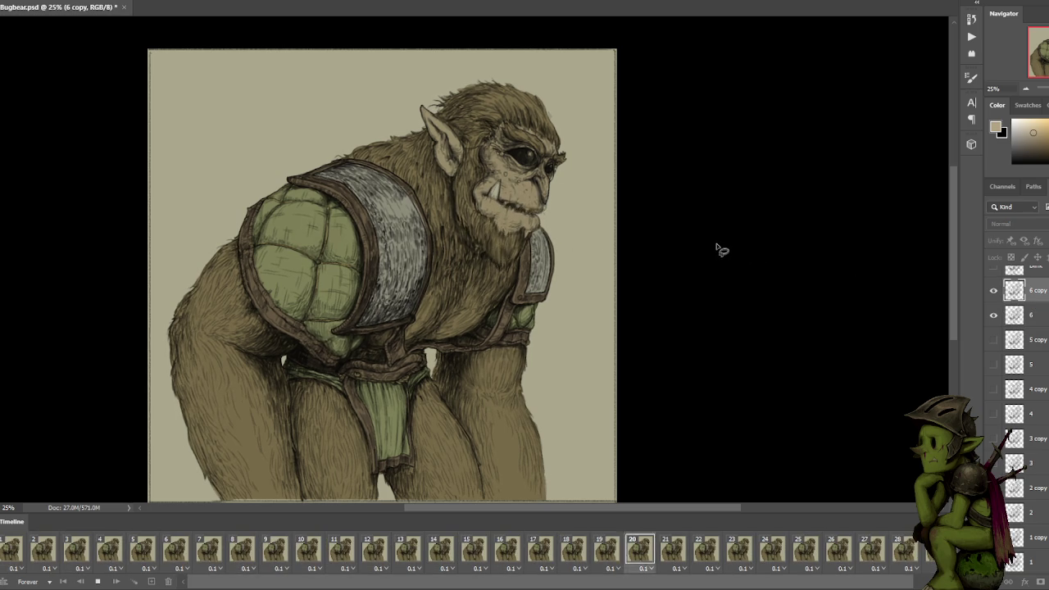
{"action": "key", "text": "space"}
{"action": "key", "text": "alt+f"}
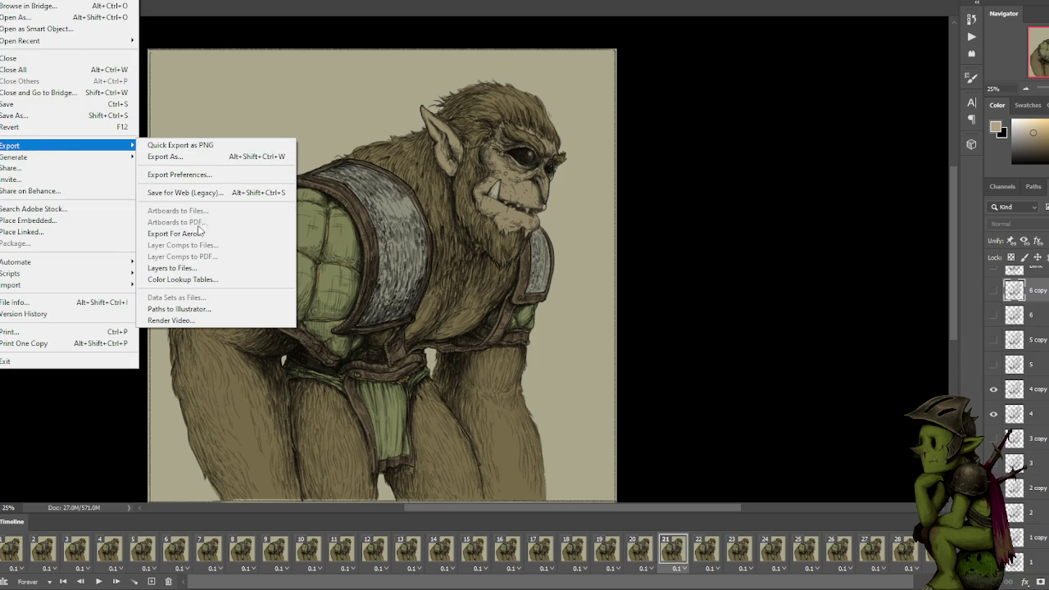
Open Save for Web (Legacy) and scale the export to 25 percent, 778 × 757 px.
{"action": "left_click", "coordinate": [185, 193]}
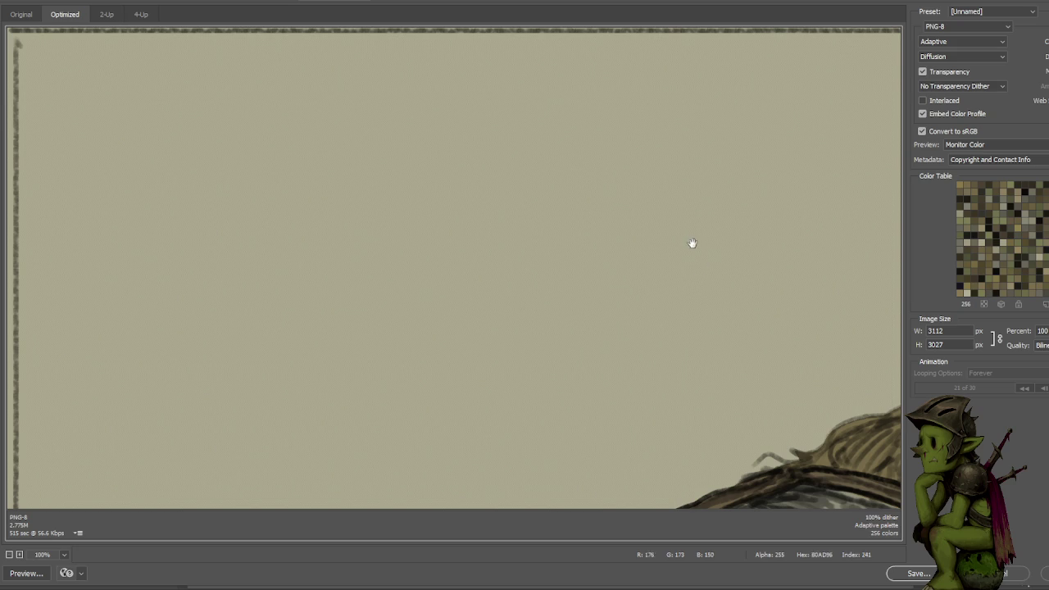
{"action": "type", "text": "25"}
{"action": "key", "text": "Return"}
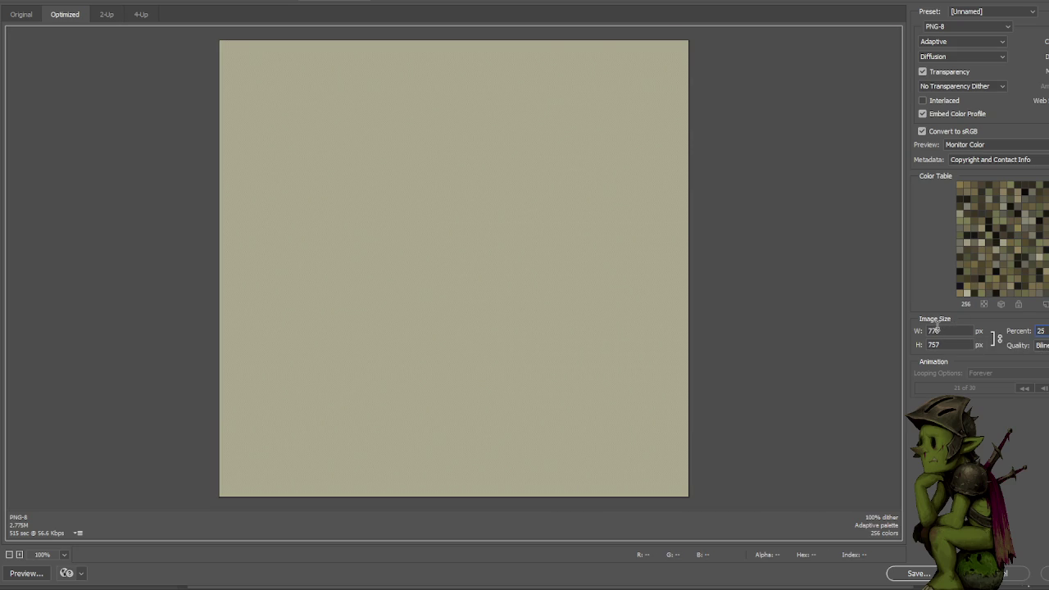
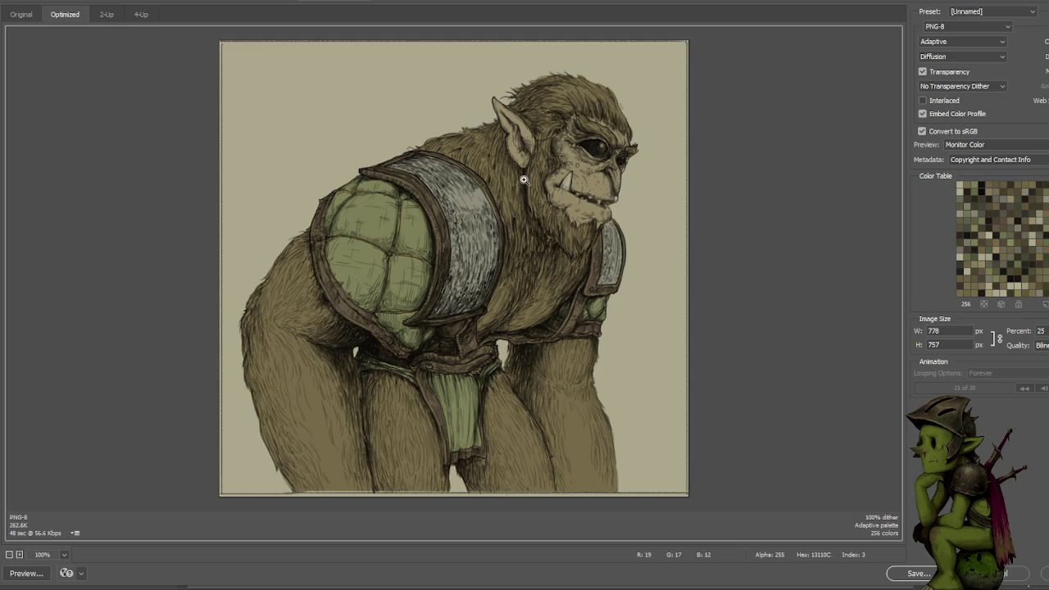
Zoom the Save for Web preview in to inspect the face, then back out to the whole image.
{"action": "key", "text": "ctrl+plus"}
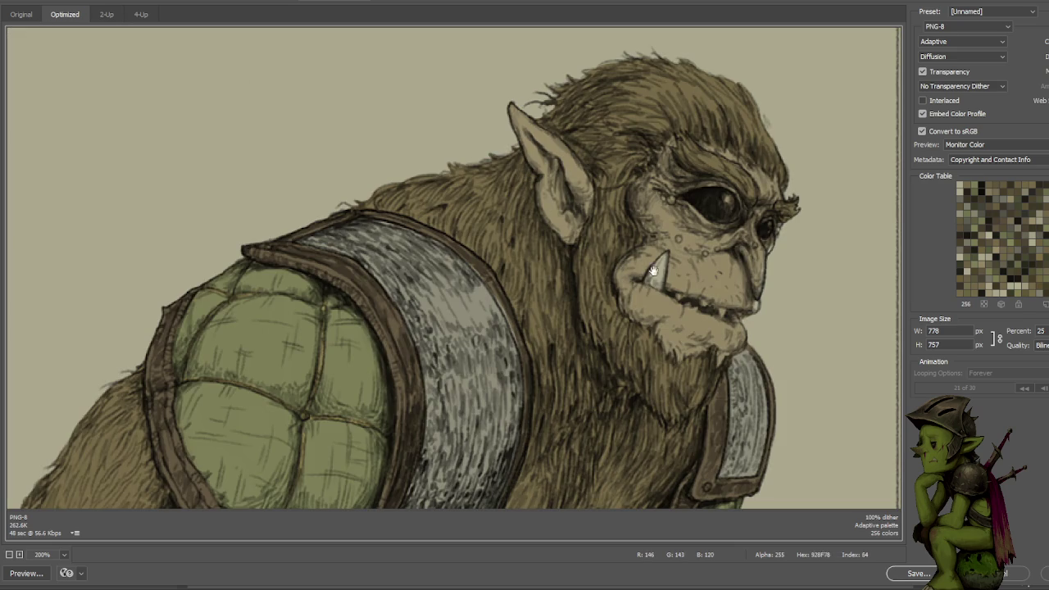
{"action": "scroll", "coordinate": [643, 268], "scroll_direction": "down", "scroll_amount": 3}
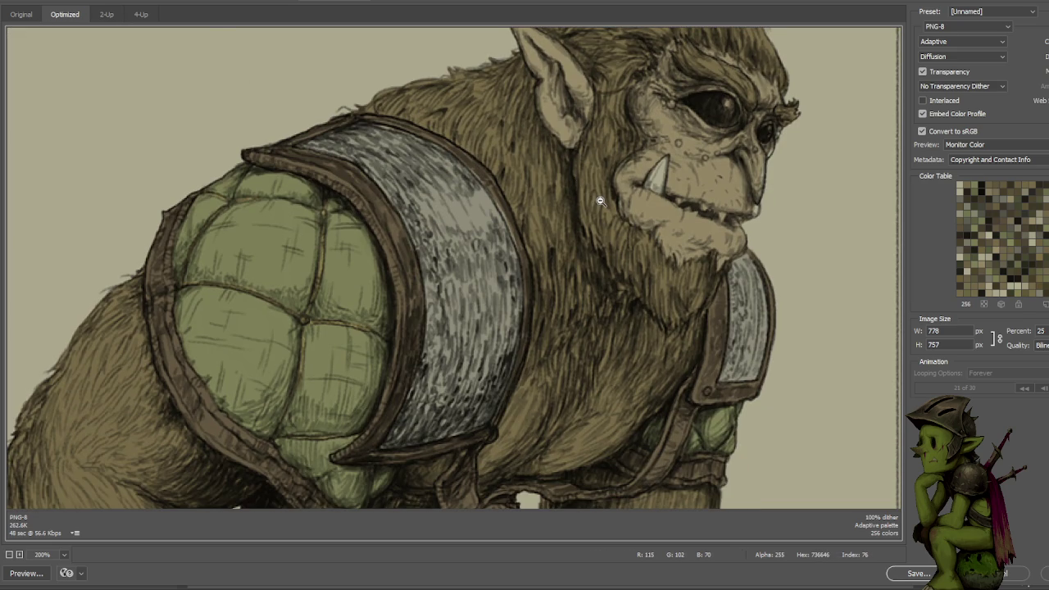
{"action": "key", "text": "ctrl+minus"}
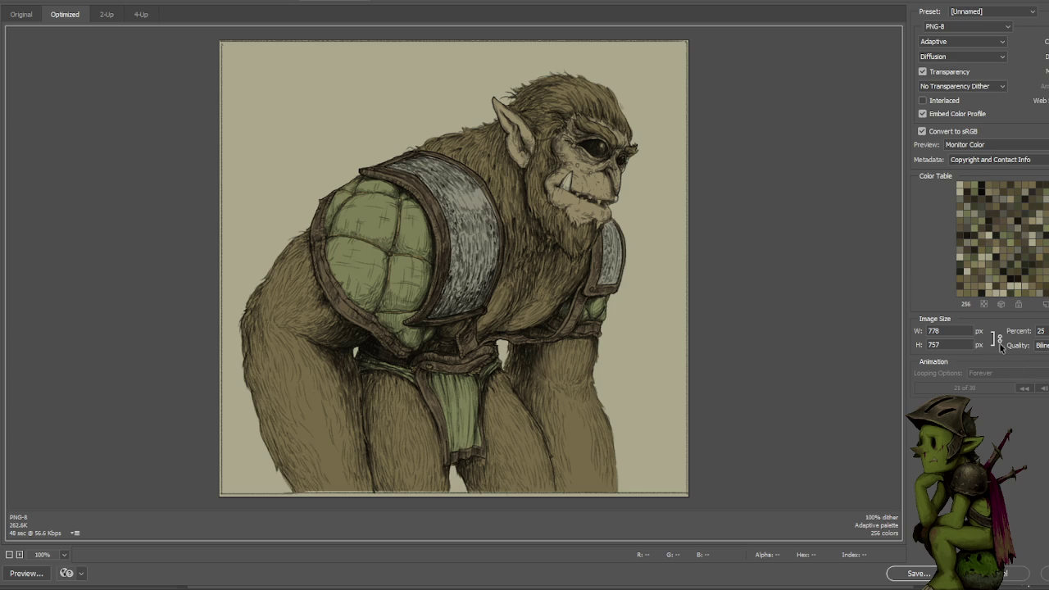
Switch the preview format to GIF and play the animation, then select the last timeline frame.
{"action": "left_click", "coordinate": [965, 27]}
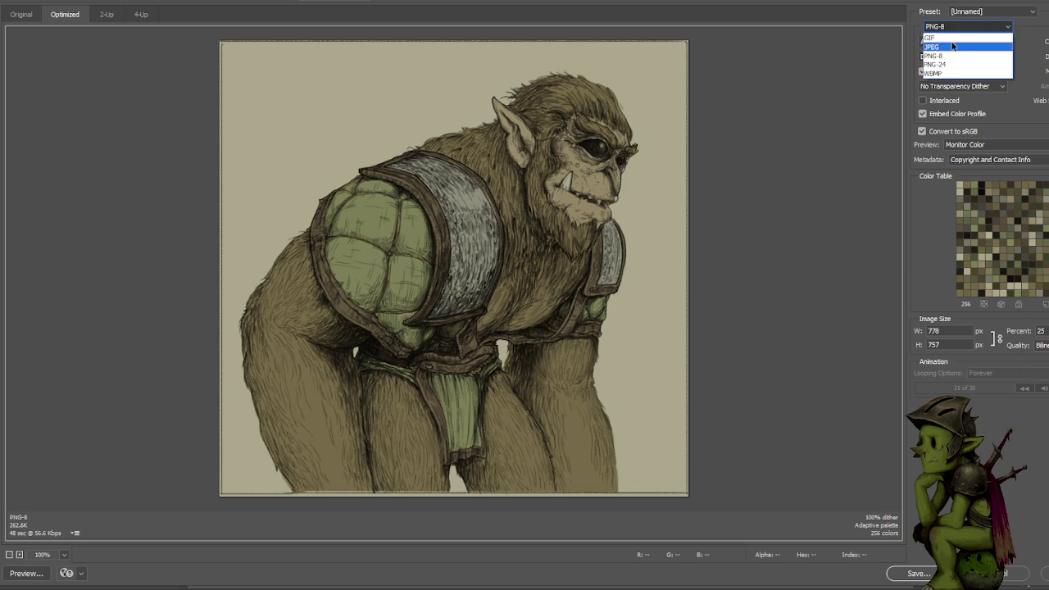
{"action": "left_click", "coordinate": [938, 38]}
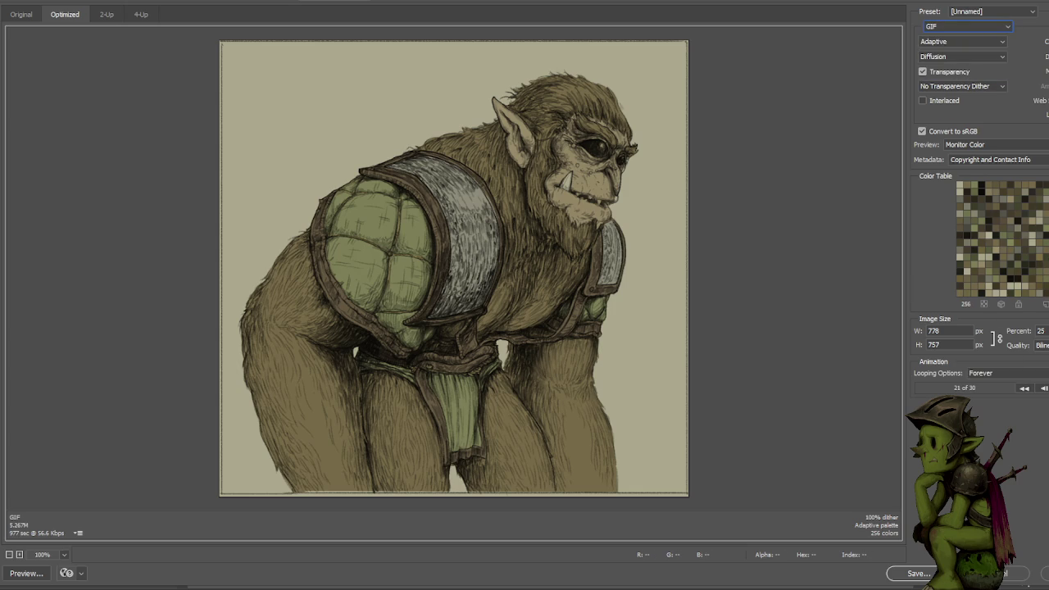
{"action": "left_click", "coordinate": [1047, 387]}
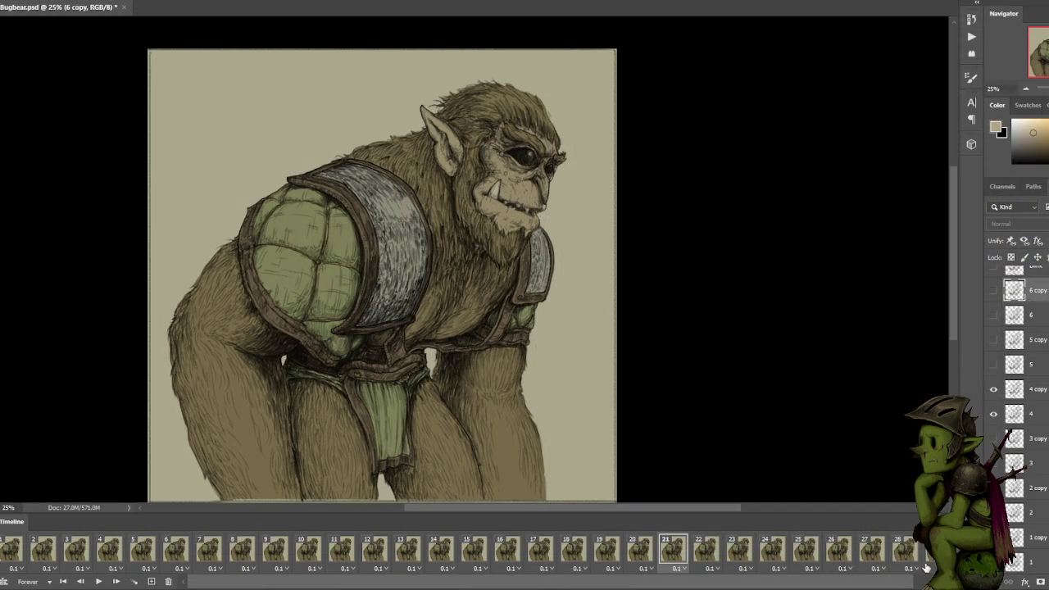
{"action": "left_click", "coordinate": [926, 566]}
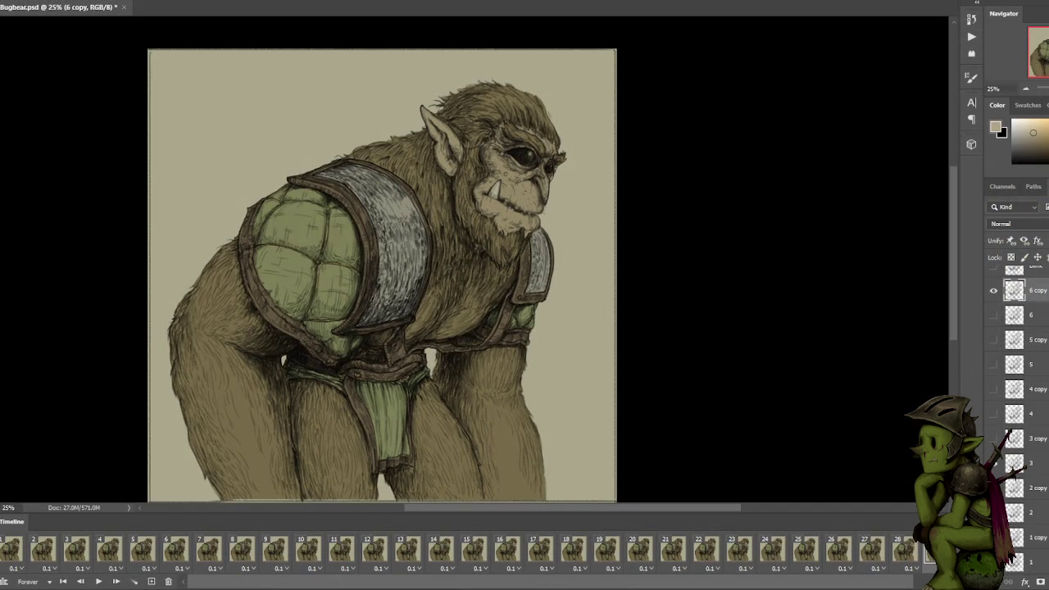
Set every frame's delay to No delay, then reopen the Save for Web (Legacy) preview.
{"action": "left_click", "coordinate": [14, 555], "text": "shift"}
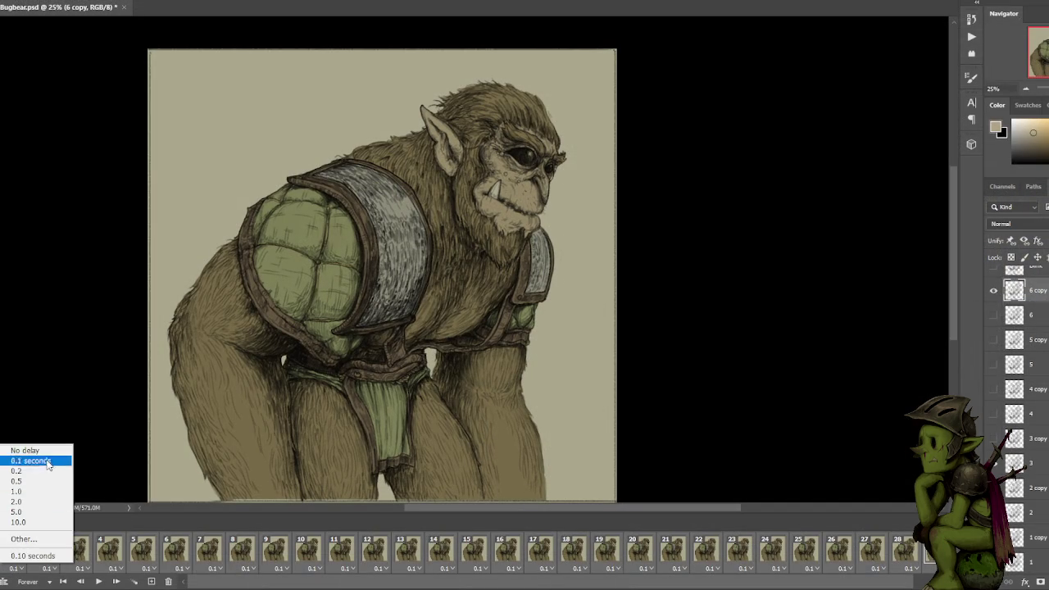
{"action": "left_click", "coordinate": [25, 452]}
{"action": "key", "text": "alt+f"}
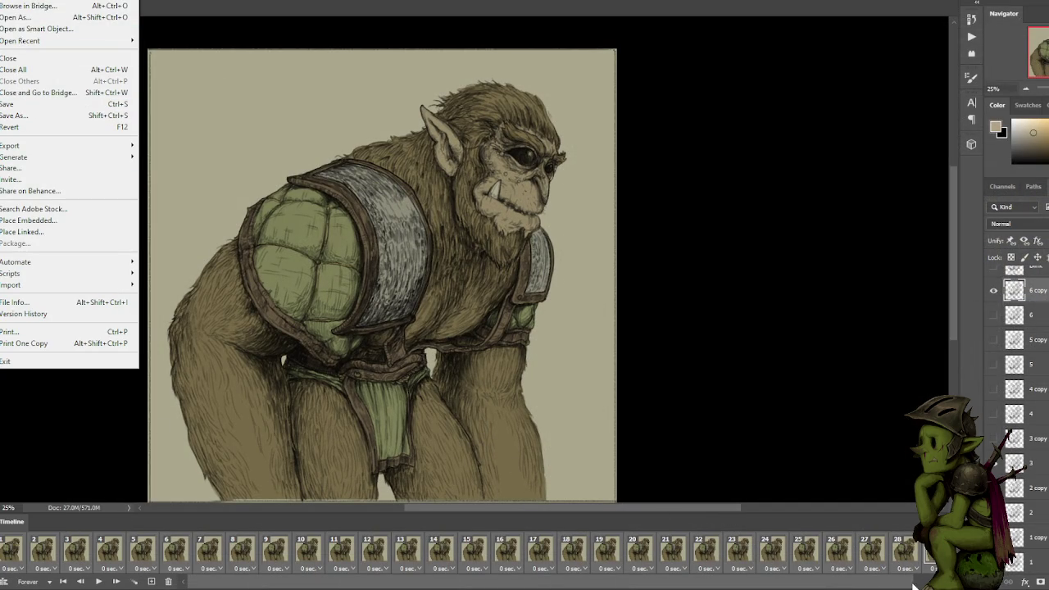
{"action": "left_click", "coordinate": [913, 581]}
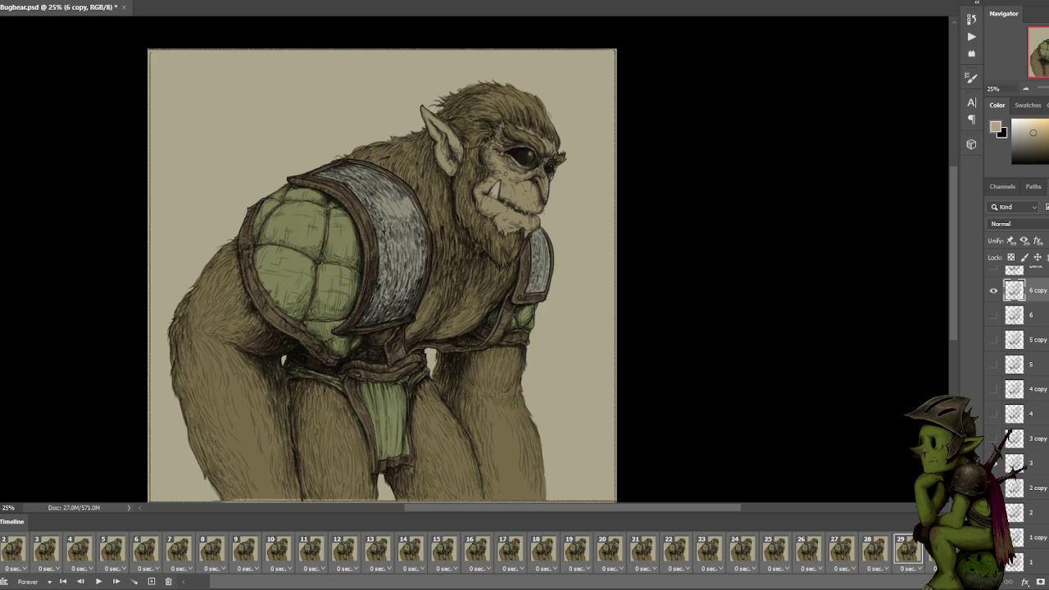
{"action": "left_click", "coordinate": [12, 1]}
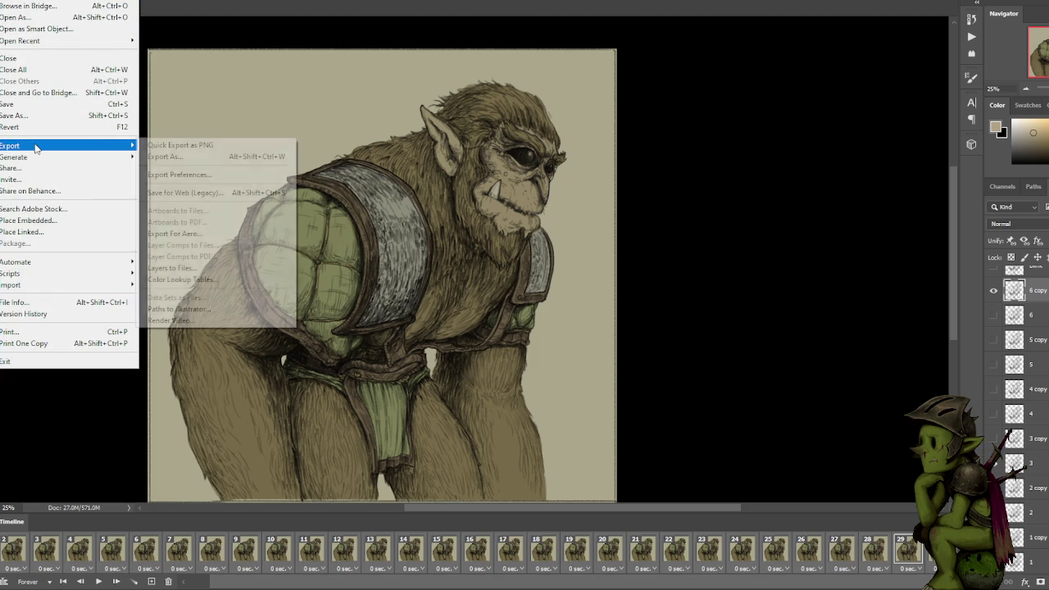
{"action": "left_click", "coordinate": [182, 192]}
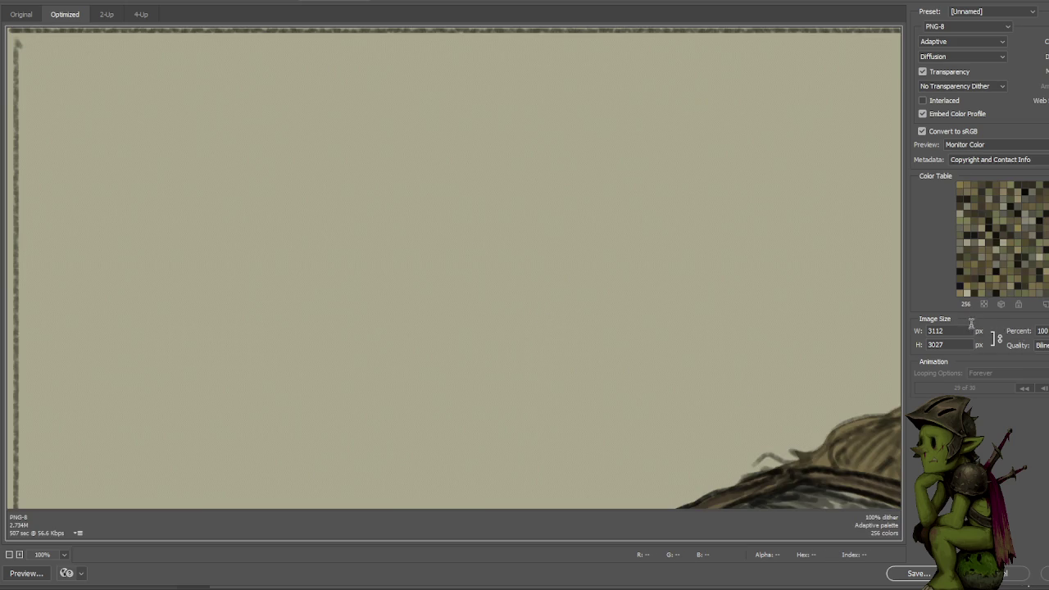
Scale the export to 25% (778 × 757 px) and switch the format to GIF.
{"action": "left_click", "coordinate": [1039, 330]}
{"action": "type", "text": "25"}
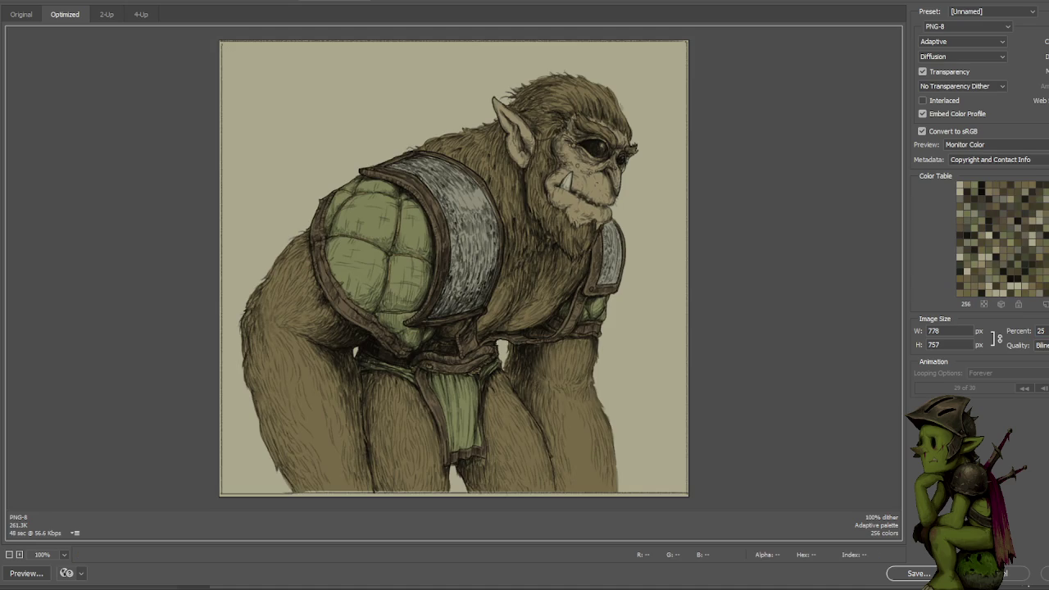
{"action": "left_click", "coordinate": [952, 26]}
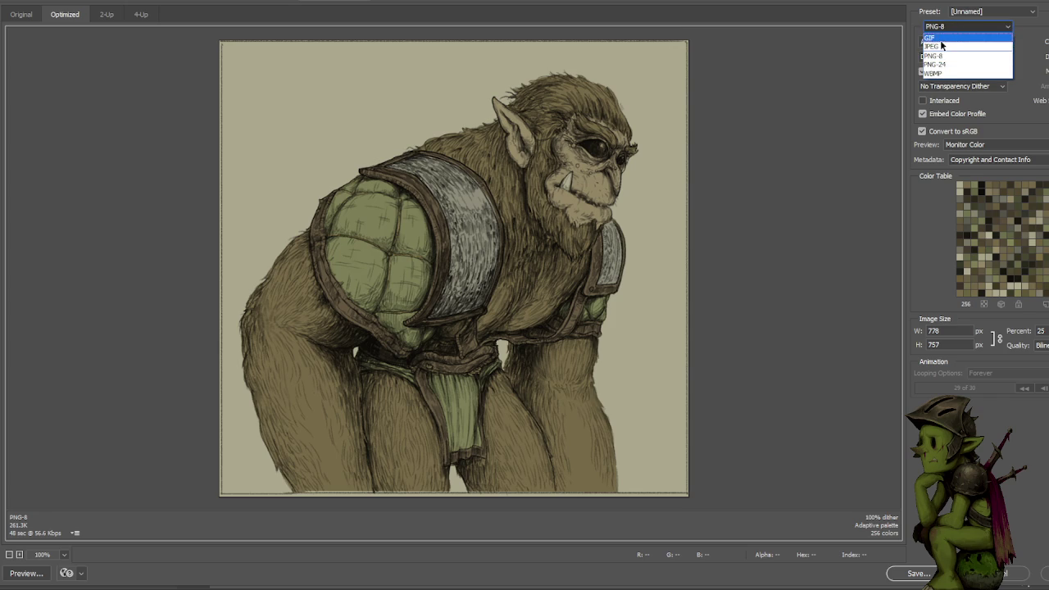
{"action": "left_click", "coordinate": [939, 39]}
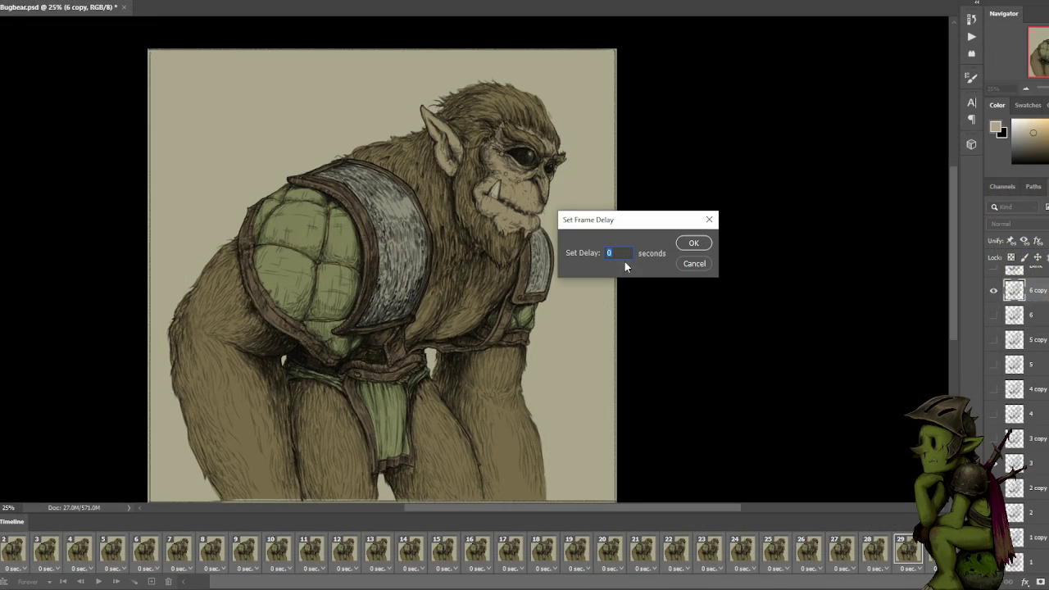
Apply a 0.05-second delay to all frames and reopen Save for Web (Legacy).
{"action": "type", "text": "0.05"}
{"action": "key", "text": "Return"}
{"action": "key", "text": "alt+f"}
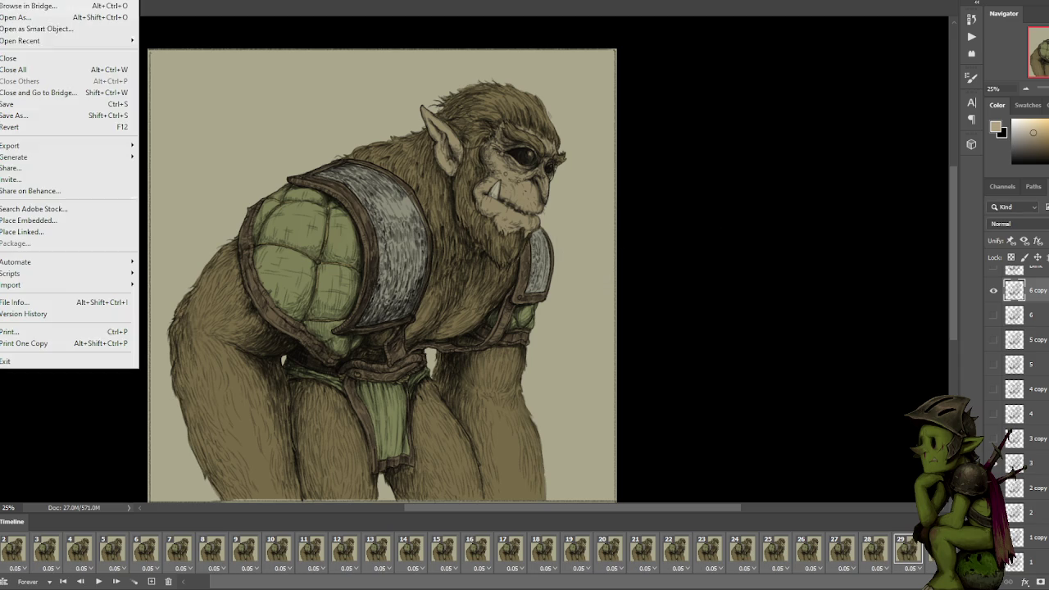
{"action": "left_click", "coordinate": [236, 195]}
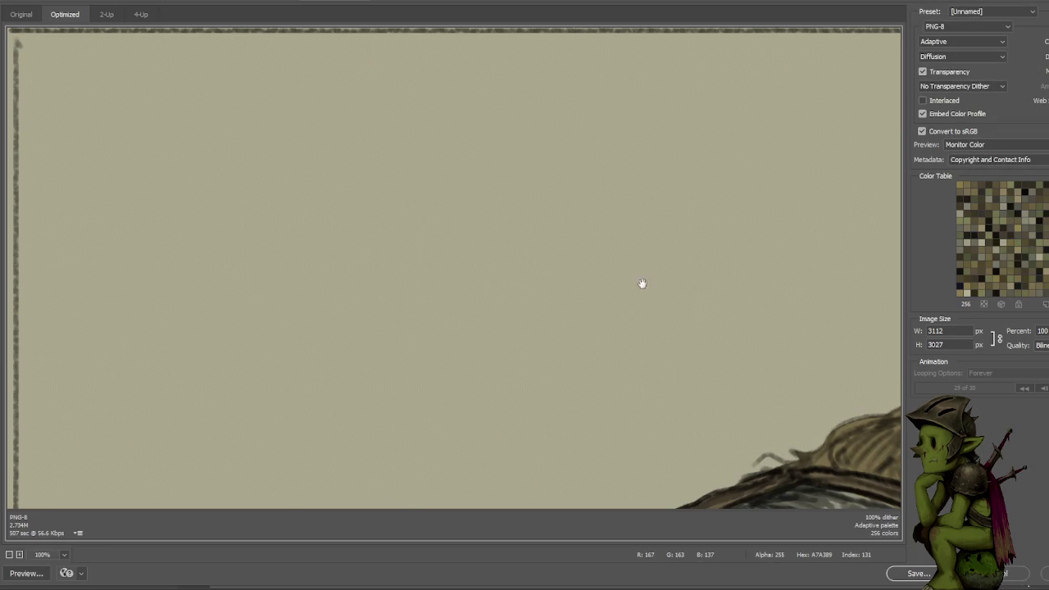
Set the export size to 25% and the output format to GIF.
{"action": "type", "text": "25"}
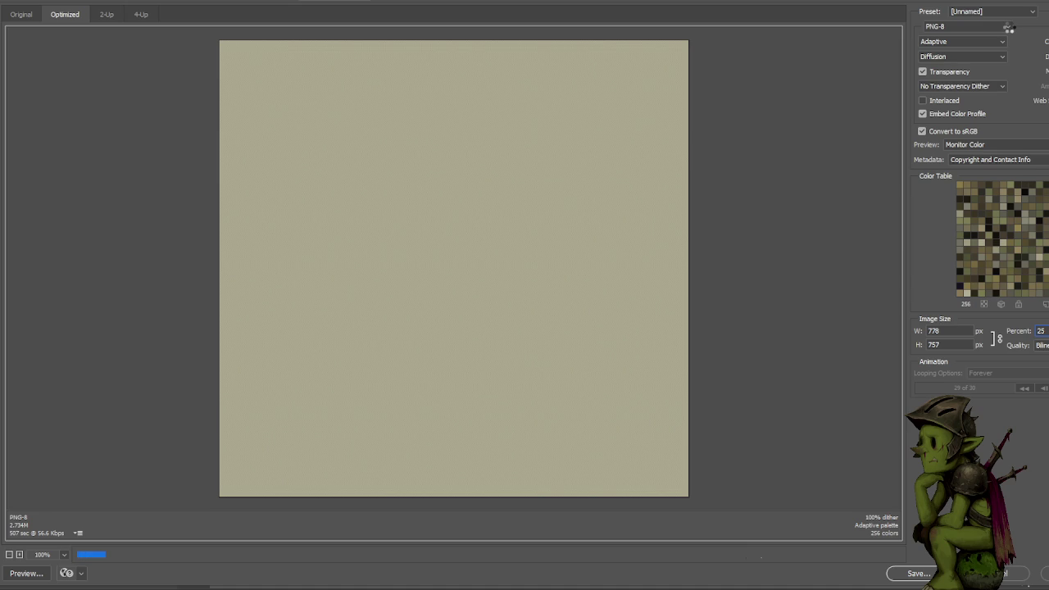
{"action": "left_click", "coordinate": [1007, 27]}
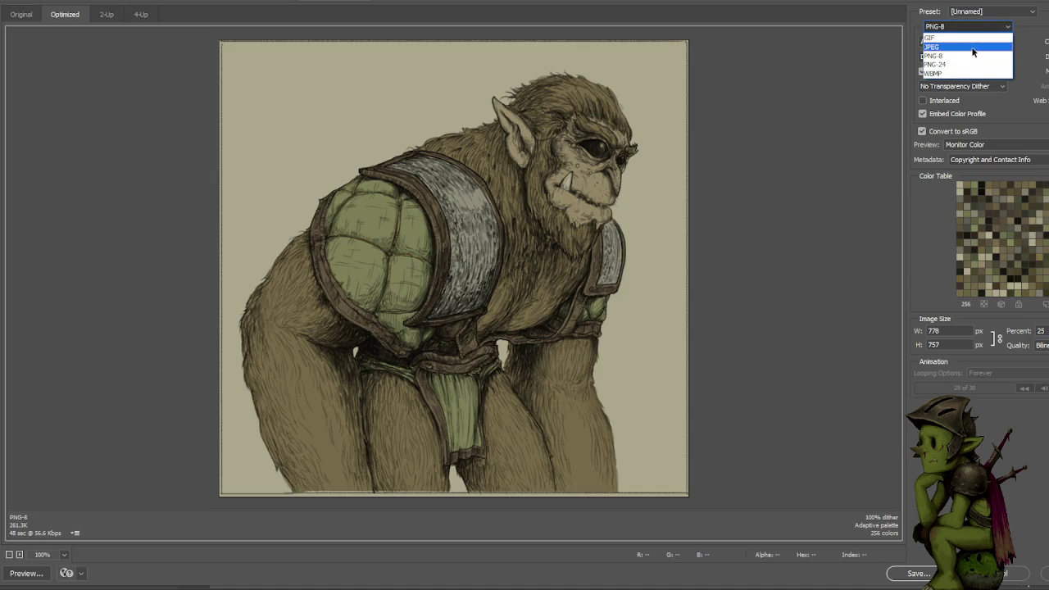
{"action": "left_click", "coordinate": [965, 37]}
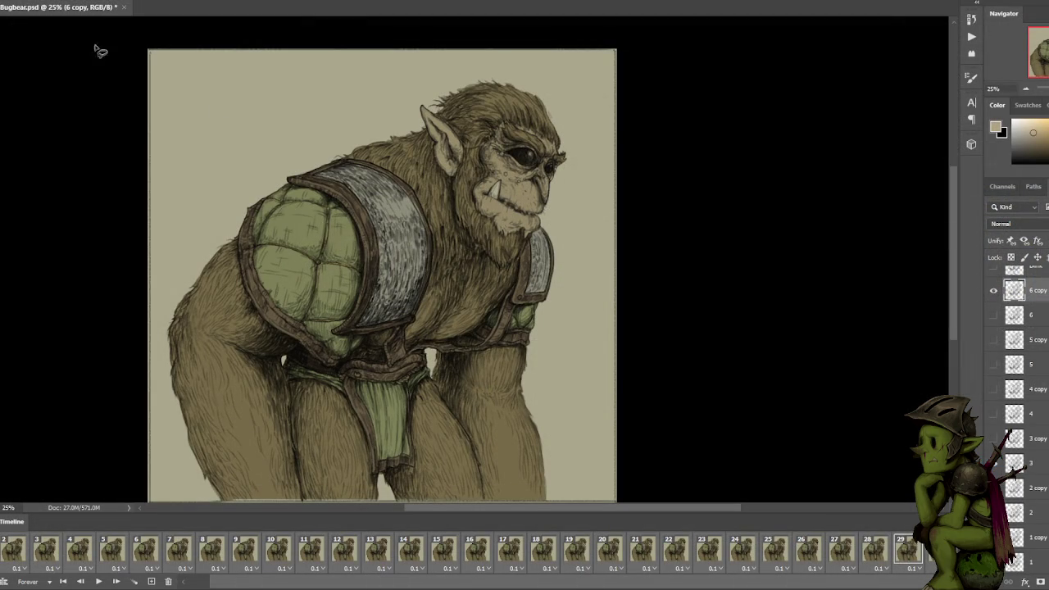
Open Save for Web and try GIF, close it, then reopen the full-size PNG-8 preview.
{"action": "key", "text": "alt+f"}
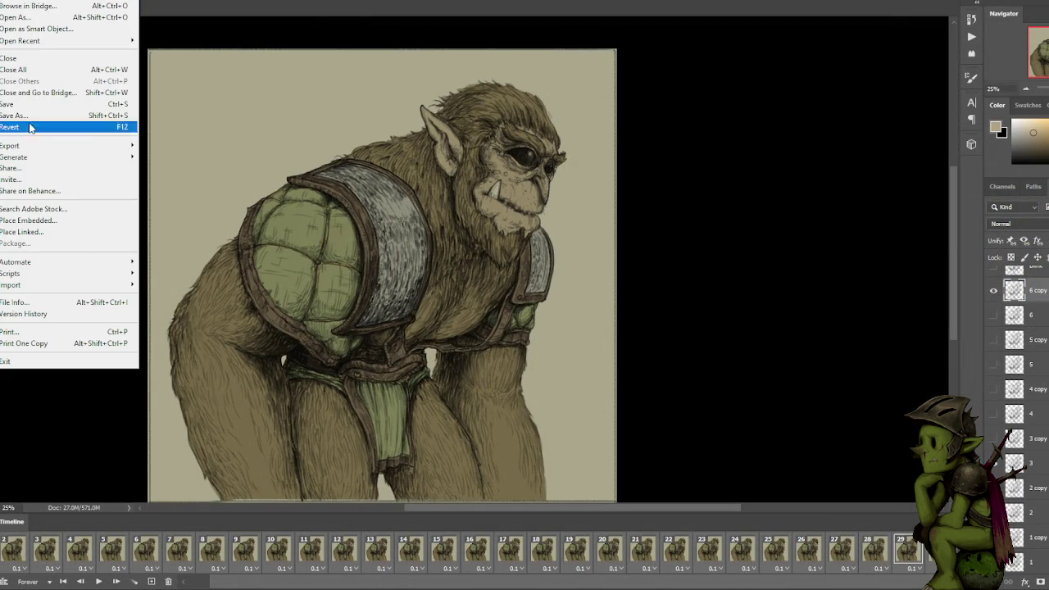
{"action": "mouse_move", "coordinate": [33, 145]}
{"action": "left_click", "coordinate": [166, 193]}
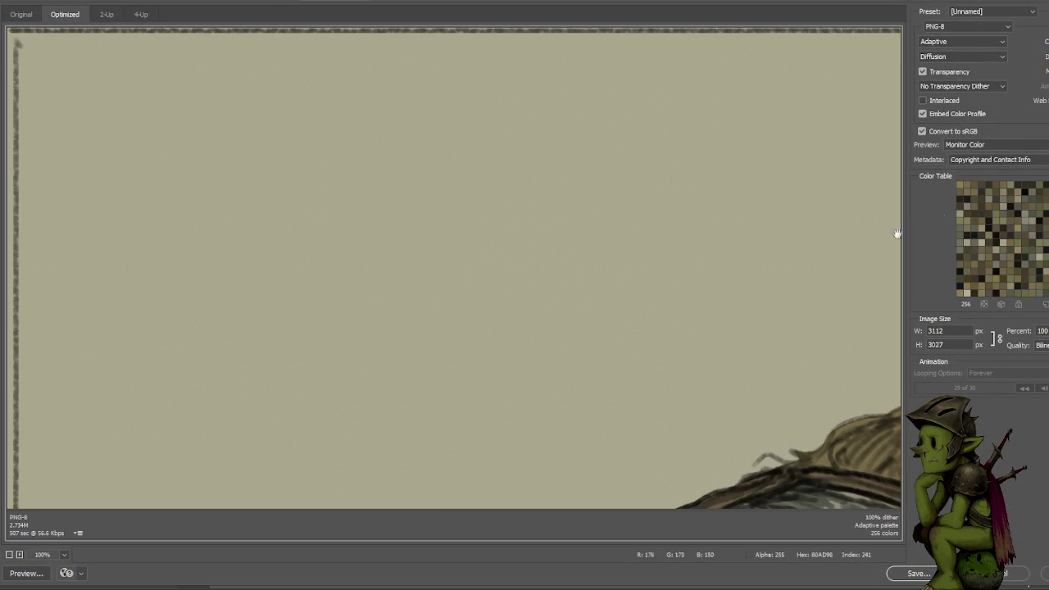
{"action": "left_click", "coordinate": [966, 26]}
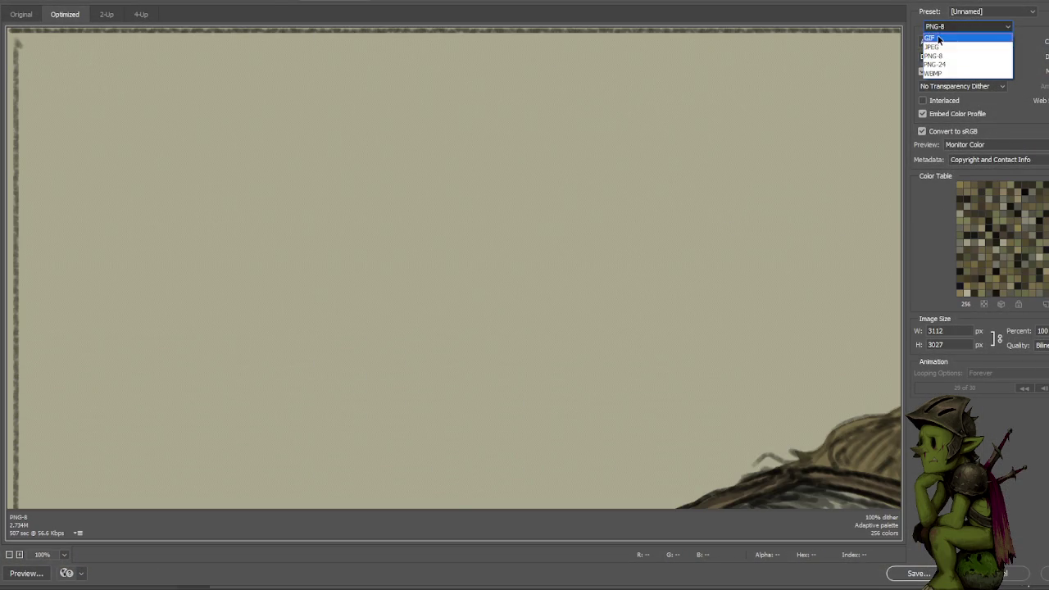
{"action": "left_click", "coordinate": [938, 29]}
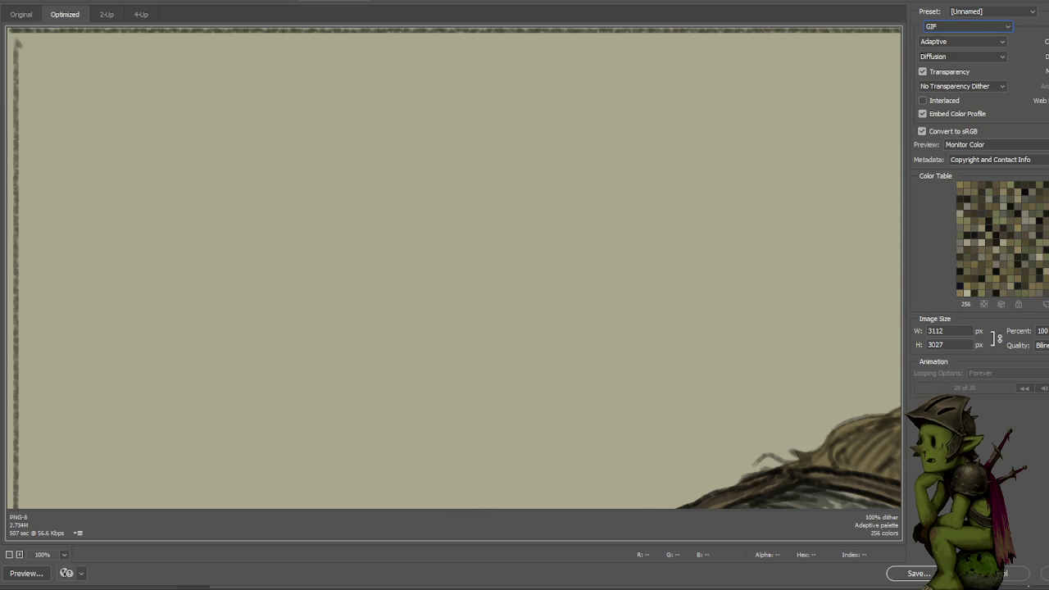
{"action": "key", "text": "Escape"}
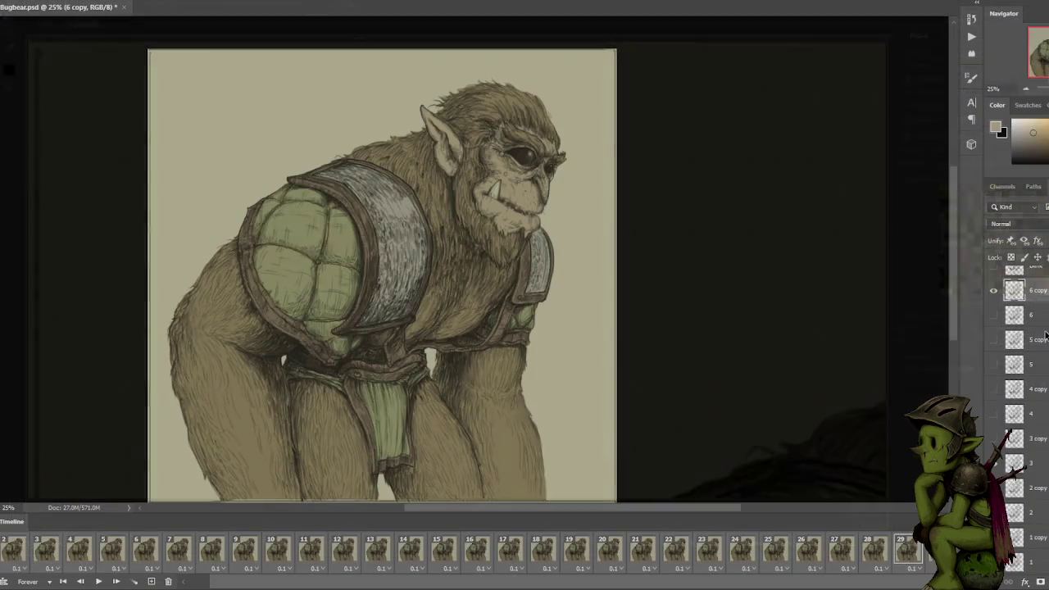
{"action": "key", "text": "alt+f"}
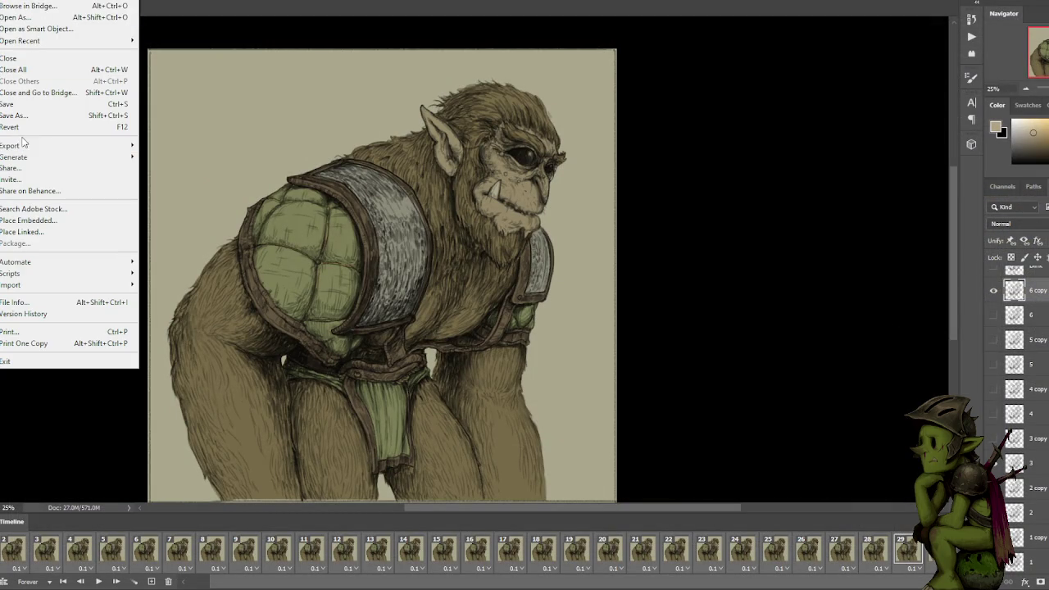
{"action": "mouse_move", "coordinate": [24, 145]}
{"action": "left_click", "coordinate": [267, 191]}
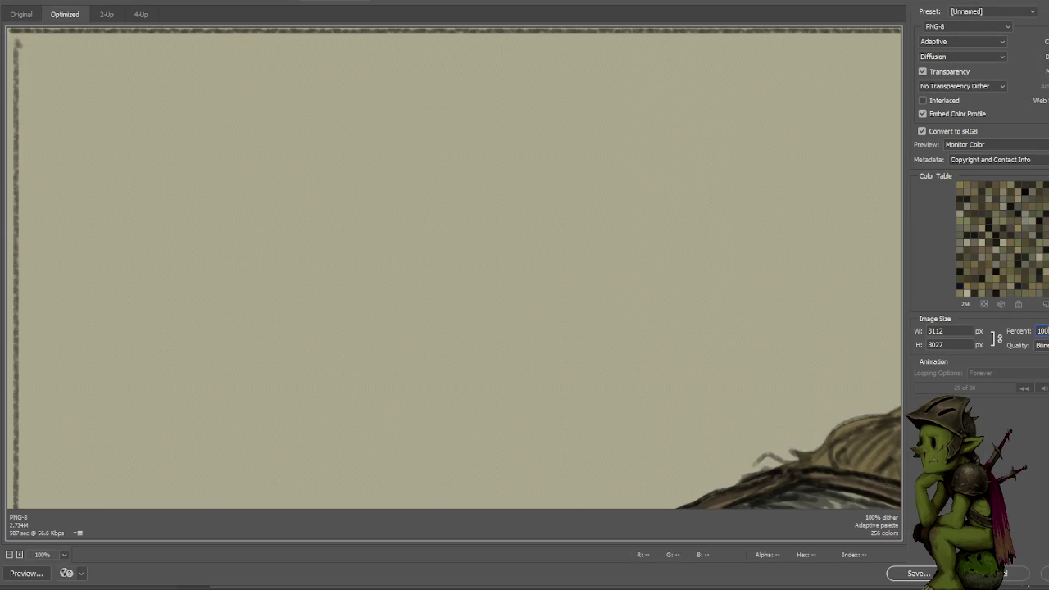
Set the export size to 25% and try JPEG before settling on GIF.
{"action": "type", "text": "25"}
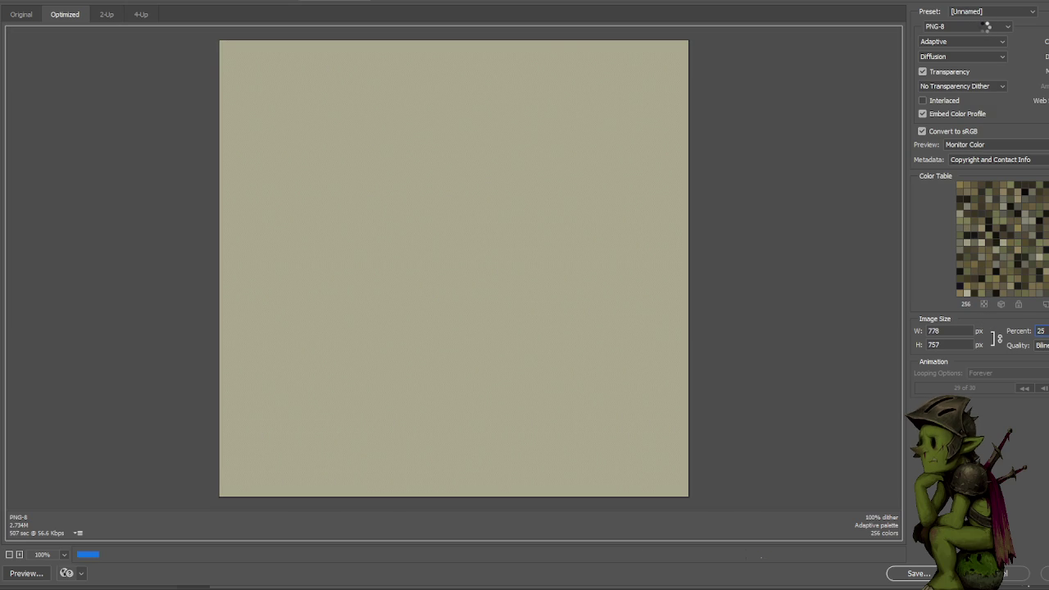
{"action": "left_click", "coordinate": [983, 26]}
{"action": "left_click", "coordinate": [950, 33]}
{"action": "left_click", "coordinate": [943, 27]}
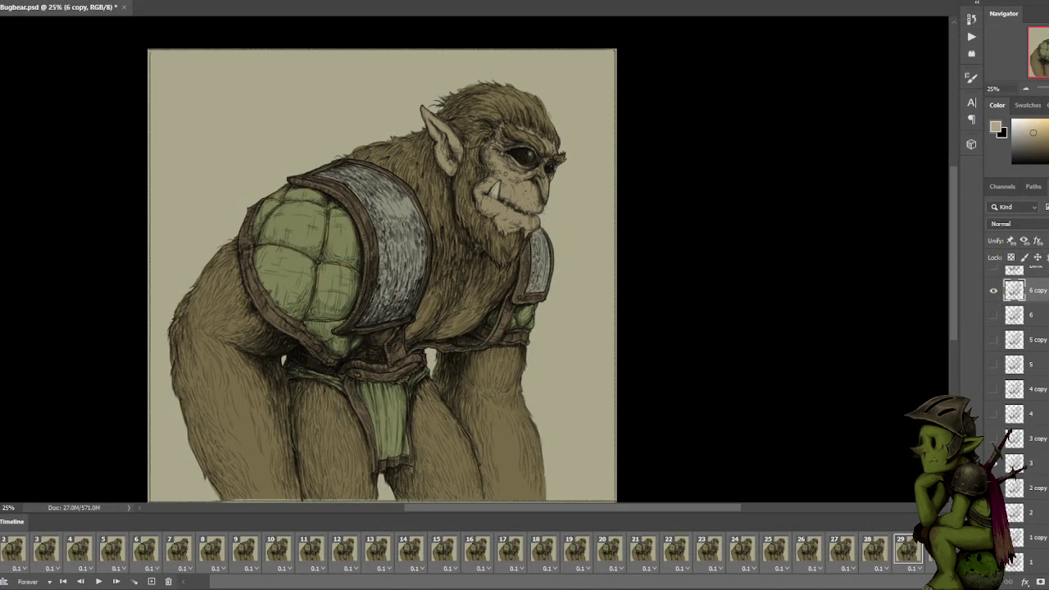
Compare frames 4–9 and duplicate frame 8 to hold its pose longer.
{"action": "left_click", "coordinate": [515, 554]}
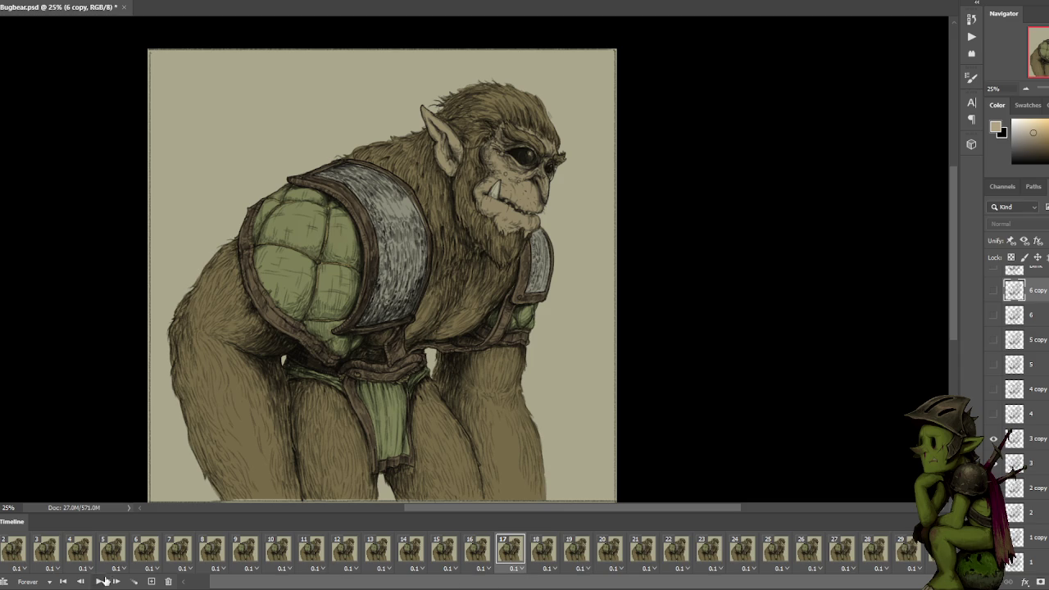
{"action": "left_click", "coordinate": [147, 582]}
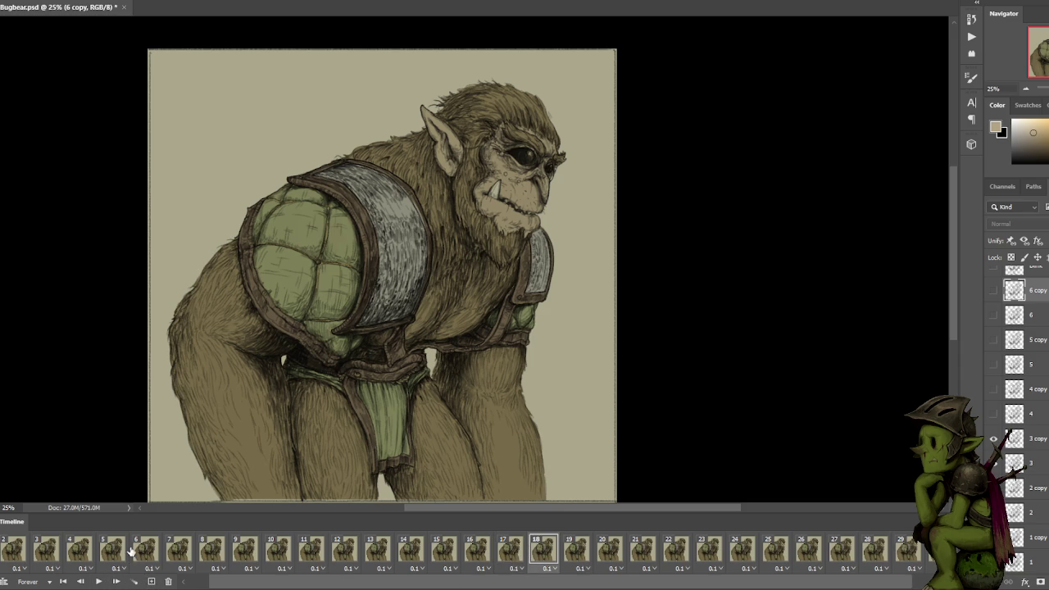
{"action": "left_click", "coordinate": [141, 548]}
{"action": "left_click", "coordinate": [82, 551]}
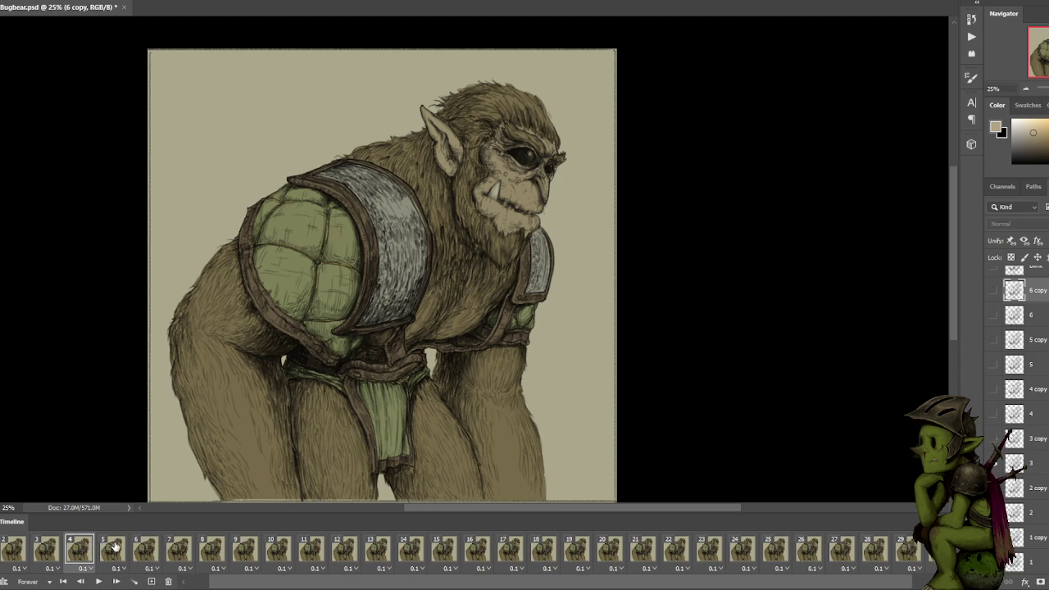
{"action": "left_click", "coordinate": [116, 547]}
{"action": "left_click", "coordinate": [143, 547]}
{"action": "left_click", "coordinate": [107, 547]}
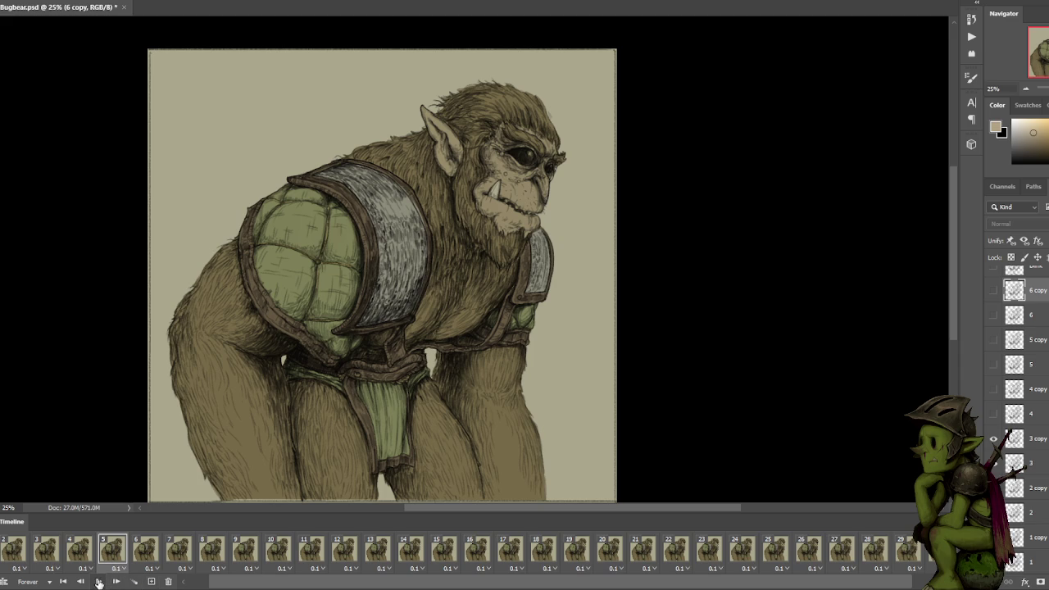
{"action": "left_click", "coordinate": [145, 547]}
{"action": "left_click", "coordinate": [213, 547]}
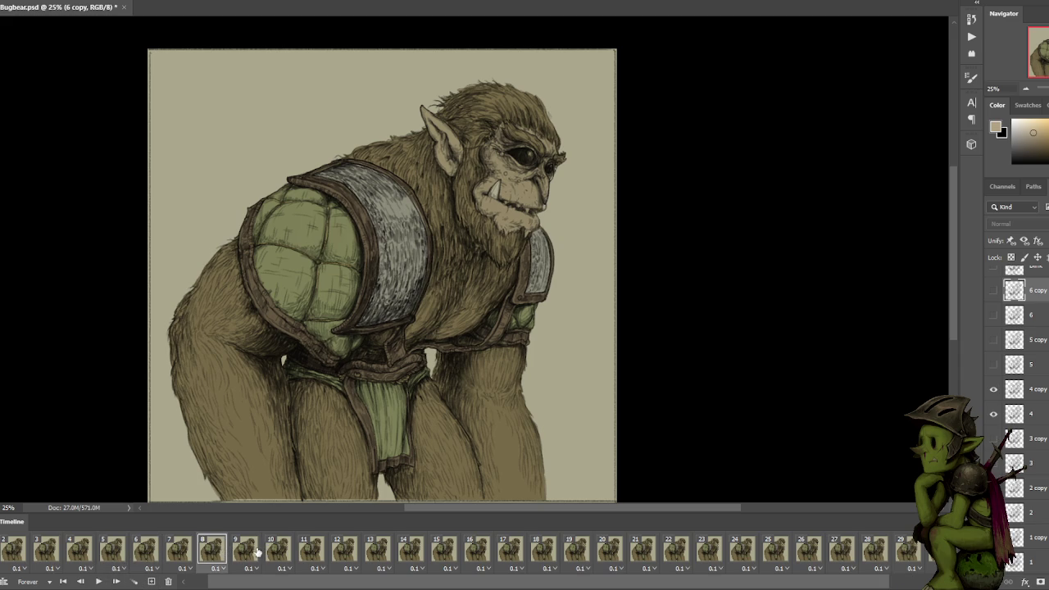
{"action": "left_click", "coordinate": [250, 551]}
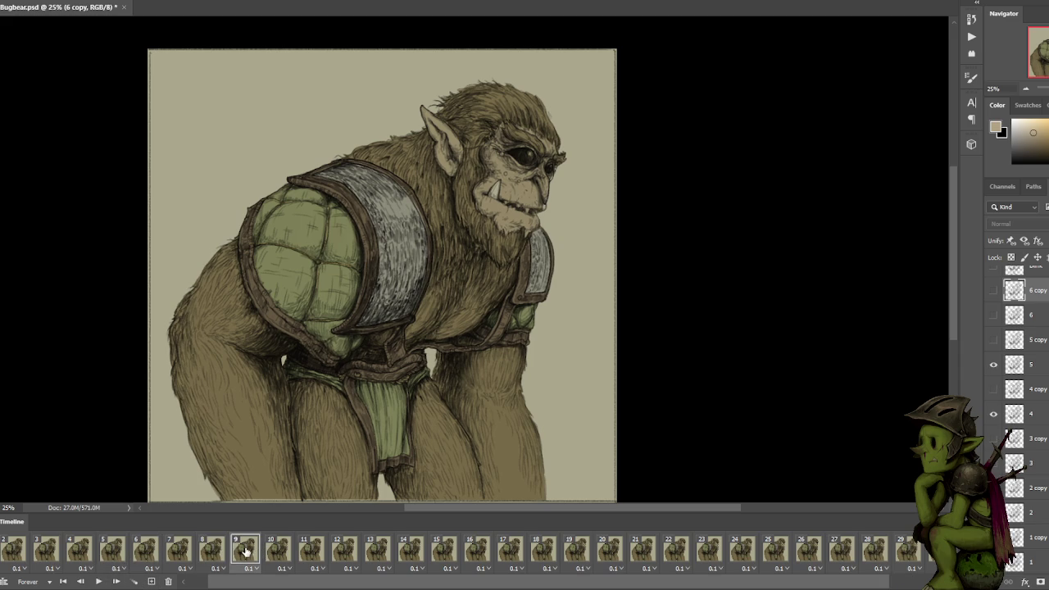
{"action": "left_click", "coordinate": [217, 551]}
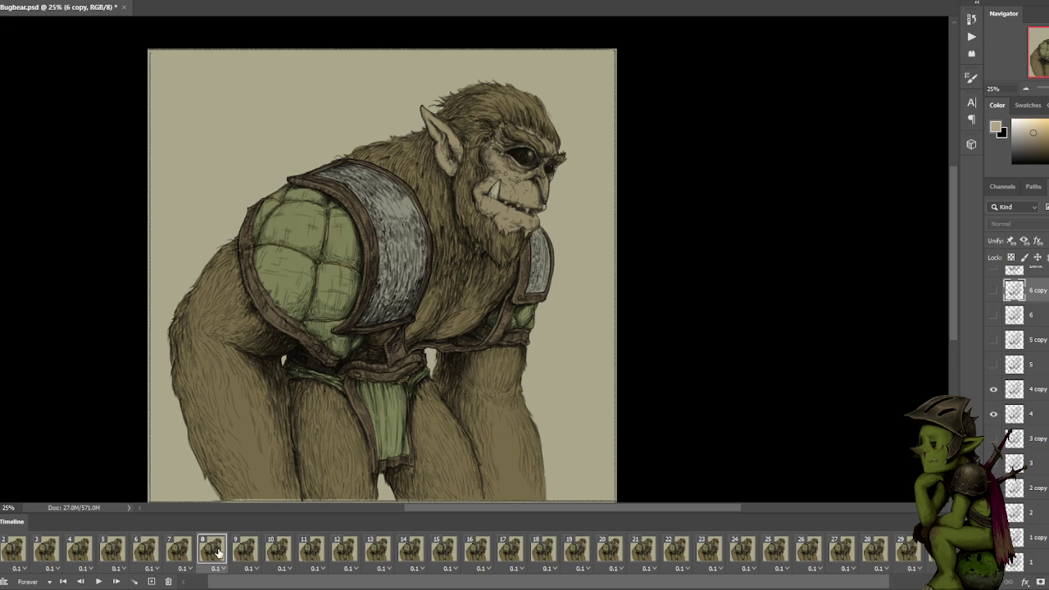
{"action": "left_click", "coordinate": [150, 581]}
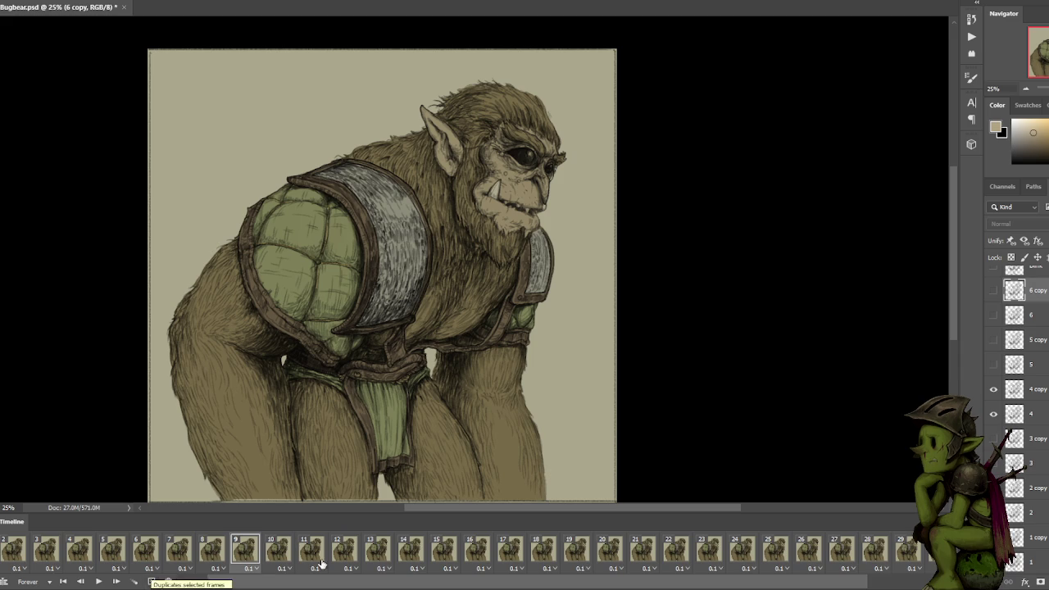
Scan frames 15 through 32 to inspect the later poses.
{"action": "left_click", "coordinate": [443, 547]}
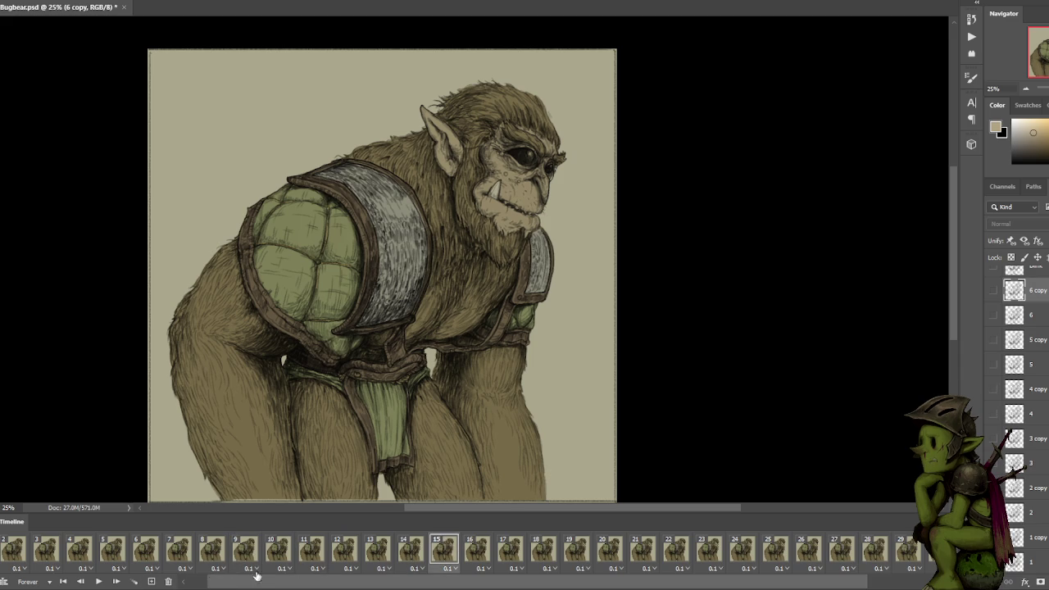
{"action": "left_click", "coordinate": [151, 581]}
{"action": "left_click", "coordinate": [833, 547]}
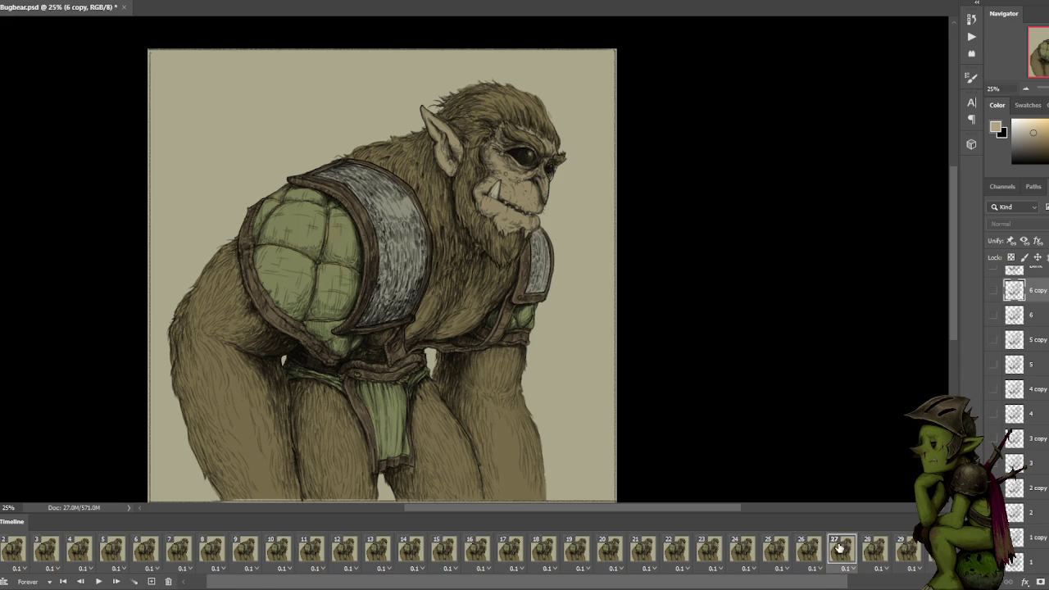
{"action": "left_click", "coordinate": [926, 554]}
{"action": "left_click", "coordinate": [915, 553]}
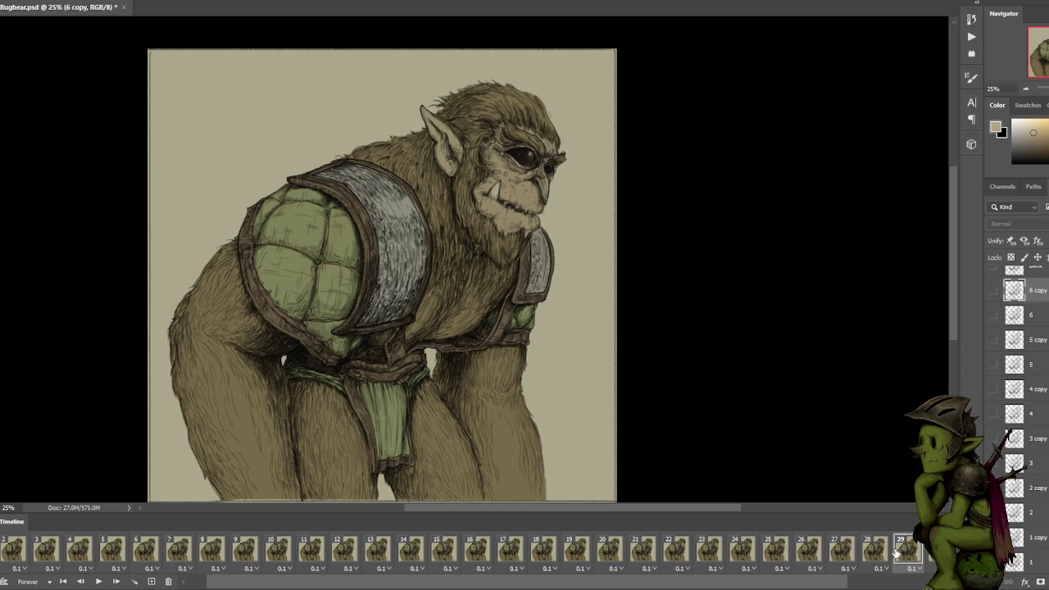
{"action": "left_click", "coordinate": [883, 554]}
{"action": "left_click_drag", "start_coordinate": [781, 579], "coordinate": [914, 580]}
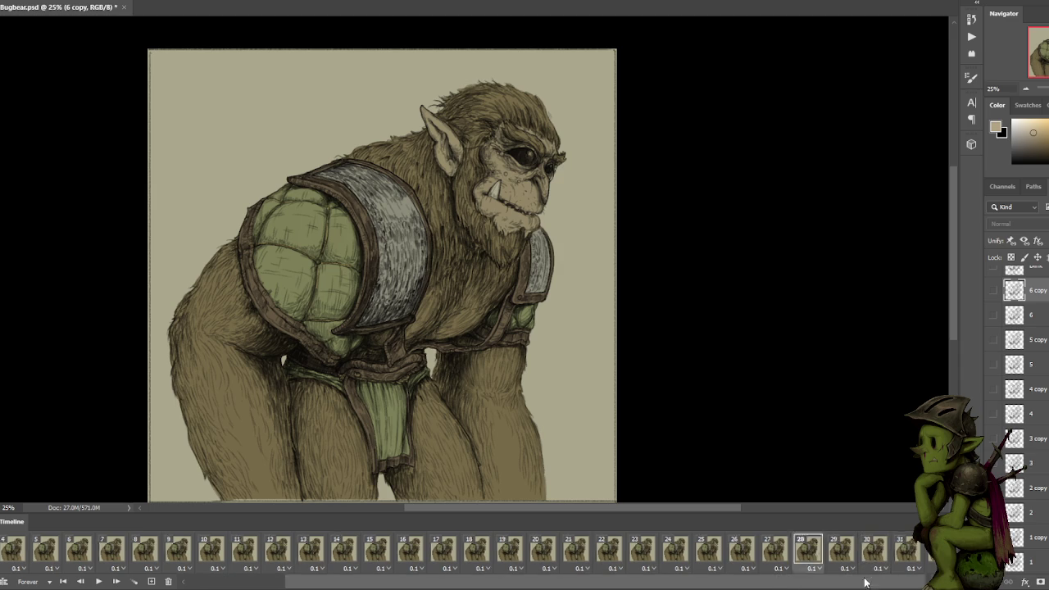
{"action": "left_click", "coordinate": [909, 554]}
{"action": "left_click", "coordinate": [868, 554]}
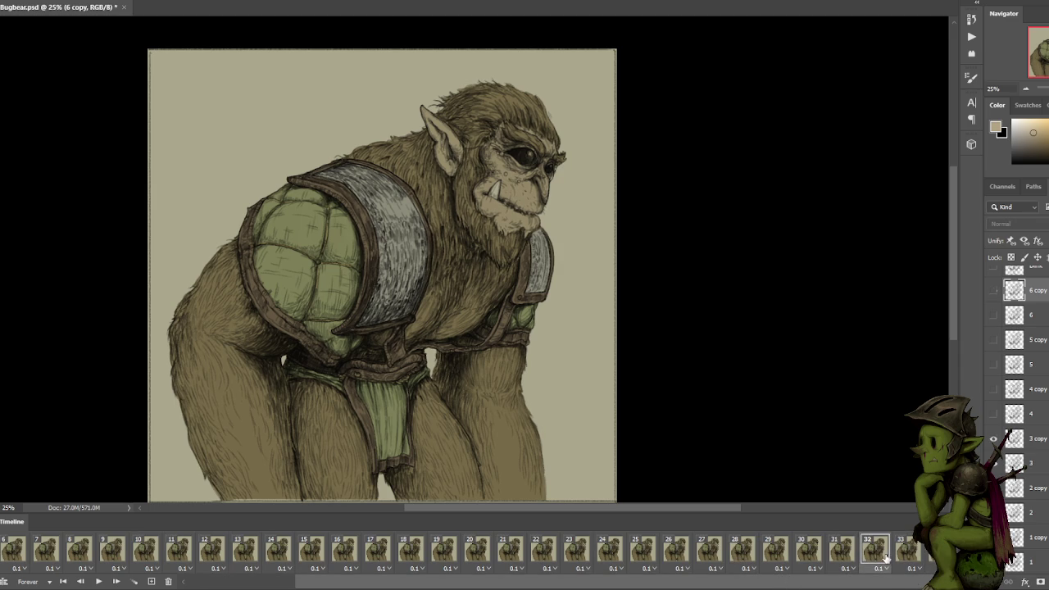
{"action": "left_click", "coordinate": [841, 554]}
{"action": "left_click", "coordinate": [796, 555]}
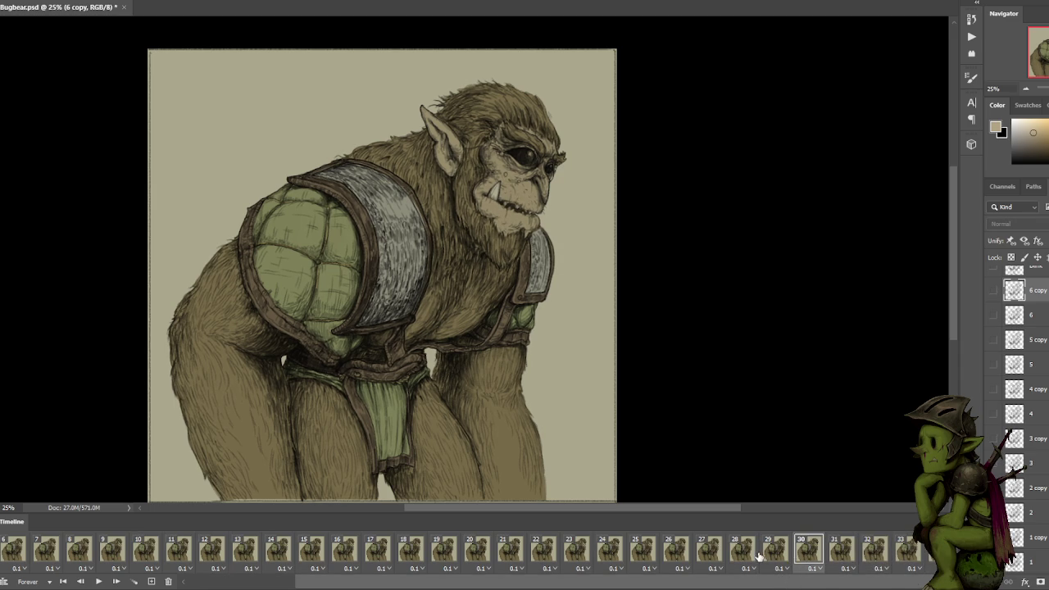
{"action": "left_click", "coordinate": [751, 556]}
Compare frames 24 through 27 back and forth.
{"action": "left_click", "coordinate": [696, 555]}
{"action": "left_click", "coordinate": [646, 555]}
{"action": "left_click", "coordinate": [616, 557]}
{"action": "left_click", "coordinate": [646, 555]}
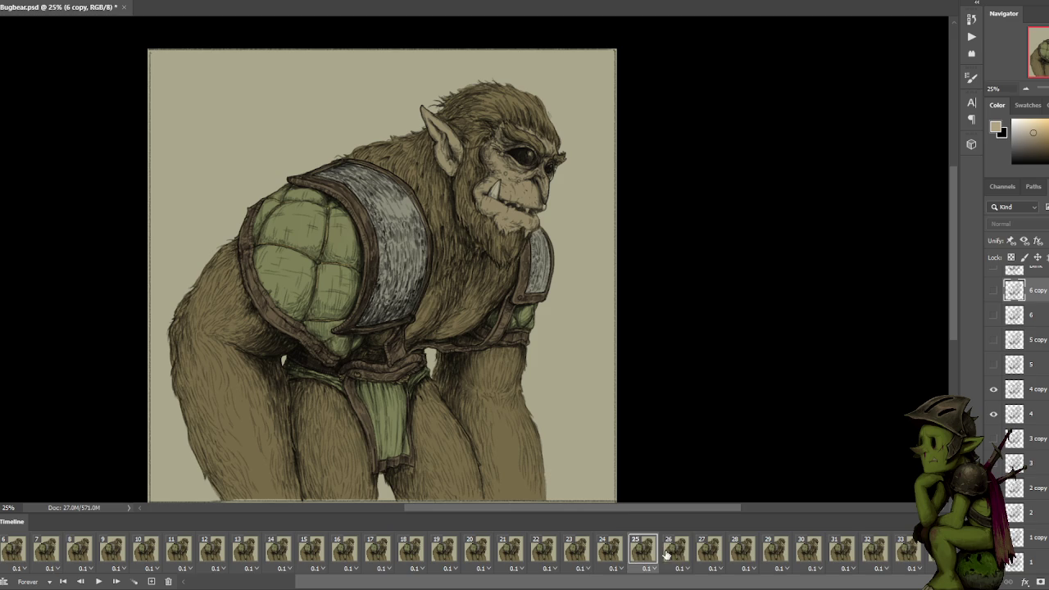
{"action": "left_click", "coordinate": [676, 555]}
{"action": "left_click", "coordinate": [706, 555]}
{"action": "left_click", "coordinate": [643, 556]}
{"action": "left_click", "coordinate": [611, 555]}
Preview the playback, then delete redundant frame 9 after comparing frames 8–11.
{"action": "key", "text": "space"}
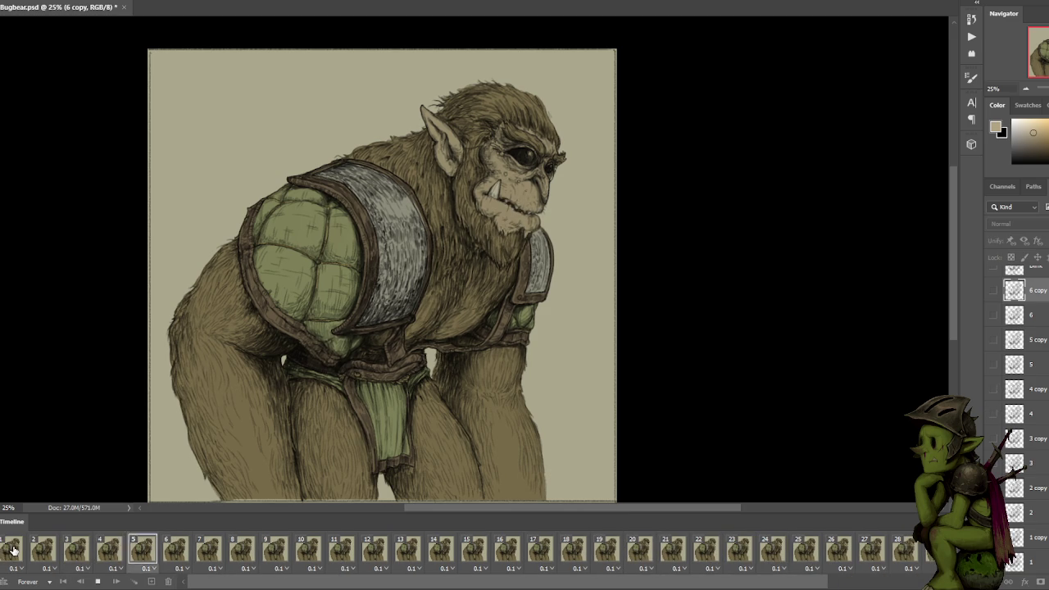
{"action": "key", "text": "space"}
{"action": "left_click", "coordinate": [244, 548]}
{"action": "left_click", "coordinate": [278, 551]}
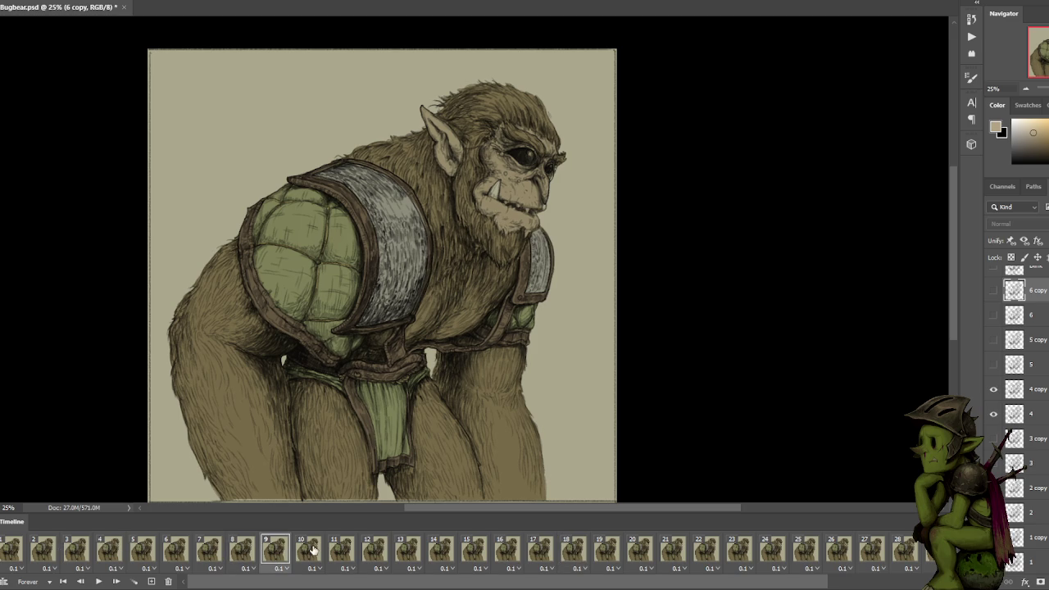
{"action": "left_click", "coordinate": [312, 550]}
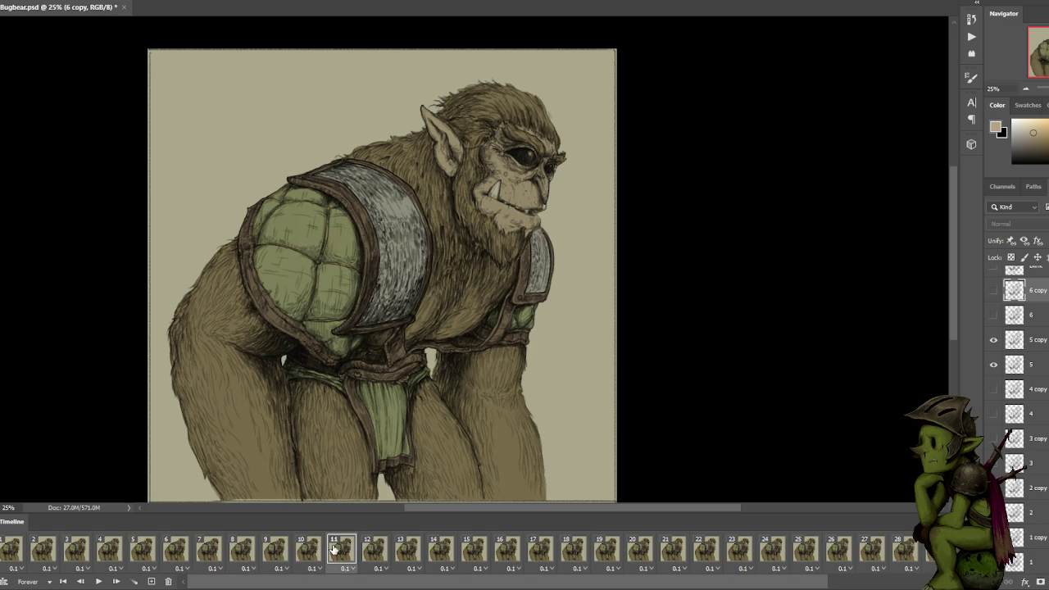
{"action": "left_click", "coordinate": [275, 552]}
{"action": "left_click", "coordinate": [242, 554]}
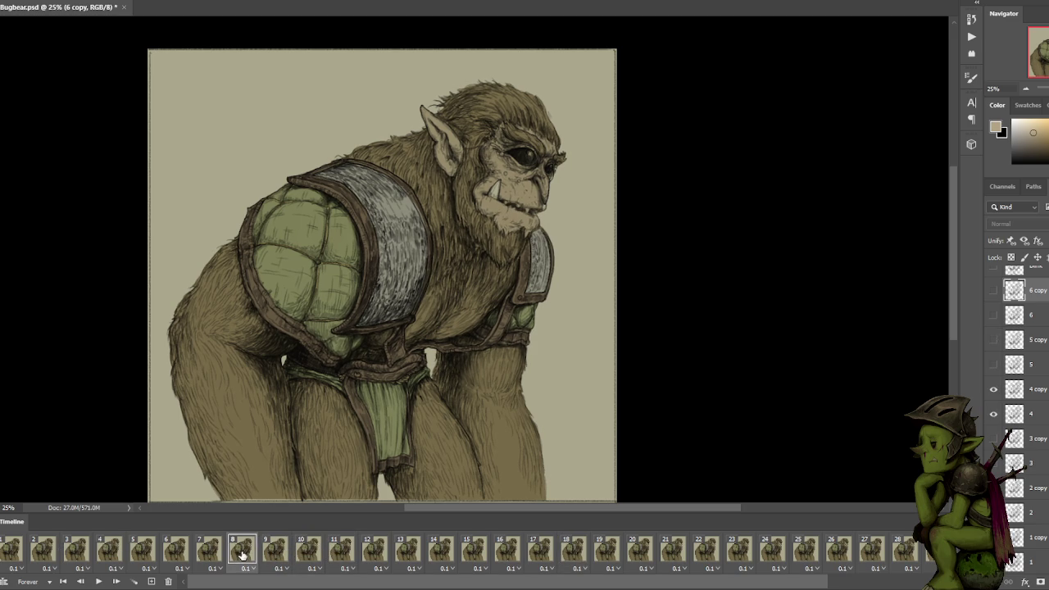
{"action": "left_click", "coordinate": [271, 554]}
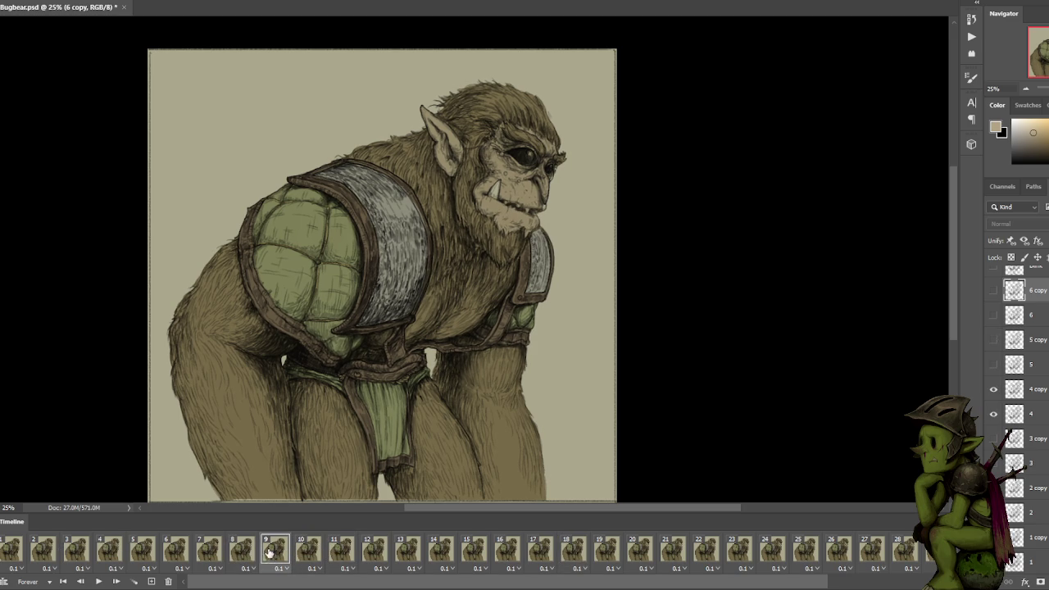
{"action": "left_click", "coordinate": [167, 582]}
{"action": "left_click", "coordinate": [655, 325]}
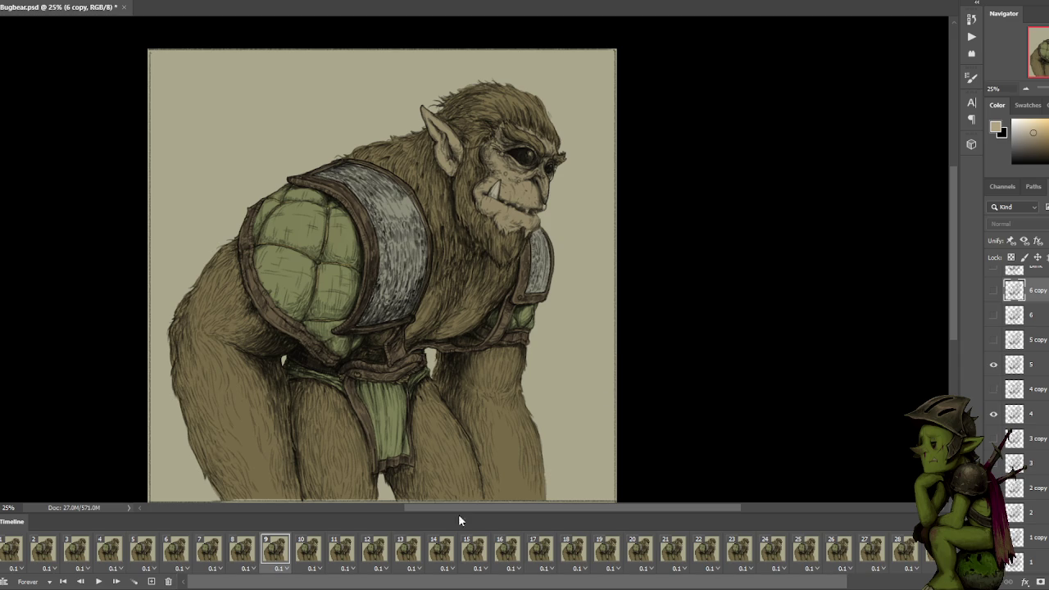
Duplicate frame 10 as a hold frame and play the animation from the start.
{"action": "left_click", "coordinate": [321, 554]}
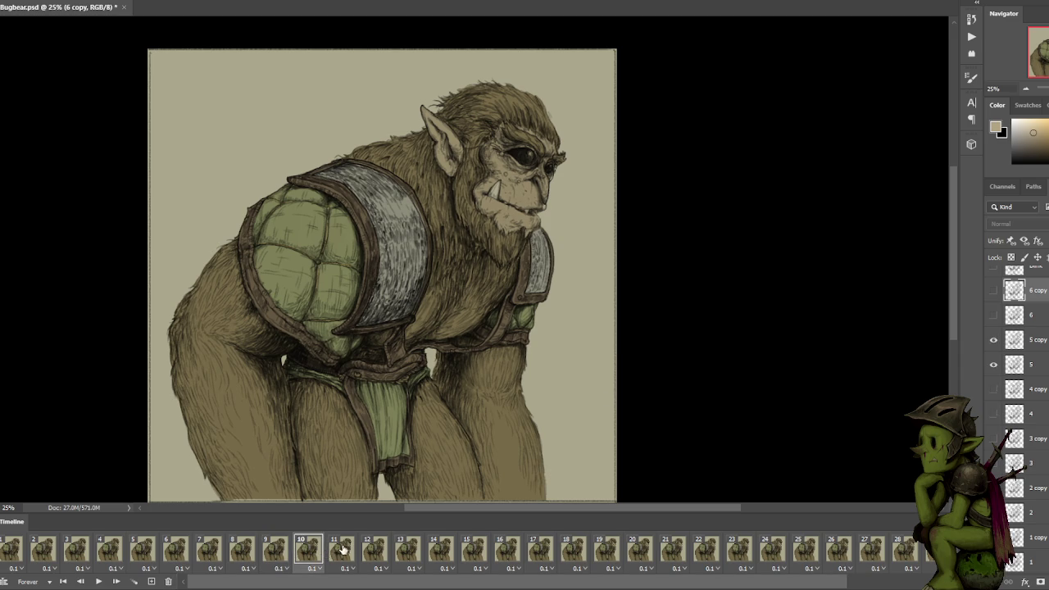
{"action": "left_click", "coordinate": [354, 551]}
{"action": "left_click", "coordinate": [321, 554]}
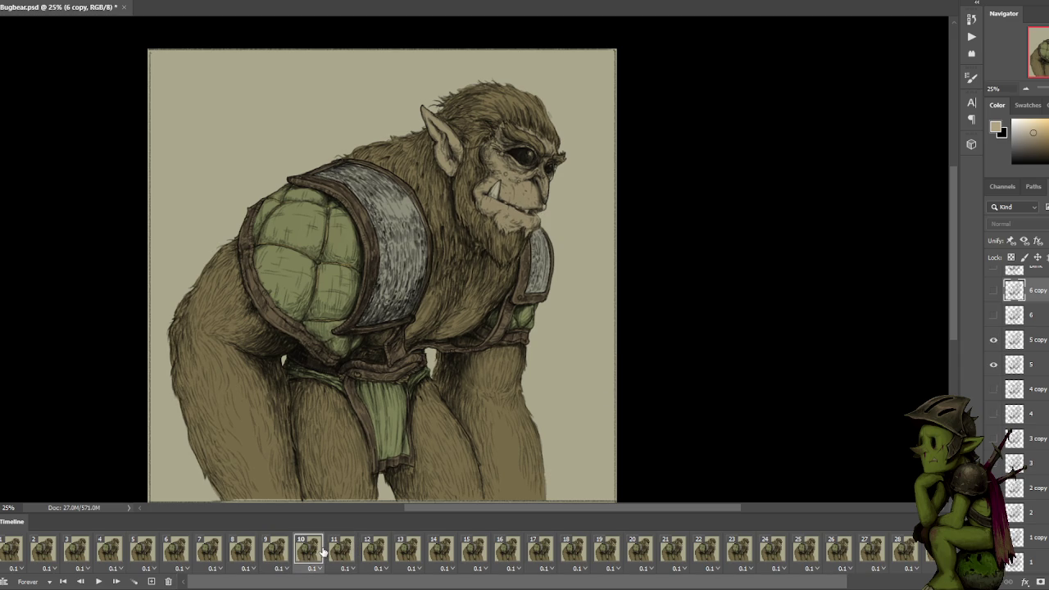
{"action": "left_click", "coordinate": [153, 581]}
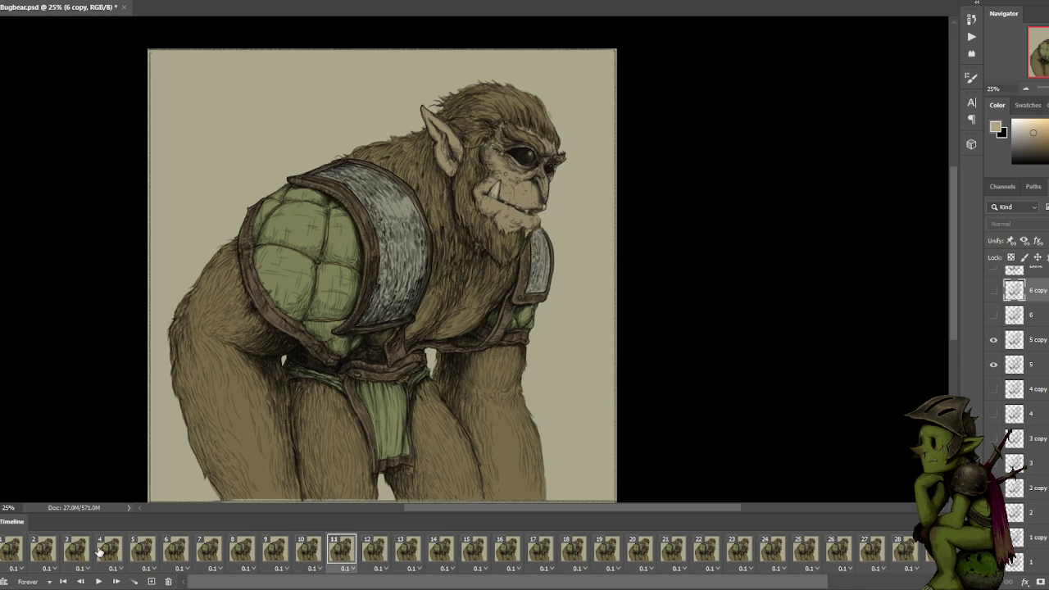
{"action": "left_click", "coordinate": [8, 557]}
{"action": "left_click", "coordinate": [98, 582]}
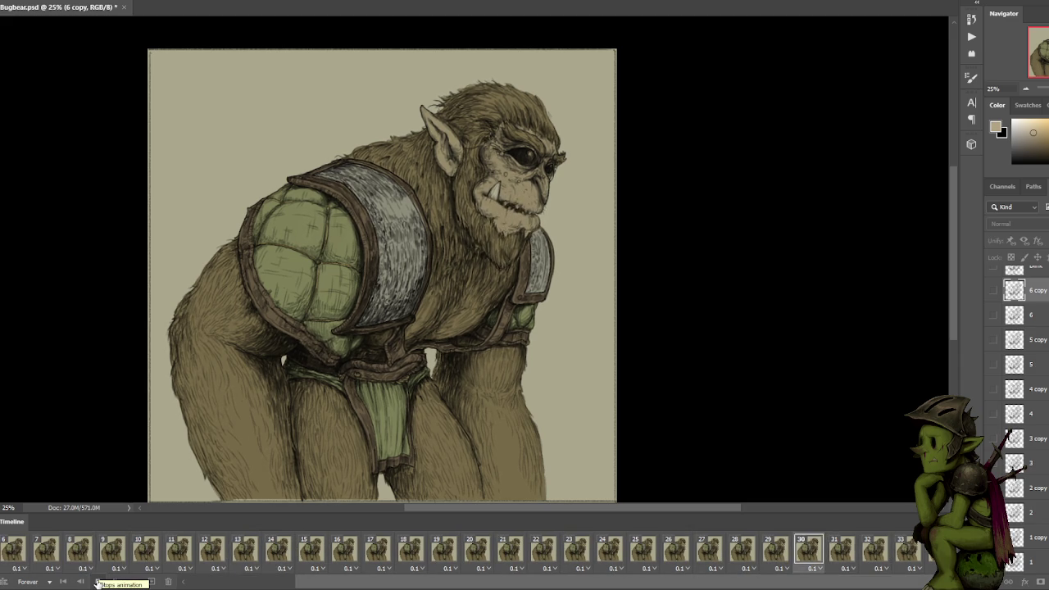
{"action": "left_click", "coordinate": [97, 584]}
Step through frames 18 to 27 to review the later poses.
{"action": "left_click", "coordinate": [571, 558]}
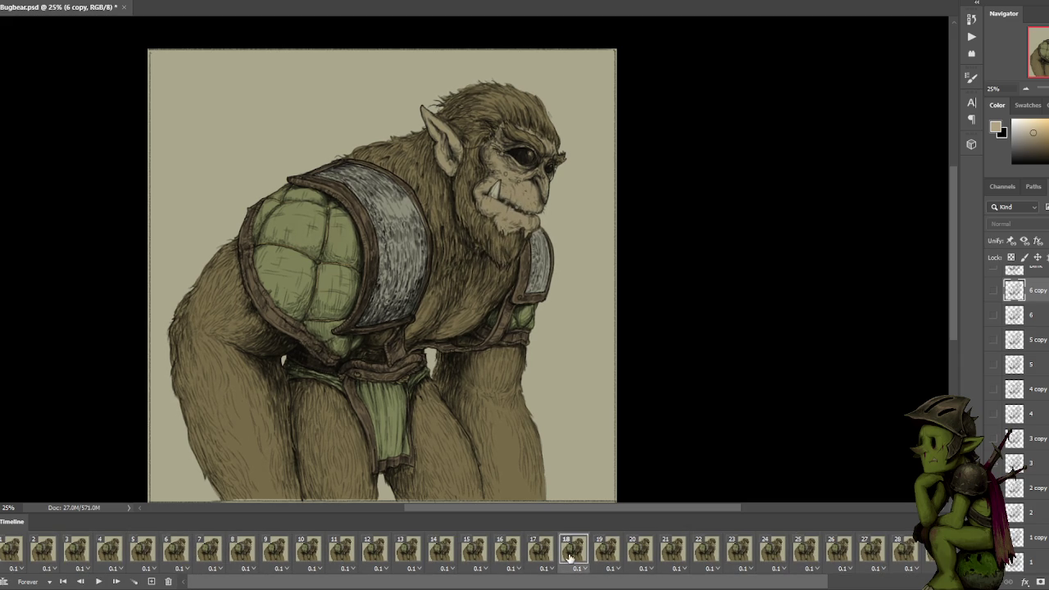
{"action": "left_click", "coordinate": [639, 555]}
{"action": "left_click", "coordinate": [672, 555]}
{"action": "left_click", "coordinate": [768, 558]}
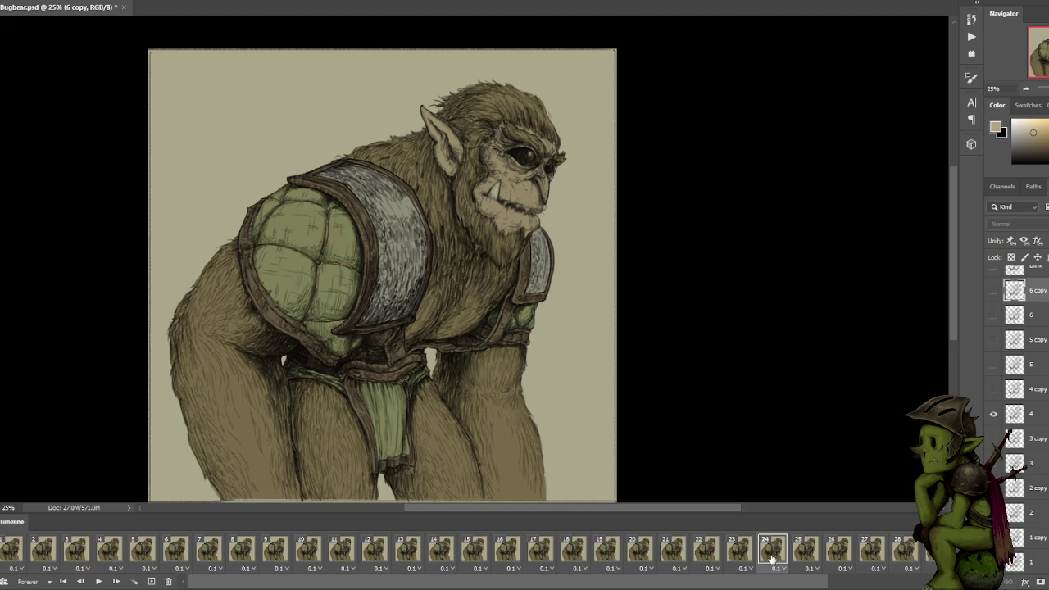
{"action": "left_click", "coordinate": [807, 557]}
{"action": "left_click", "coordinate": [867, 554]}
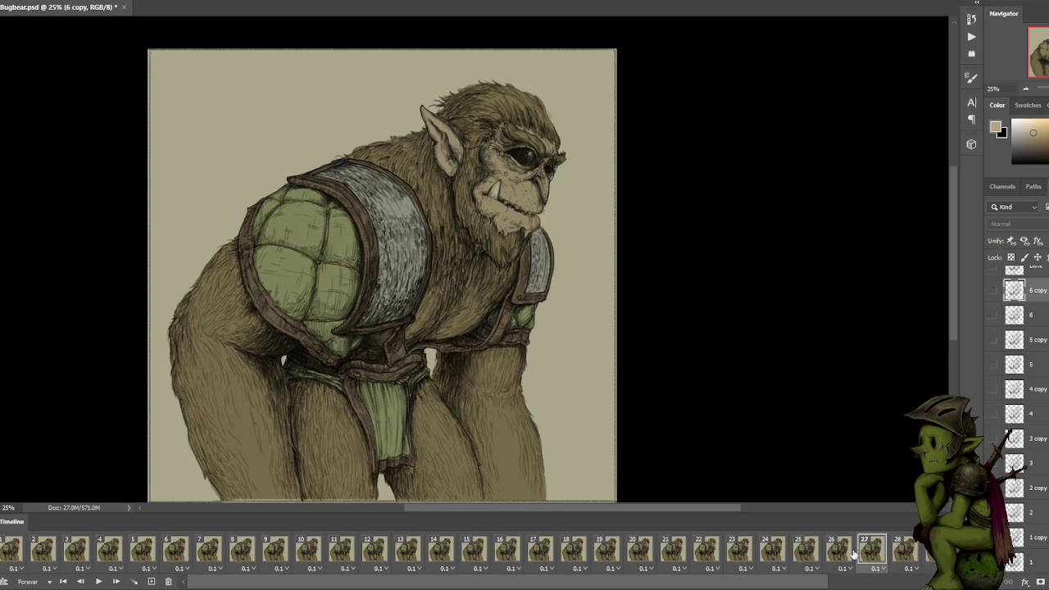
{"action": "scroll", "coordinate": [901, 561], "scroll_direction": "down", "scroll_amount": 2}
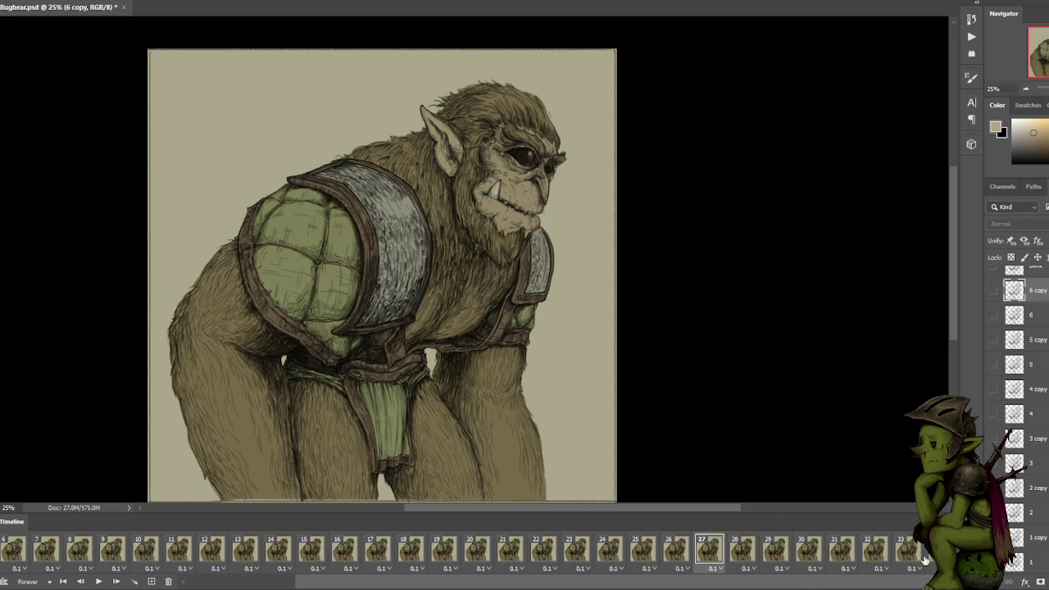
Select all the timeline frames for retiming.
{"action": "left_click", "coordinate": [12, 0]}
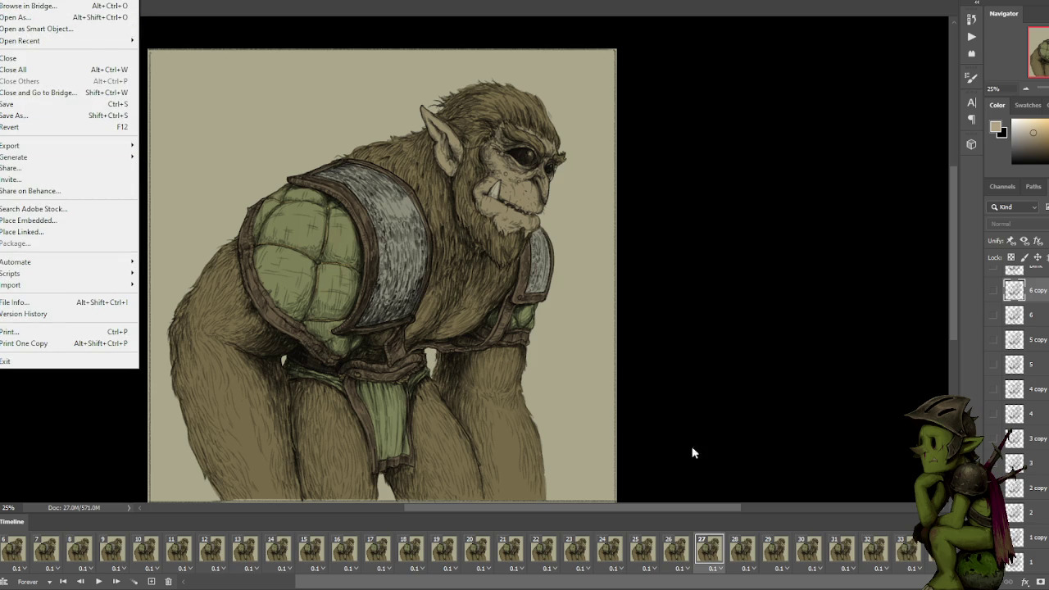
{"action": "left_click", "coordinate": [870, 555]}
{"action": "left_click_drag", "start_coordinate": [918, 582], "coordinate": [804, 584]}
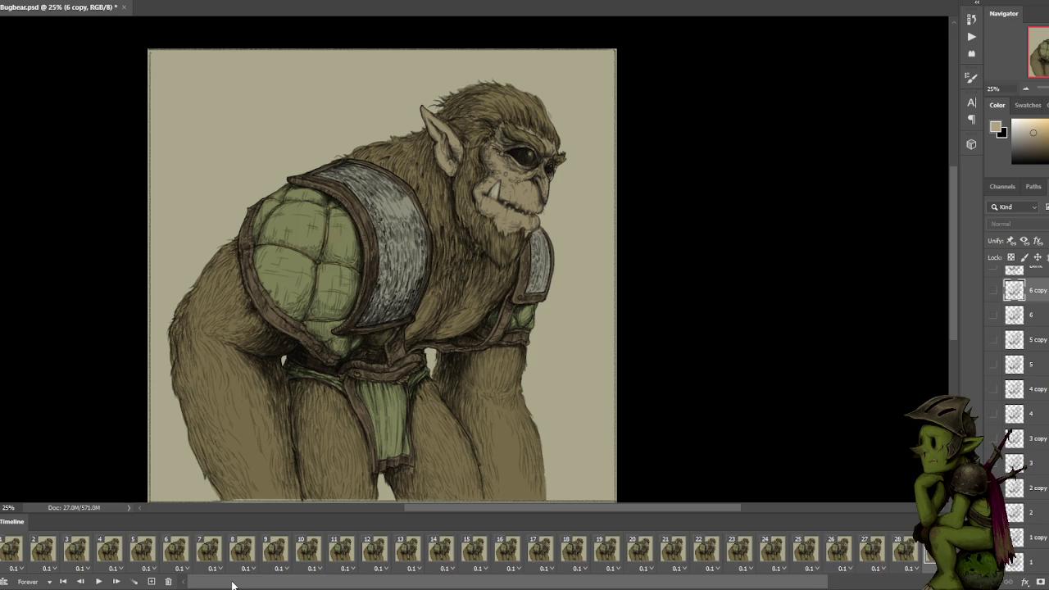
{"action": "left_click_drag", "start_coordinate": [231, 584], "coordinate": [271, 584]}
{"action": "scroll", "coordinate": [921, 562], "scroll_direction": "up", "scroll_amount": 5}
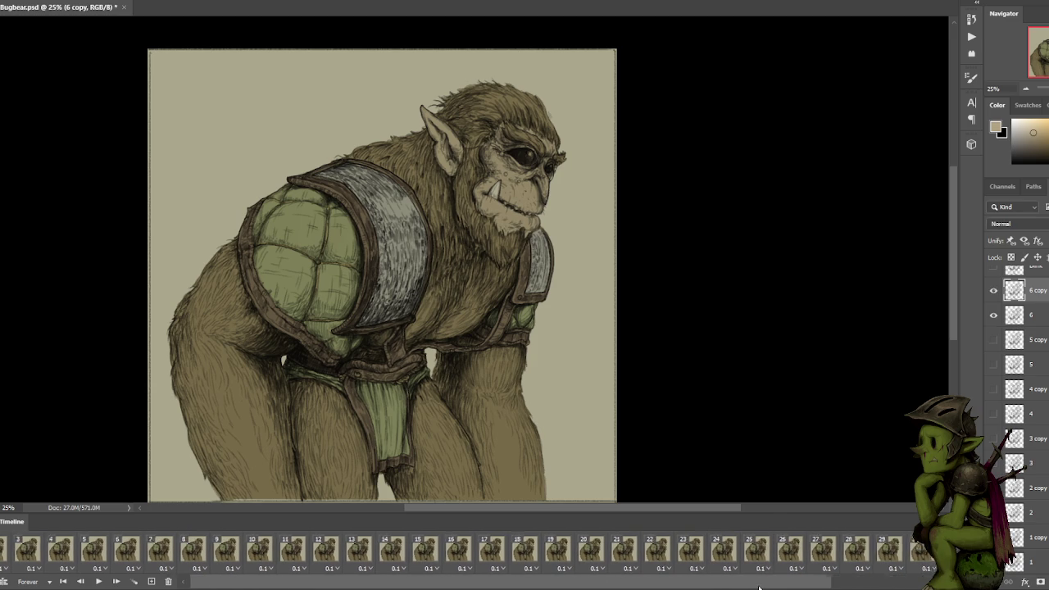
Give every frame a custom 0.085-second delay, shown as 0.09.
{"action": "left_click", "coordinate": [6, 554]}
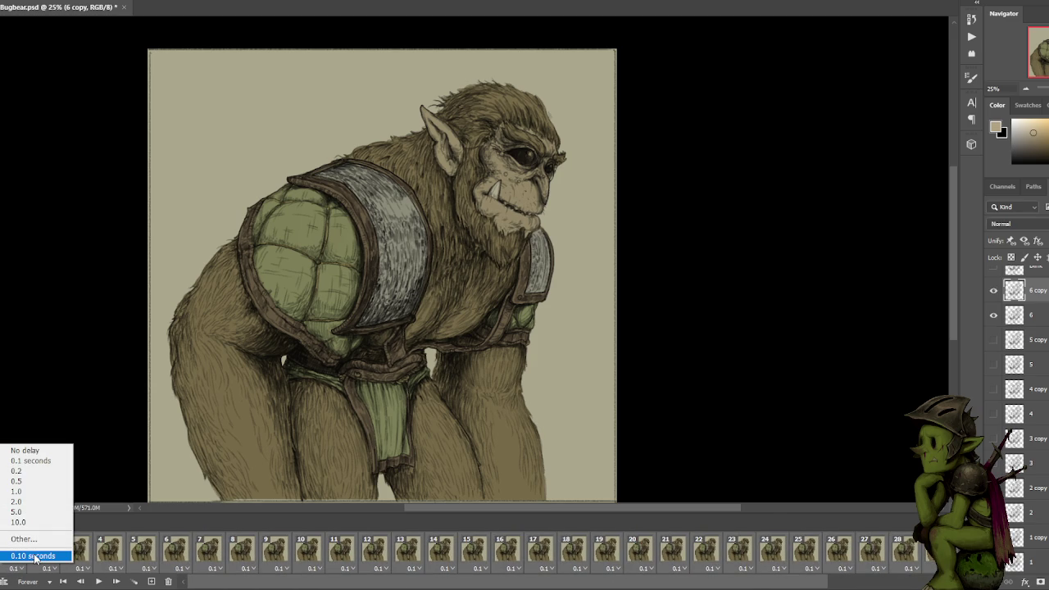
{"action": "left_click", "coordinate": [24, 539]}
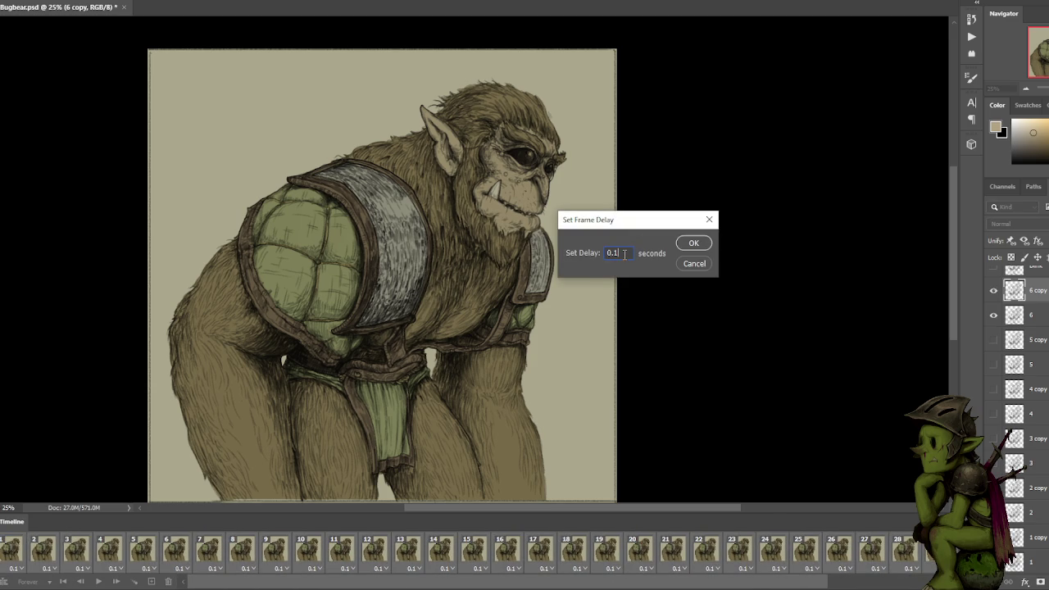
{"action": "type", "text": "0.0"}
{"action": "type", "text": "85"}
{"action": "left_click", "coordinate": [704, 247]}
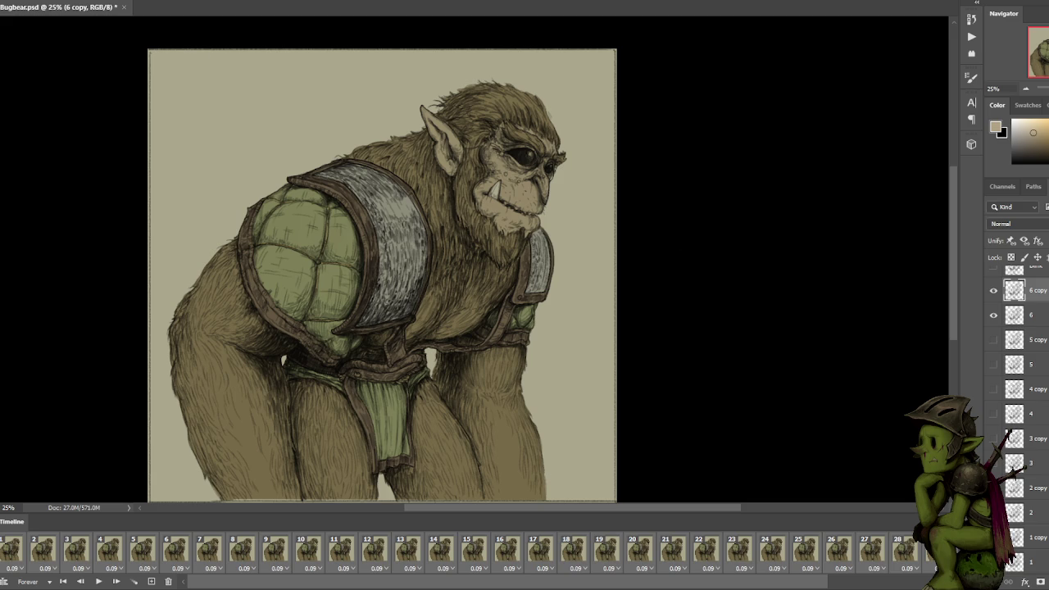
{"action": "left_click", "coordinate": [10, 1]}
{"action": "mouse_move", "coordinate": [49, 145]}
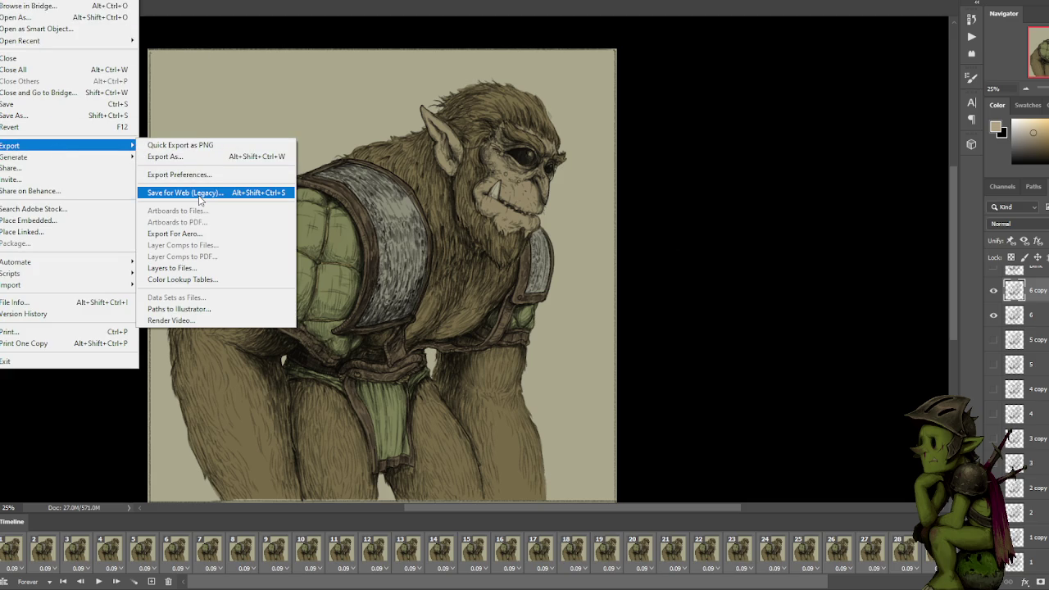
{"action": "left_click", "coordinate": [197, 193]}
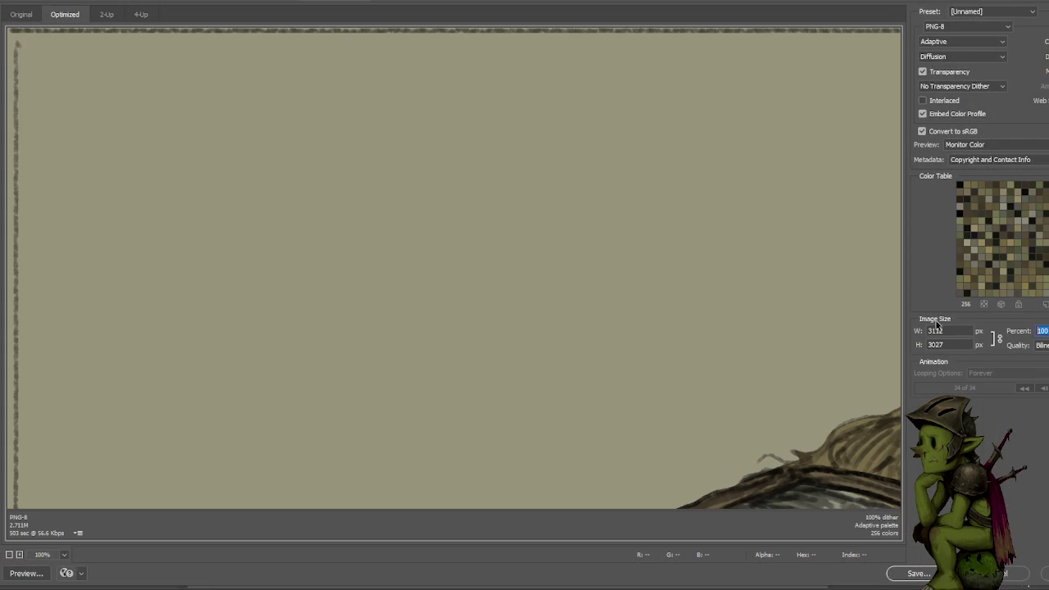
{"action": "type", "text": "25"}
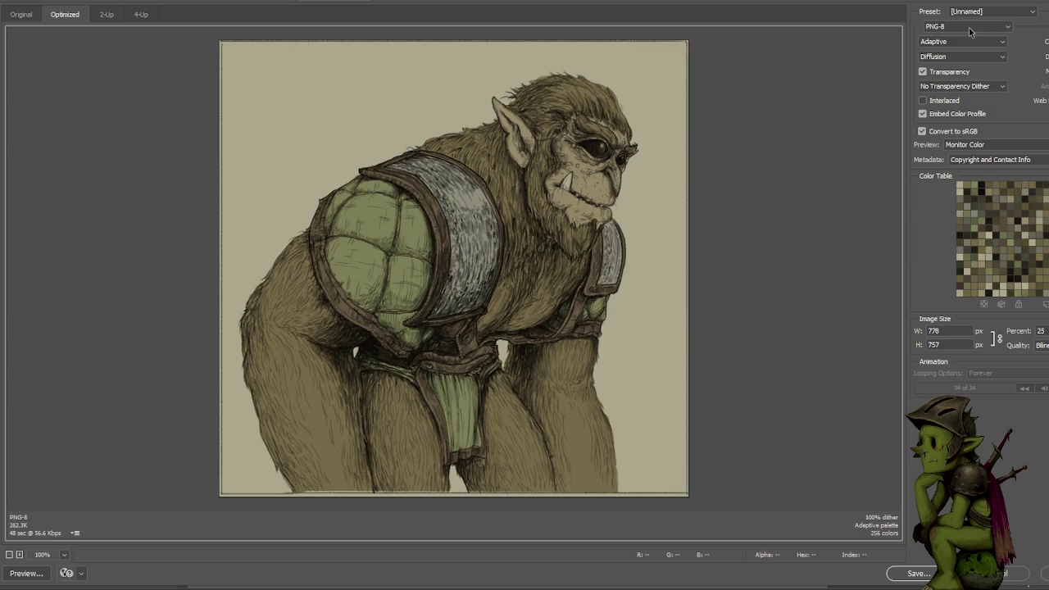
{"action": "left_click", "coordinate": [968, 28]}
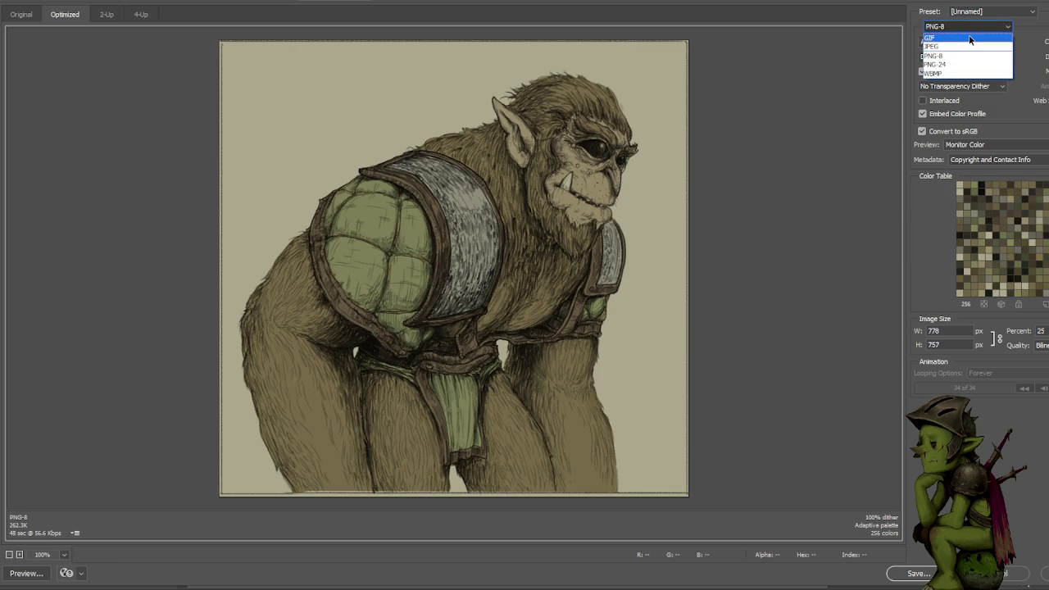
{"action": "left_click", "coordinate": [969, 35]}
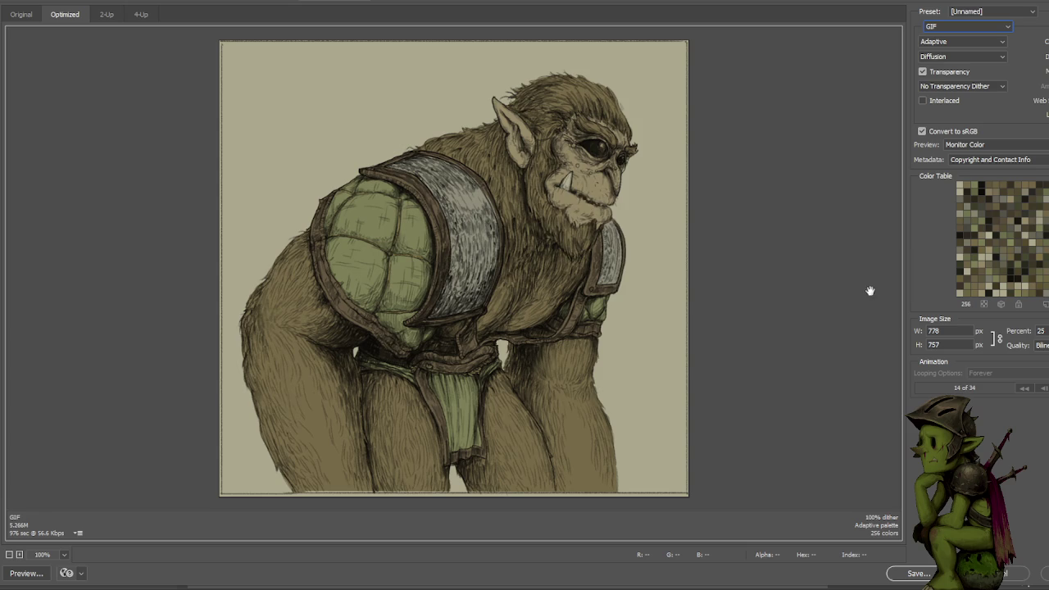
{"action": "left_click", "coordinate": [1003, 574]}
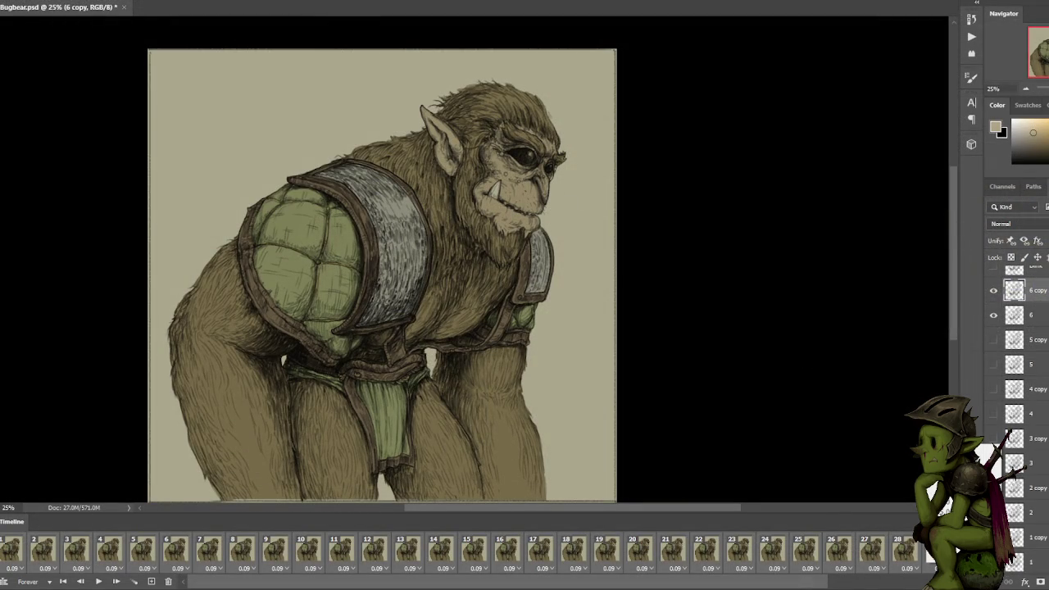
Apply a 0.08-second delay to all frames and bring up Save for Web (Legacy).
{"action": "left_click", "coordinate": [629, 255]}
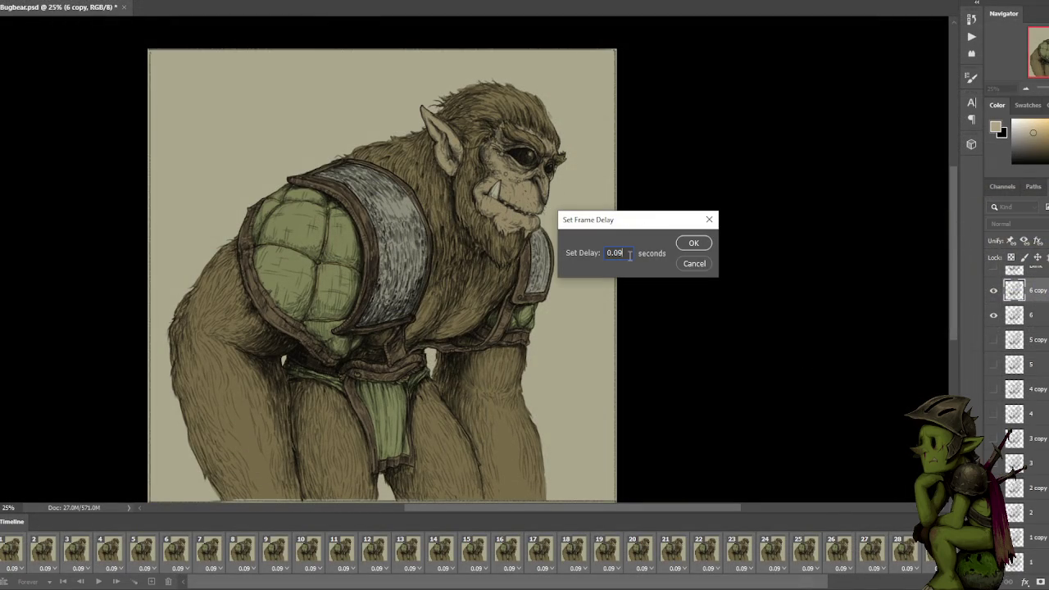
{"action": "left_click", "coordinate": [693, 243]}
{"action": "key", "text": "alt+f"}
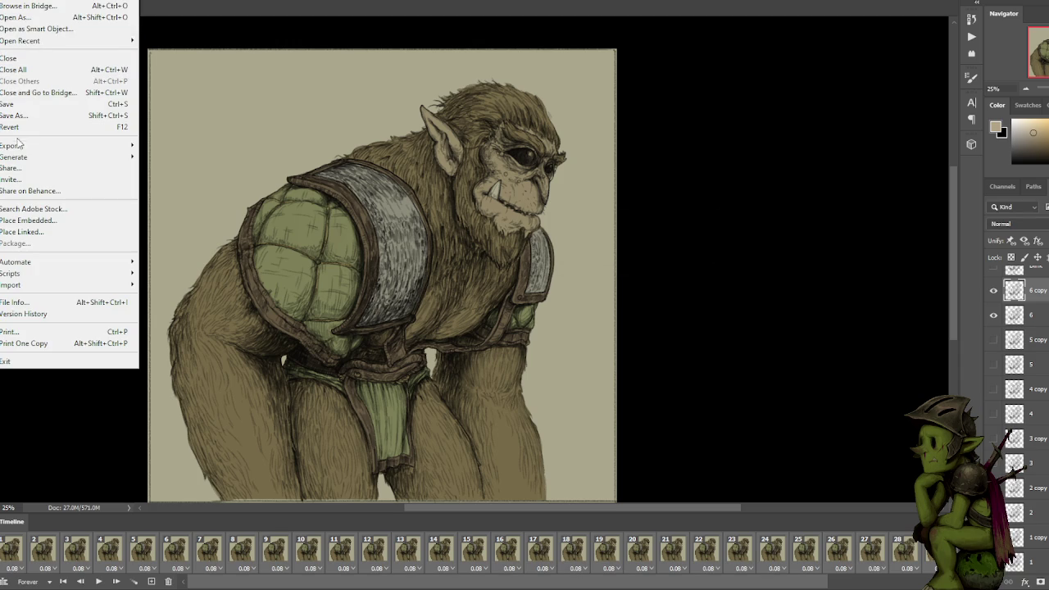
{"action": "left_click", "coordinate": [213, 191]}
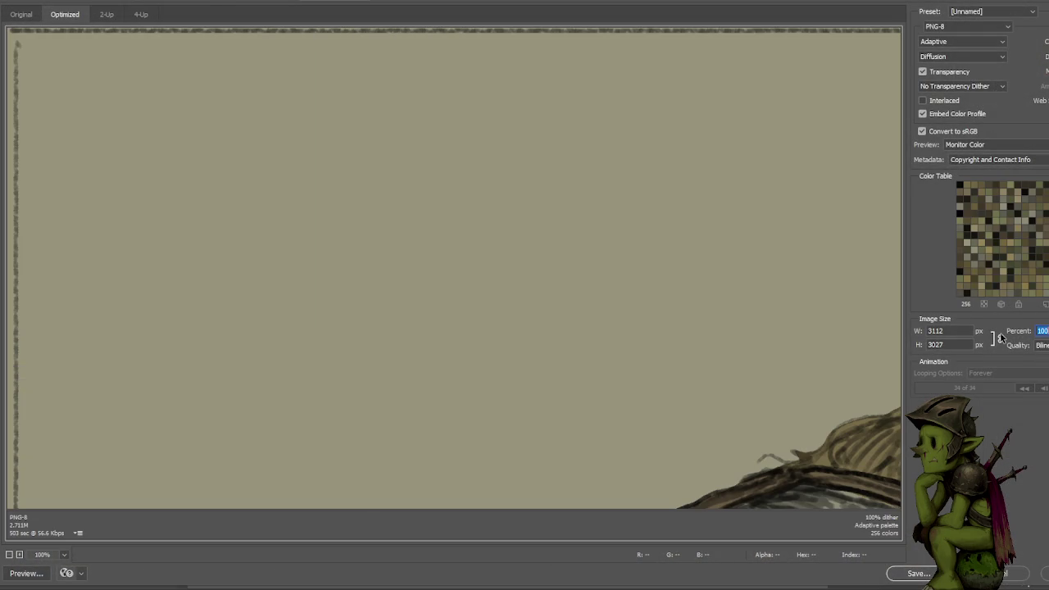
Set the export size to 25% and format to GIF, then close the preview.
{"action": "type", "text": "25"}
{"action": "key", "text": "Return"}
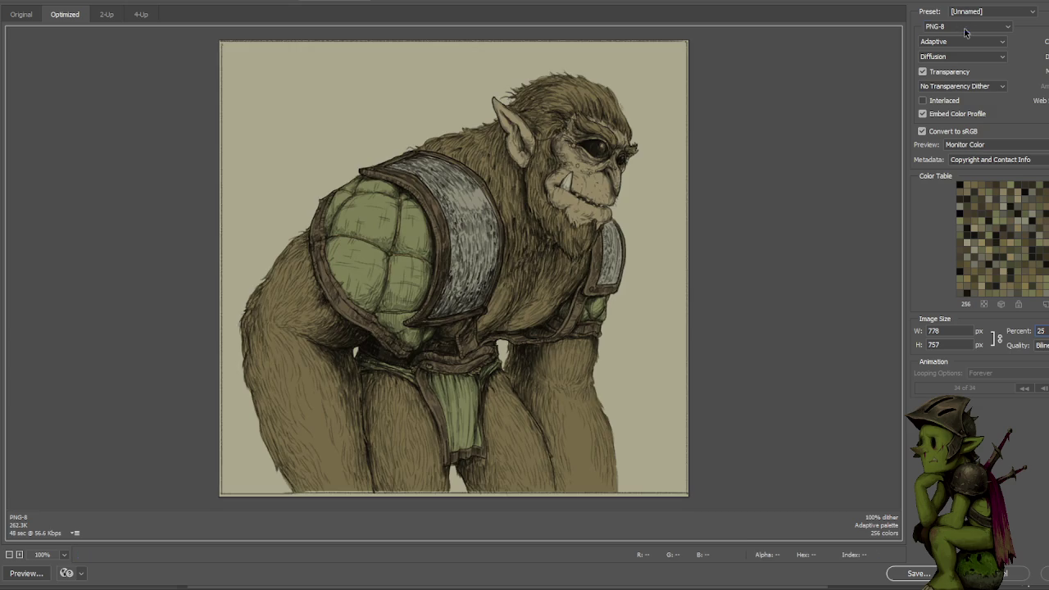
{"action": "left_click", "coordinate": [963, 27]}
{"action": "left_click", "coordinate": [960, 27]}
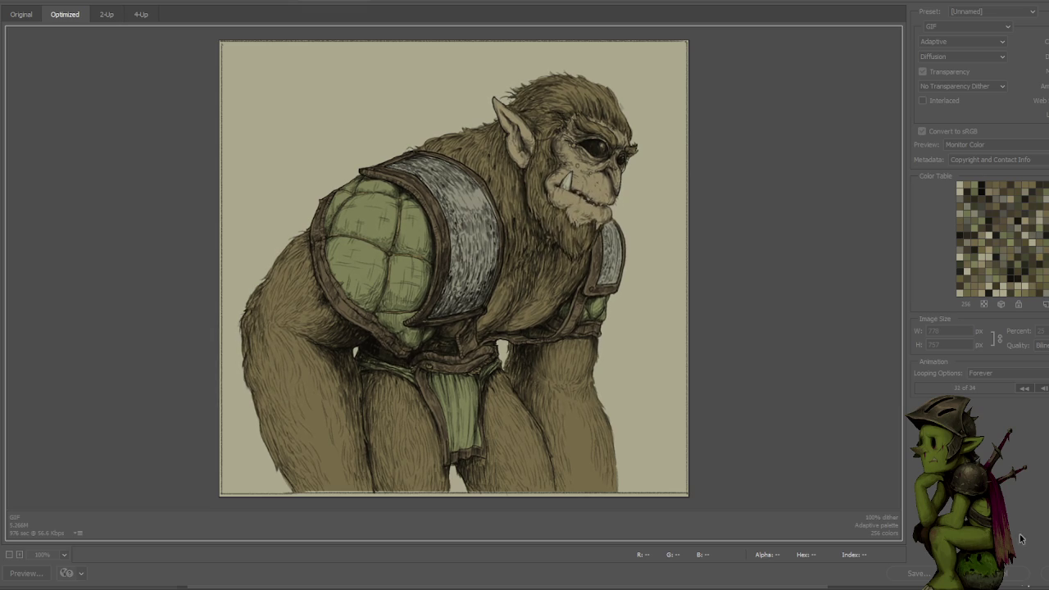
{"action": "key", "text": "Escape"}
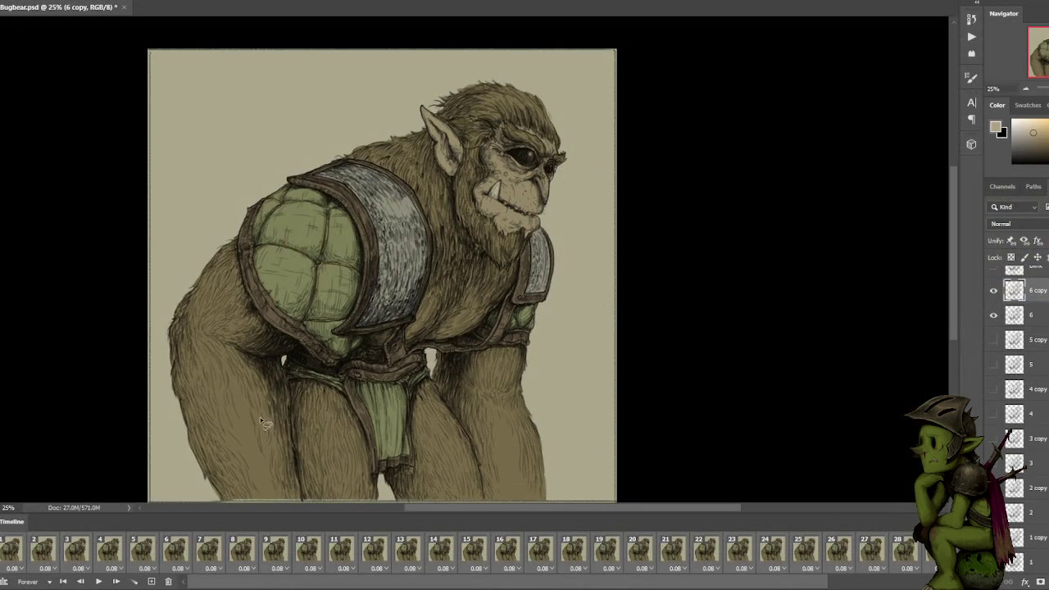
Compare frames 1–5, then delete the selected frames 3 and 4.
{"action": "left_click", "coordinate": [7, 563]}
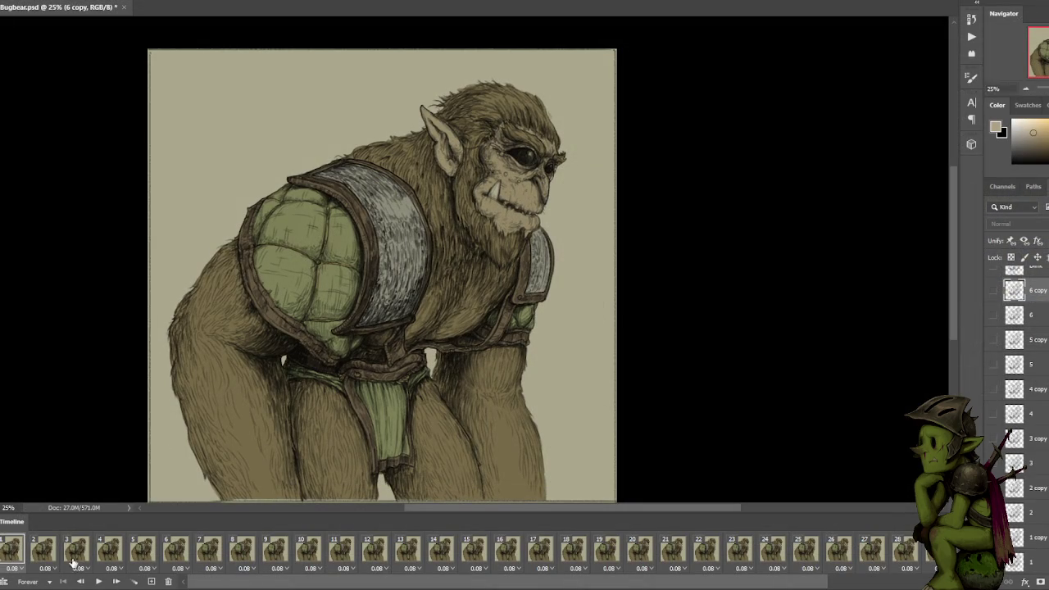
{"action": "left_click", "coordinate": [43, 553]}
{"action": "left_click", "coordinate": [77, 550]}
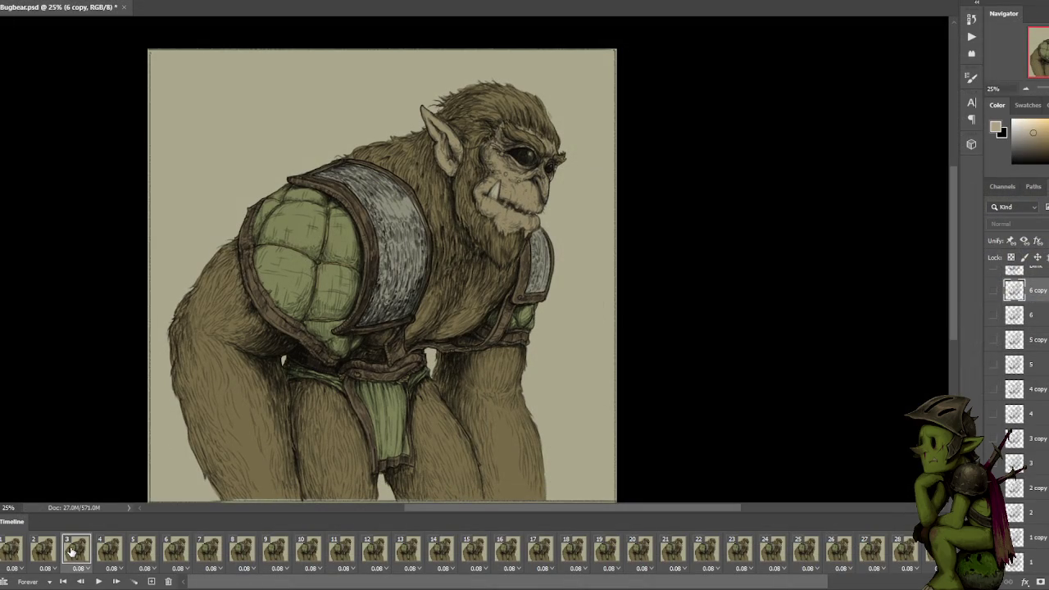
{"action": "left_click", "coordinate": [112, 550]}
{"action": "left_click", "coordinate": [74, 554]}
{"action": "left_click", "coordinate": [38, 554]}
{"action": "left_click", "coordinate": [74, 552]}
{"action": "left_click", "coordinate": [114, 550]}
{"action": "left_click", "coordinate": [140, 554]}
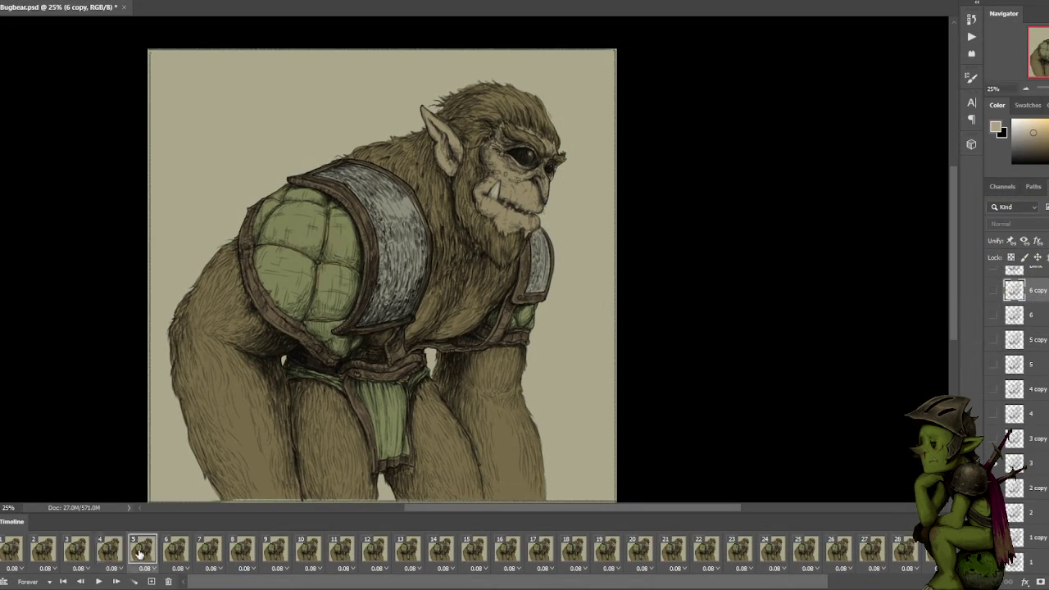
{"action": "left_click", "coordinate": [112, 553], "text": "shift"}
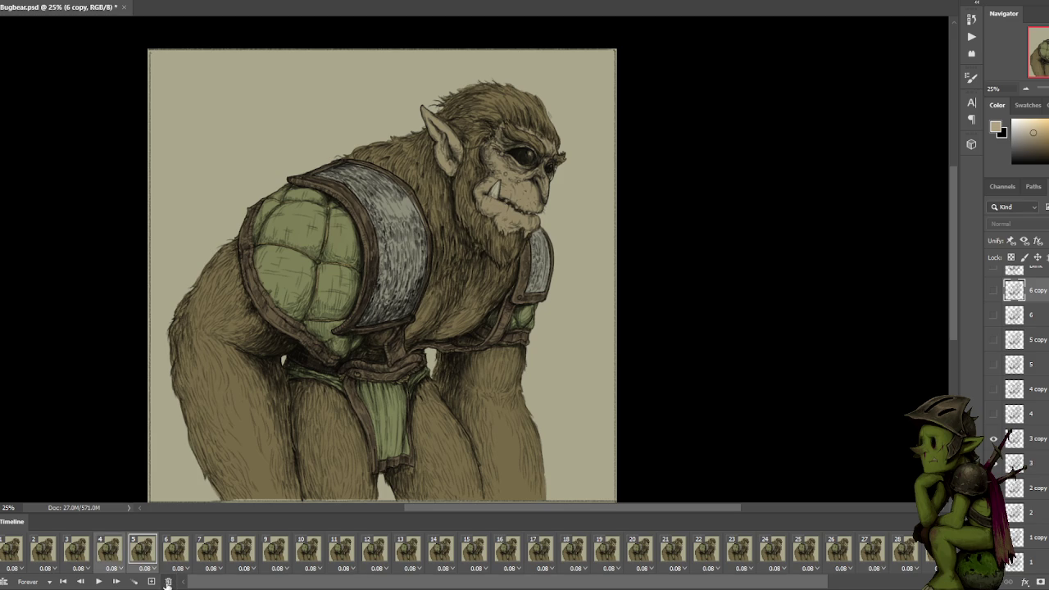
{"action": "left_click", "coordinate": [168, 581]}
{"action": "left_click", "coordinate": [655, 324]}
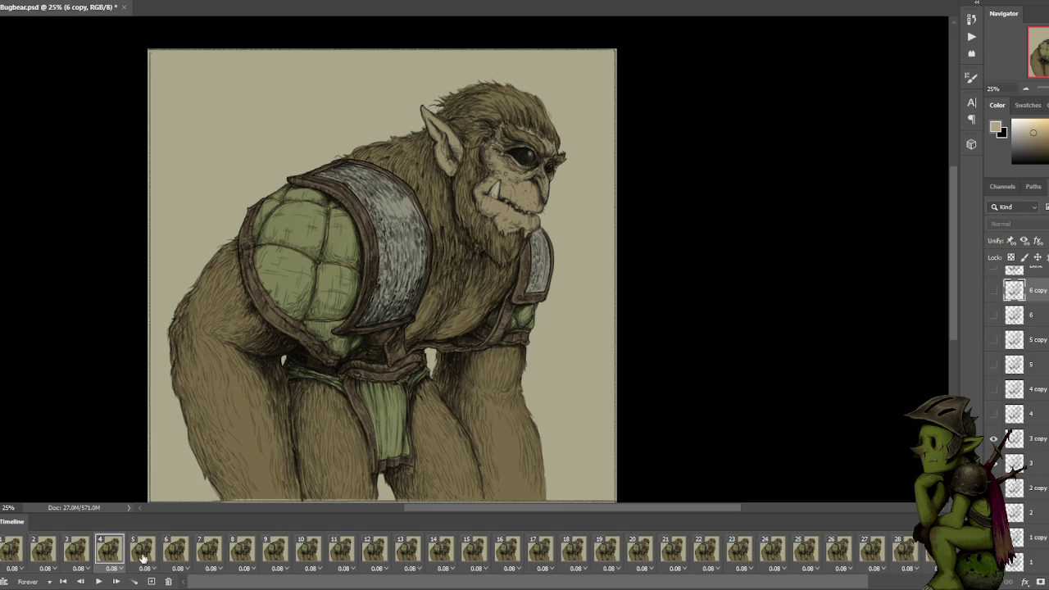
Re-check frames 1–5 and delete the redundant frame 4.
{"action": "left_click", "coordinate": [77, 551]}
{"action": "left_click", "coordinate": [109, 551]}
{"action": "left_click", "coordinate": [7, 552]}
{"action": "left_click", "coordinate": [36, 550]}
{"action": "left_click", "coordinate": [77, 552]}
{"action": "left_click", "coordinate": [115, 553]}
{"action": "left_click", "coordinate": [111, 554]}
{"action": "left_click", "coordinate": [168, 581]}
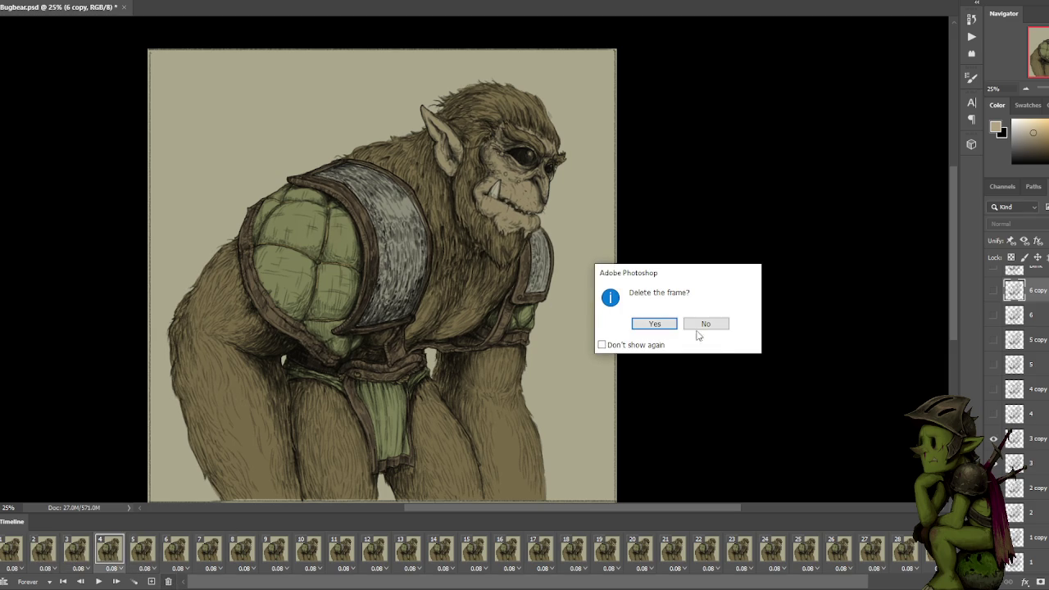
{"action": "left_click", "coordinate": [656, 323]}
Preview frames 1–11, comparing frames 9, 10 and 11 back and forth.
{"action": "left_click", "coordinate": [10, 555]}
{"action": "left_click", "coordinate": [45, 555]}
{"action": "left_click", "coordinate": [77, 555]}
{"action": "left_click", "coordinate": [116, 554]}
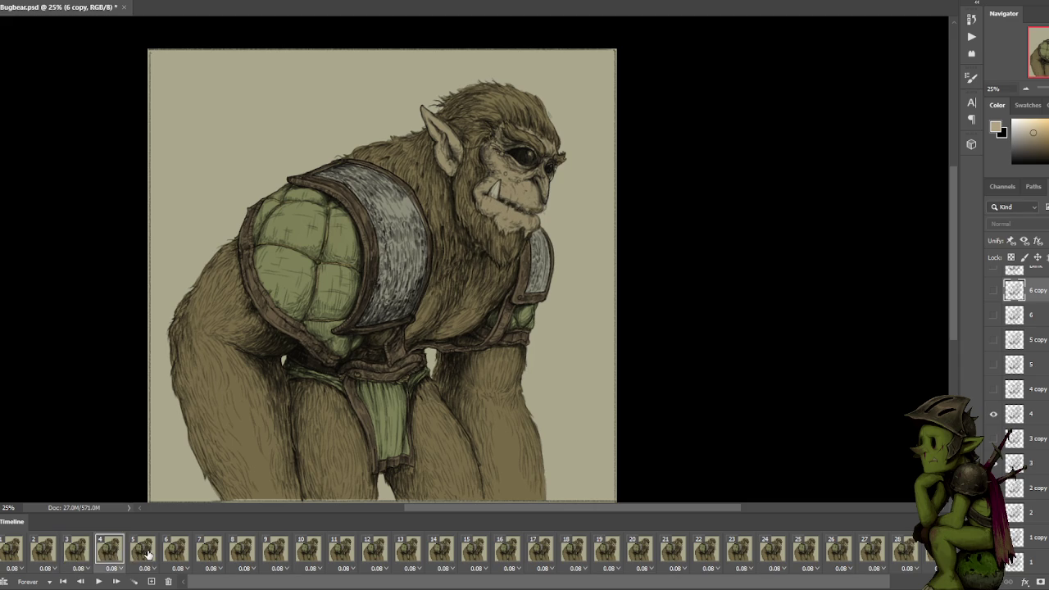
{"action": "left_click", "coordinate": [182, 553]}
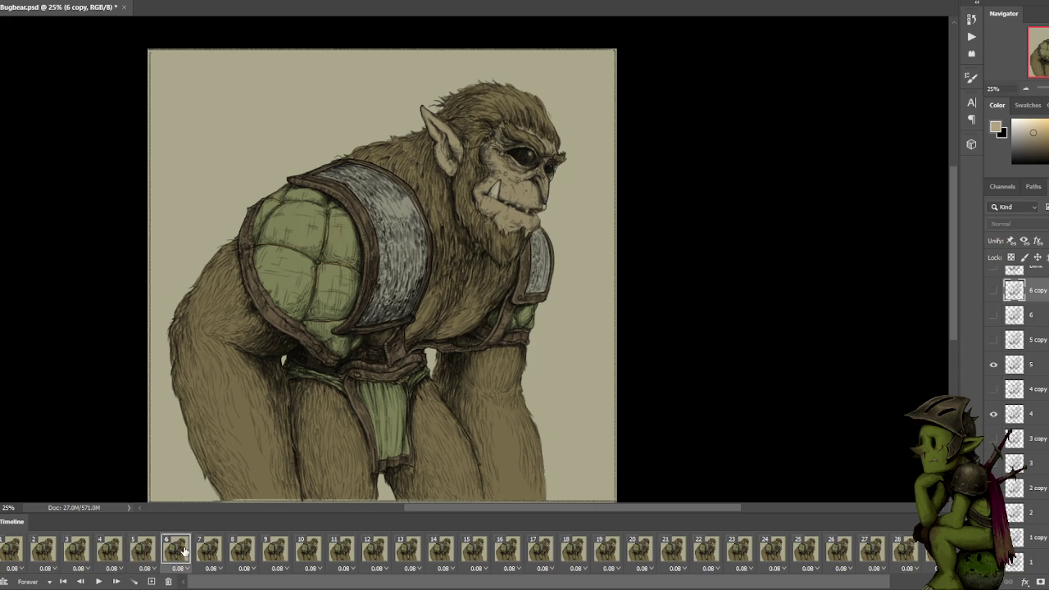
{"action": "left_click", "coordinate": [208, 555]}
{"action": "left_click", "coordinate": [233, 555]}
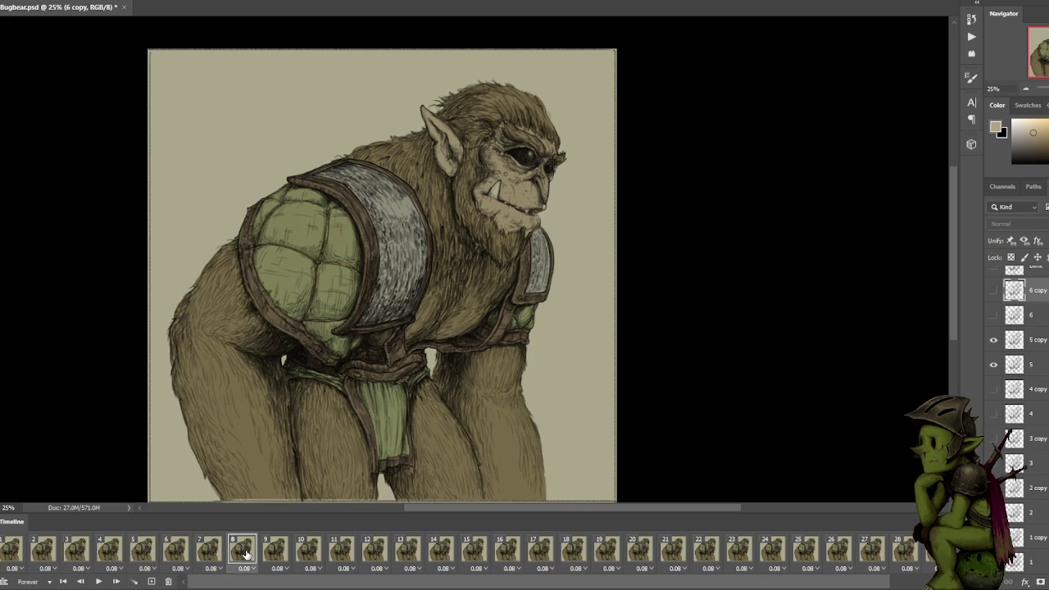
{"action": "left_click", "coordinate": [275, 554]}
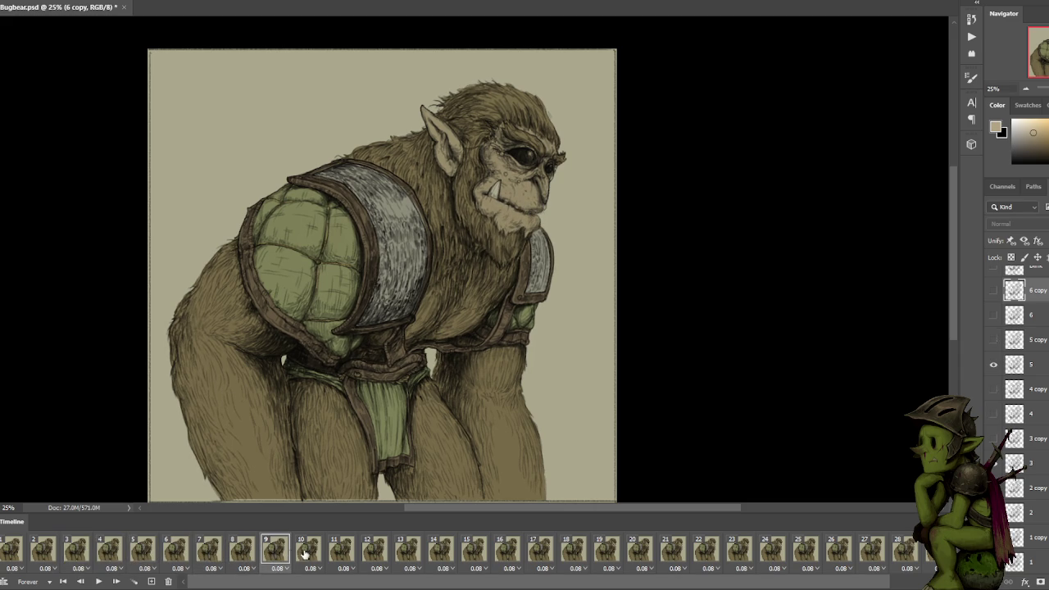
{"action": "left_click", "coordinate": [312, 555]}
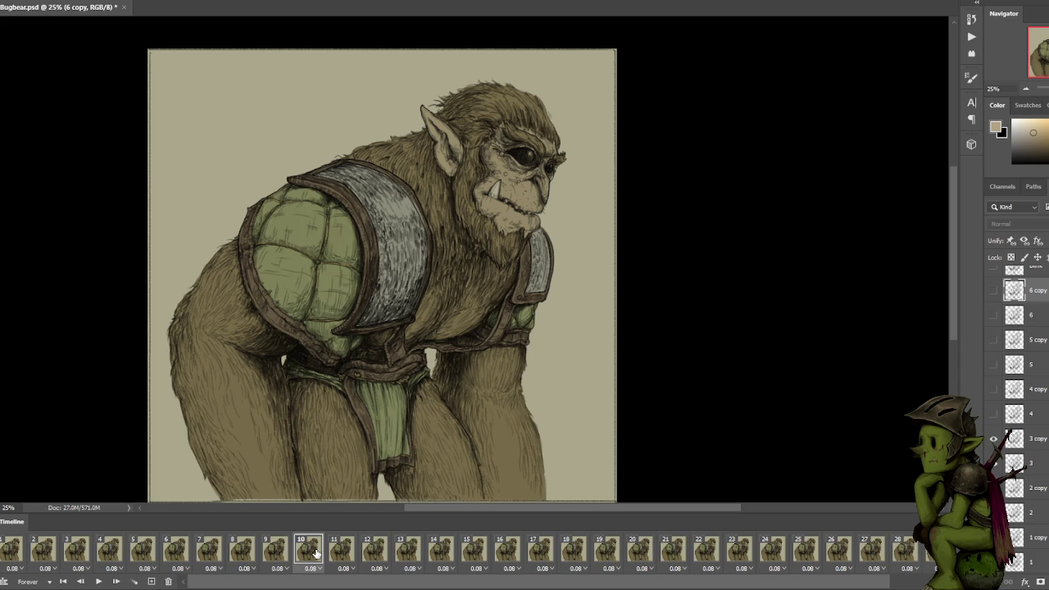
{"action": "left_click", "coordinate": [347, 553]}
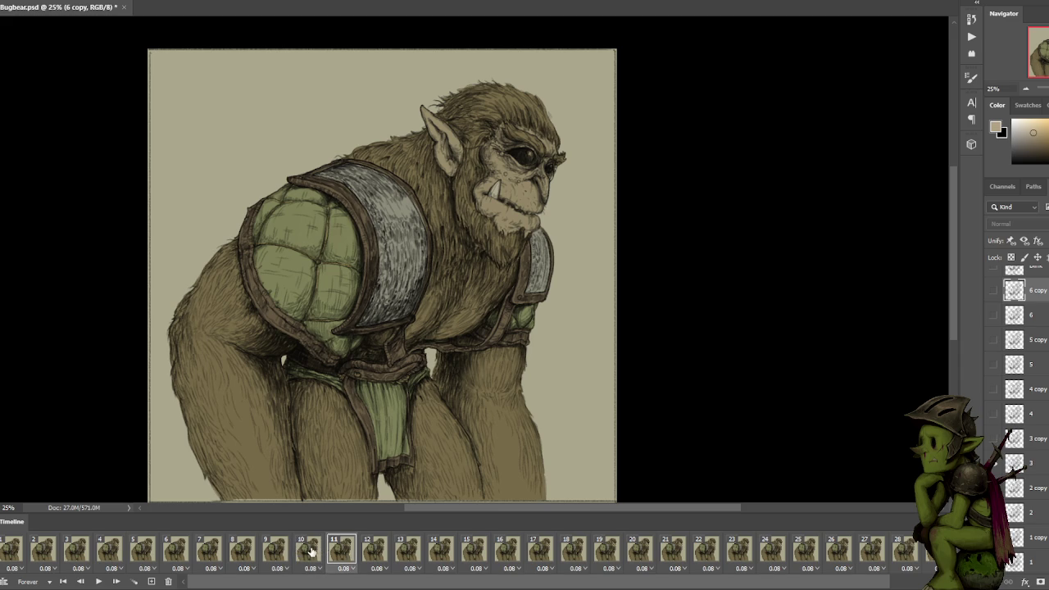
{"action": "left_click", "coordinate": [311, 552]}
{"action": "left_click", "coordinate": [272, 555]}
{"action": "left_click", "coordinate": [305, 554]}
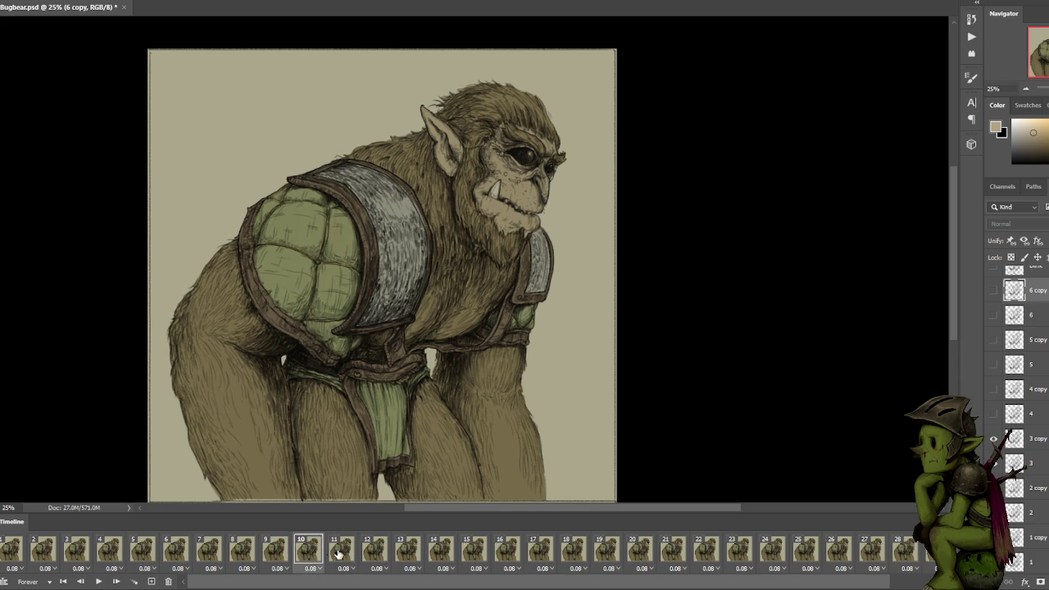
{"action": "left_click", "coordinate": [339, 554]}
Step through frames 15–24, comparing frames 22, 23 and 24.
{"action": "left_click", "coordinate": [403, 556]}
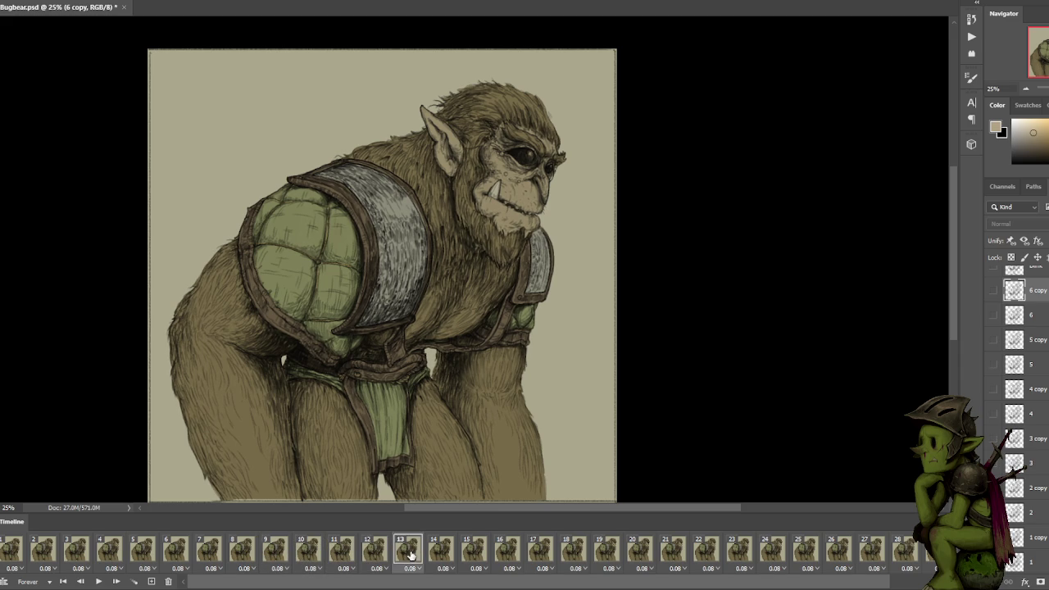
{"action": "left_click", "coordinate": [465, 557]}
{"action": "left_click", "coordinate": [511, 556]}
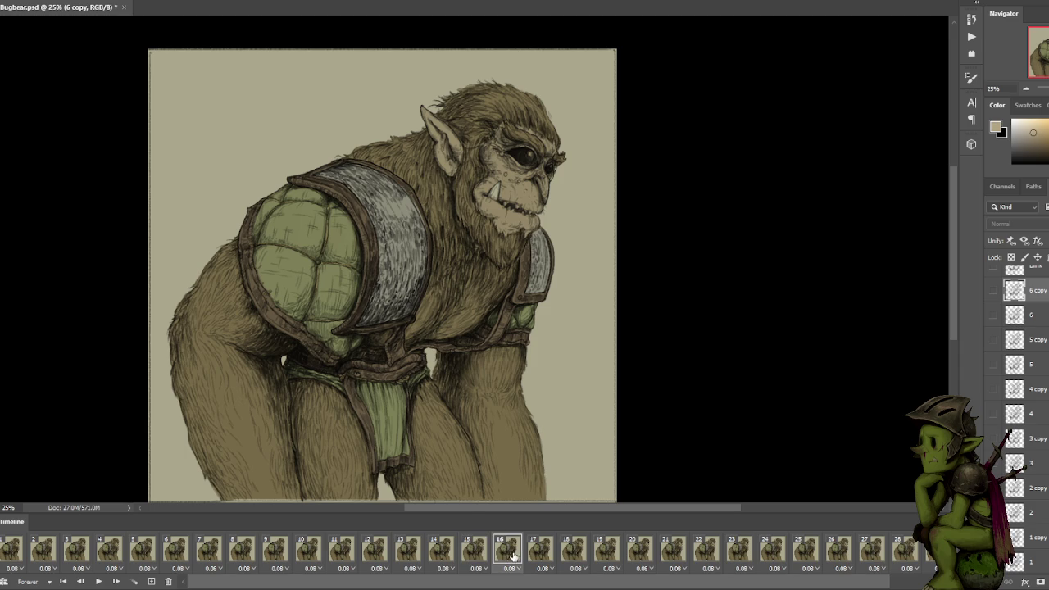
{"action": "left_click", "coordinate": [544, 557]}
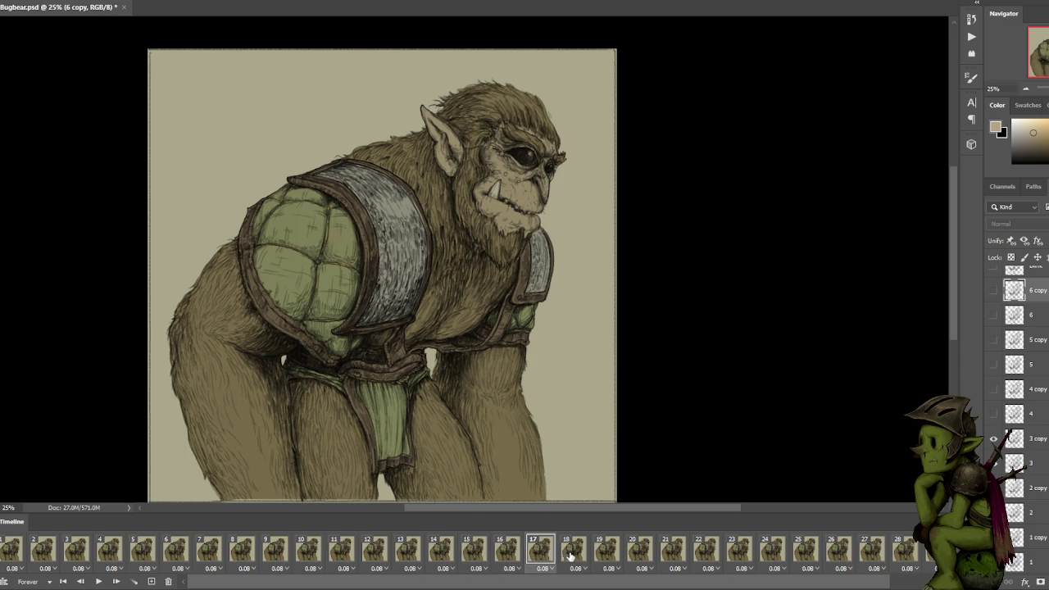
{"action": "left_click", "coordinate": [575, 557]}
{"action": "left_click", "coordinate": [610, 561]}
{"action": "left_click", "coordinate": [644, 560]}
{"action": "left_click", "coordinate": [670, 559]}
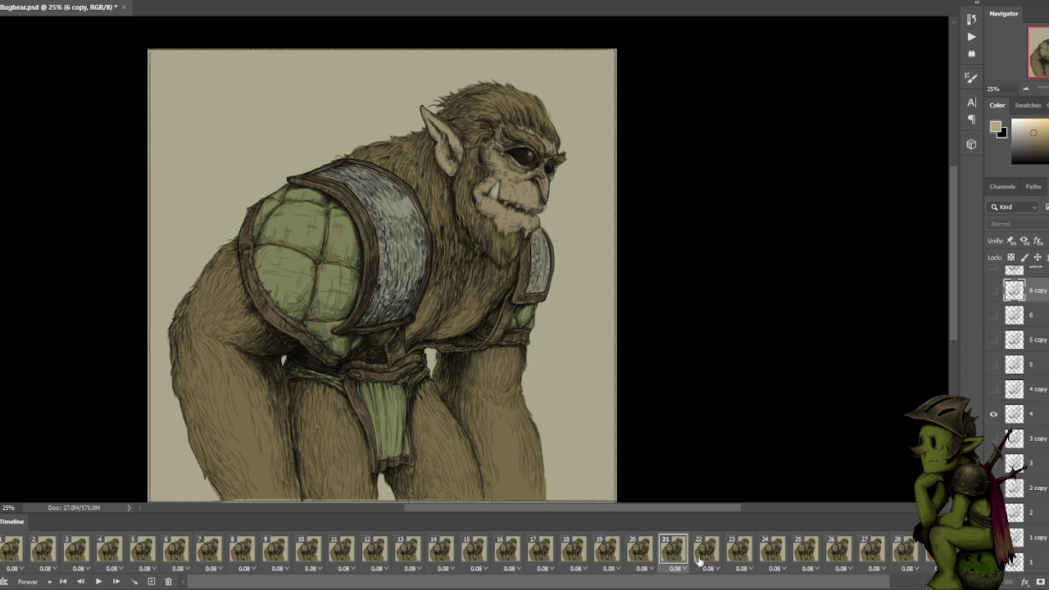
{"action": "left_click", "coordinate": [705, 559]}
{"action": "left_click", "coordinate": [758, 553]}
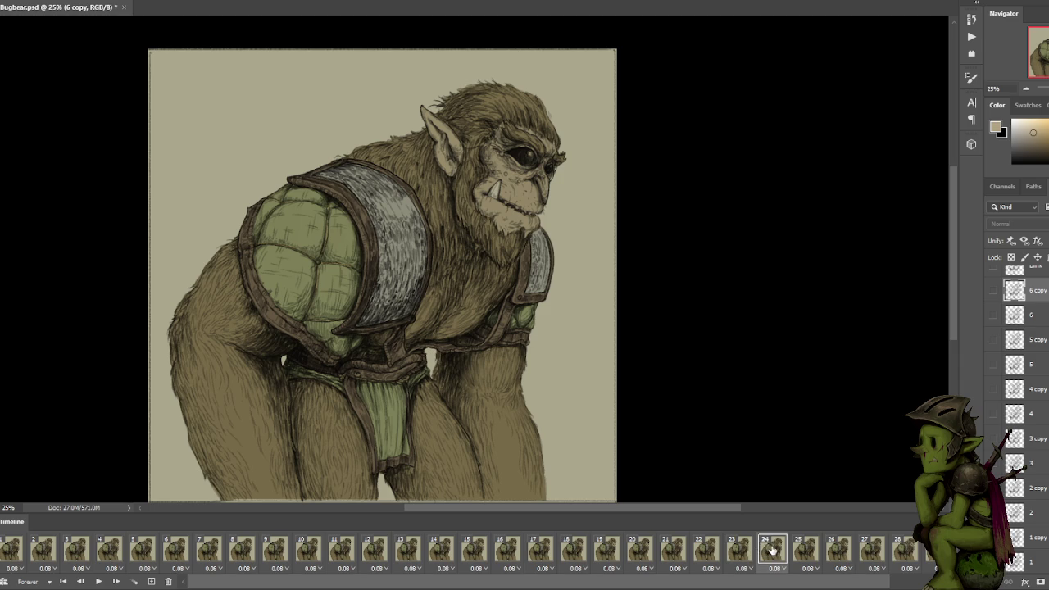
{"action": "left_click", "coordinate": [737, 553]}
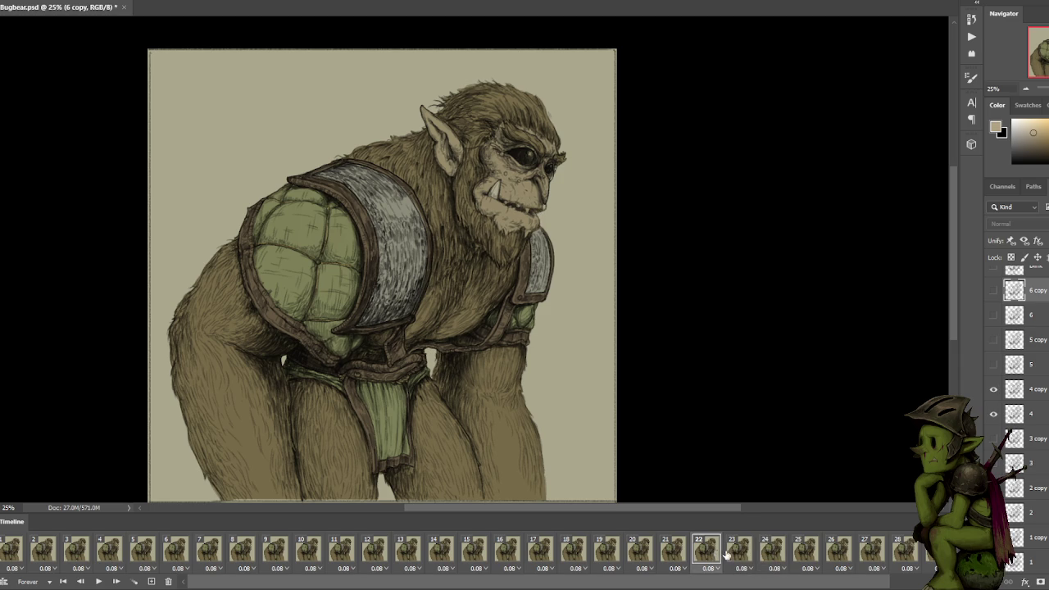
{"action": "left_click", "coordinate": [739, 554]}
{"action": "left_click", "coordinate": [772, 554]}
{"action": "left_click", "coordinate": [747, 556]}
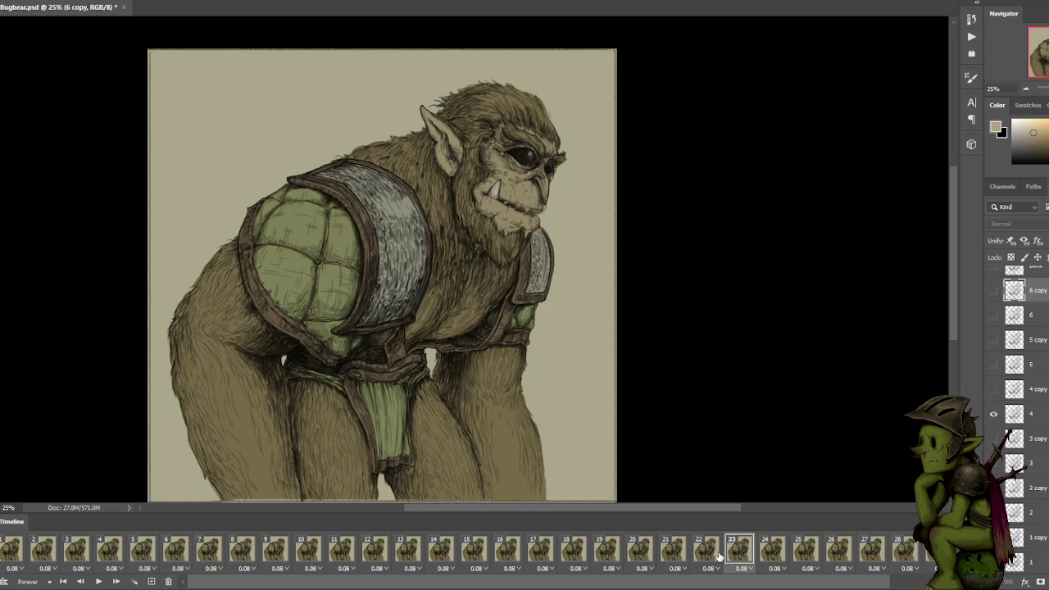
{"action": "left_click", "coordinate": [772, 554]}
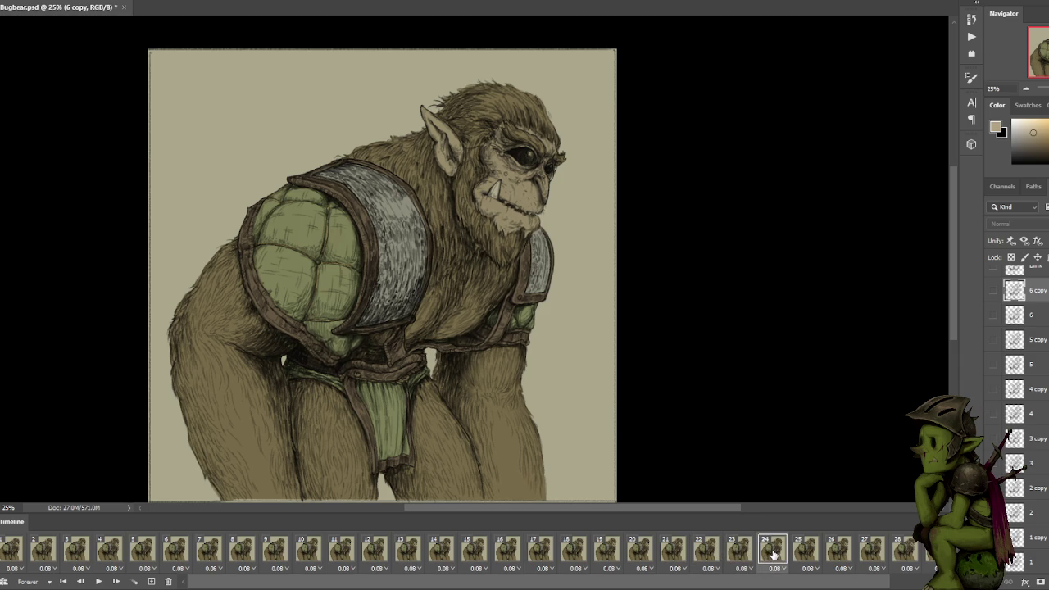
Compare frames 25 and 26, delete frame 25, then check frames 24–25.
{"action": "left_click", "coordinate": [805, 555]}
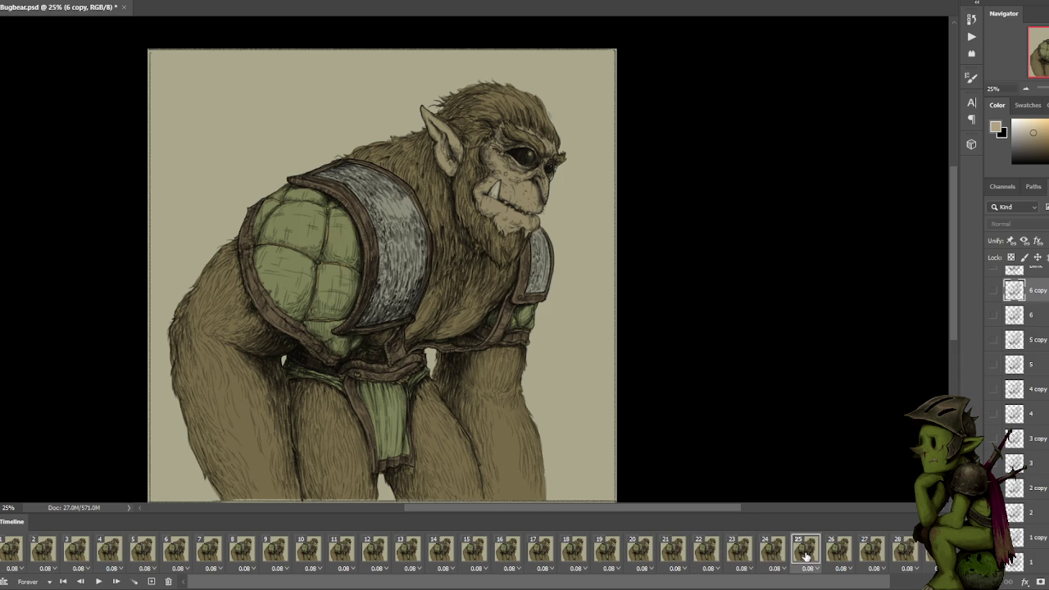
{"action": "left_click", "coordinate": [836, 554]}
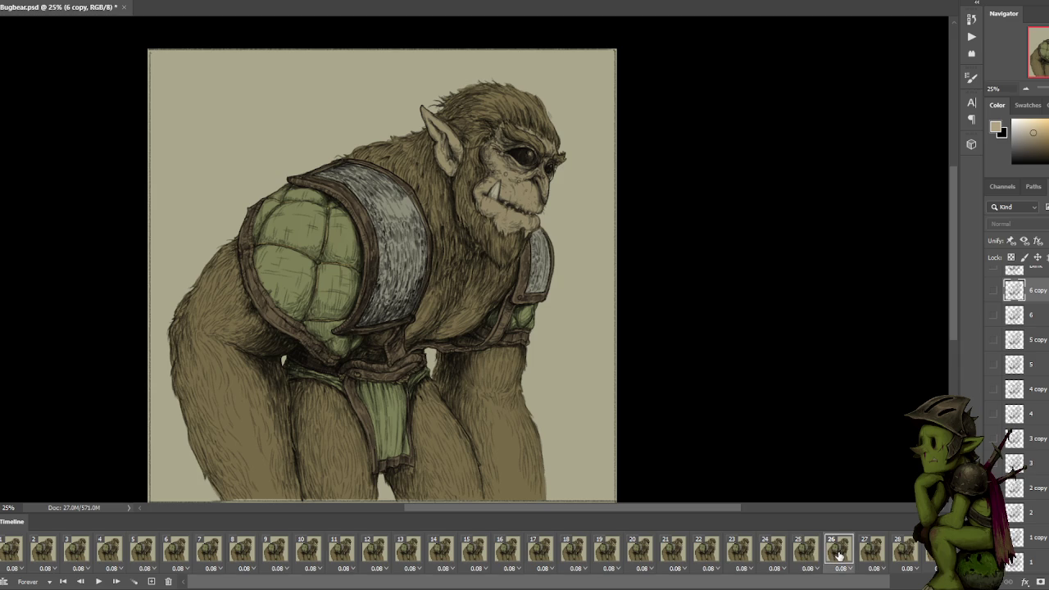
{"action": "left_click", "coordinate": [806, 555]}
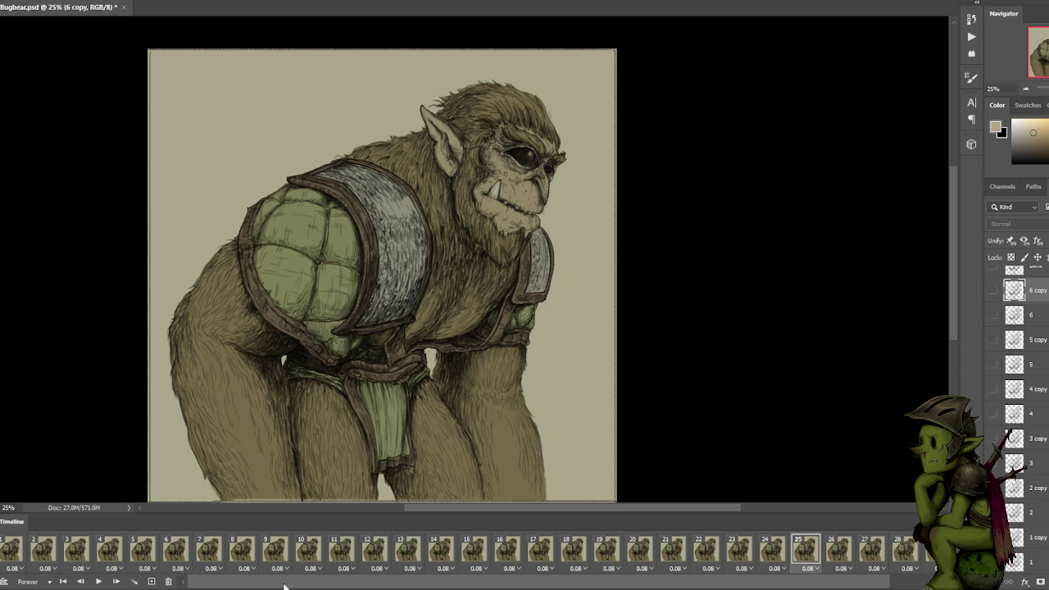
{"action": "left_click", "coordinate": [169, 581]}
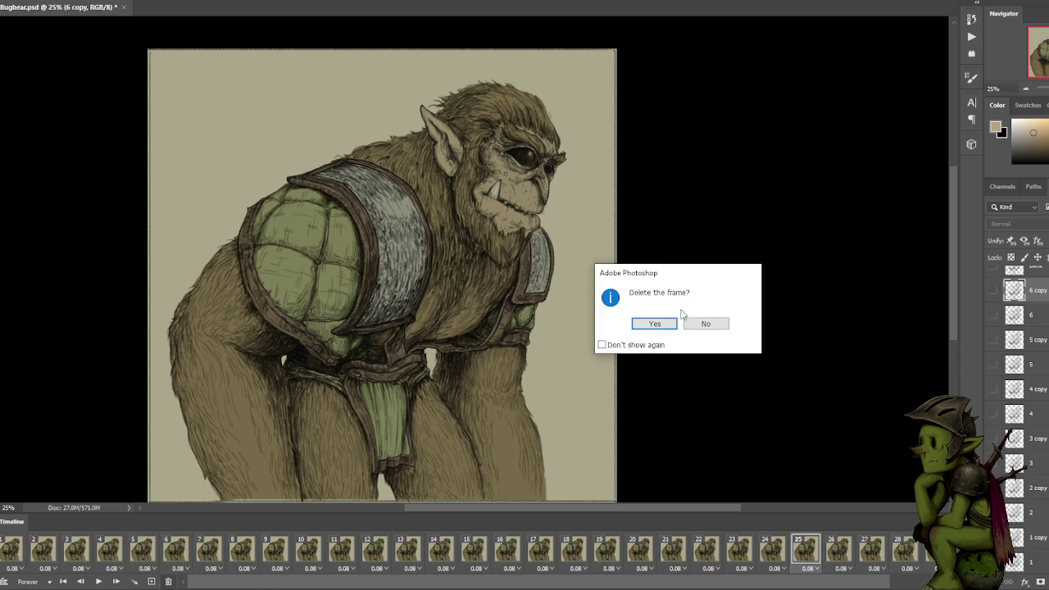
{"action": "left_click", "coordinate": [666, 326]}
{"action": "left_click", "coordinate": [777, 556]}
{"action": "left_click", "coordinate": [805, 555]}
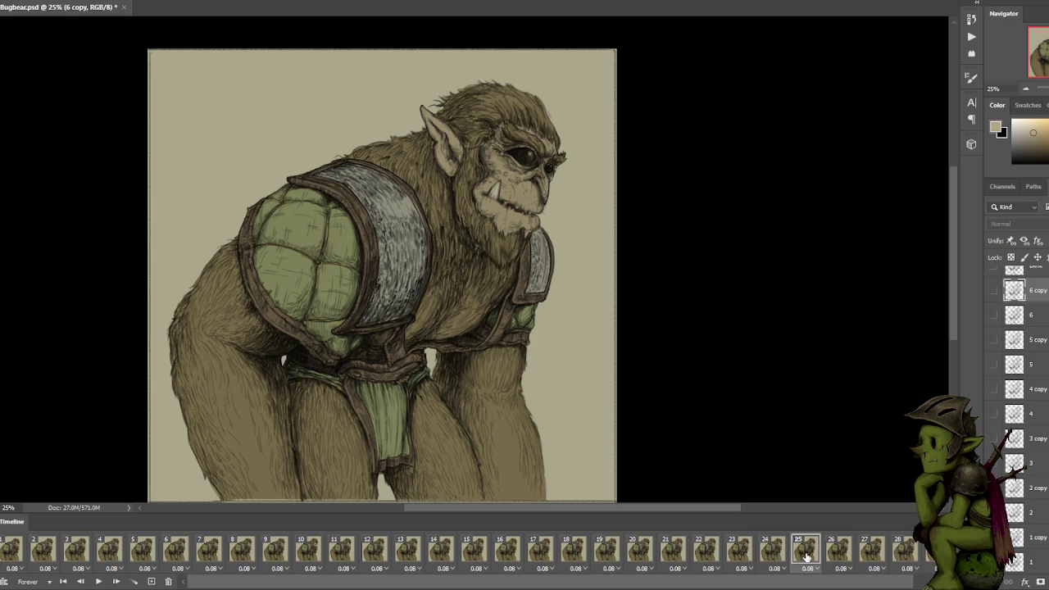
Compare frames 23, 24, 25 and 26 to choose where to add a frame.
{"action": "left_click", "coordinate": [775, 554]}
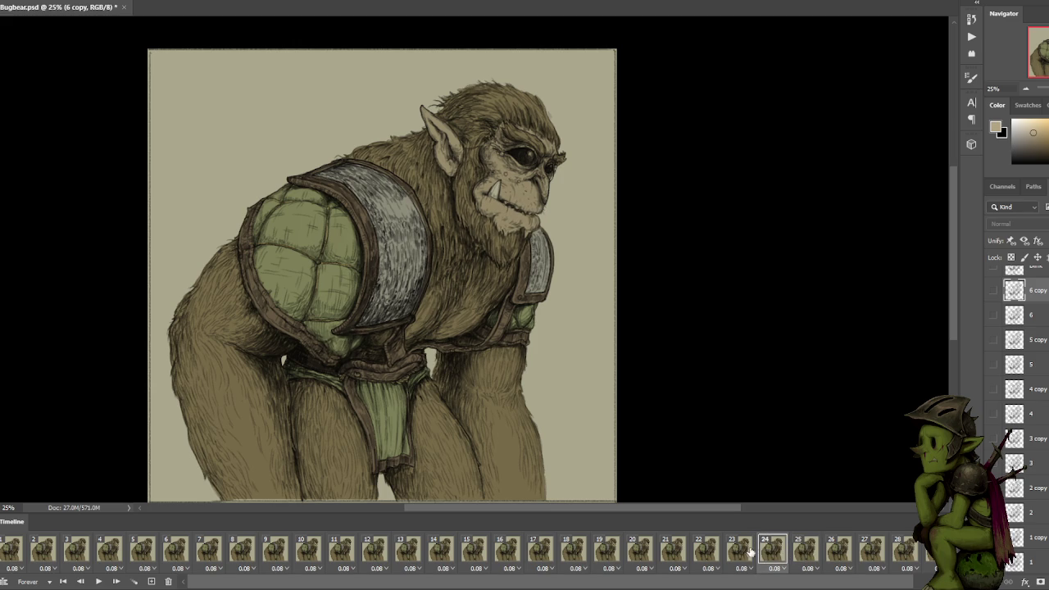
{"action": "left_click", "coordinate": [741, 553]}
{"action": "left_click", "coordinate": [807, 555]}
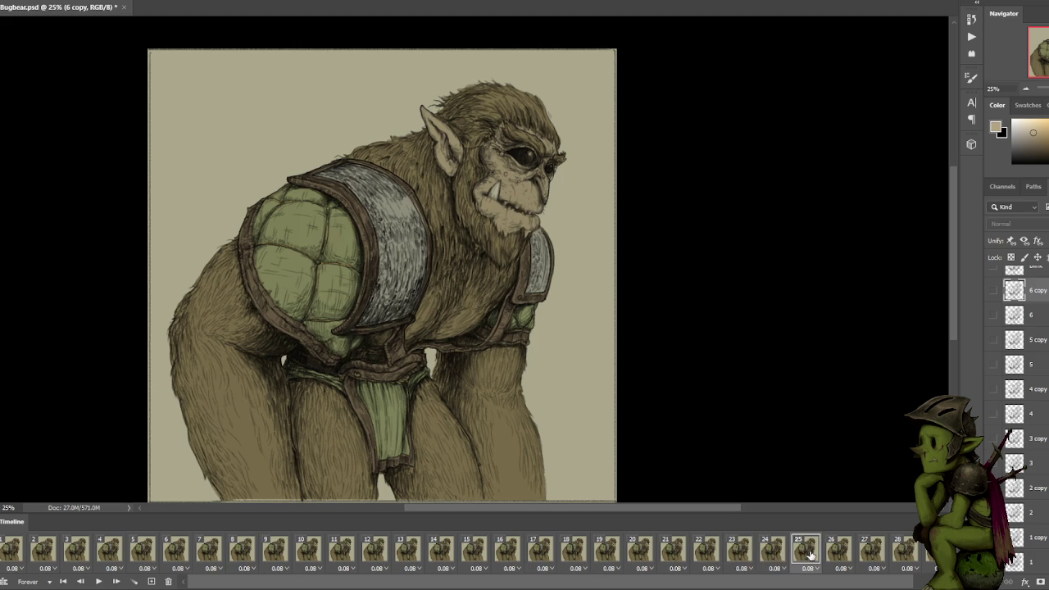
{"action": "left_click", "coordinate": [766, 553]}
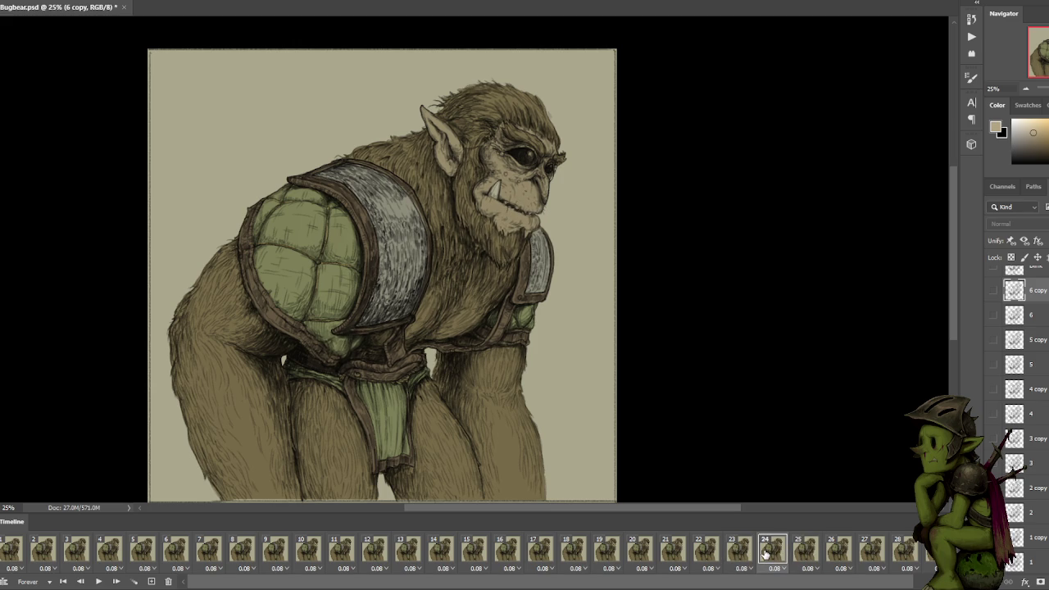
{"action": "left_click", "coordinate": [817, 555]}
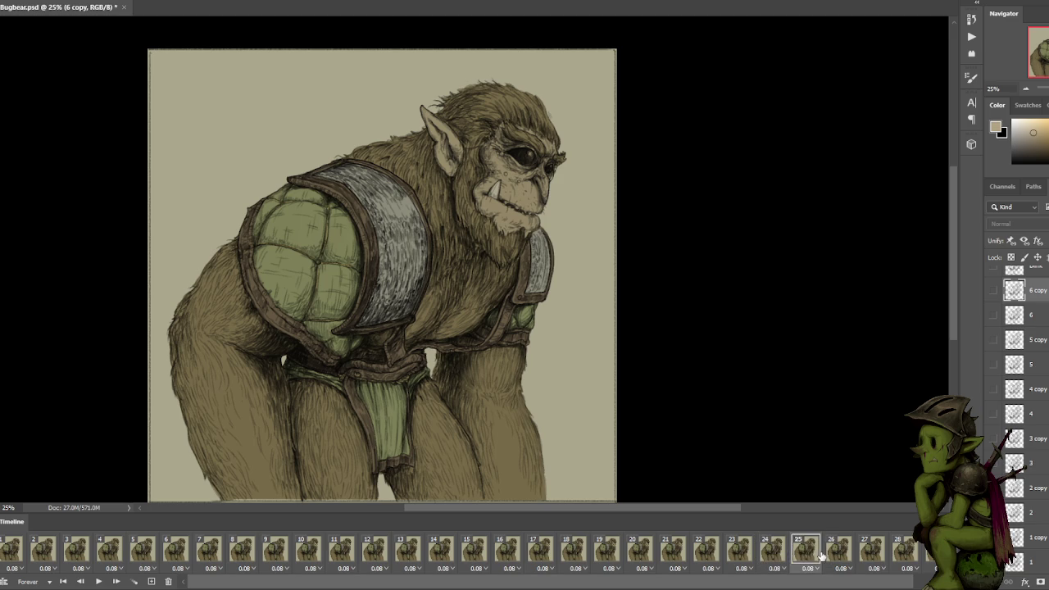
{"action": "left_click", "coordinate": [744, 555]}
{"action": "left_click", "coordinate": [773, 554]}
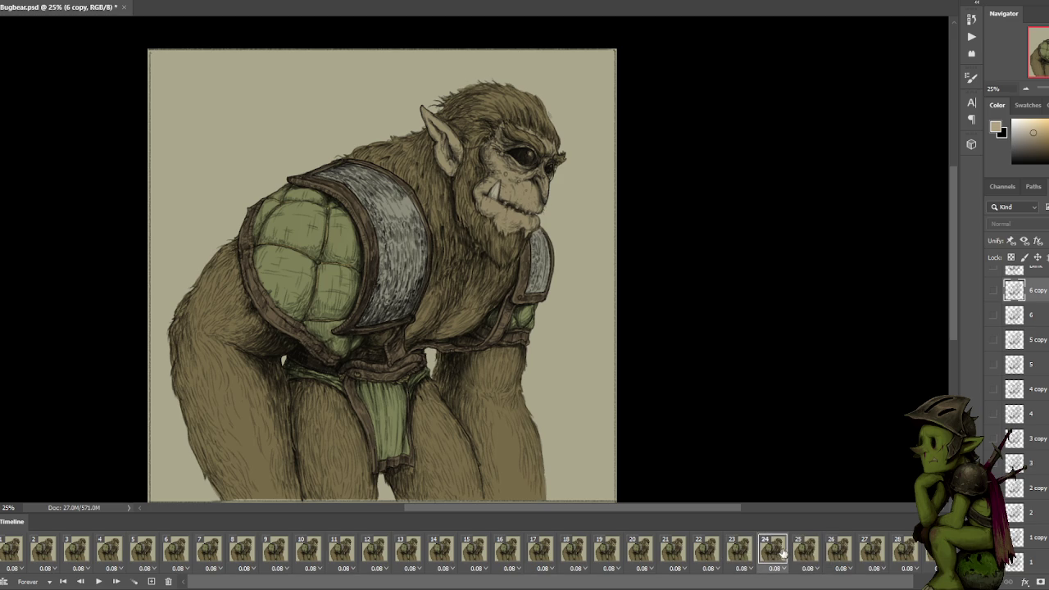
{"action": "left_click", "coordinate": [811, 555]}
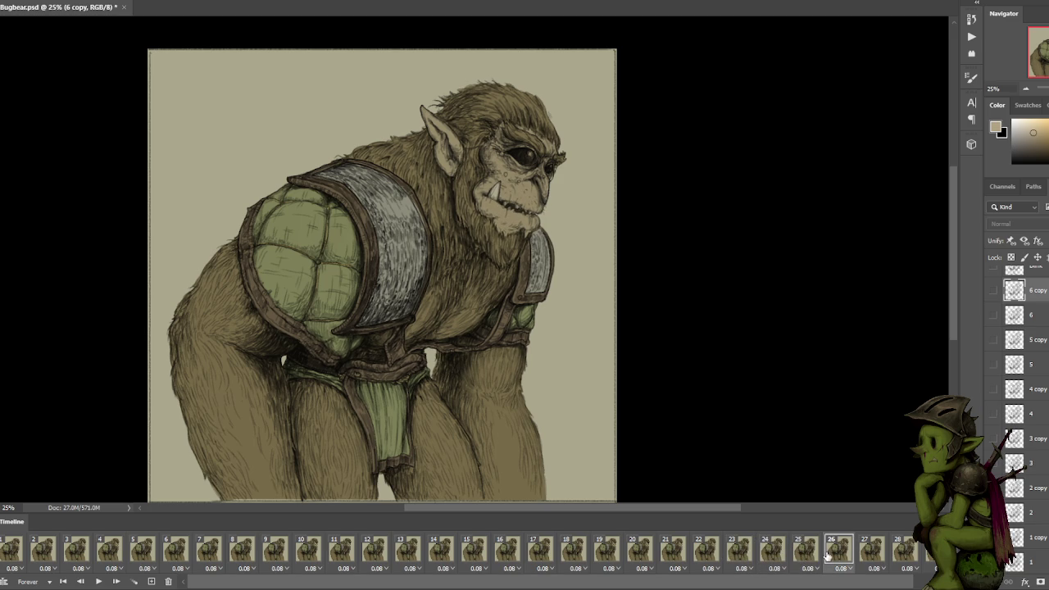
{"action": "left_click", "coordinate": [807, 555]}
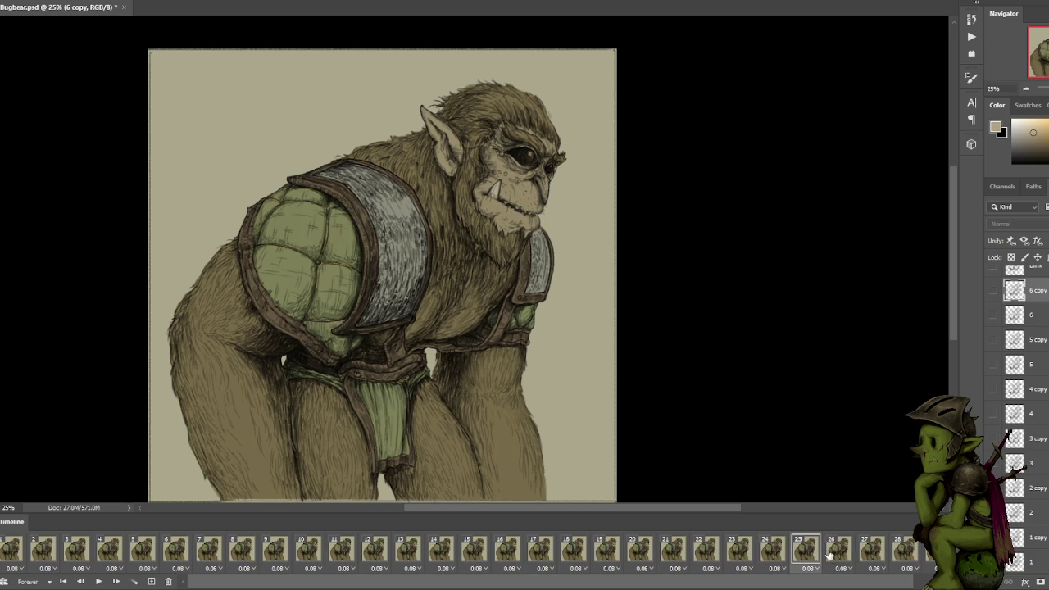
Duplicate frame 25 and toggle layer 2 copy visibility while checking frames 26–27.
{"action": "left_click", "coordinate": [151, 581]}
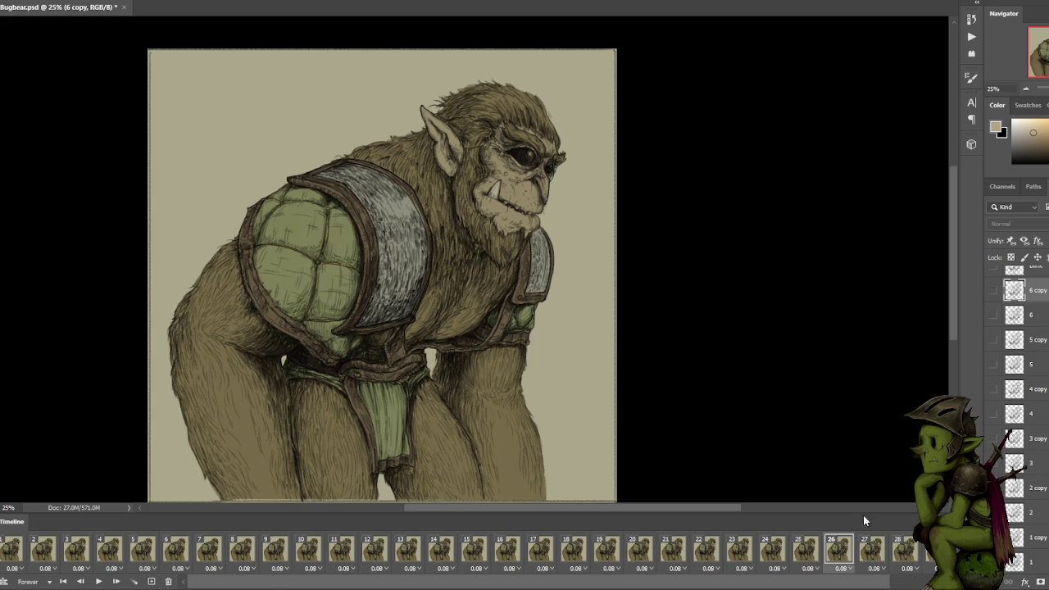
{"action": "left_click", "coordinate": [871, 556]}
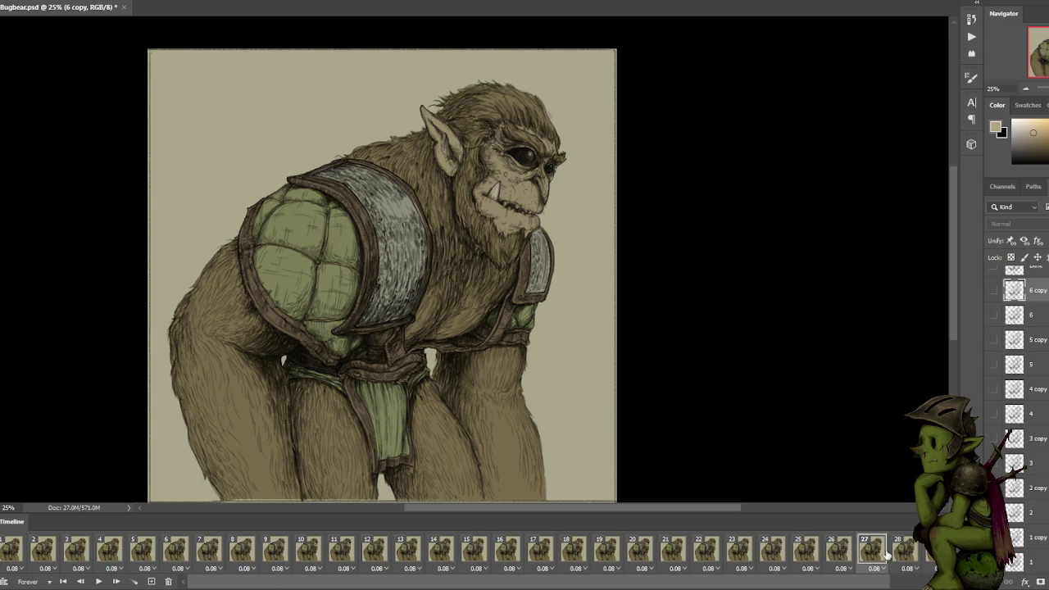
{"action": "scroll", "coordinate": [1016, 393], "scroll_direction": "down", "scroll_amount": 2}
{"action": "left_click", "coordinate": [993, 438]}
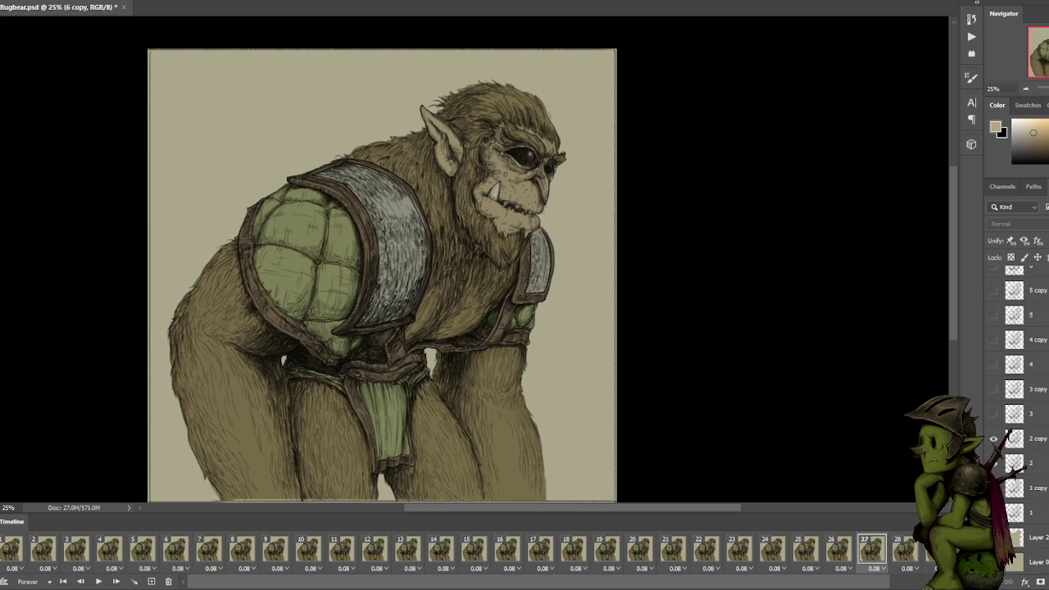
{"action": "left_click", "coordinate": [839, 554]}
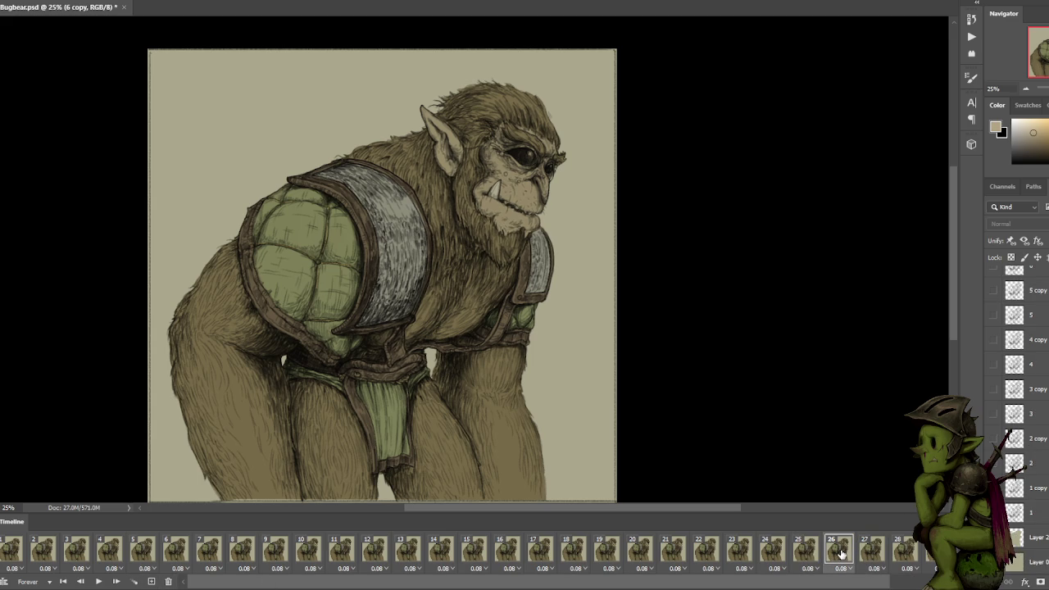
{"action": "left_click", "coordinate": [862, 554]}
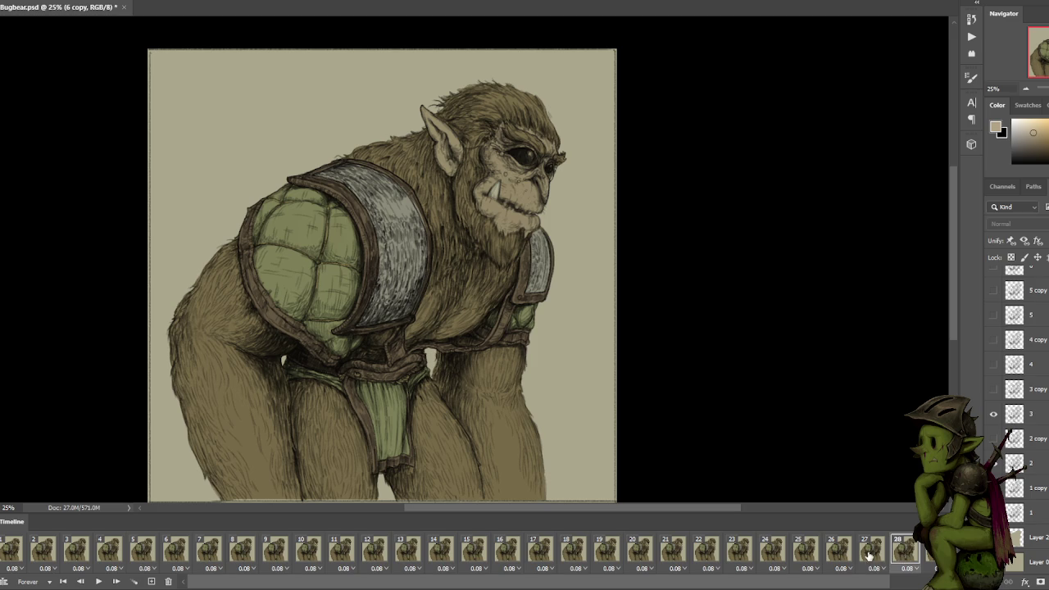
Show layer 2 copy in the new frame 26, then step through frames 27–30.
{"action": "left_click", "coordinate": [805, 552]}
{"action": "left_click", "coordinate": [845, 553]}
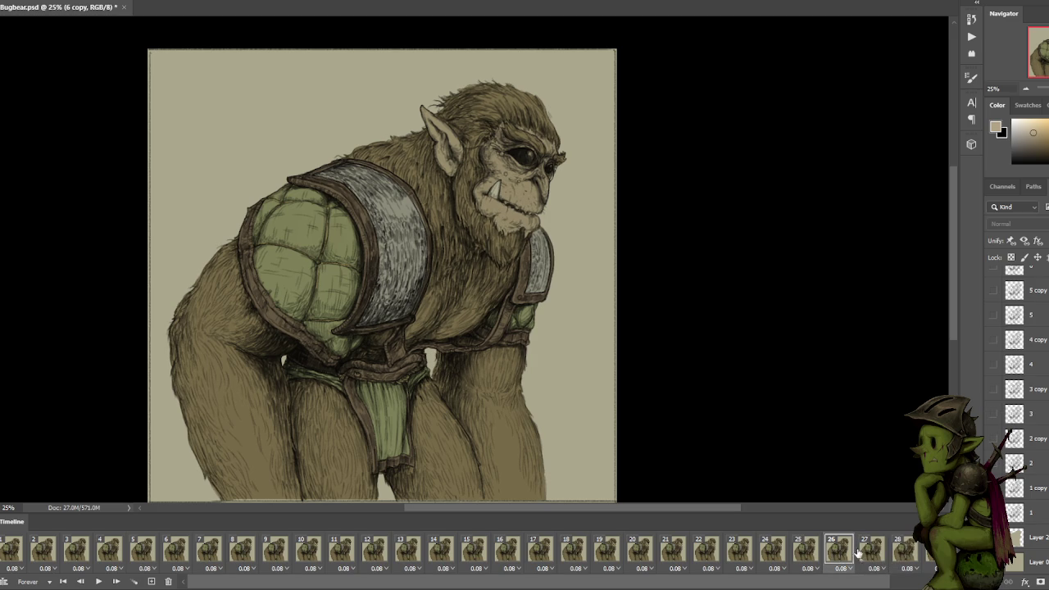
{"action": "left_click", "coordinate": [993, 439]}
{"action": "left_click", "coordinate": [885, 554]}
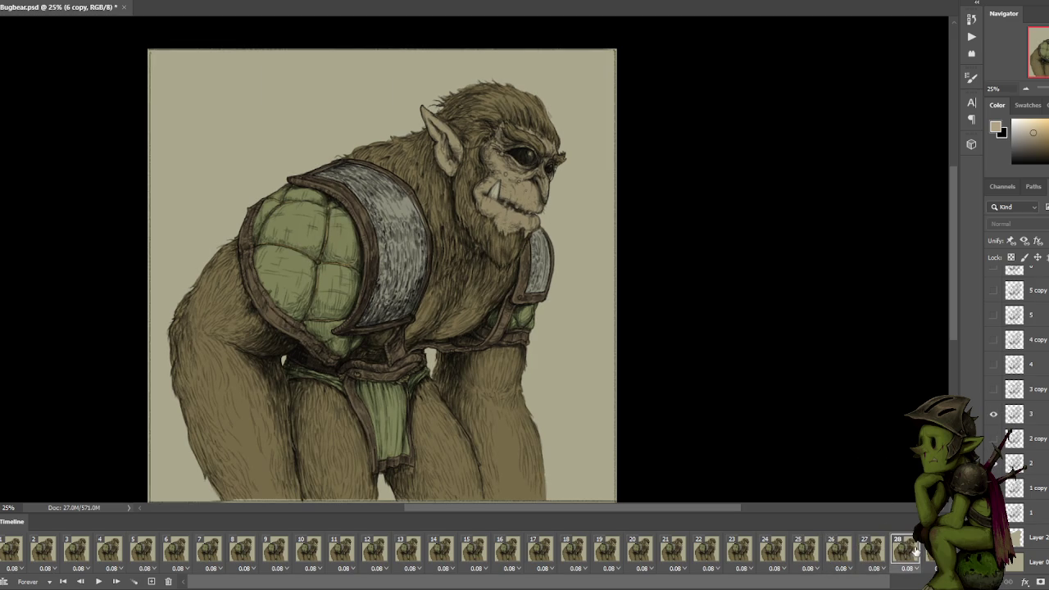
{"action": "left_click", "coordinate": [926, 554]}
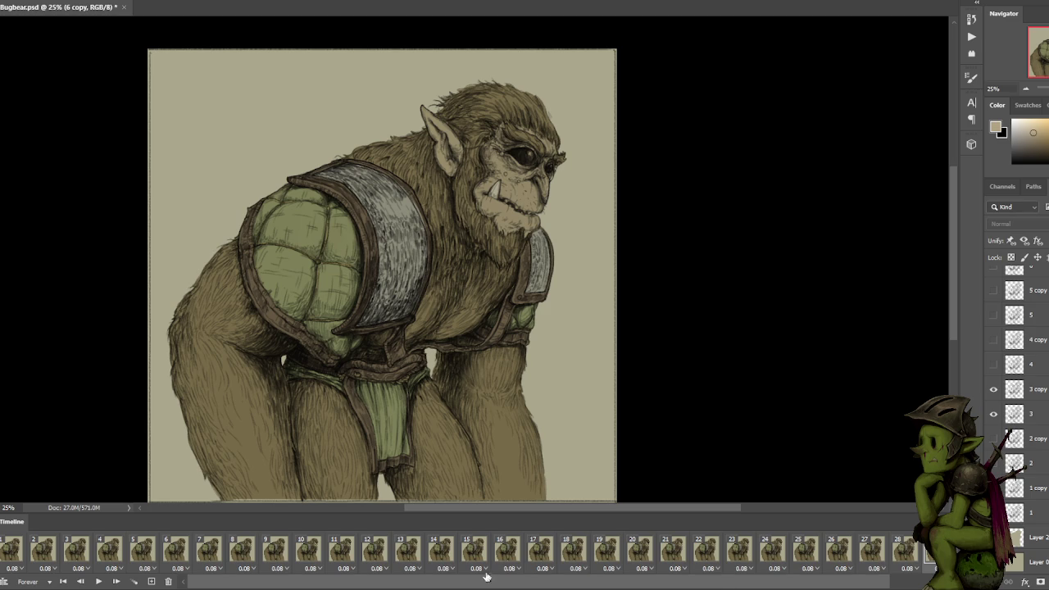
{"action": "left_click", "coordinate": [906, 555]}
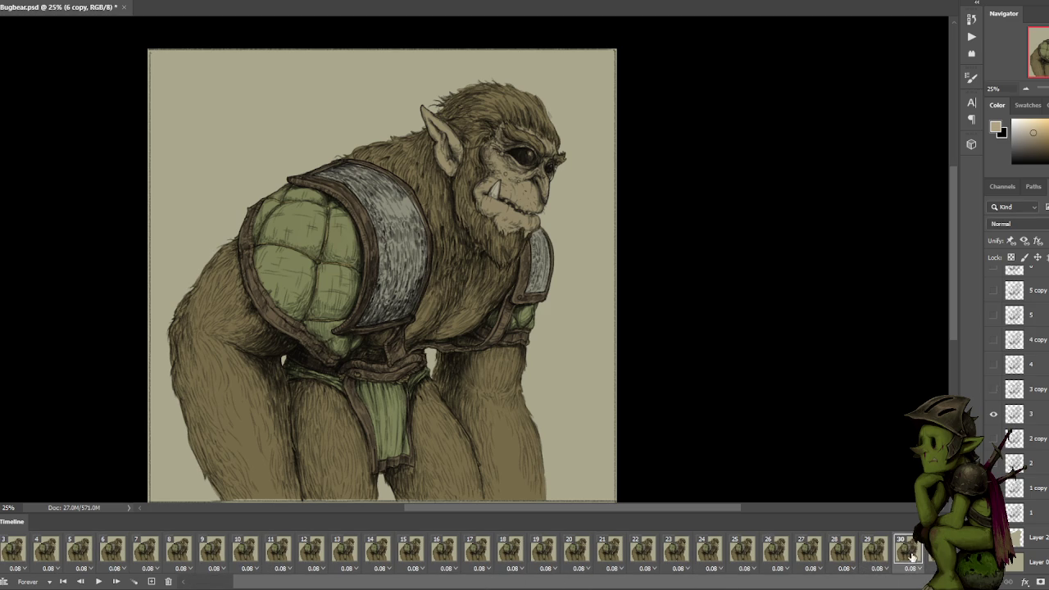
Compare frames 27–30 to confirm frame 27 is redundant.
{"action": "left_click", "coordinate": [875, 554]}
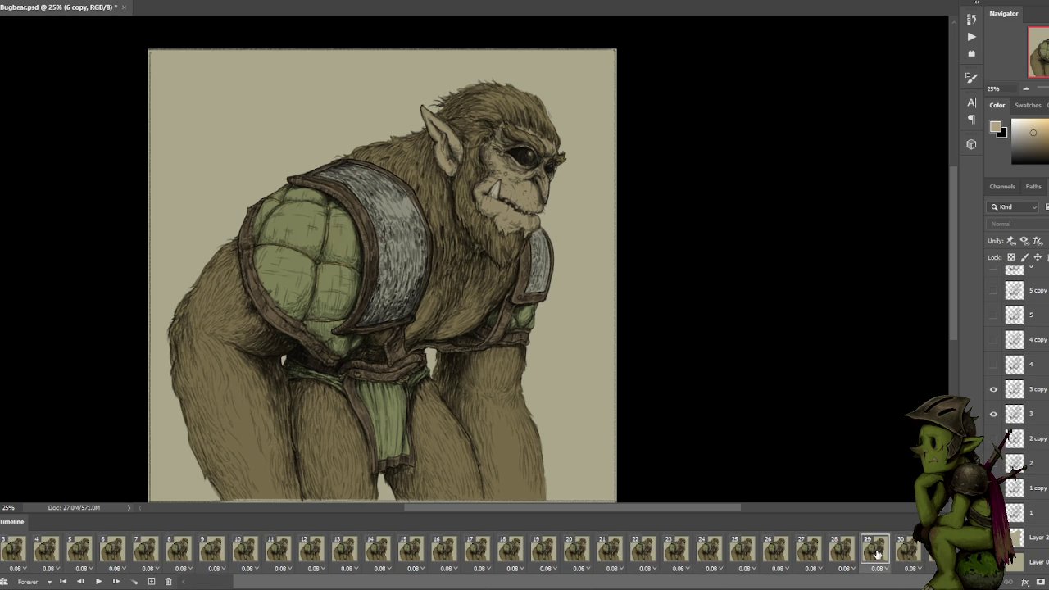
{"action": "left_click", "coordinate": [842, 554]}
{"action": "left_click", "coordinate": [901, 554]}
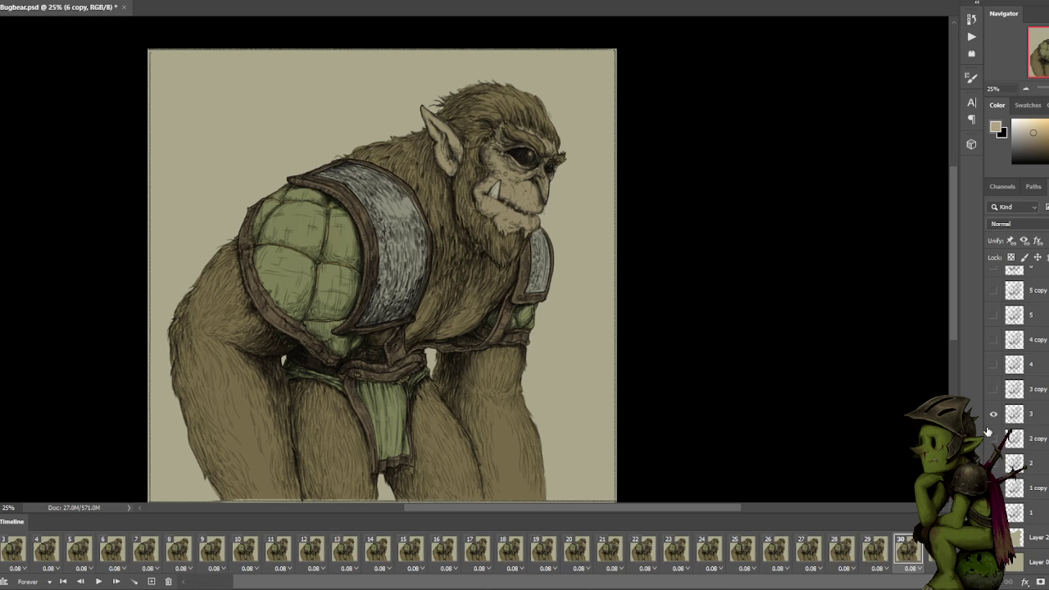
{"action": "left_click", "coordinate": [842, 553]}
{"action": "left_click", "coordinate": [808, 554]}
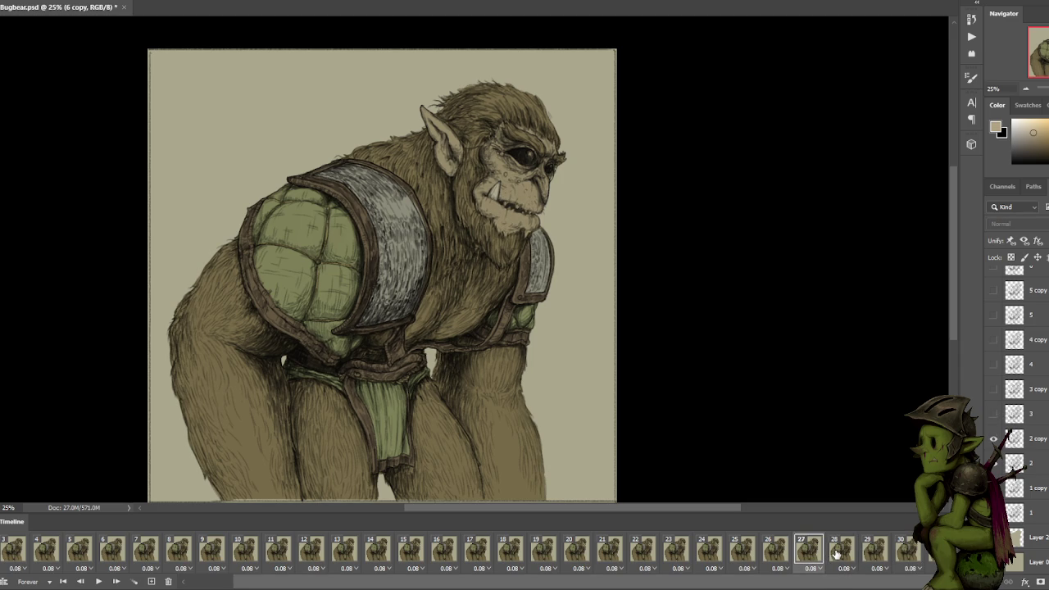
{"action": "left_click", "coordinate": [837, 553]}
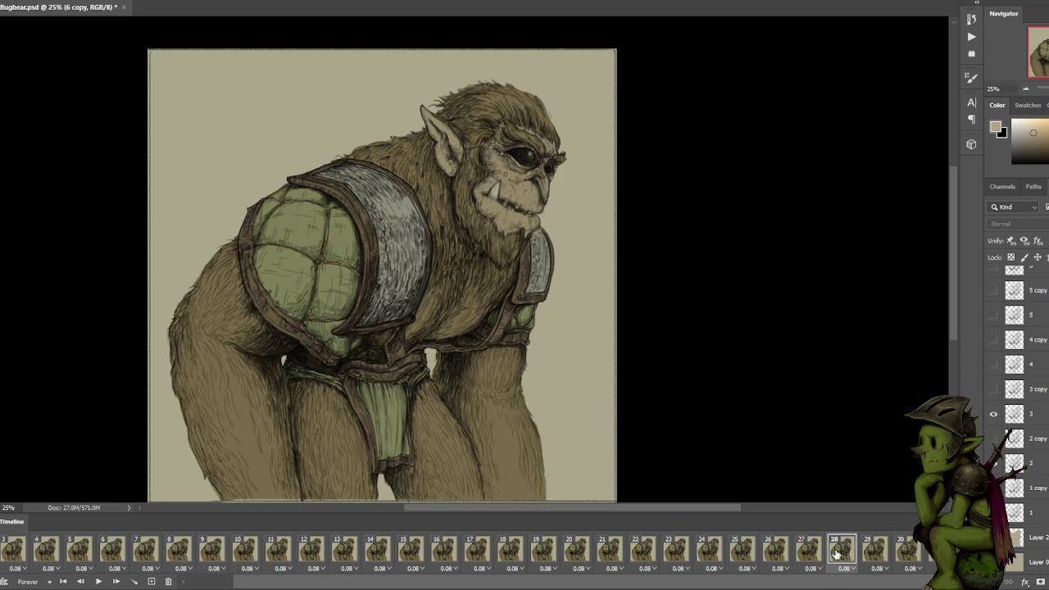
{"action": "left_click", "coordinate": [810, 555]}
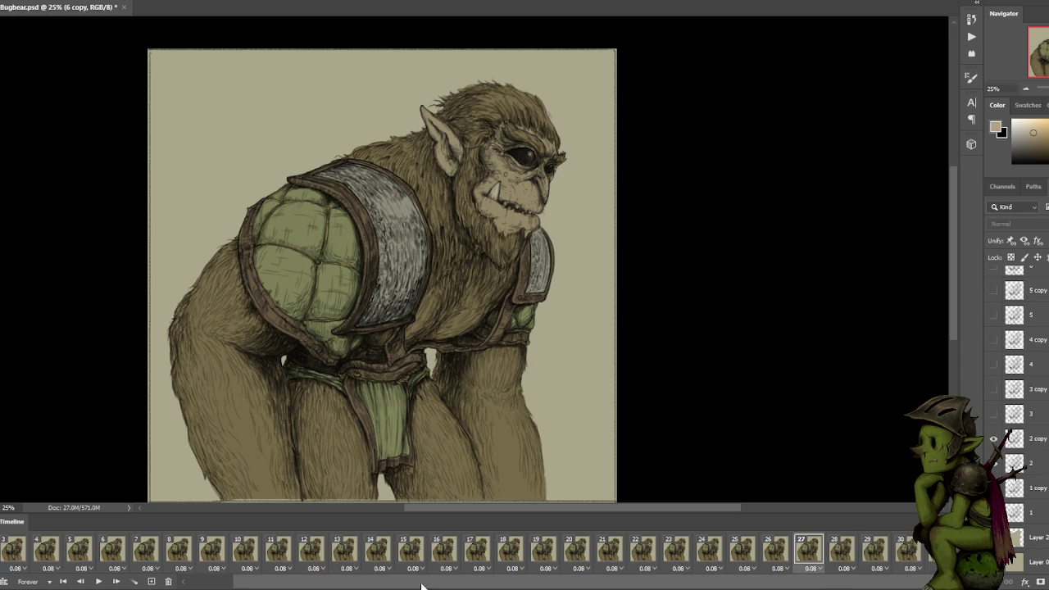
Delete frame 27 and check the neighbouring frames through frame 29.
{"action": "left_click", "coordinate": [171, 582]}
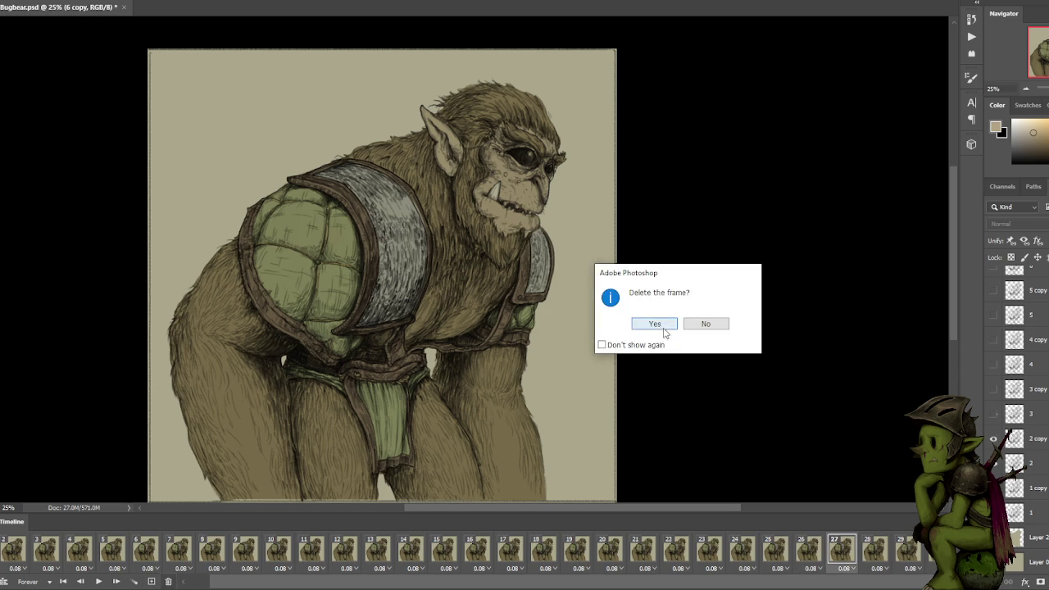
{"action": "left_click", "coordinate": [659, 322]}
{"action": "left_click", "coordinate": [772, 556]}
{"action": "left_click", "coordinate": [839, 556]}
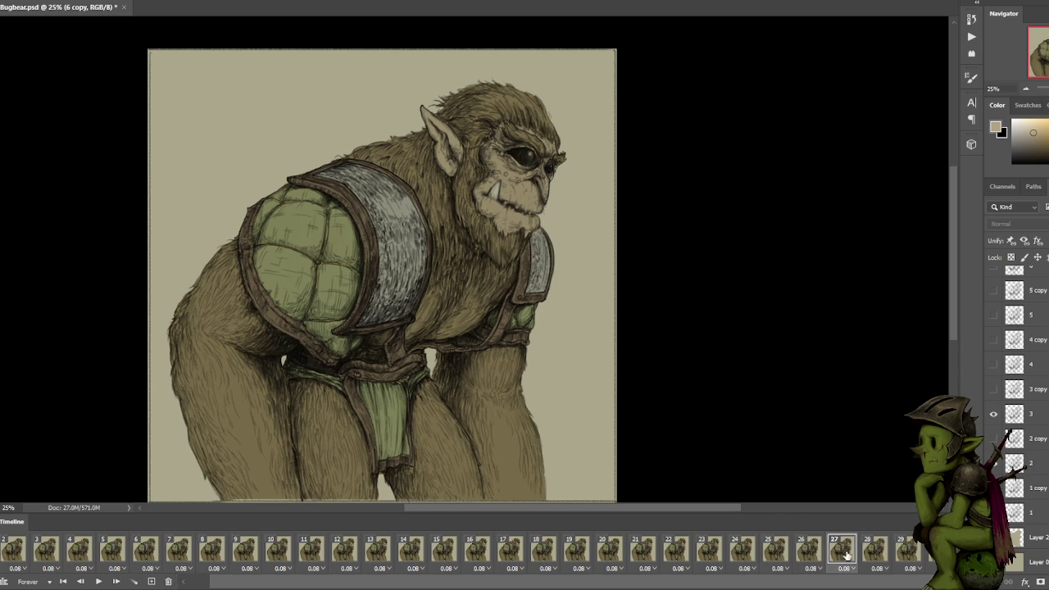
{"action": "left_click", "coordinate": [874, 555]}
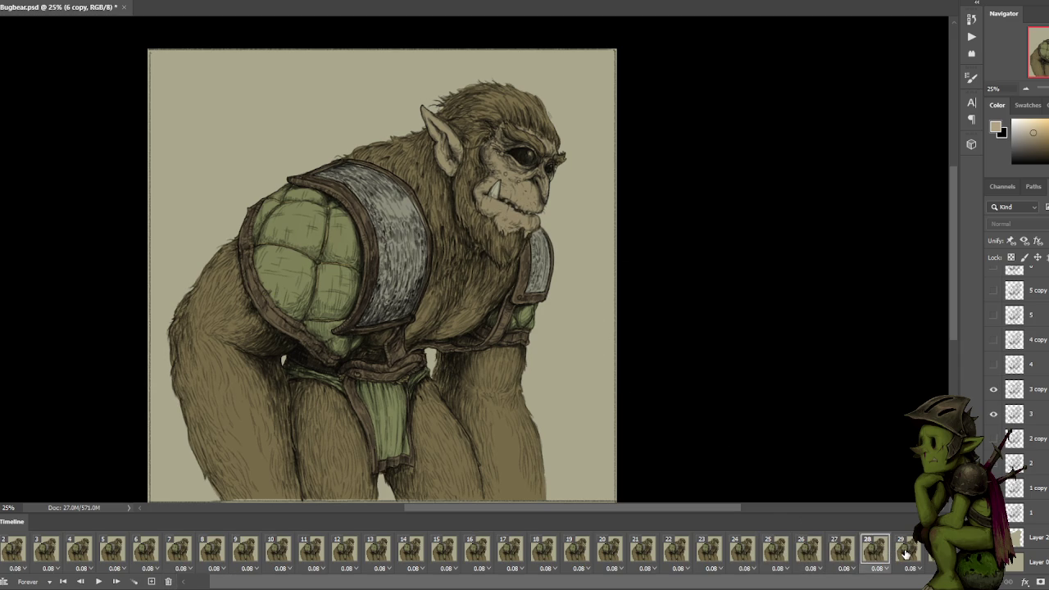
{"action": "left_click", "coordinate": [905, 556]}
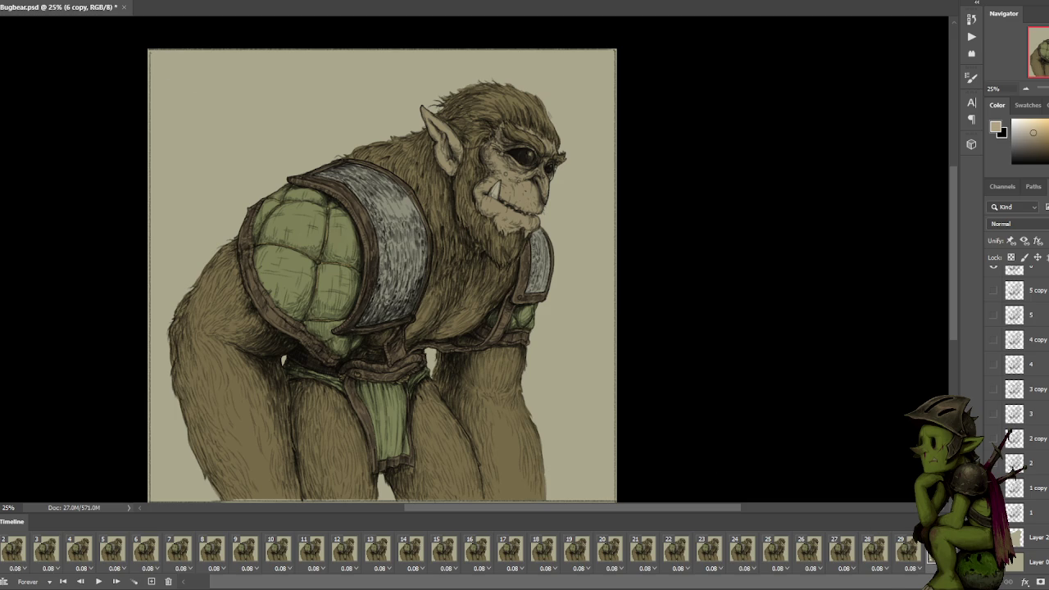
{"action": "scroll", "coordinate": [205, 581], "scroll_direction": "up", "scroll_amount": 2}
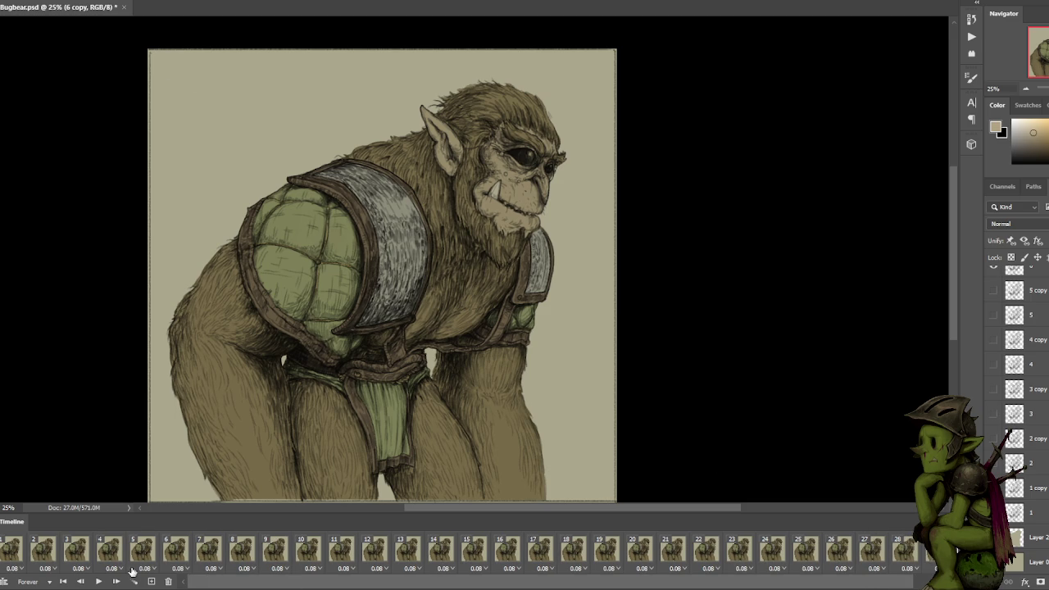
{"action": "left_click", "coordinate": [14, 2]}
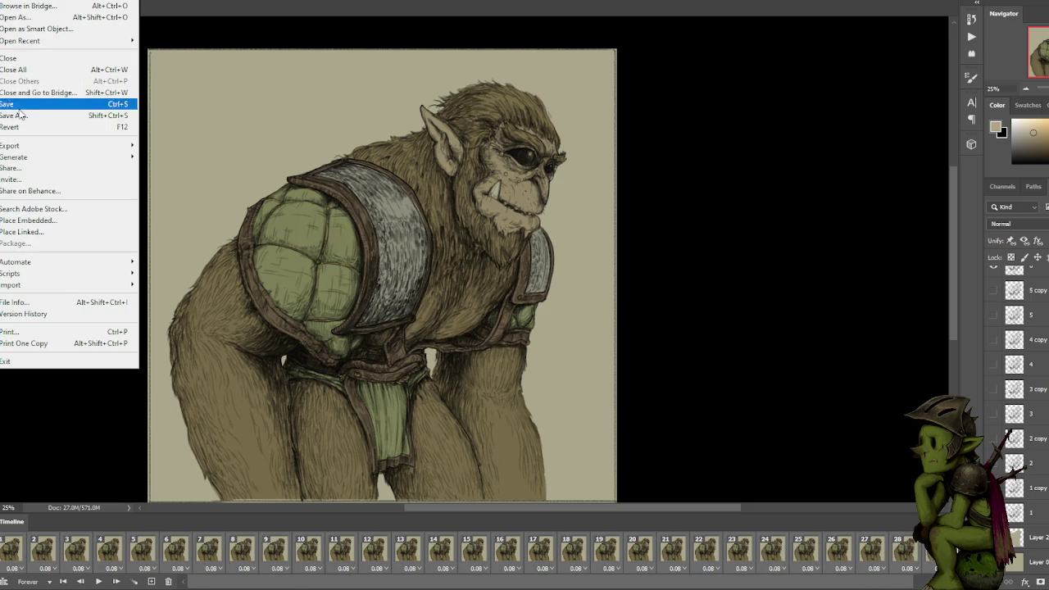
Preview the animation as a 25%-size GIF in Save for Web (Legacy), then close it.
{"action": "mouse_move", "coordinate": [33, 145]}
{"action": "left_click", "coordinate": [199, 192]}
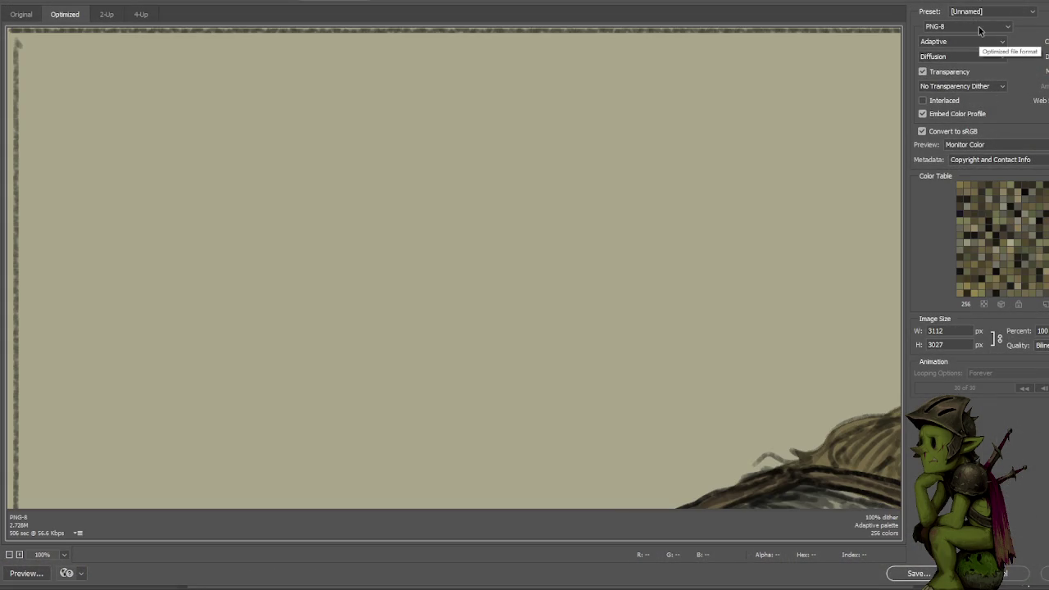
{"action": "type", "text": "25"}
{"action": "key", "text": "Tab"}
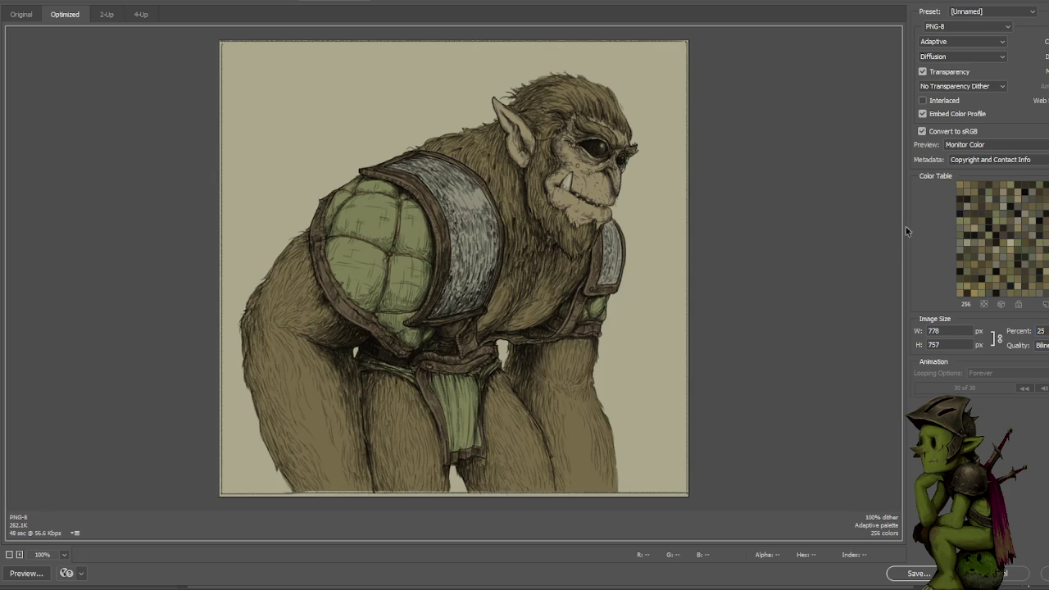
{"action": "left_click", "coordinate": [945, 27]}
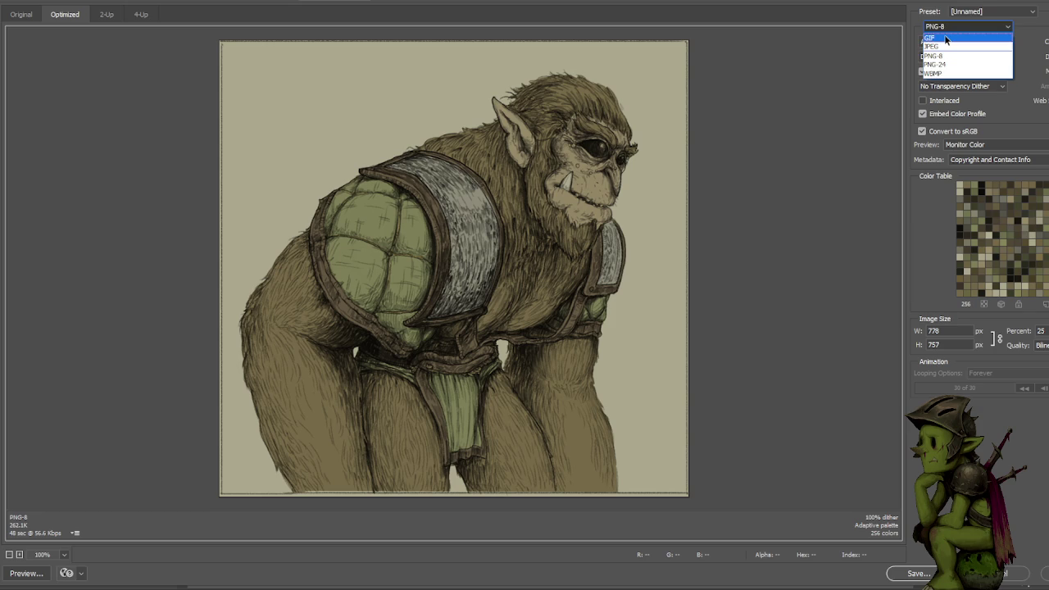
{"action": "left_click", "coordinate": [942, 37]}
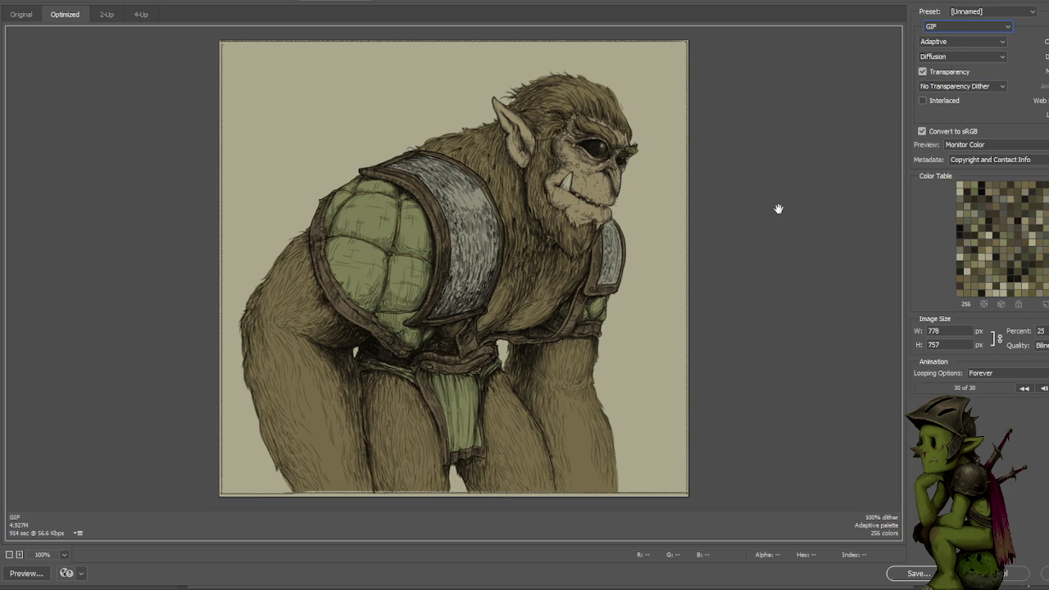
{"action": "left_click", "coordinate": [1043, 388]}
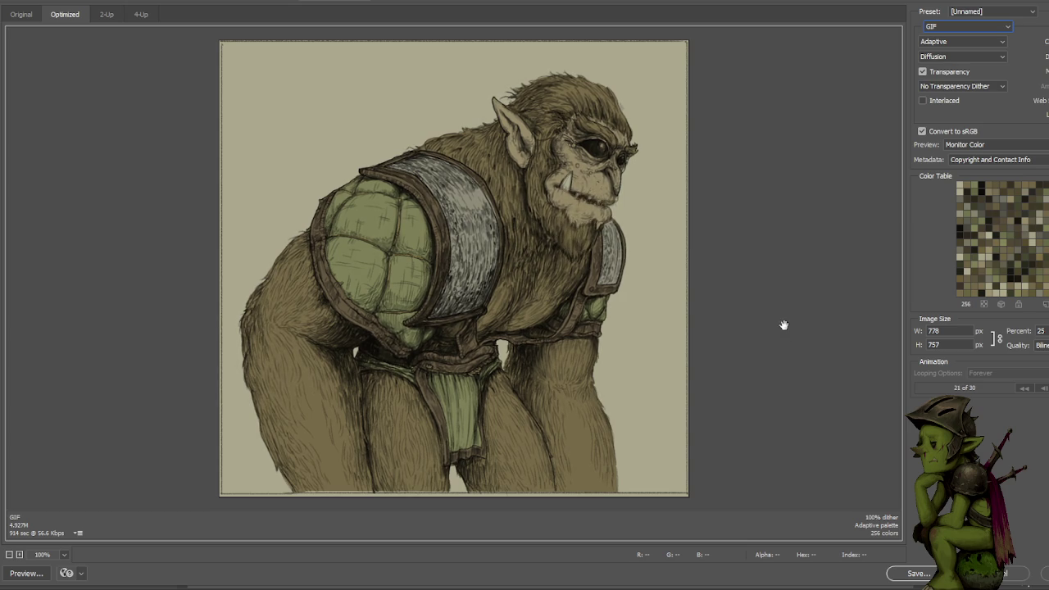
{"action": "key", "text": "Escape"}
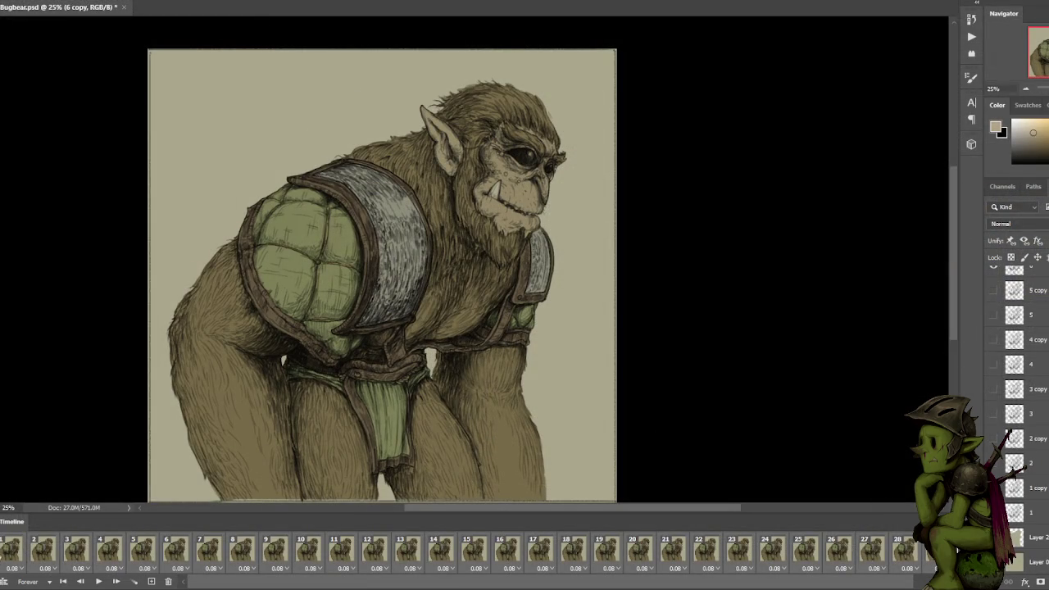
Play the timeline, then delete frame 8 after comparing it with frame 7.
{"action": "key", "text": "space"}
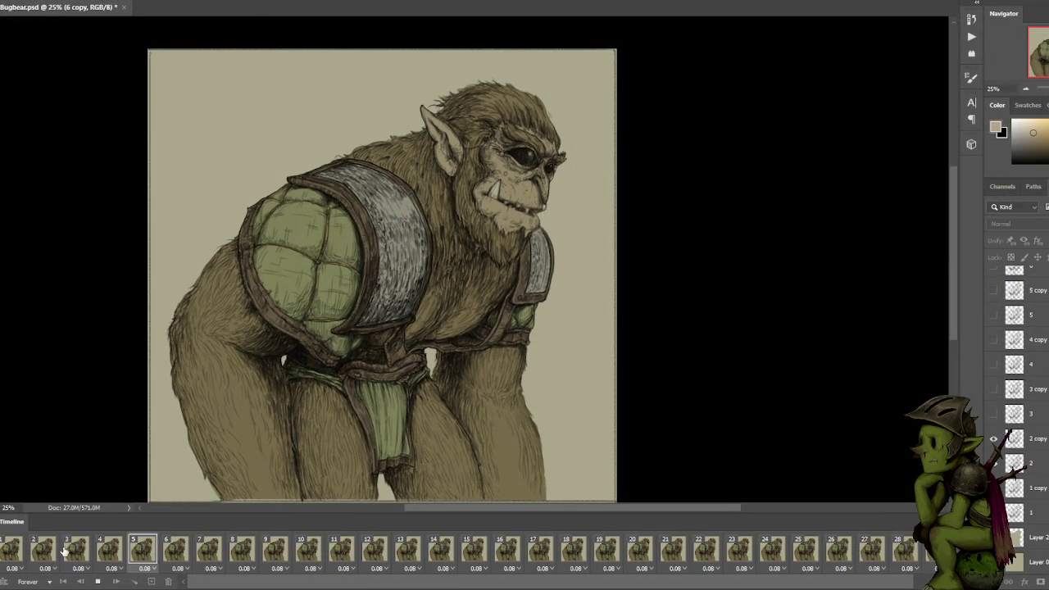
{"action": "key", "text": "space"}
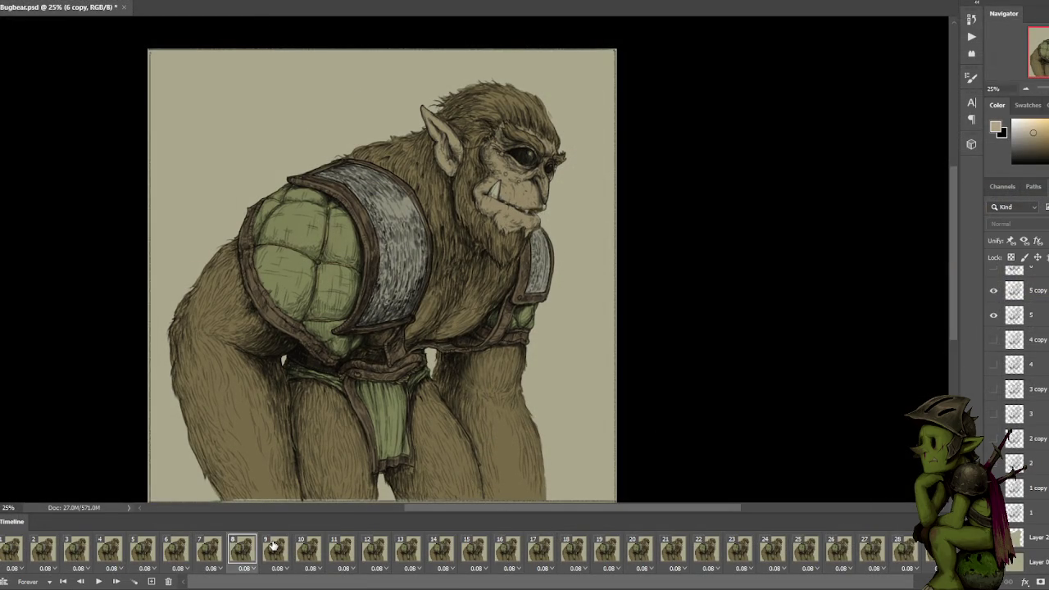
{"action": "left_click", "coordinate": [239, 547]}
{"action": "left_click", "coordinate": [212, 557]}
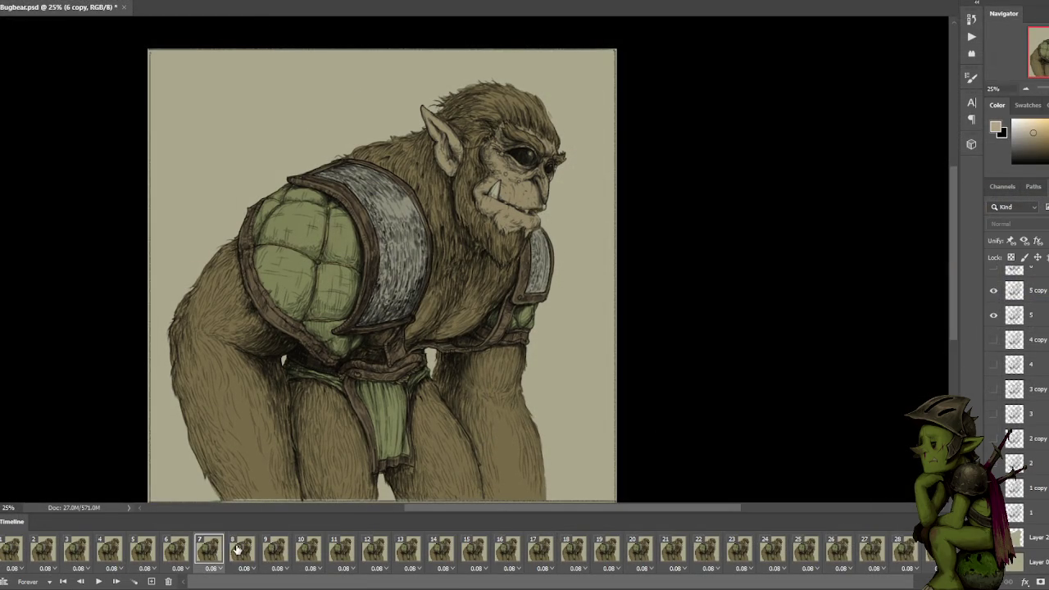
{"action": "left_click", "coordinate": [168, 581]}
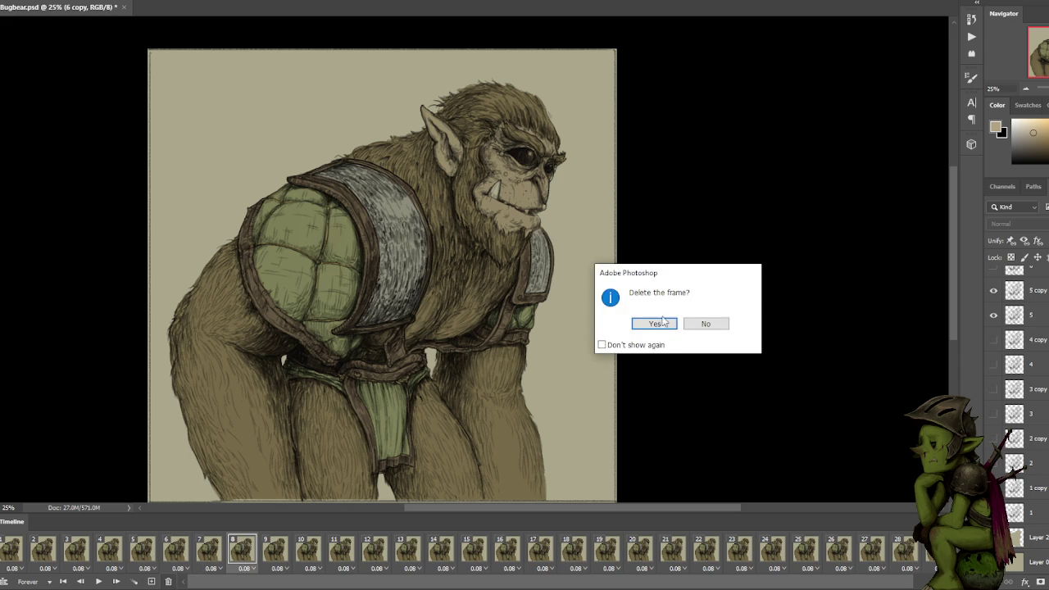
{"action": "left_click", "coordinate": [657, 321]}
Compare frames 7–9, delete the new frame 8, and check the surrounding frames.
{"action": "left_click", "coordinate": [212, 553]}
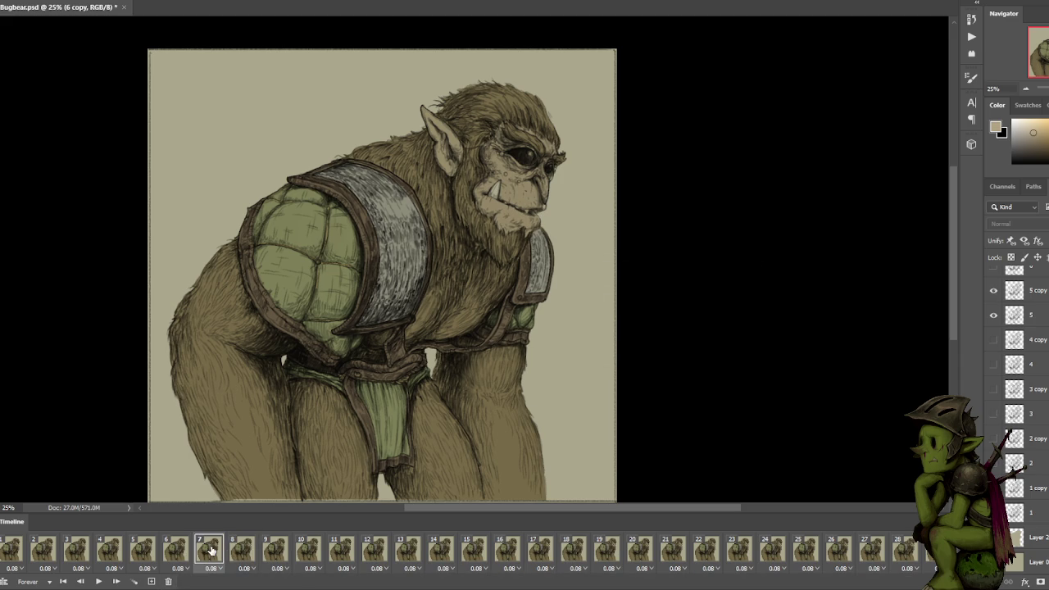
{"action": "left_click", "coordinate": [234, 550]}
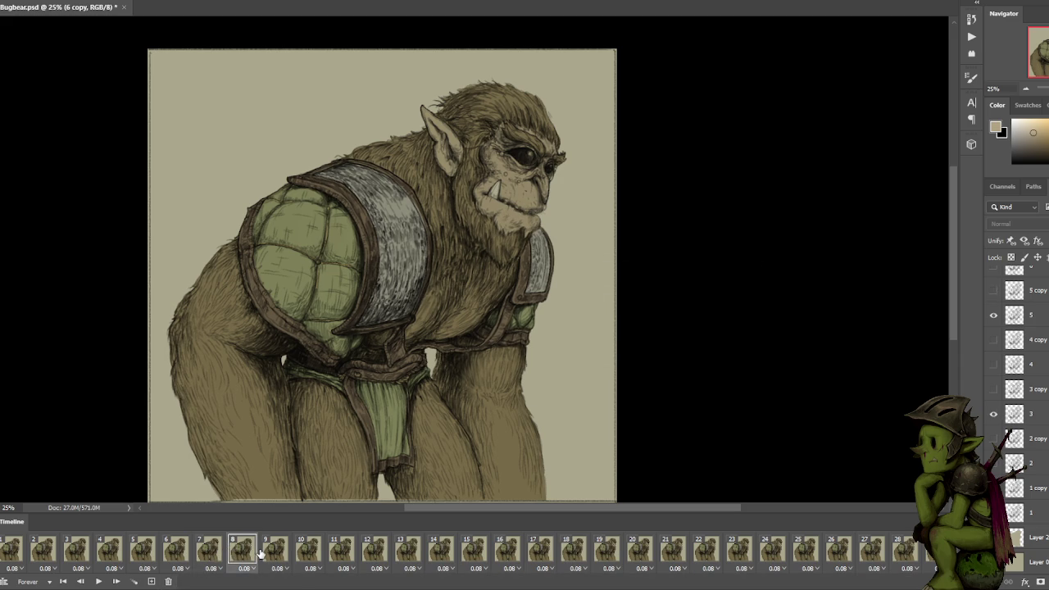
{"action": "left_click", "coordinate": [276, 550]}
{"action": "left_click", "coordinate": [244, 550]}
{"action": "left_click", "coordinate": [171, 582]}
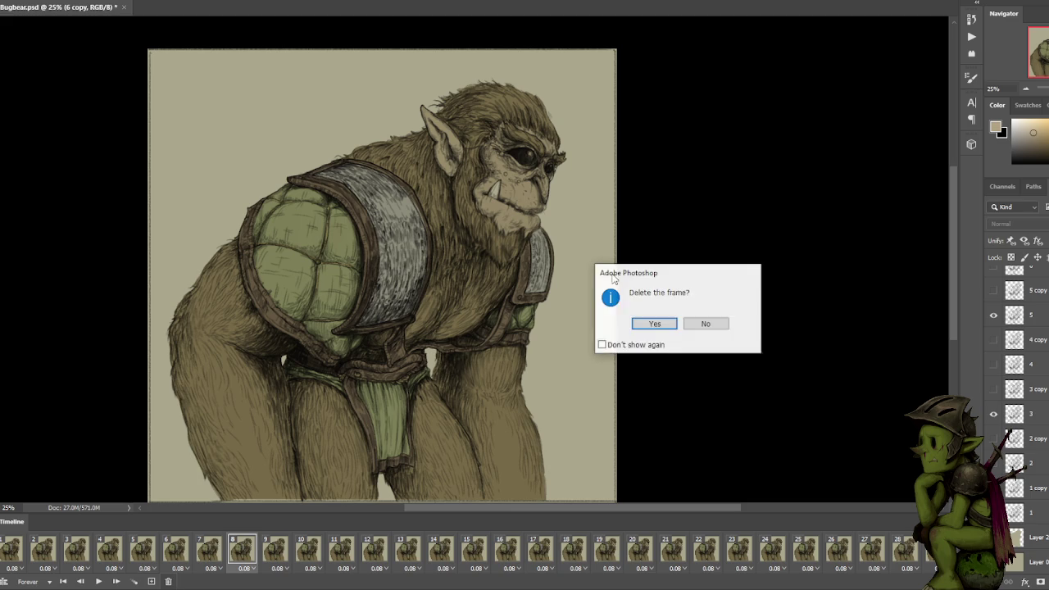
{"action": "left_click", "coordinate": [655, 322]}
{"action": "left_click", "coordinate": [212, 550]}
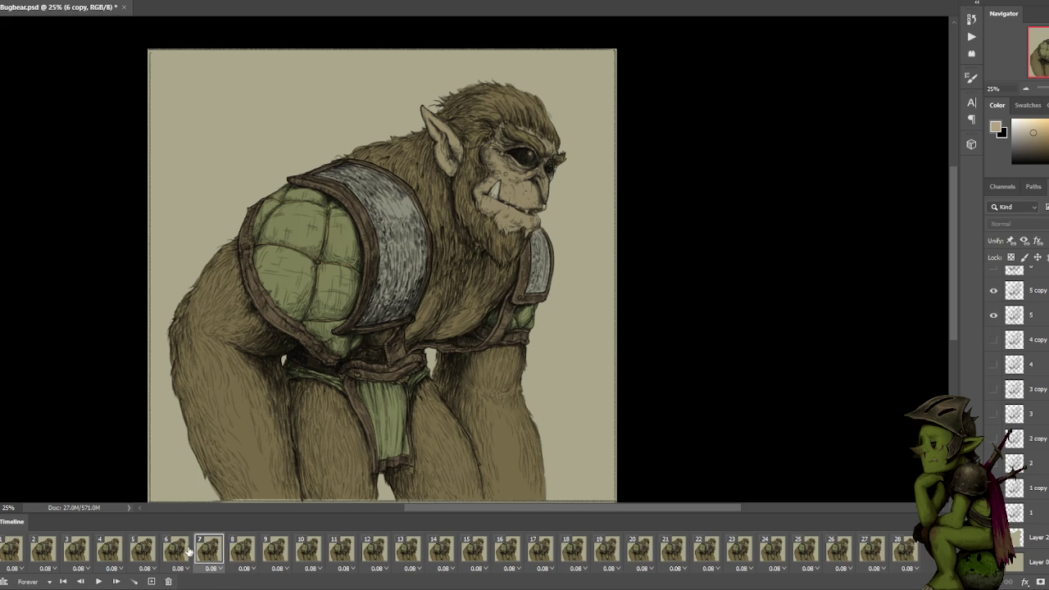
{"action": "left_click", "coordinate": [242, 551]}
{"action": "left_click", "coordinate": [278, 553]}
{"action": "left_click", "coordinate": [308, 554]}
{"action": "left_click", "coordinate": [341, 552]}
{"action": "left_click", "coordinate": [374, 550]}
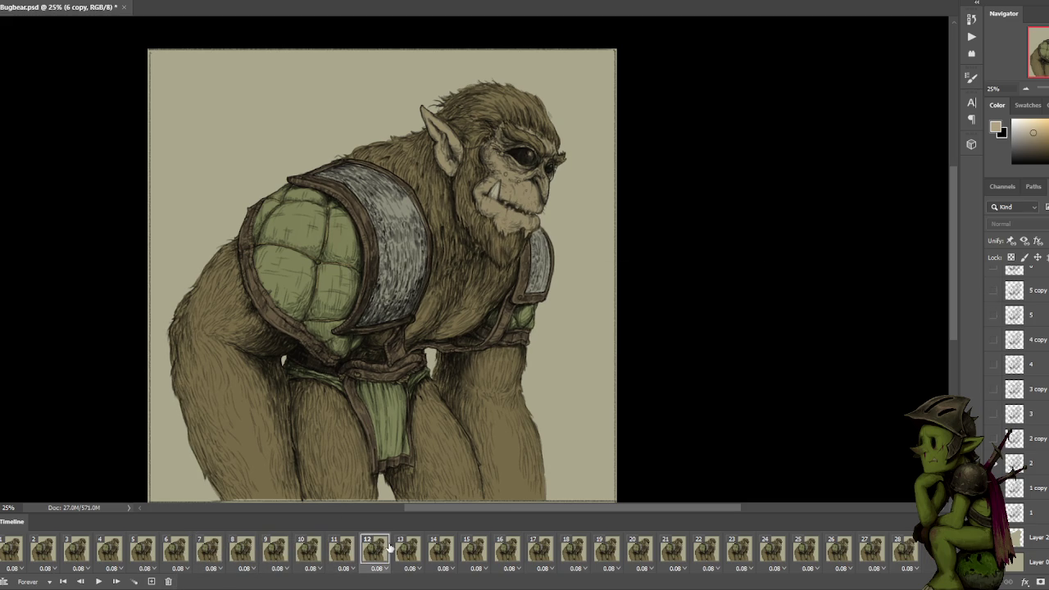
{"action": "left_click", "coordinate": [407, 550]}
{"action": "left_click", "coordinate": [473, 550]}
{"action": "left_click", "coordinate": [441, 551]}
{"action": "left_click", "coordinate": [374, 551]}
{"action": "left_click", "coordinate": [407, 551]}
{"action": "left_click", "coordinate": [440, 551]}
{"action": "left_click", "coordinate": [407, 551]}
{"action": "left_click", "coordinate": [375, 551]}
{"action": "left_click", "coordinate": [404, 554]}
{"action": "left_click", "coordinate": [441, 553]}
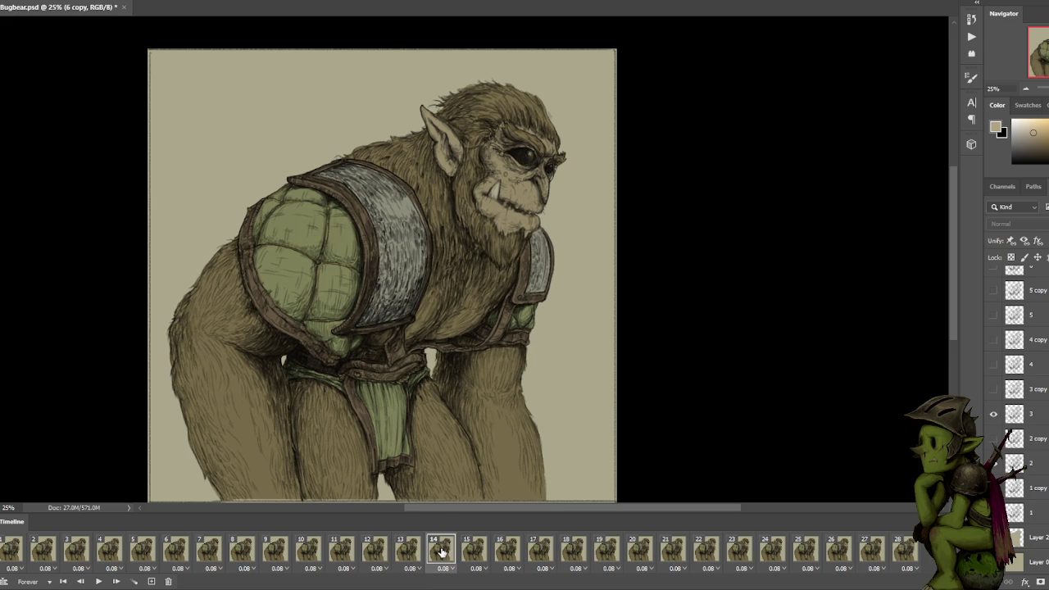
{"action": "left_click", "coordinate": [469, 552]}
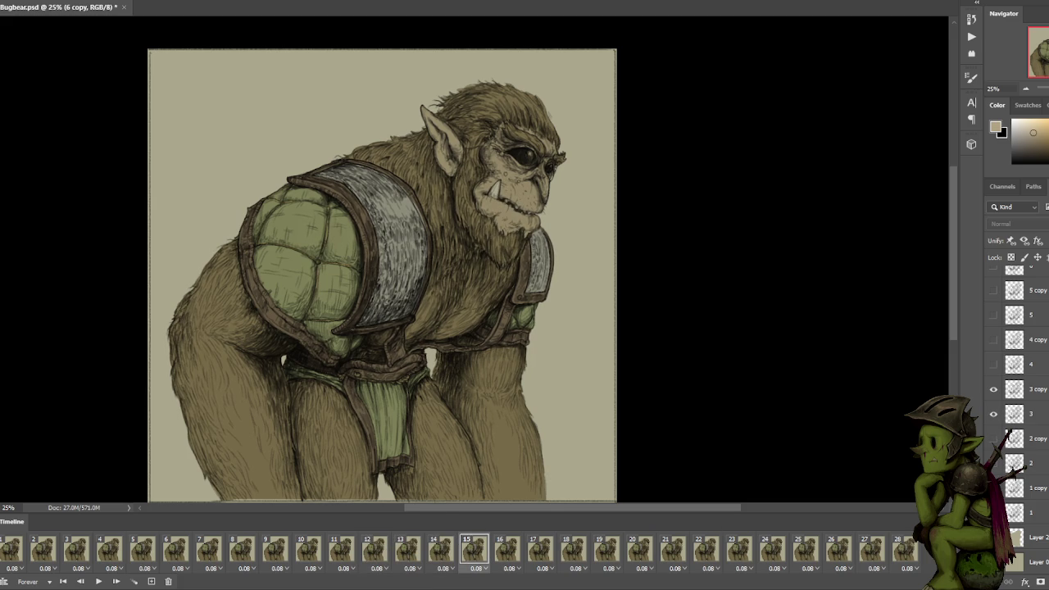
{"action": "left_click", "coordinate": [339, 556]}
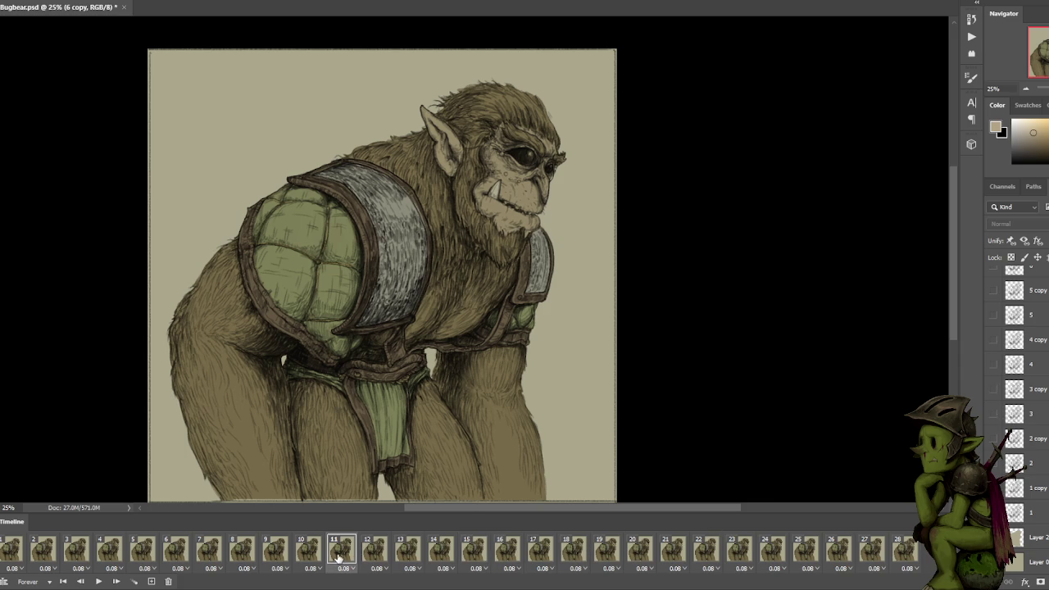
{"action": "left_click", "coordinate": [365, 551]}
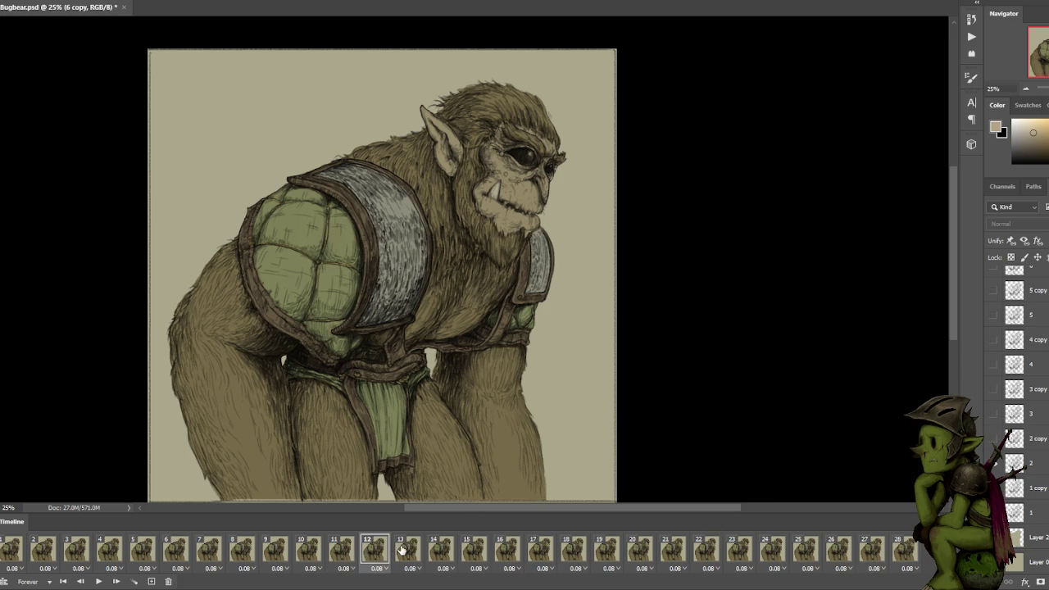
{"action": "left_click", "coordinate": [303, 550]}
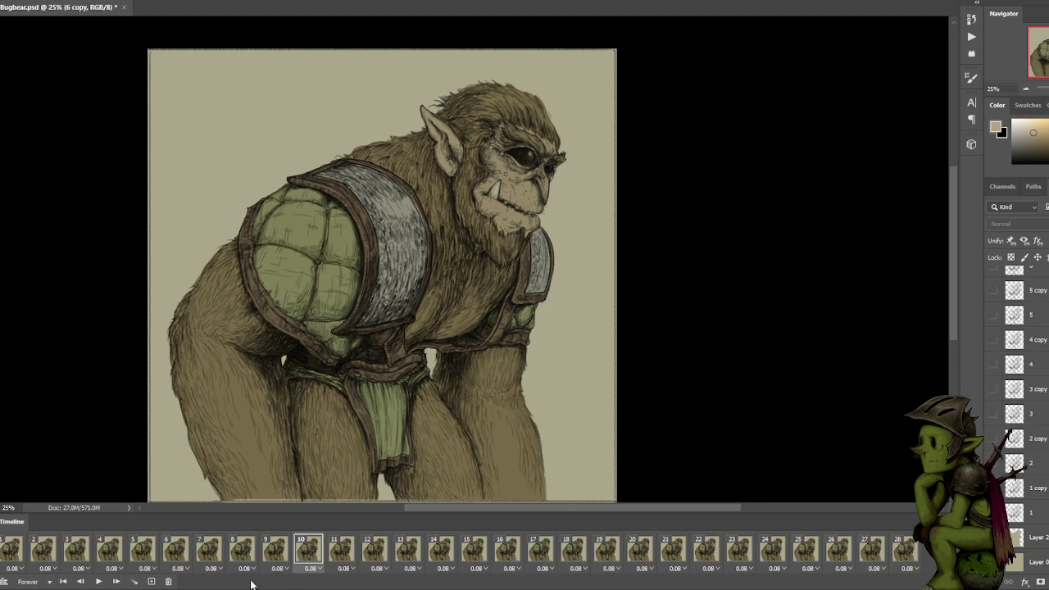
{"action": "left_click", "coordinate": [341, 551]}
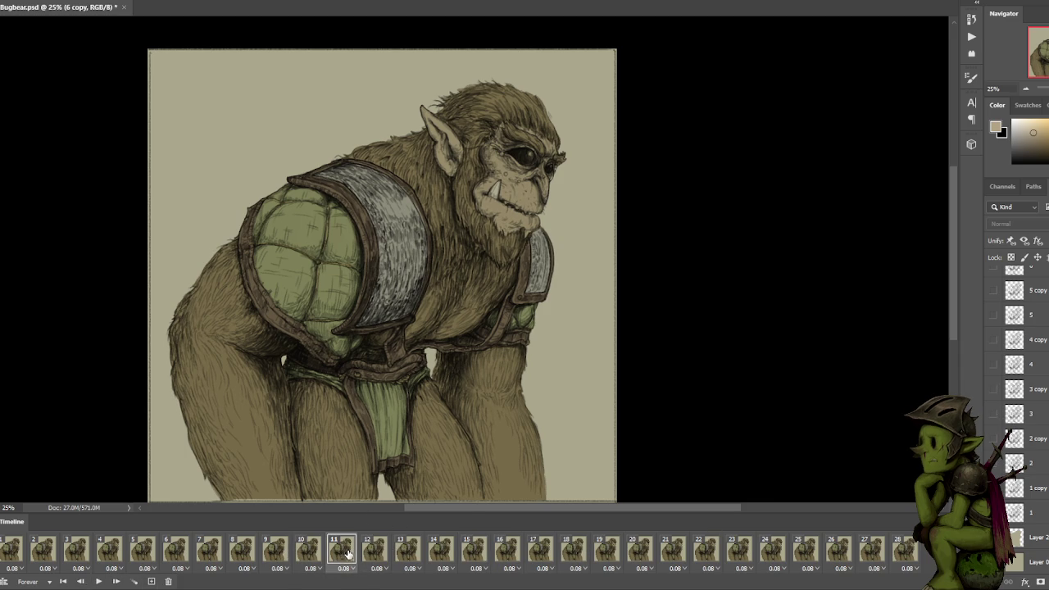
{"action": "left_click", "coordinate": [408, 553]}
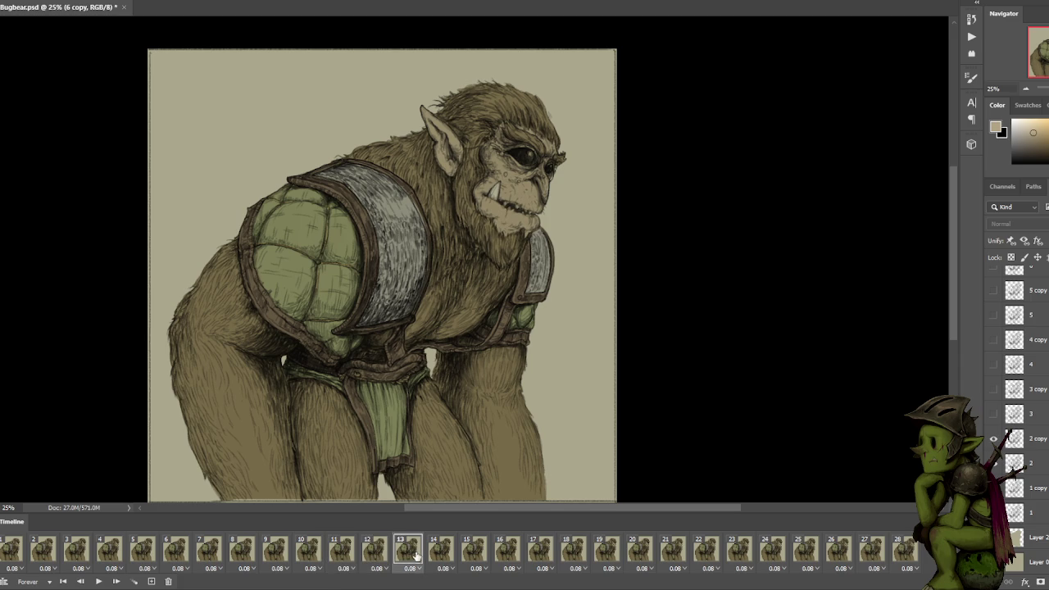
{"action": "left_click", "coordinate": [446, 554]}
{"action": "left_click", "coordinate": [470, 554]}
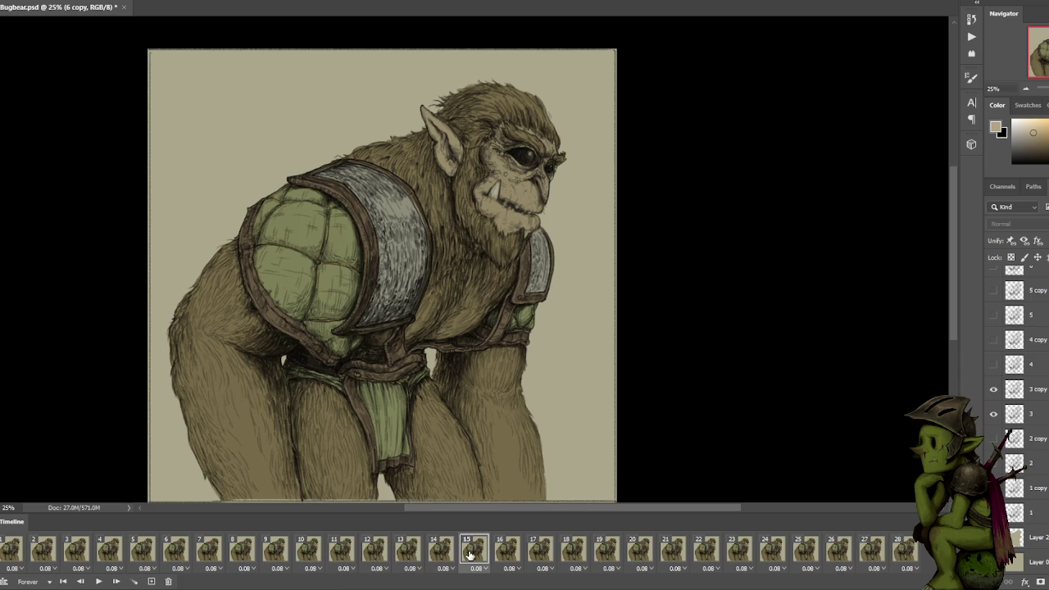
{"action": "left_click", "coordinate": [507, 554]}
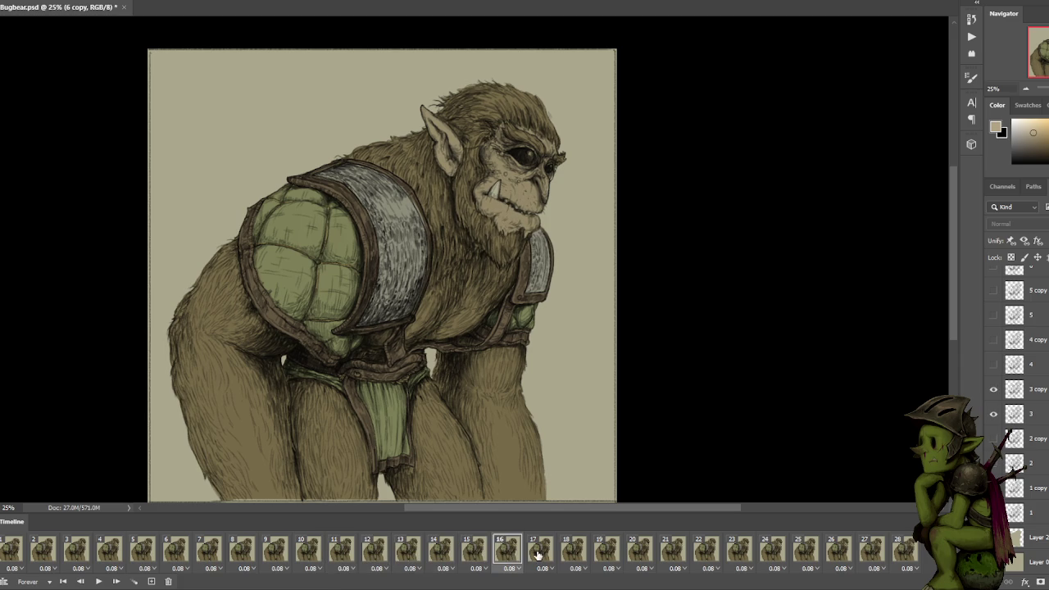
{"action": "left_click", "coordinate": [540, 554]}
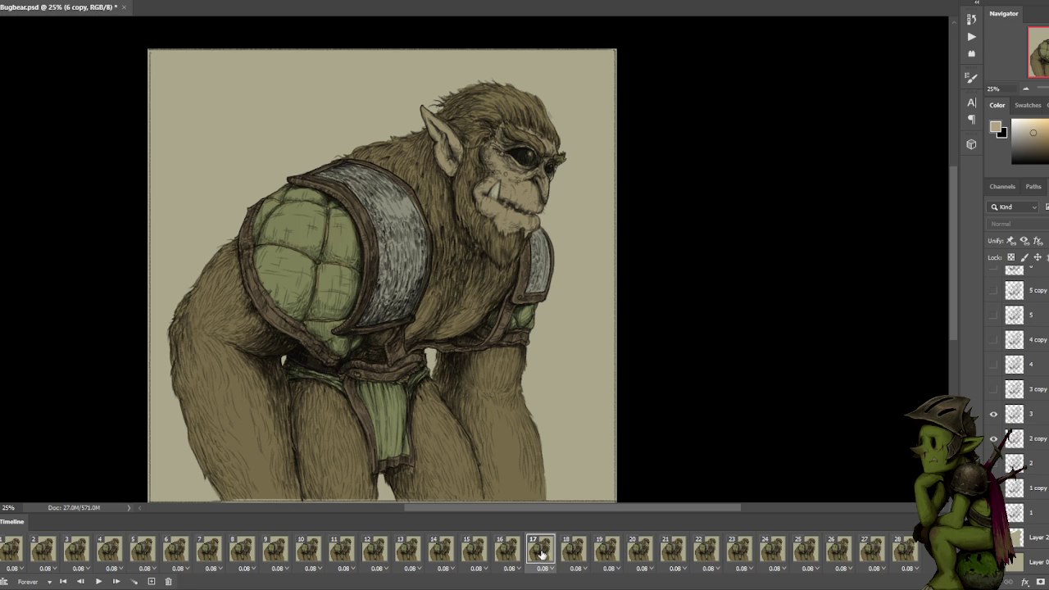
{"action": "left_click", "coordinate": [573, 551]}
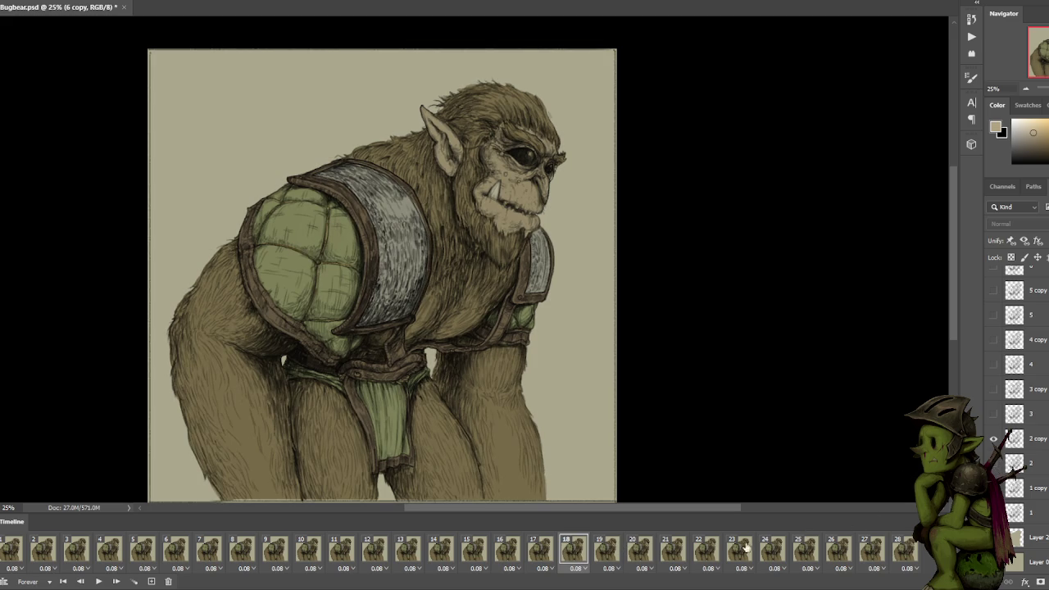
{"action": "left_click", "coordinate": [549, 553]}
{"action": "left_click", "coordinate": [567, 554]}
{"action": "left_click", "coordinate": [610, 553]}
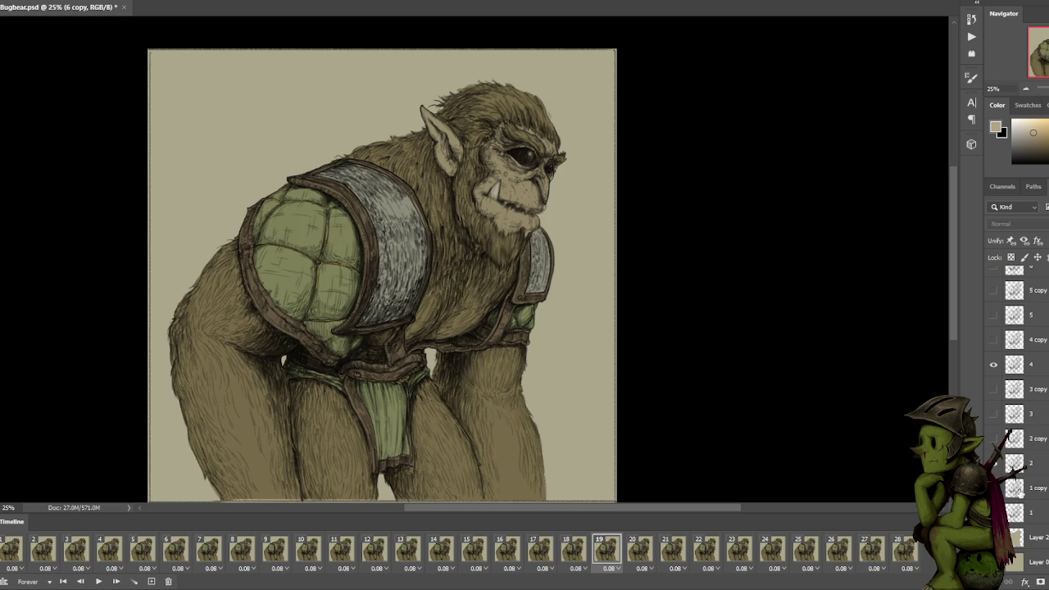
{"action": "left_click", "coordinate": [150, 580]}
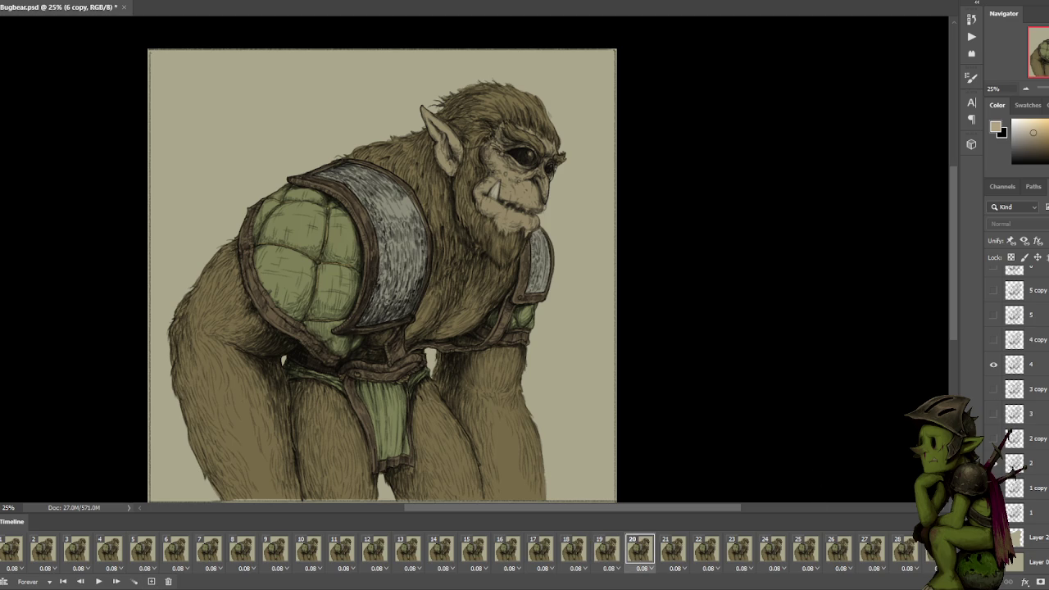
{"action": "left_click", "coordinate": [645, 528]}
{"action": "left_click", "coordinate": [673, 549]}
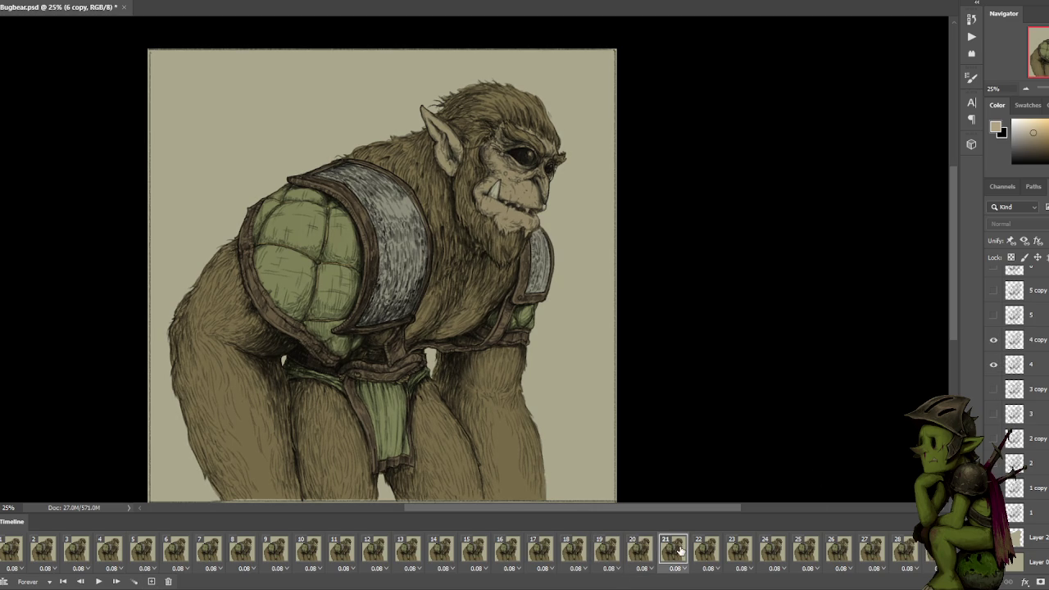
{"action": "left_click", "coordinate": [643, 554]}
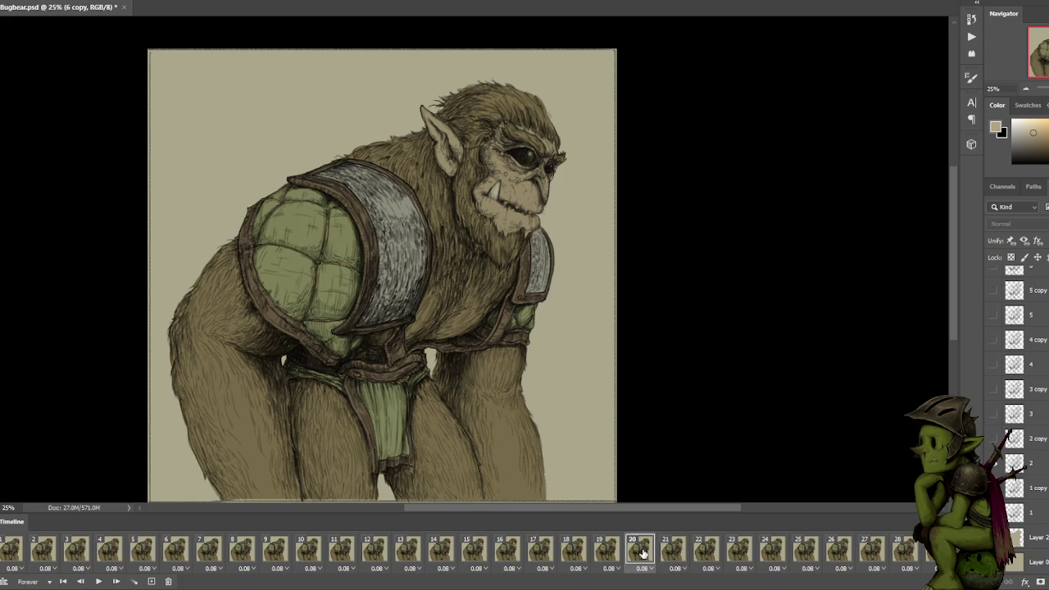
{"action": "left_click", "coordinate": [713, 553]}
{"action": "left_click", "coordinate": [735, 552]}
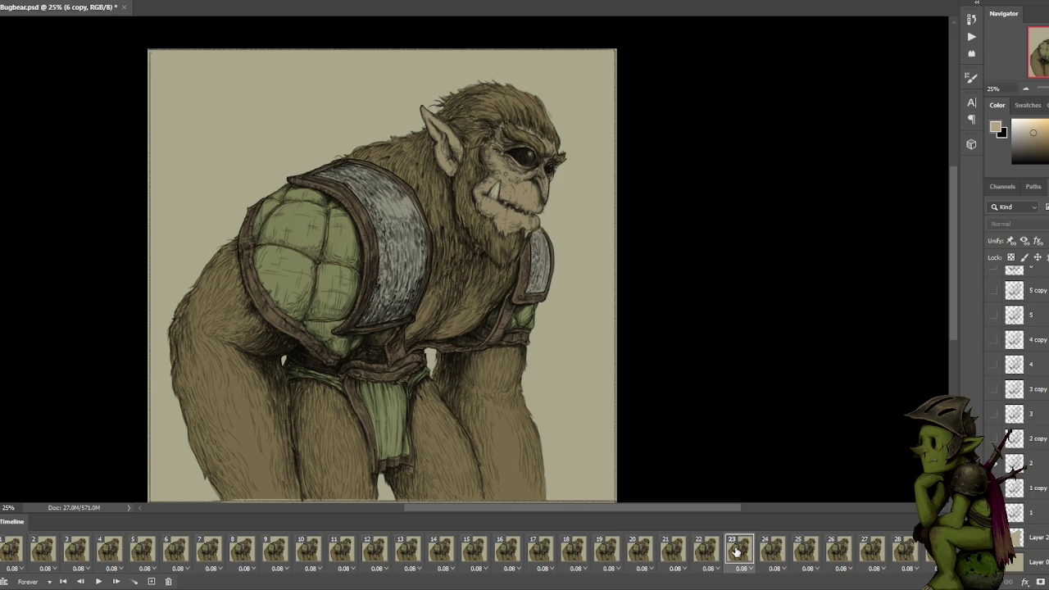
{"action": "left_click", "coordinate": [703, 553]}
{"action": "left_click", "coordinate": [738, 554]}
{"action": "left_click", "coordinate": [777, 553]}
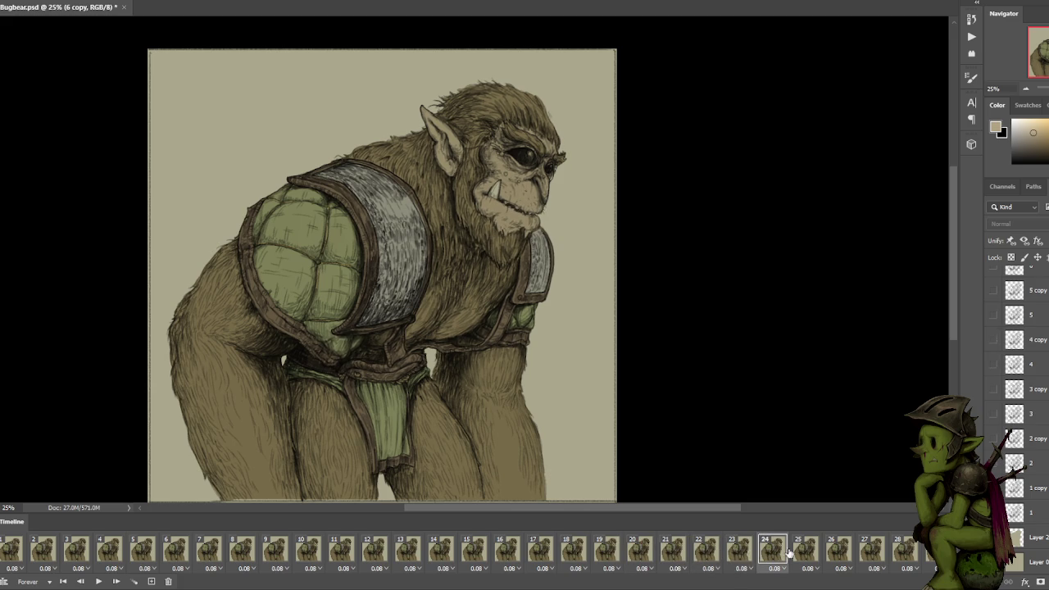
{"action": "left_click", "coordinate": [804, 553]}
{"action": "left_click", "coordinate": [838, 553]}
{"action": "left_click", "coordinate": [872, 554]}
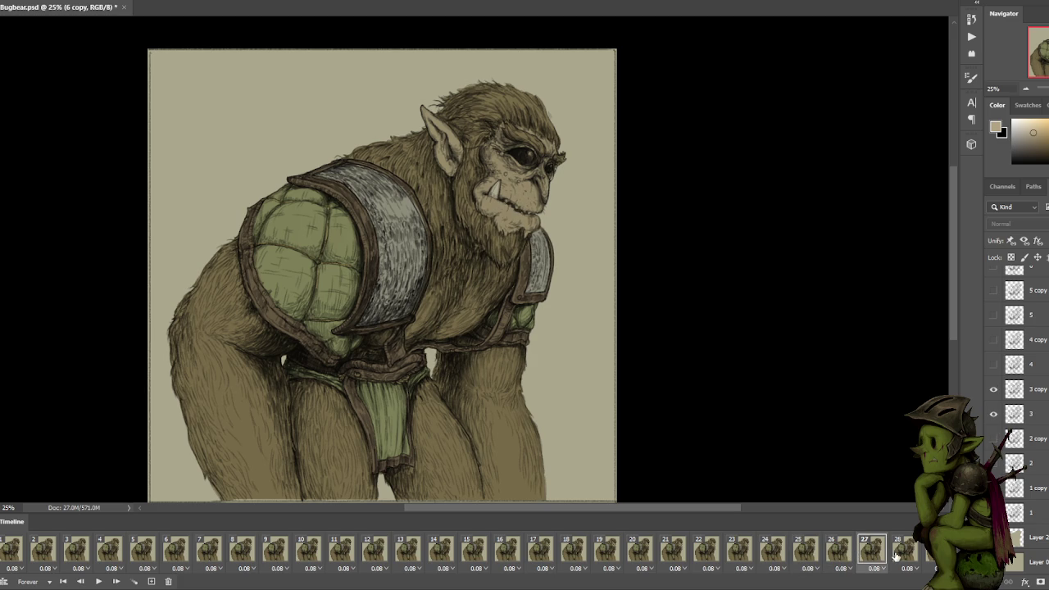
{"action": "left_click", "coordinate": [904, 554]}
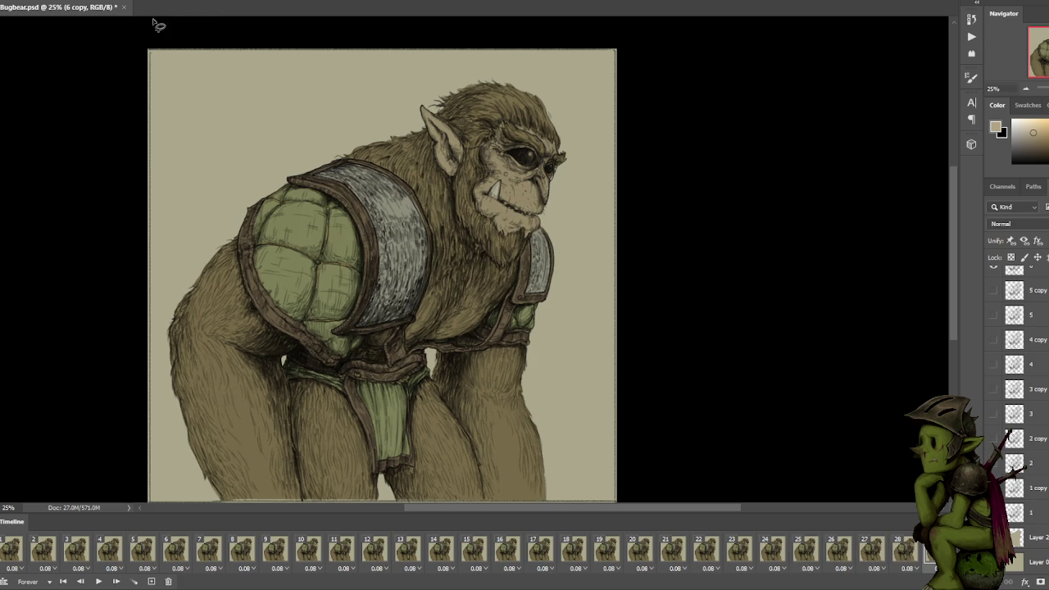
{"action": "left_click", "coordinate": [12, 2]}
{"action": "mouse_move", "coordinate": [33, 145]}
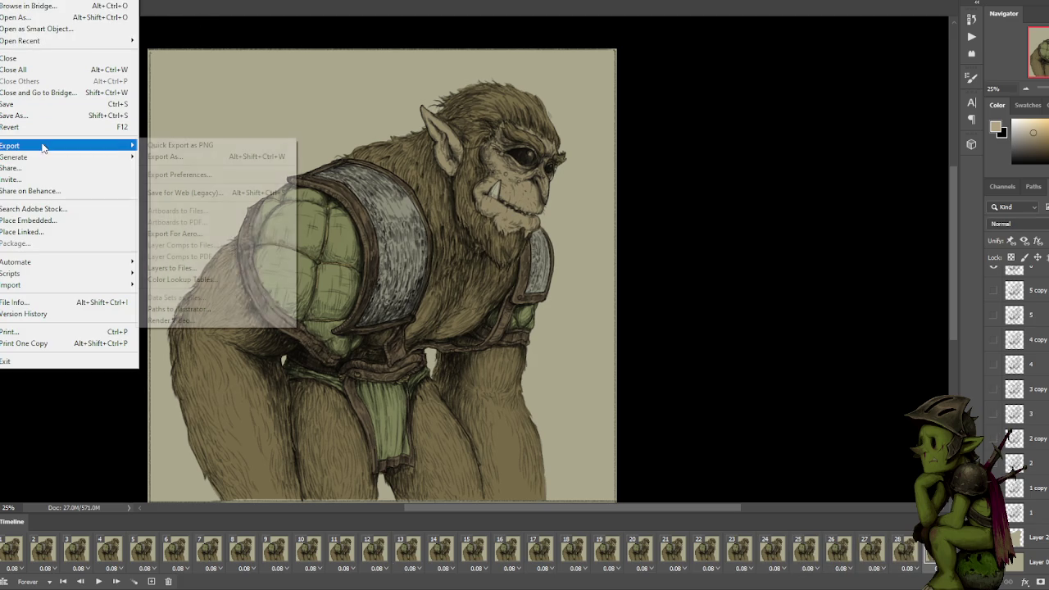
Open Save for Web (Legacy) and choose GIF as the output format.
{"action": "left_click", "coordinate": [189, 192]}
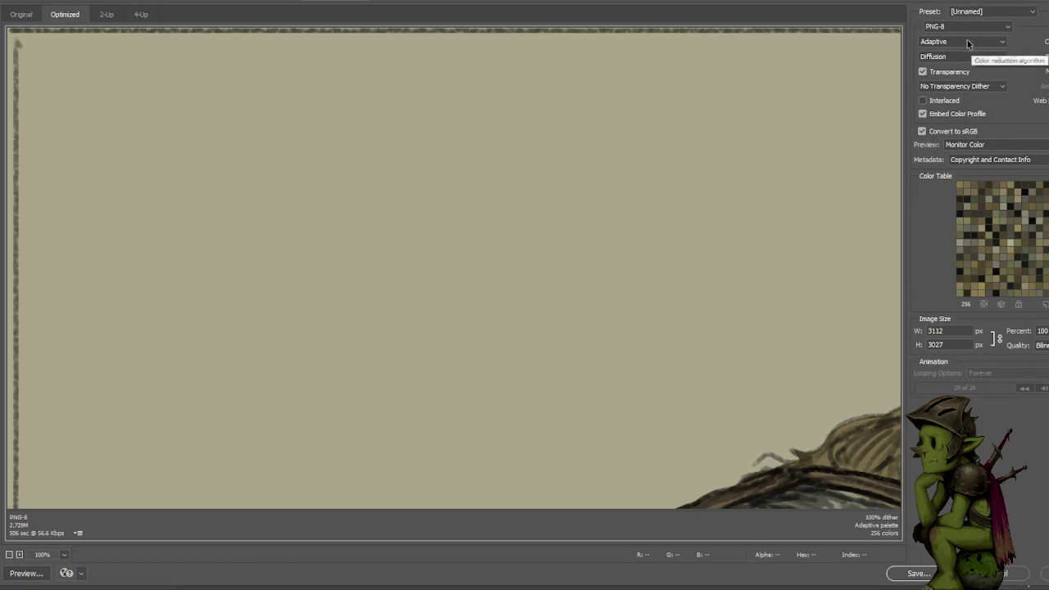
{"action": "left_click", "coordinate": [967, 27]}
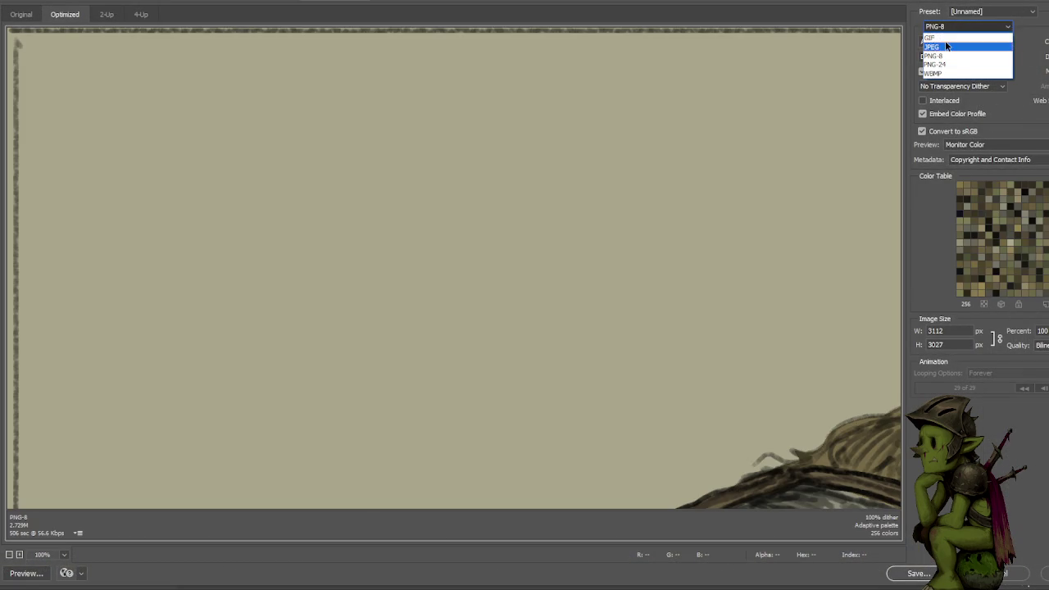
{"action": "left_click", "coordinate": [942, 38]}
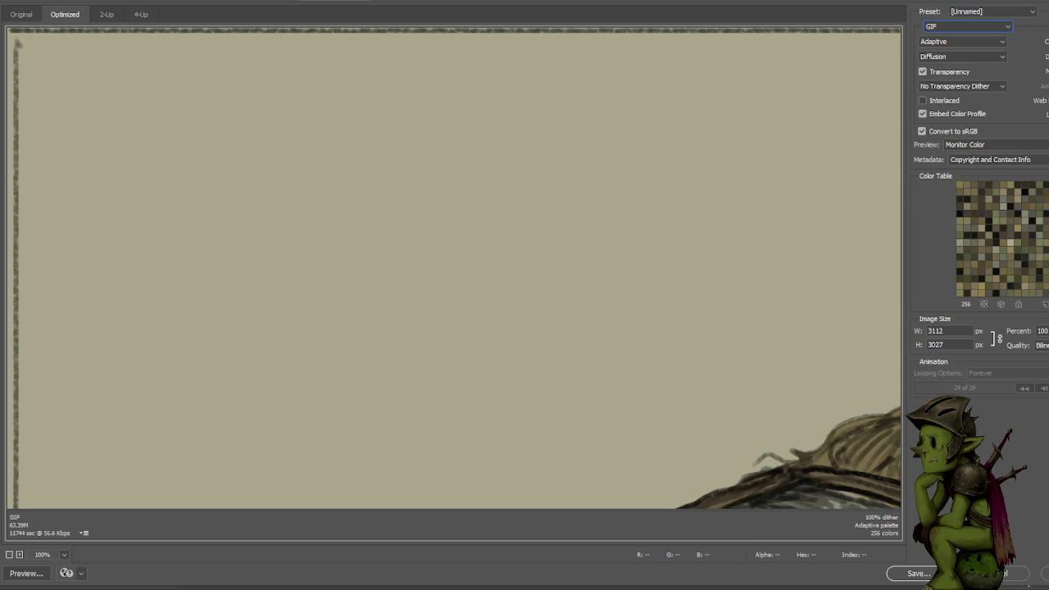
{"action": "key", "text": "alt+f"}
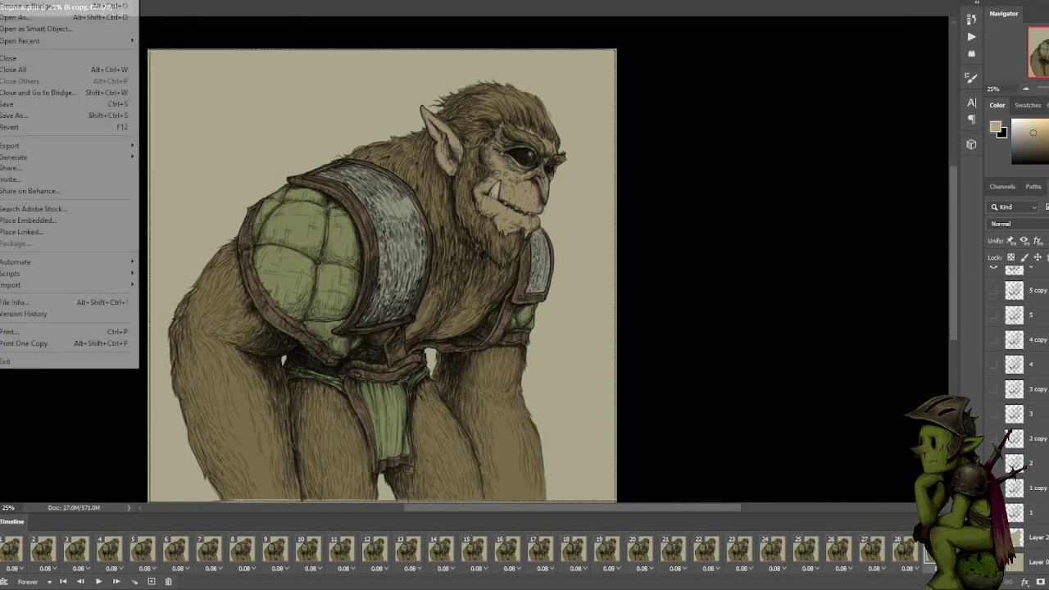
Set the web export to GIF at 25% (778 × 757 px), then return to frame 1.
{"action": "left_click", "coordinate": [187, 193]}
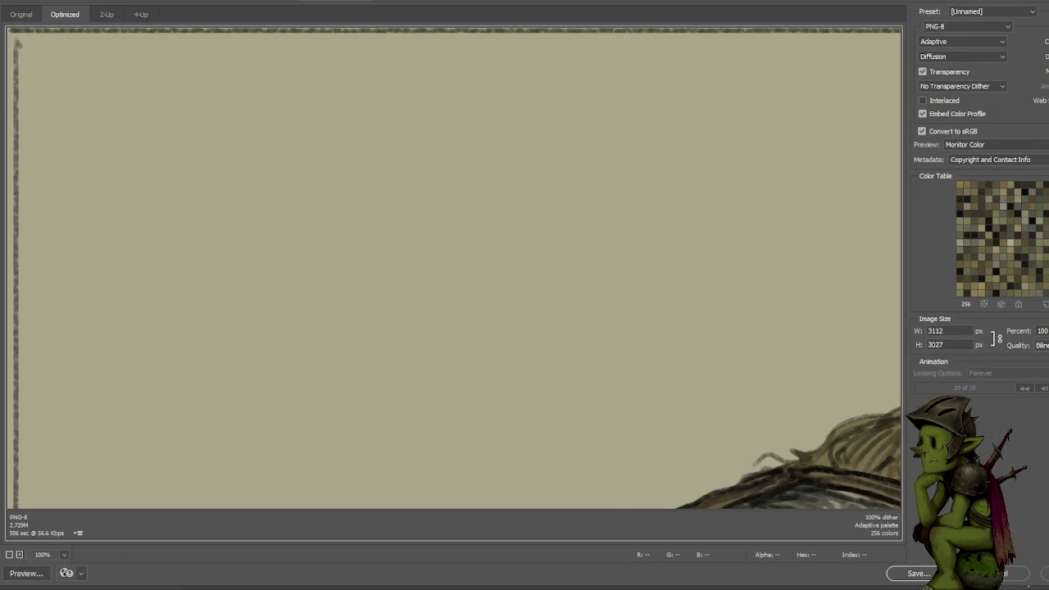
{"action": "double_click", "coordinate": [1042, 330]}
{"action": "type", "text": "25"}
{"action": "key", "text": "Tab"}
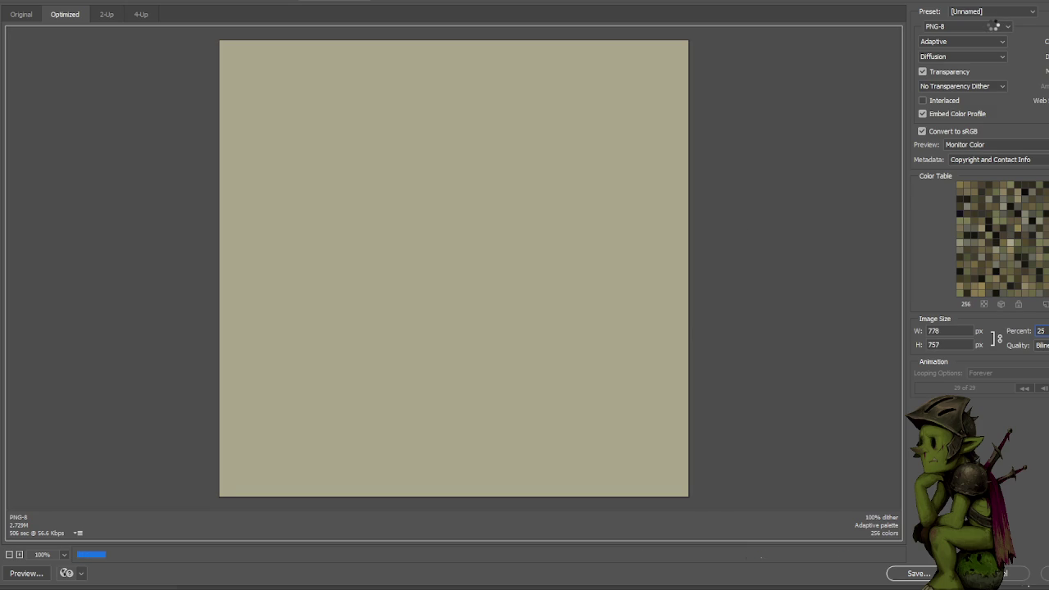
{"action": "left_click", "coordinate": [993, 26]}
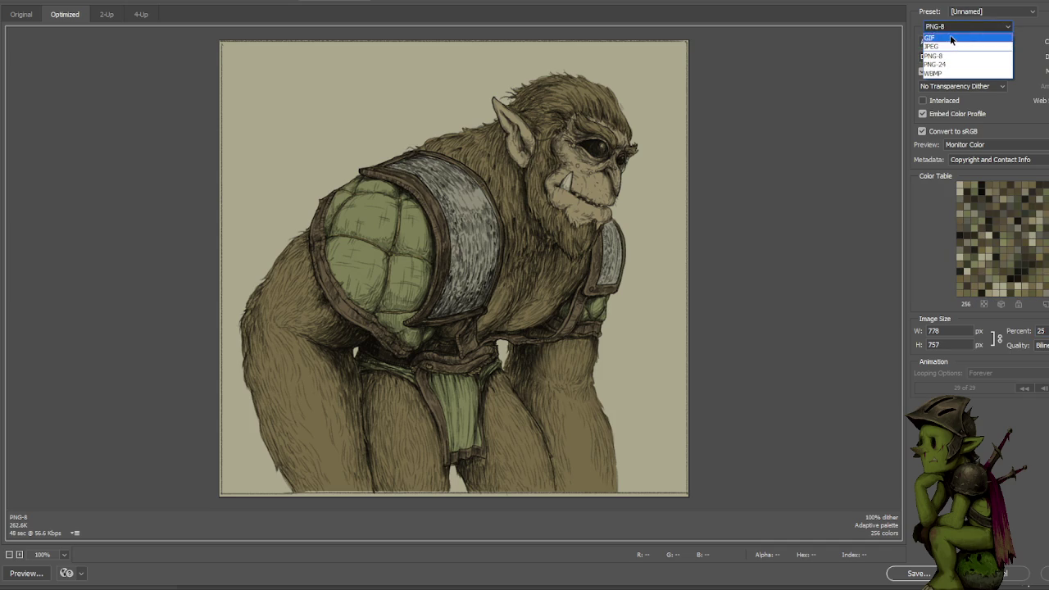
{"action": "left_click", "coordinate": [953, 31]}
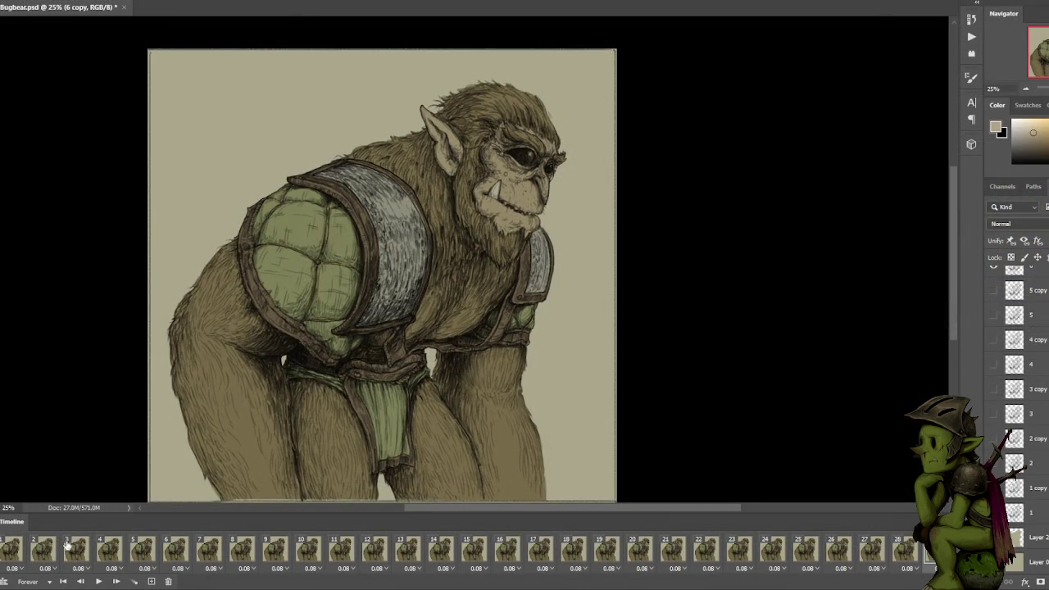
{"action": "left_click", "coordinate": [43, 549]}
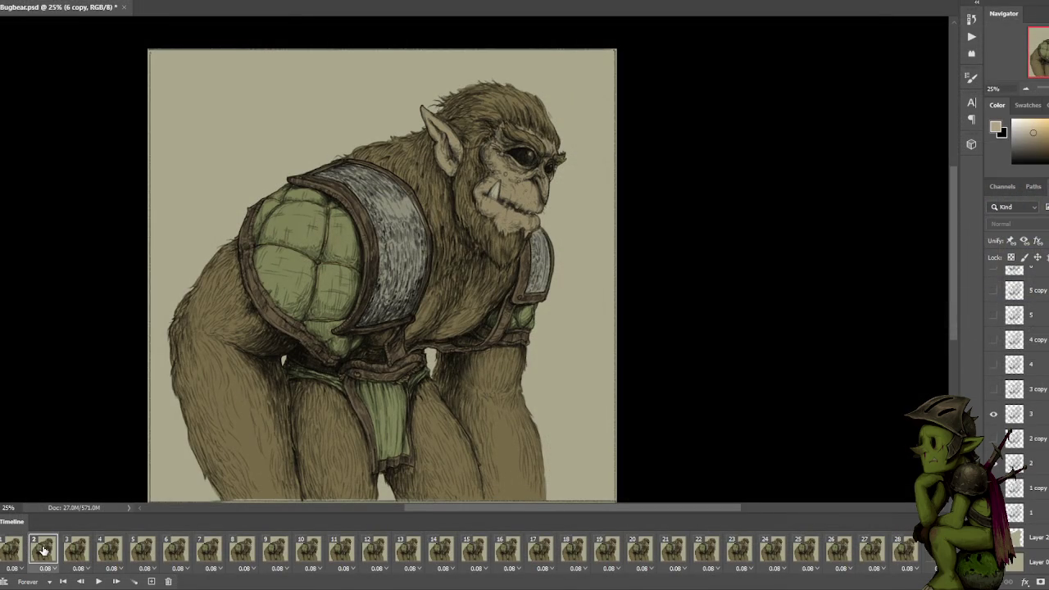
Step through timeline frames 2 to 20, comparing neighbouring frames for repeats.
{"action": "left_click", "coordinate": [45, 551]}
{"action": "left_click", "coordinate": [86, 551]}
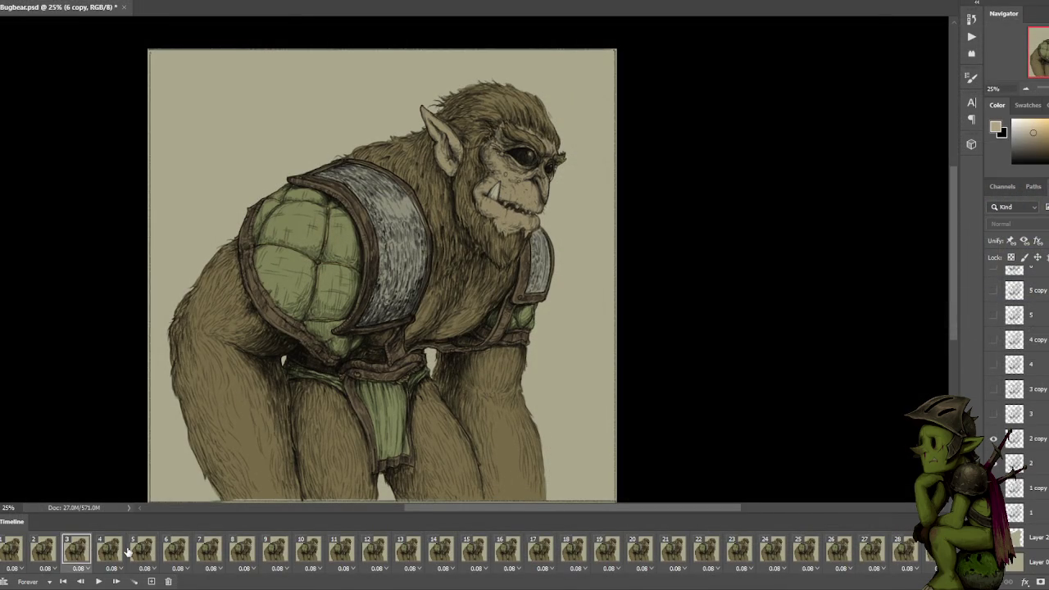
{"action": "left_click", "coordinate": [140, 551]}
{"action": "left_click", "coordinate": [169, 553]}
{"action": "left_click", "coordinate": [197, 553]}
{"action": "left_click", "coordinate": [156, 556]}
{"action": "left_click", "coordinate": [116, 556]}
{"action": "left_click", "coordinate": [172, 555]}
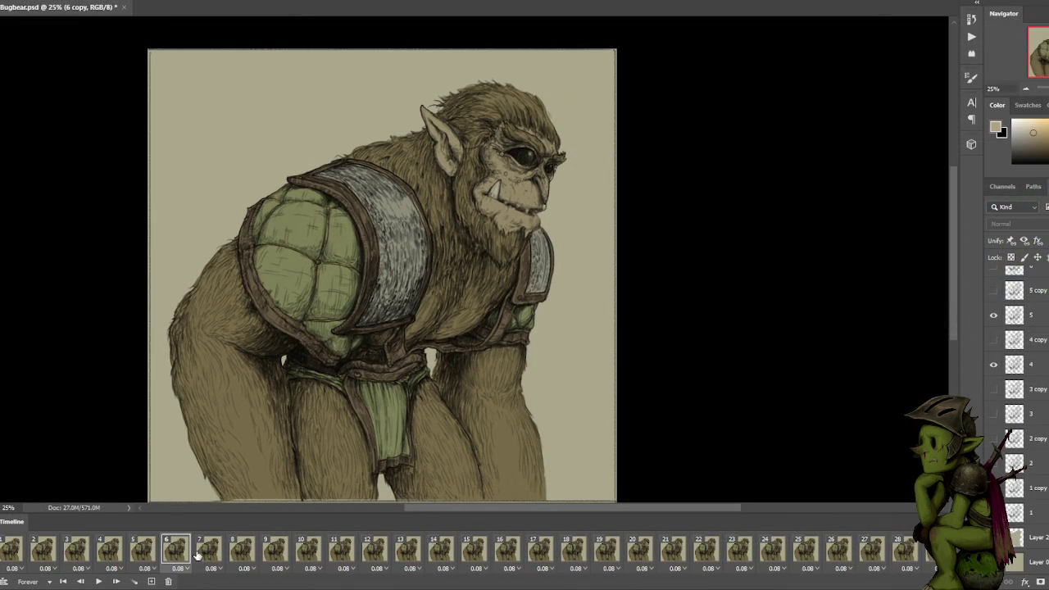
{"action": "left_click", "coordinate": [198, 554]}
{"action": "left_click", "coordinate": [246, 555]}
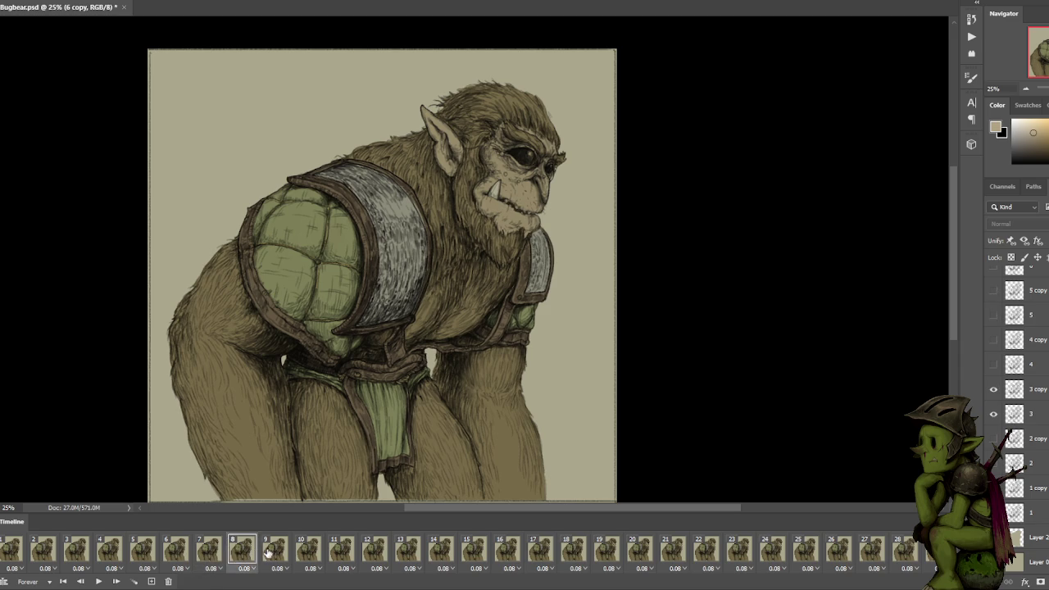
{"action": "left_click", "coordinate": [309, 556]}
{"action": "left_click", "coordinate": [343, 556]}
{"action": "left_click", "coordinate": [376, 556]}
{"action": "left_click", "coordinate": [408, 556]}
{"action": "left_click", "coordinate": [473, 555]}
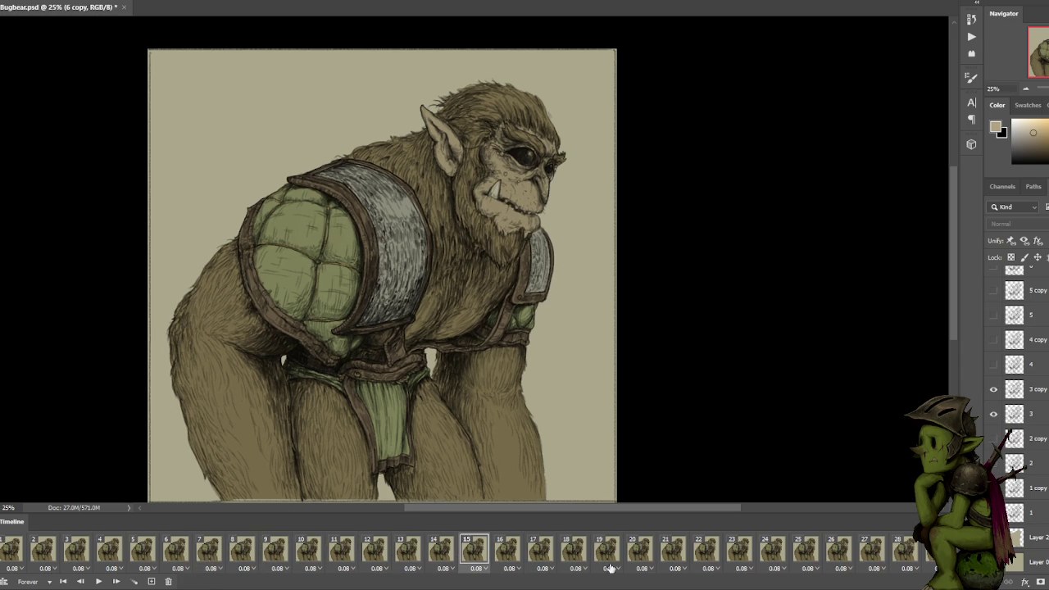
{"action": "left_click", "coordinate": [632, 557]}
Play and stop the animation, then compare frames 18 to 21.
{"action": "key", "text": "space"}
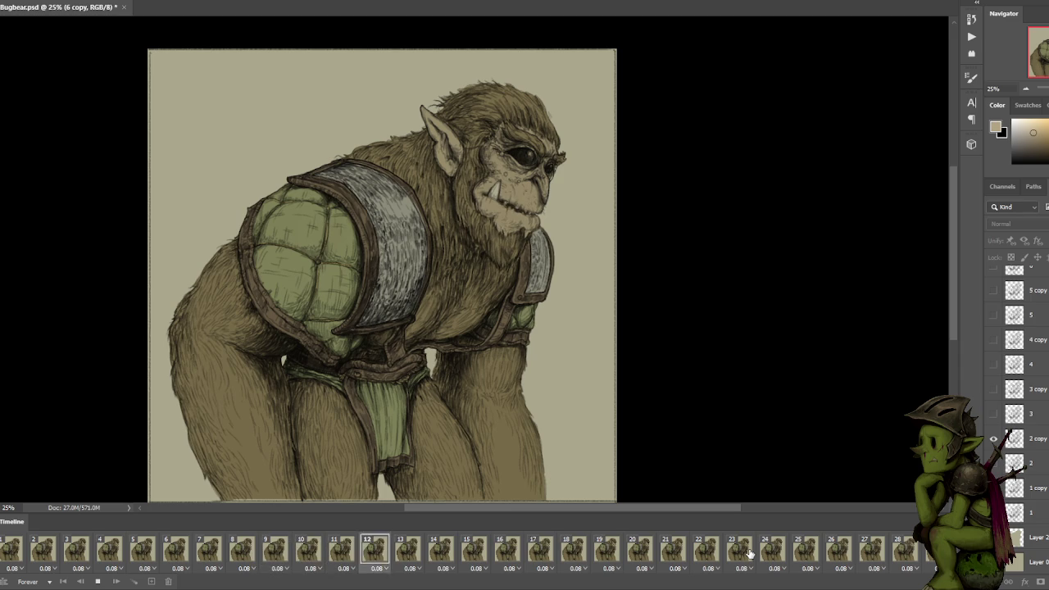
{"action": "left_click", "coordinate": [780, 556]}
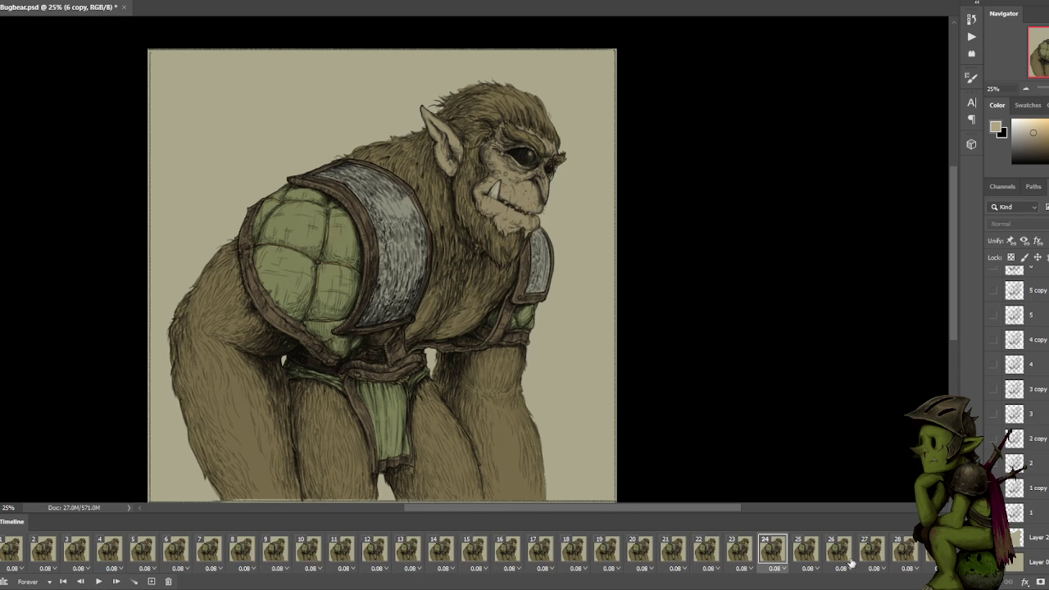
{"action": "left_click", "coordinate": [671, 555]}
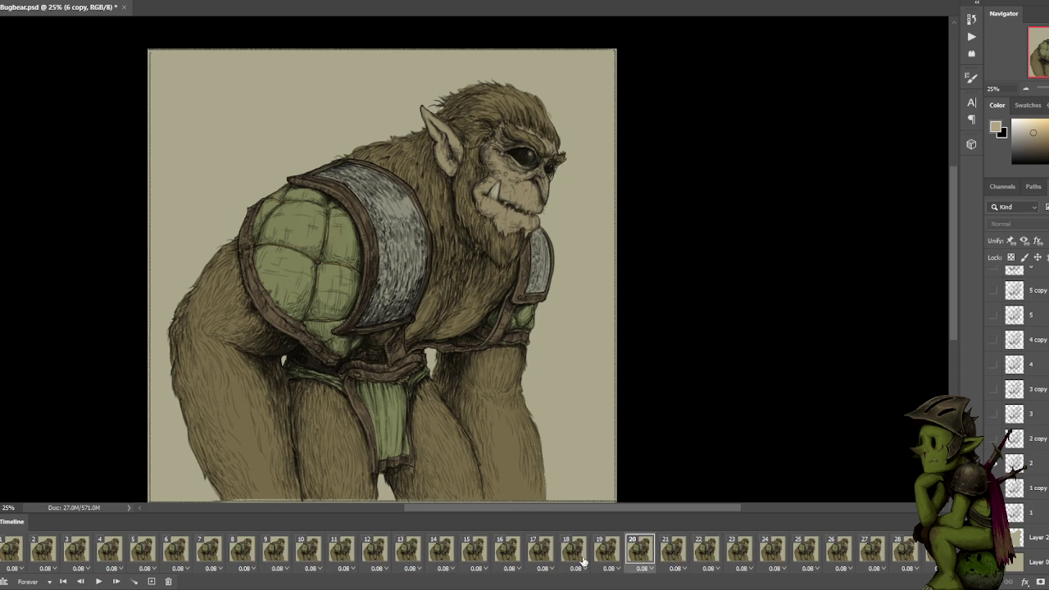
{"action": "left_click", "coordinate": [572, 553]}
{"action": "left_click", "coordinate": [614, 554]}
{"action": "left_click", "coordinate": [644, 553]}
{"action": "left_click", "coordinate": [670, 553]}
{"action": "left_click", "coordinate": [644, 554]}
{"action": "left_click", "coordinate": [675, 553]}
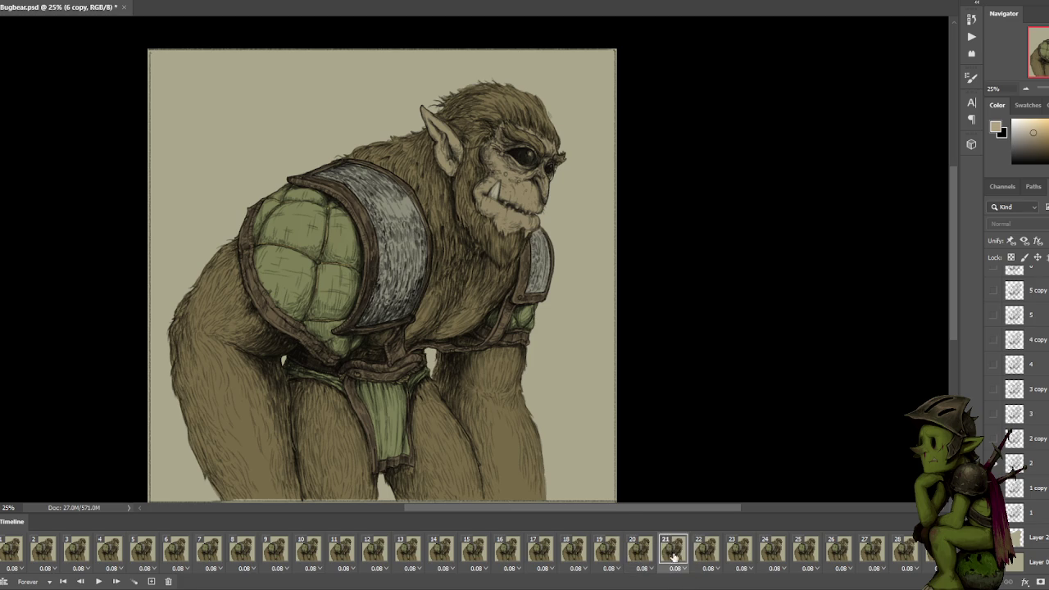
{"action": "left_click", "coordinate": [608, 560]}
{"action": "left_click", "coordinate": [643, 555]}
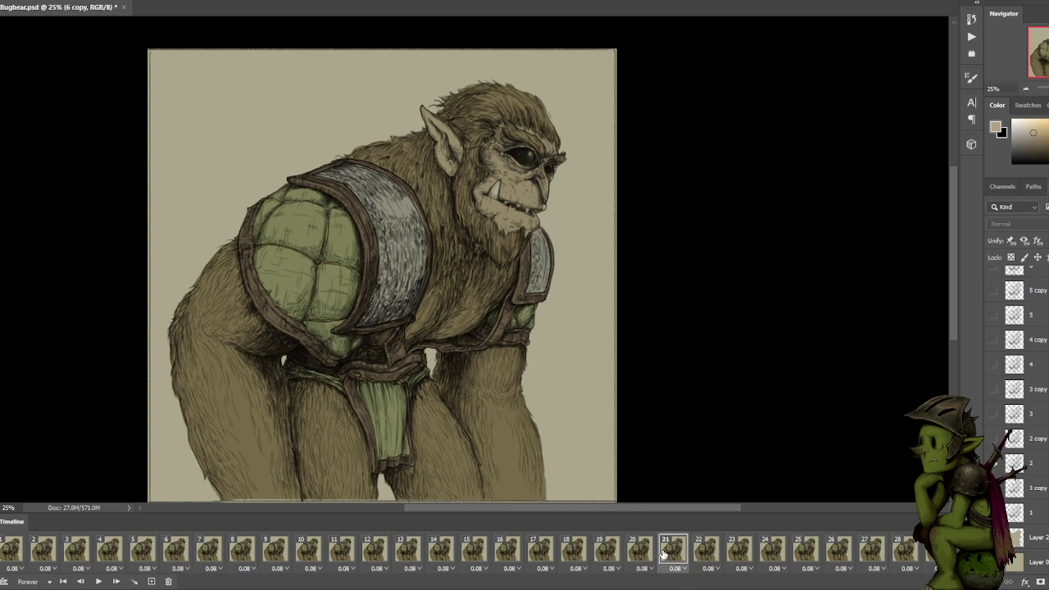
Compare frames 19 through 26 to spot the duplicate around frame 24.
{"action": "left_click", "coordinate": [706, 553]}
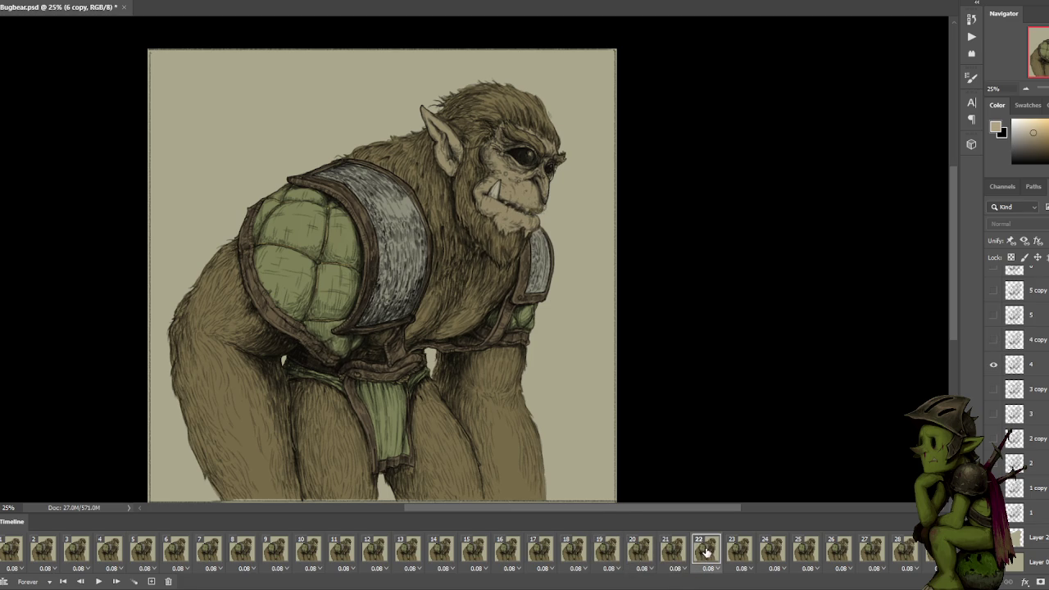
{"action": "left_click", "coordinate": [673, 553]}
{"action": "left_click", "coordinate": [635, 556]}
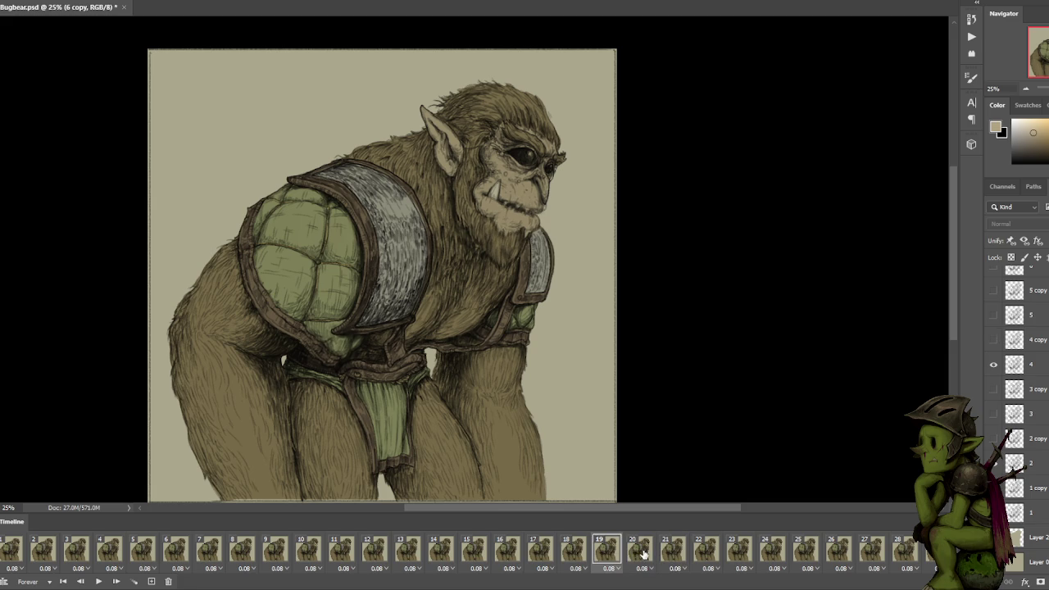
{"action": "left_click", "coordinate": [643, 556]}
{"action": "left_click", "coordinate": [710, 554]}
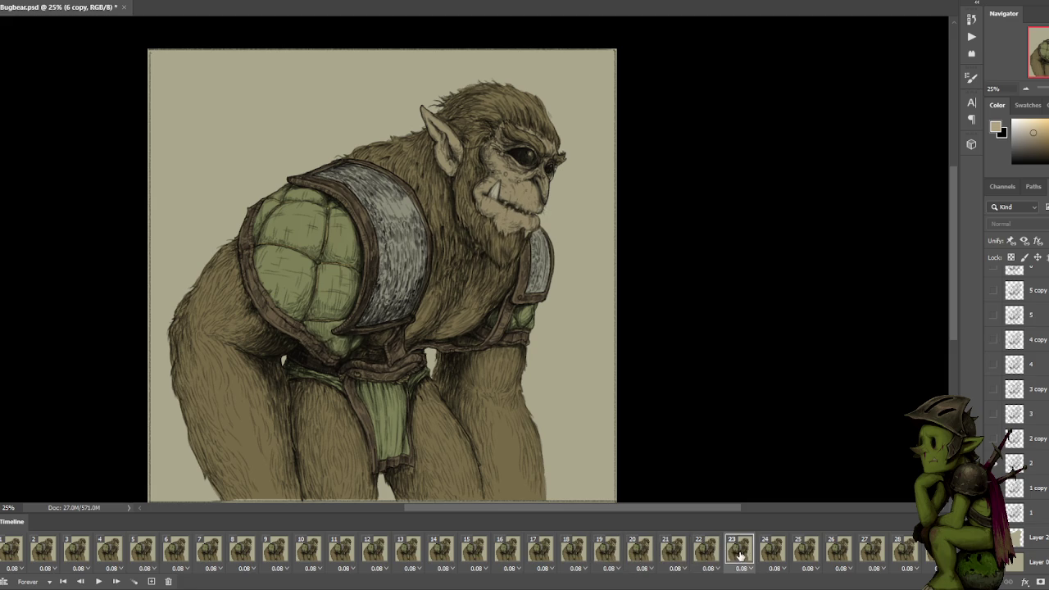
{"action": "left_click", "coordinate": [769, 555]}
{"action": "left_click", "coordinate": [740, 554]}
{"action": "left_click", "coordinate": [769, 554]}
{"action": "left_click", "coordinate": [792, 555]}
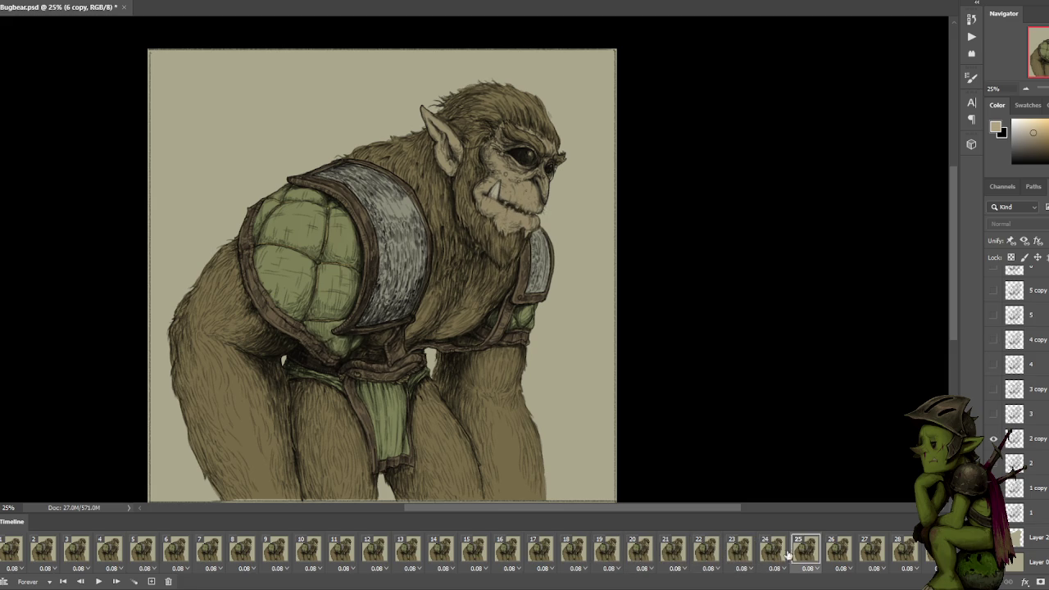
{"action": "left_click", "coordinate": [740, 553]}
{"action": "left_click", "coordinate": [770, 554]}
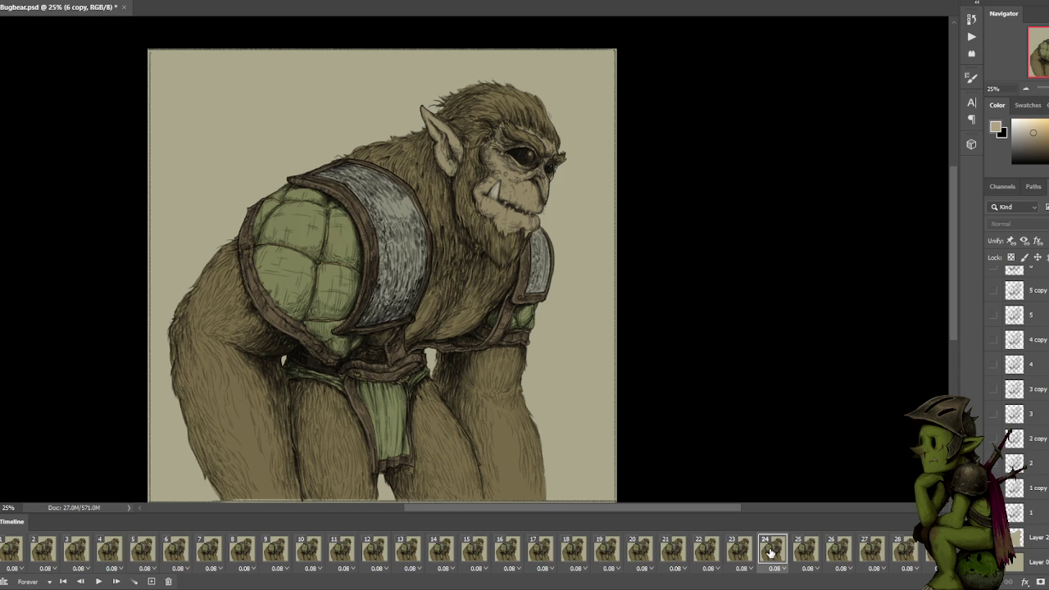
{"action": "left_click", "coordinate": [814, 554]}
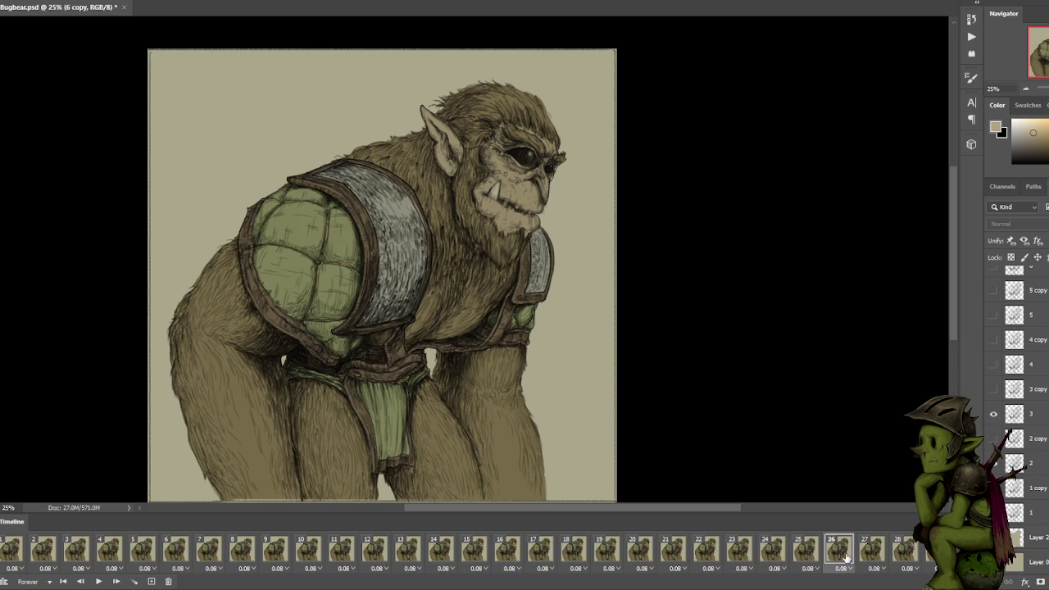
Delete frame 24 from the timeline, confirming the prompt.
{"action": "left_click", "coordinate": [770, 553]}
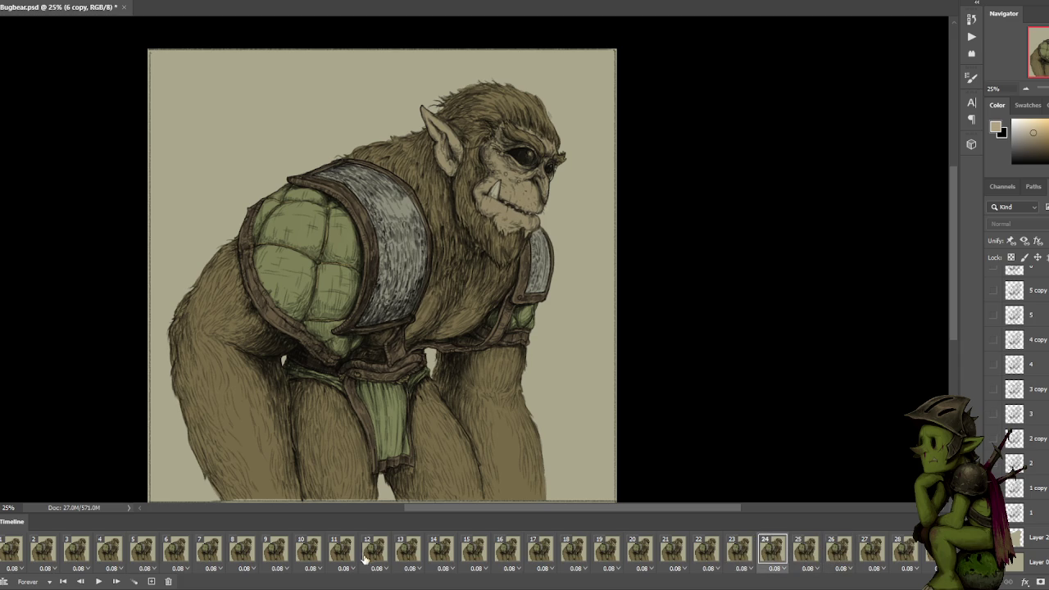
{"action": "left_click", "coordinate": [168, 581]}
{"action": "left_click", "coordinate": [652, 323]}
Review frames 20 to 23 after the deletion.
{"action": "left_click", "coordinate": [737, 555]}
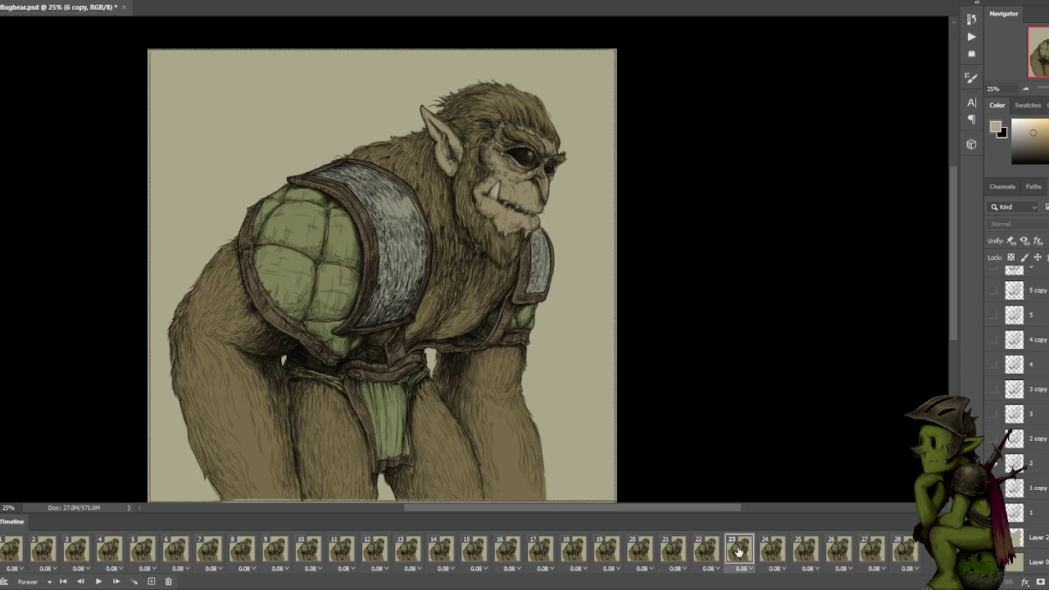
{"action": "left_click", "coordinate": [706, 552]}
{"action": "left_click", "coordinate": [654, 554]}
{"action": "left_click", "coordinate": [678, 553]}
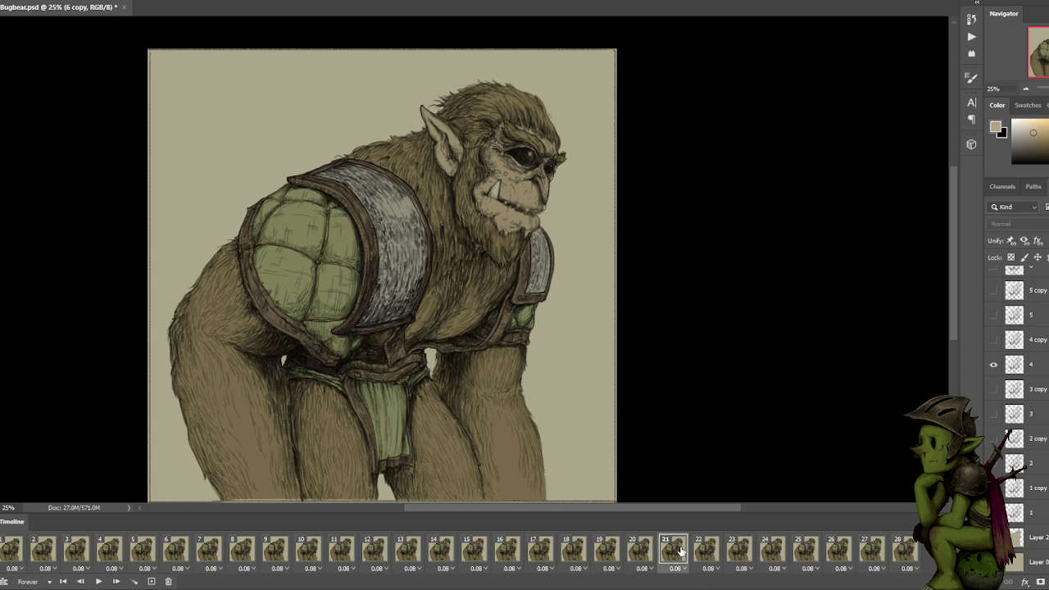
{"action": "left_click", "coordinate": [718, 554]}
{"action": "left_click", "coordinate": [741, 554]}
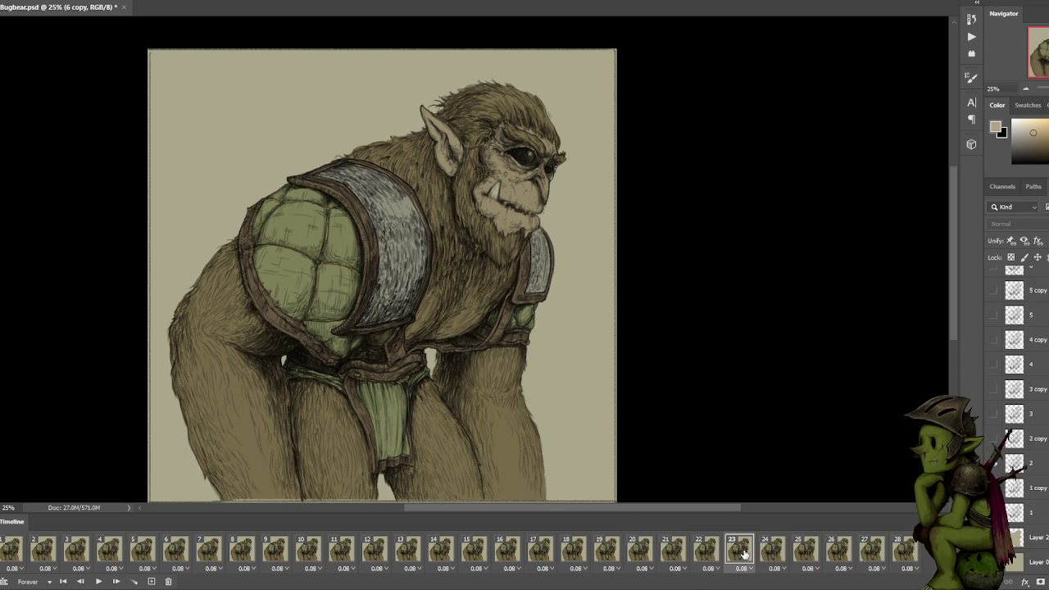
Delete the last redundant frame of the timeline, confirming Yes.
{"action": "left_click", "coordinate": [168, 581]}
{"action": "left_click", "coordinate": [651, 327]}
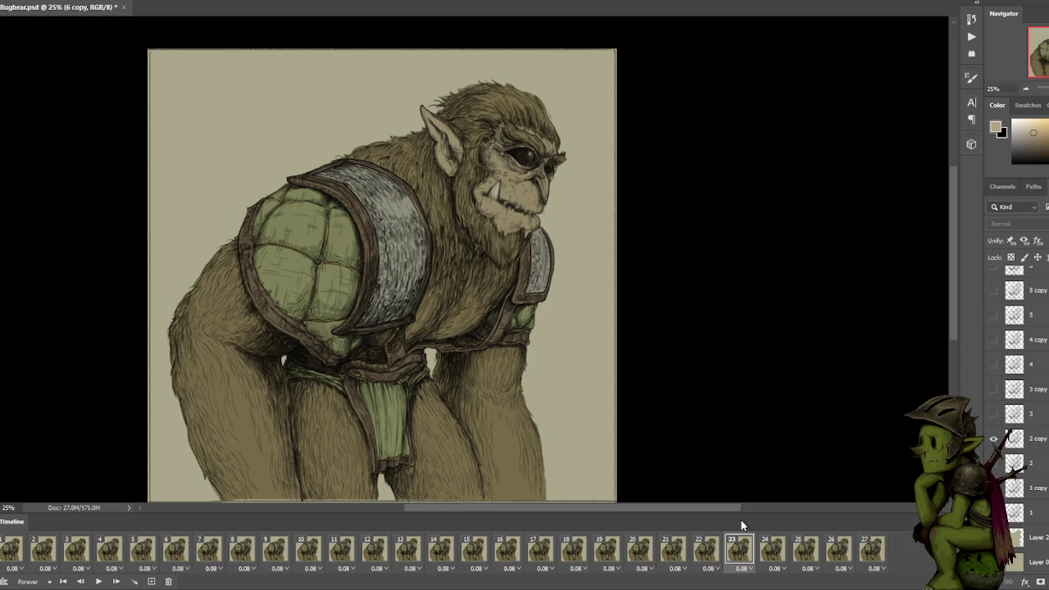
{"action": "left_click", "coordinate": [769, 557]}
Compare frames 21 to 24 and delete the duplicate frame, confirming Yes.
{"action": "left_click", "coordinate": [709, 553]}
{"action": "left_click", "coordinate": [662, 554]}
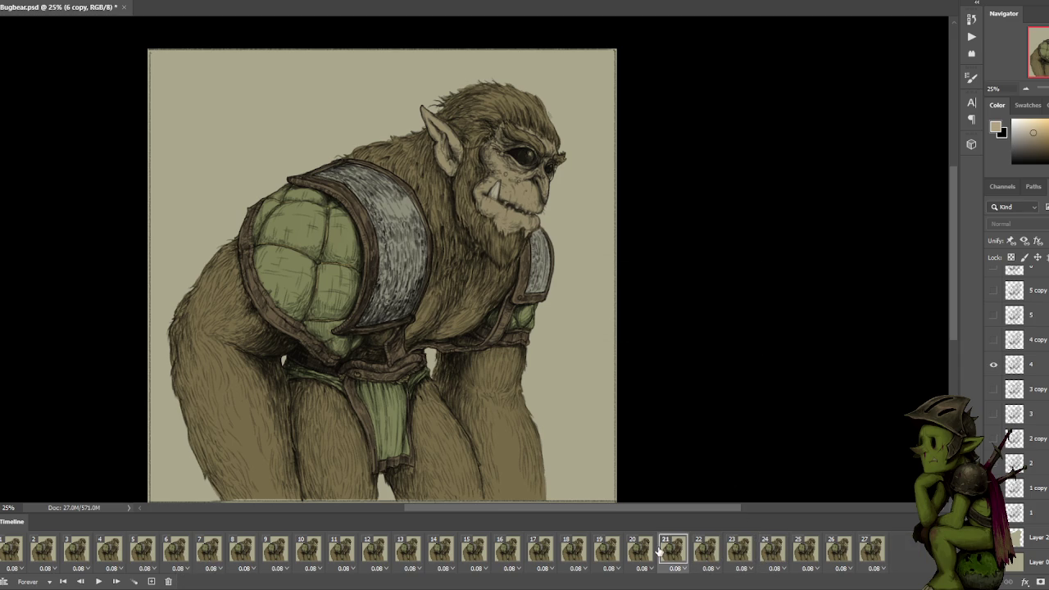
{"action": "left_click", "coordinate": [703, 549]}
{"action": "left_click", "coordinate": [744, 551]}
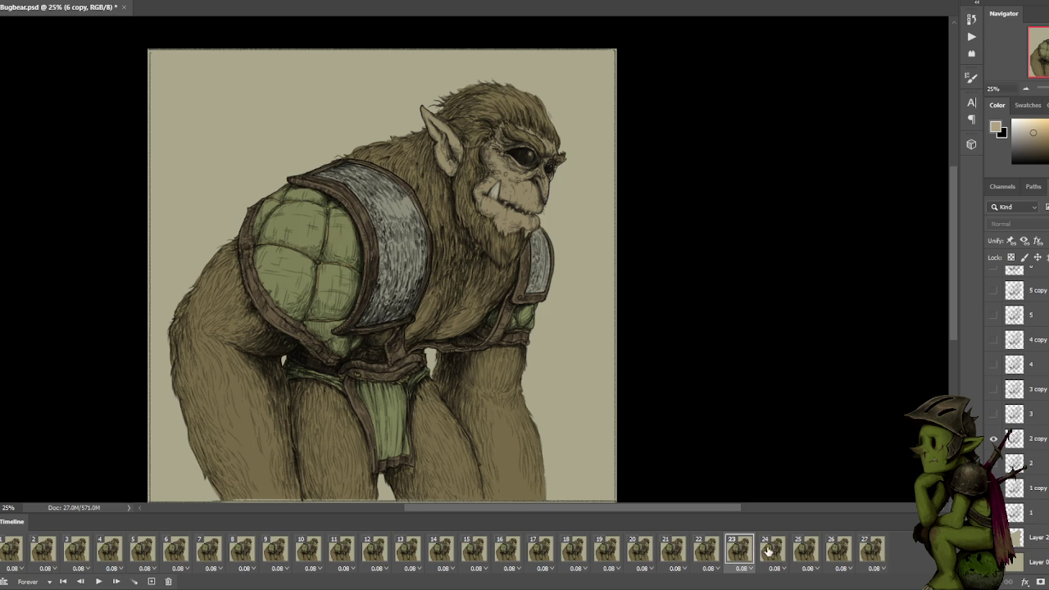
{"action": "left_click", "coordinate": [770, 551]}
{"action": "left_click", "coordinate": [748, 553]}
{"action": "left_click", "coordinate": [168, 581]}
{"action": "left_click", "coordinate": [652, 324]}
Check final frames 24 to 26, then frames 1 to 5.
{"action": "left_click", "coordinate": [768, 552]}
{"action": "left_click", "coordinate": [803, 550]}
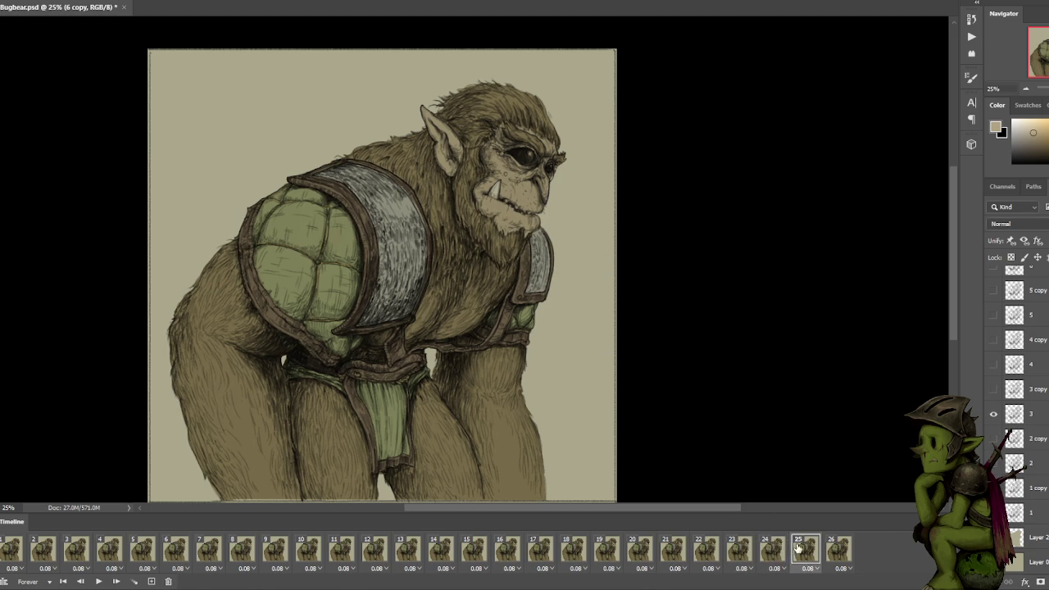
{"action": "left_click", "coordinate": [837, 551]}
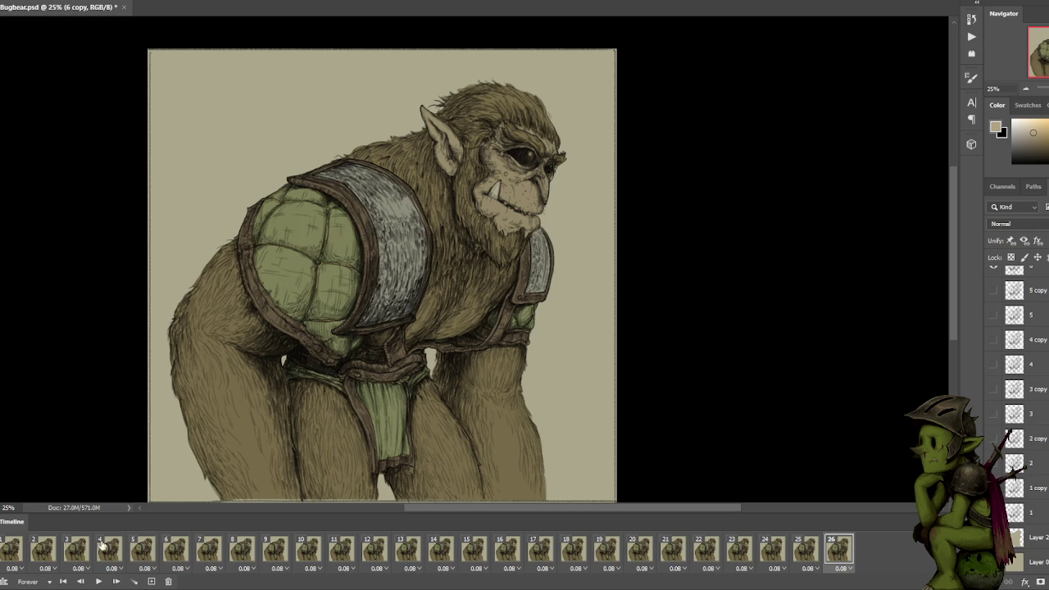
{"action": "left_click", "coordinate": [9, 554]}
{"action": "left_click", "coordinate": [45, 552]}
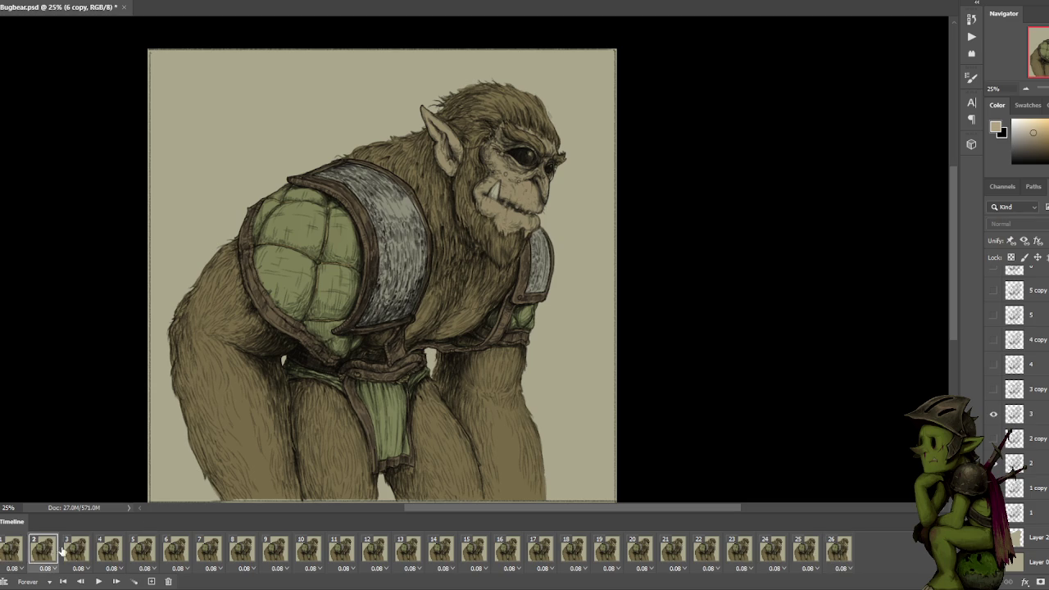
{"action": "left_click", "coordinate": [77, 553]}
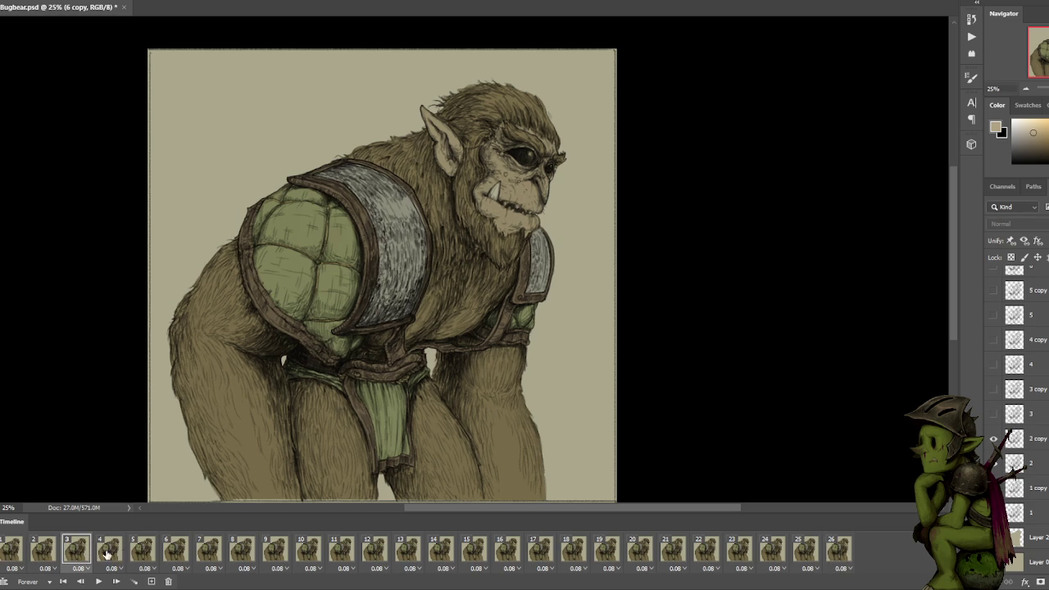
{"action": "left_click", "coordinate": [106, 553]}
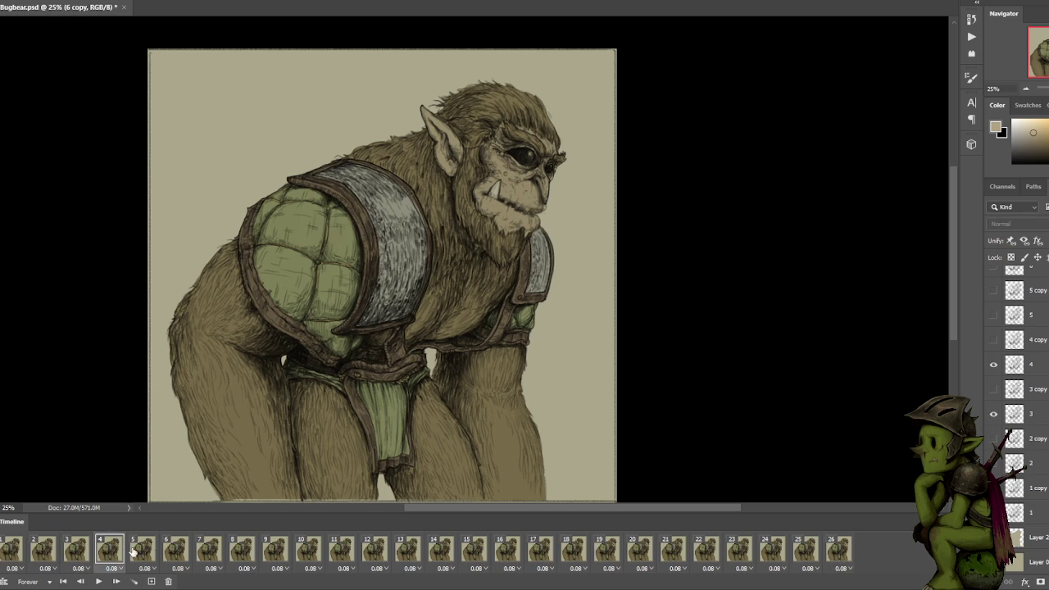
{"action": "left_click", "coordinate": [152, 554]}
{"action": "left_click", "coordinate": [86, 554]}
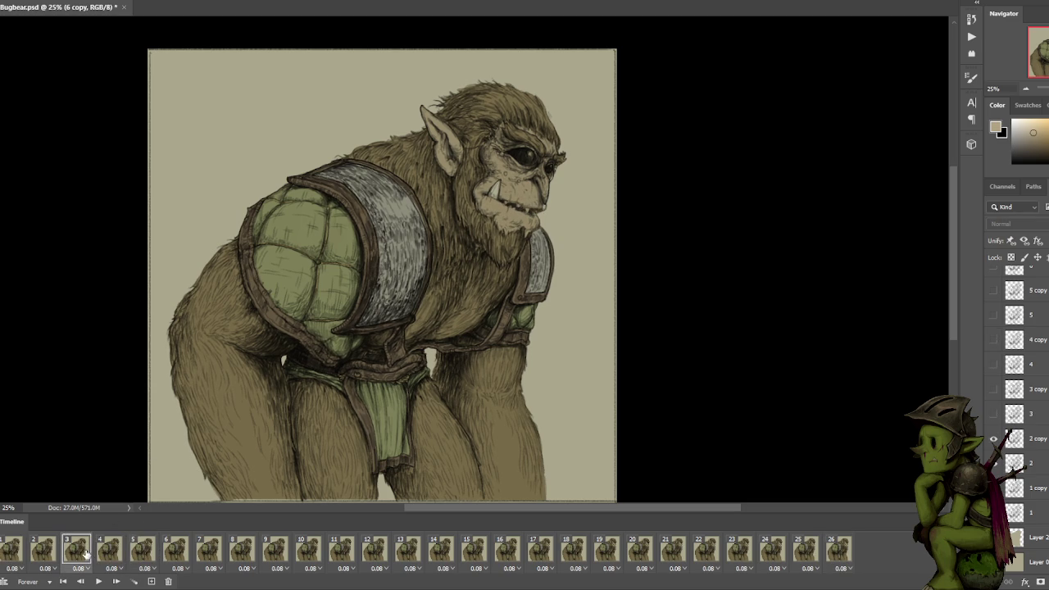
{"action": "left_click", "coordinate": [146, 553]}
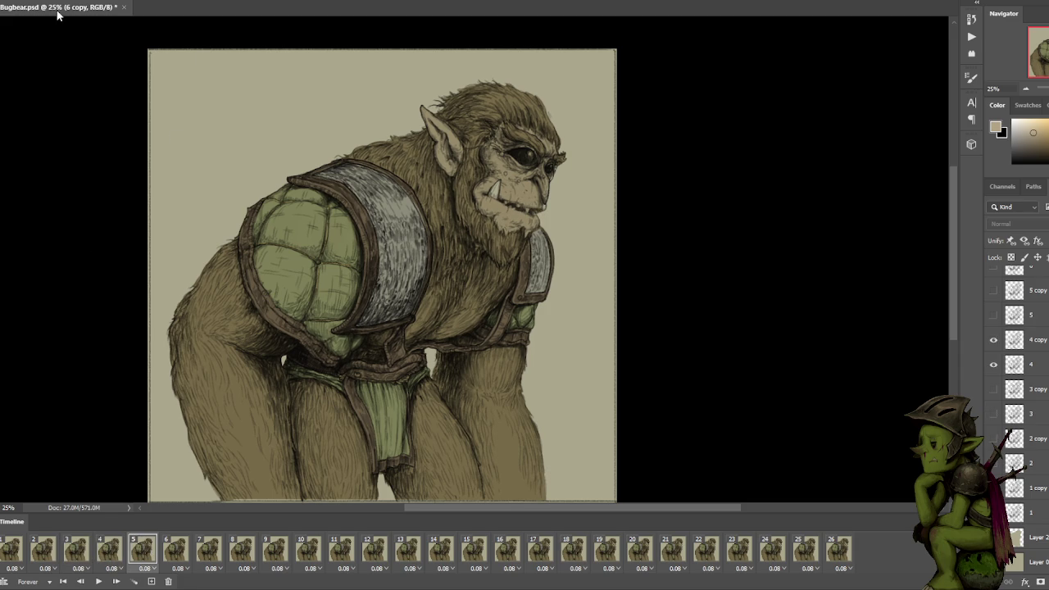
Open the Save for Web (Legacy) export preview from the File menu.
{"action": "left_click", "coordinate": [12, 0]}
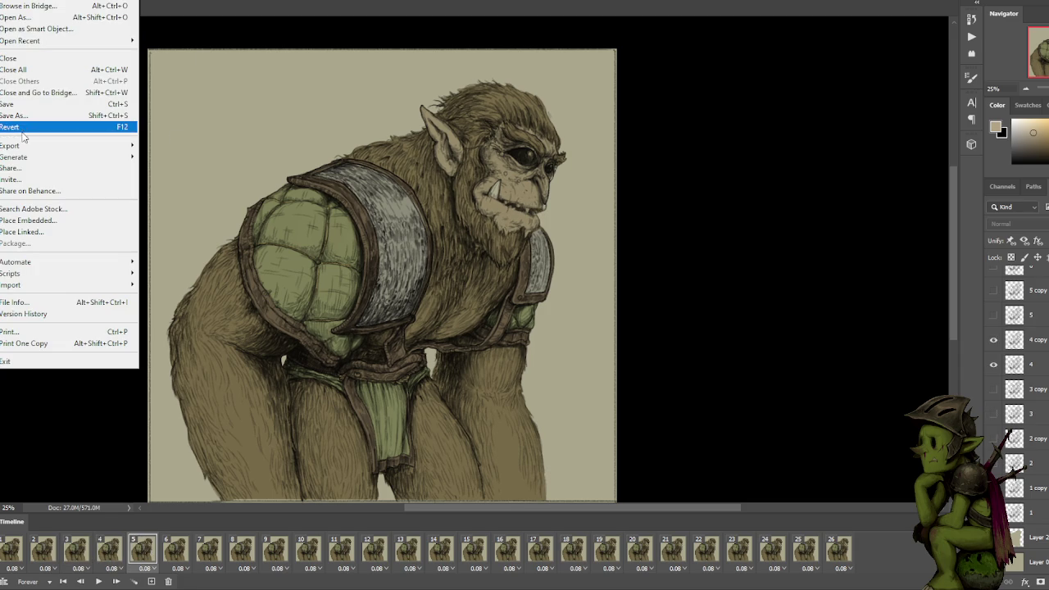
{"action": "mouse_move", "coordinate": [33, 146]}
{"action": "left_click", "coordinate": [223, 192]}
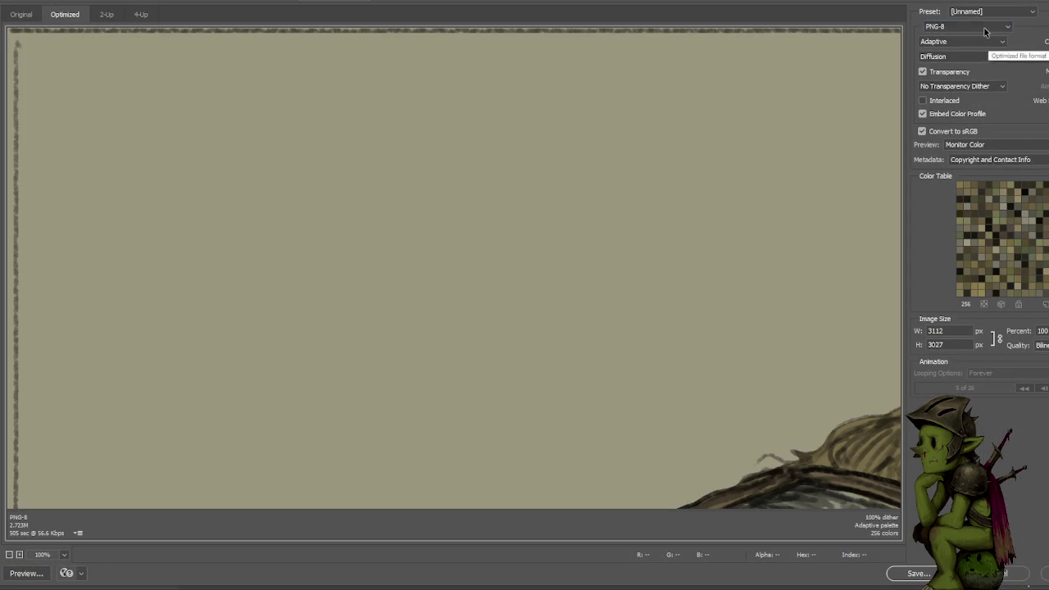
{"action": "left_click", "coordinate": [986, 27]}
{"action": "left_click", "coordinate": [942, 55]}
Scale the output to 25%, choose GIF format, and play the animation preview.
{"action": "double_click", "coordinate": [1042, 330]}
{"action": "type", "text": "25"}
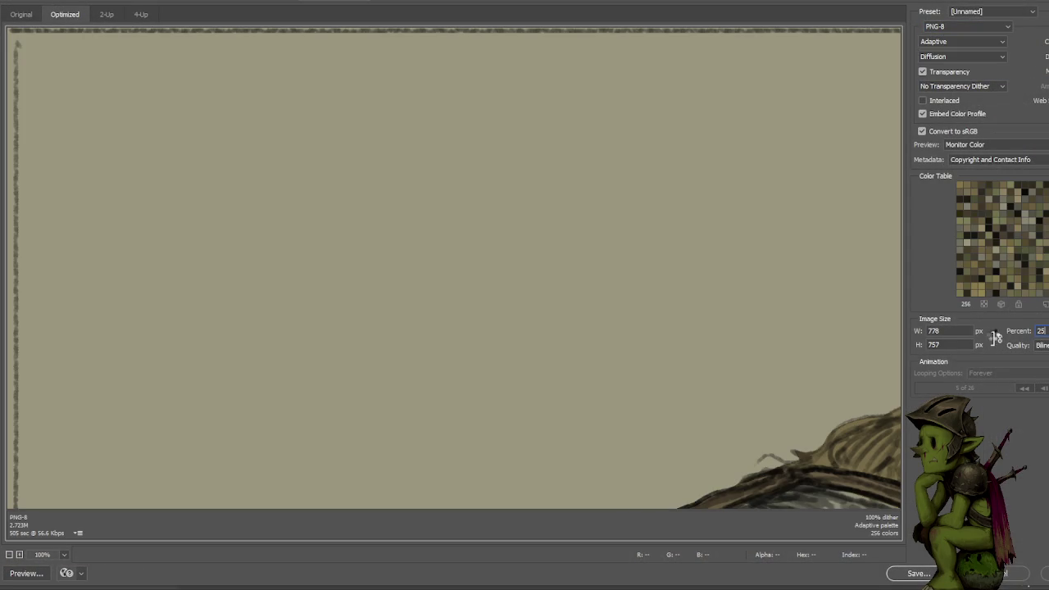
{"action": "key", "text": "Return"}
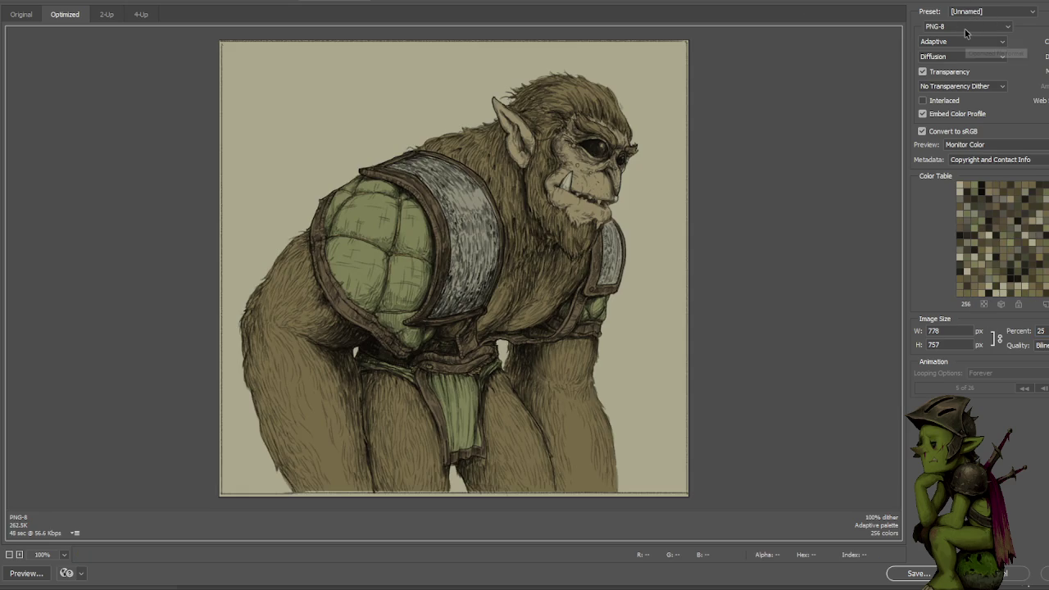
{"action": "left_click", "coordinate": [966, 27]}
{"action": "left_click", "coordinate": [960, 28]}
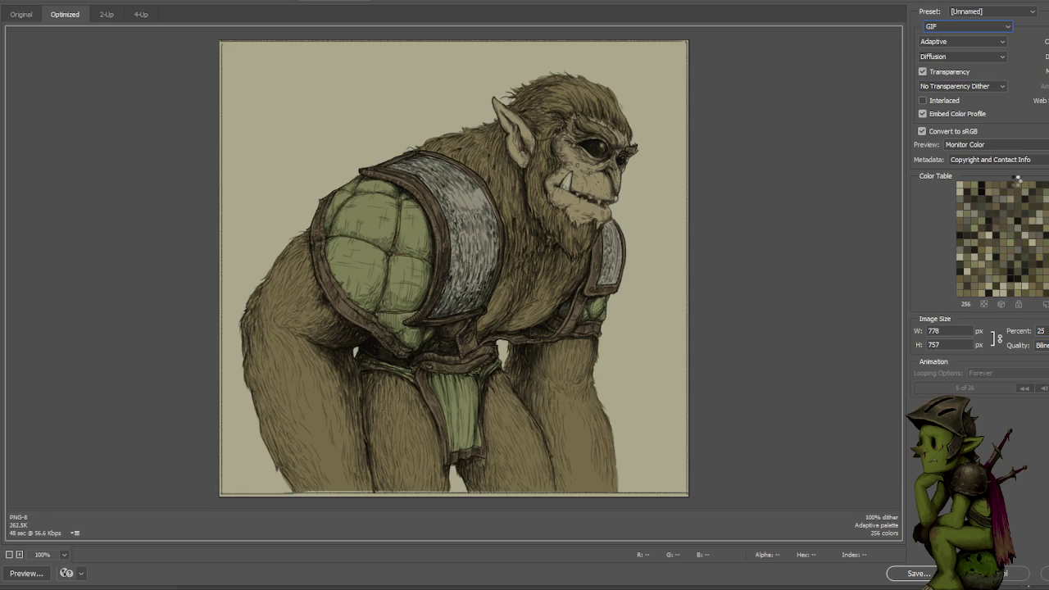
{"action": "left_click", "coordinate": [1042, 386]}
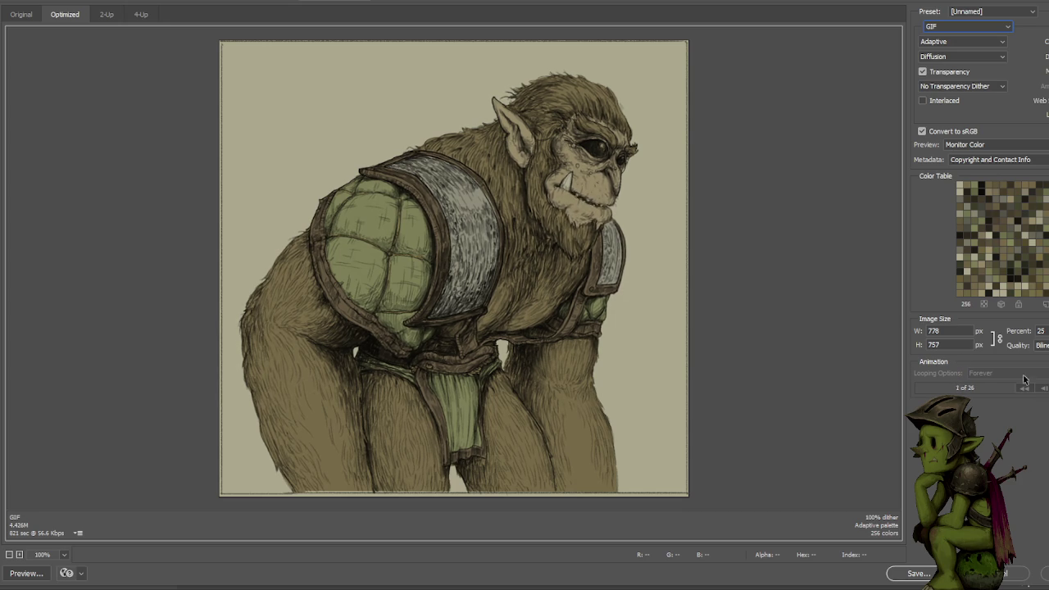
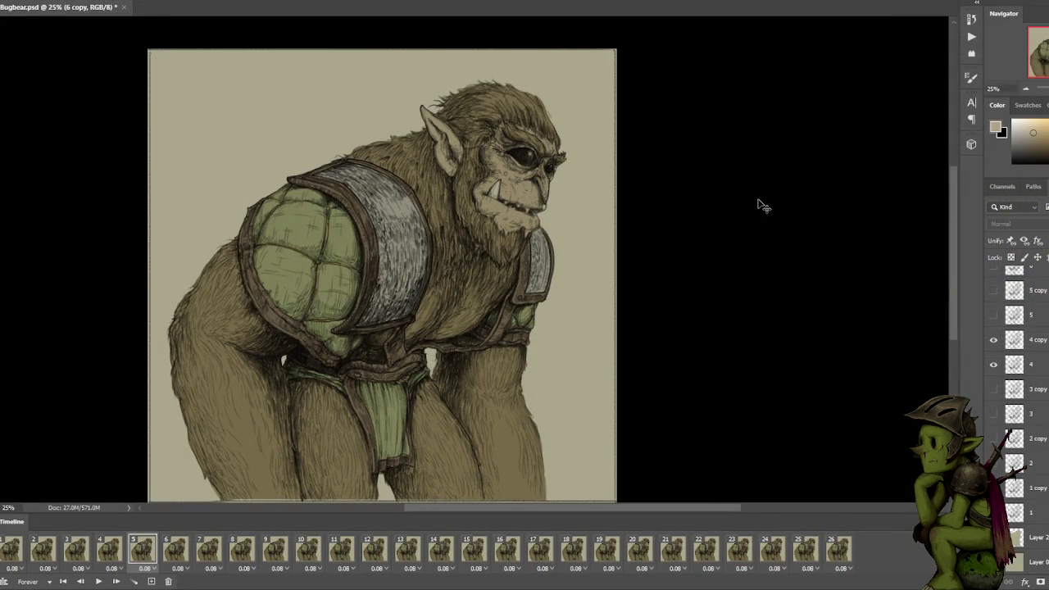
Preview the bugbear animation by playing and stopping the timeline.
{"action": "key", "text": "ctrl+minus"}
{"action": "key", "text": "ctrl+minus"}
{"action": "key", "text": "ctrl+plus"}
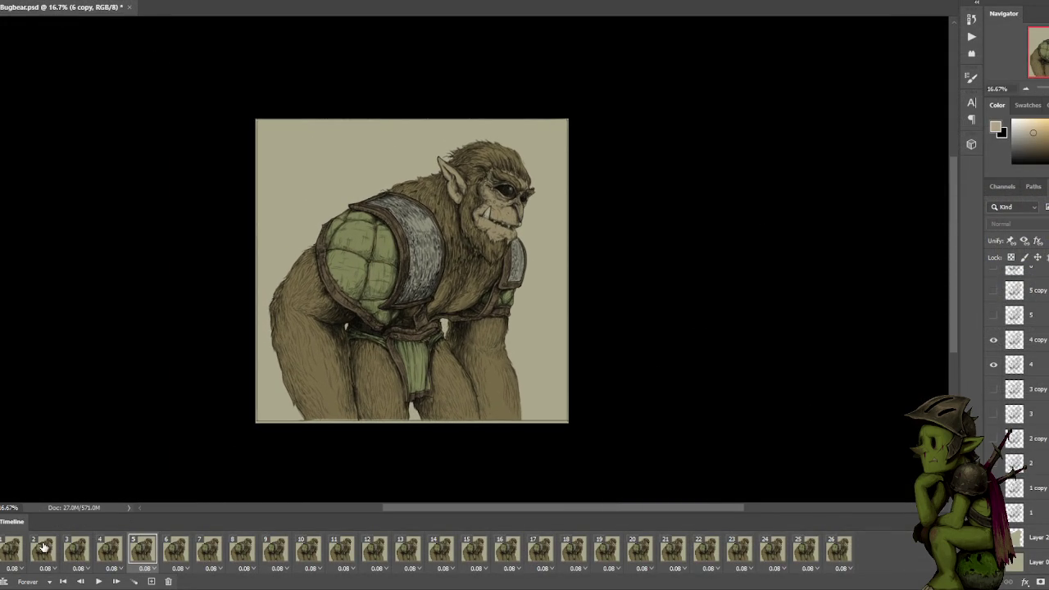
{"action": "key", "text": "space"}
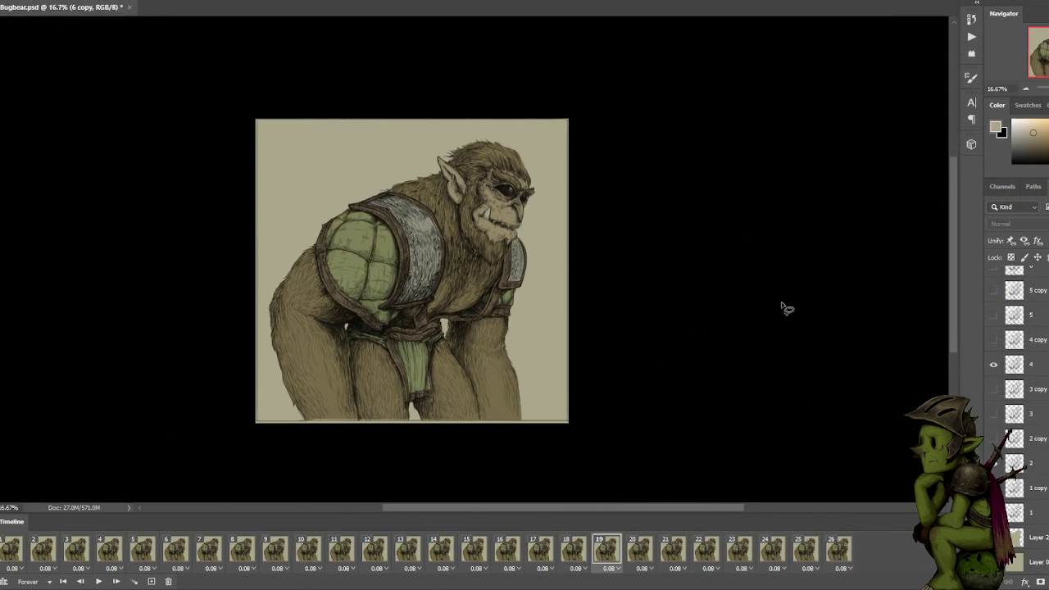
{"action": "left_click", "coordinate": [837, 550]}
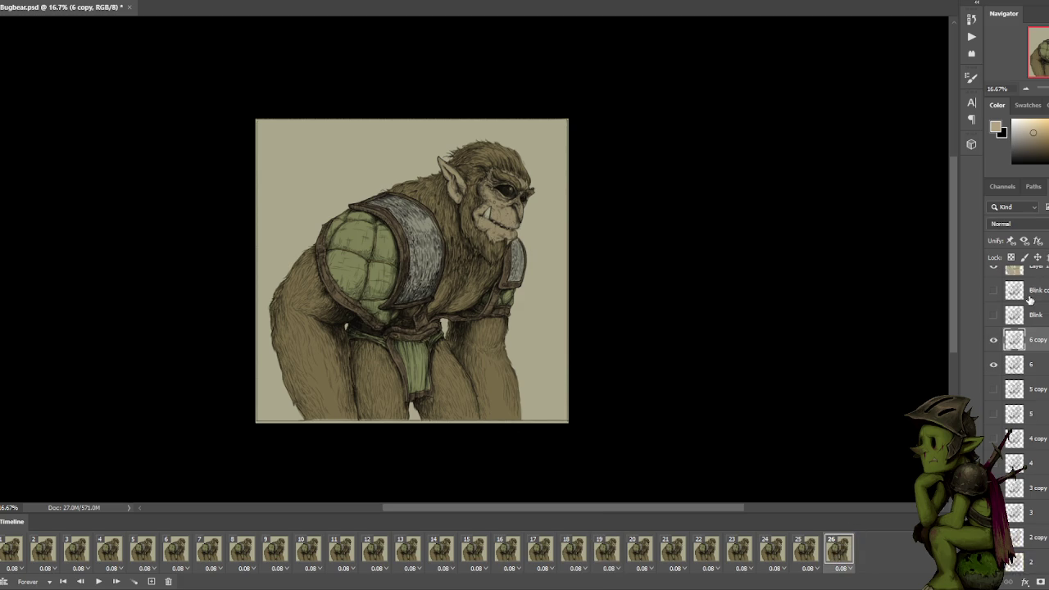
{"action": "scroll", "coordinate": [1032, 314], "scroll_direction": "up", "scroll_amount": 3}
Select colour layer Layer 1, zoom in on the bugbear's head, and show frame 1.
{"action": "left_click", "coordinate": [1034, 278]}
{"action": "key", "text": "ctrl+plus"}
{"action": "key", "text": "ctrl+plus"}
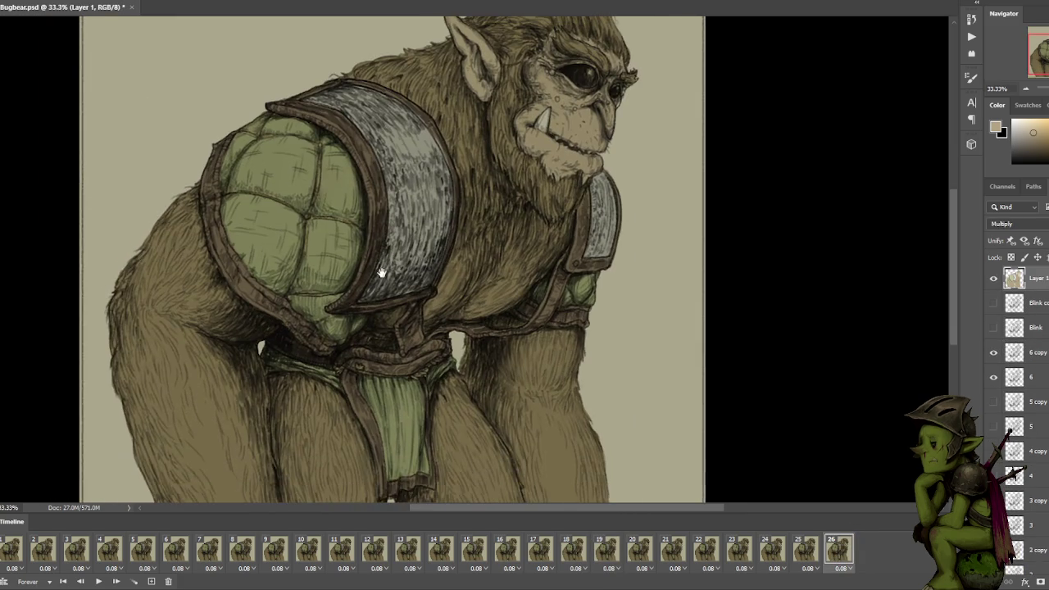
{"action": "mouse_move", "coordinate": [429, 250]}
{"action": "left_mouse_down"}
{"action": "mouse_move", "coordinate": [409, 316]}
{"action": "mouse_move", "coordinate": [415, 268]}
{"action": "left_mouse_up"}
{"action": "key", "text": "ctrl+plus"}
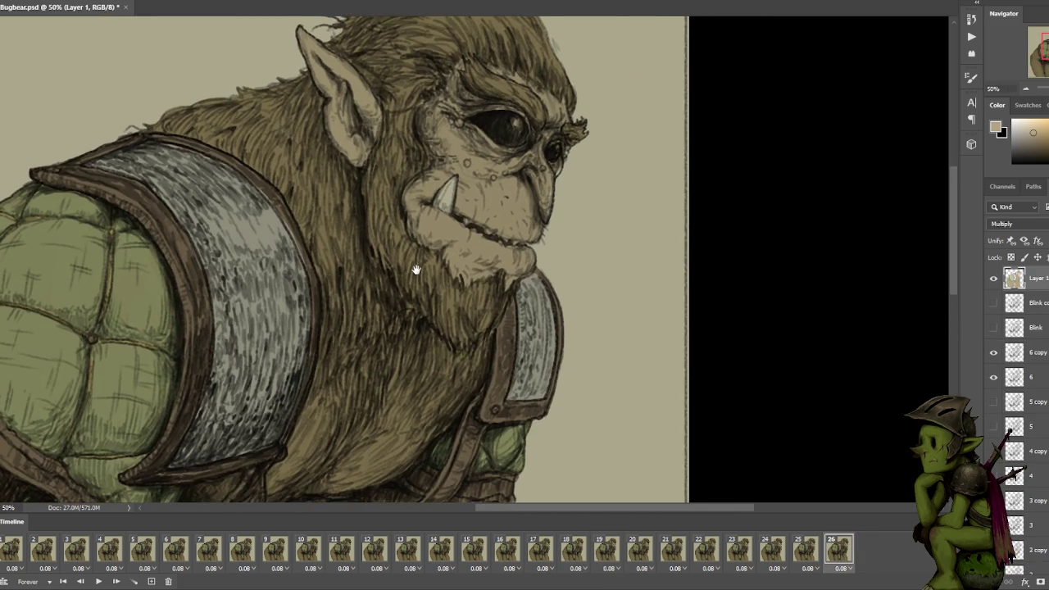
{"action": "left_click", "coordinate": [8, 554]}
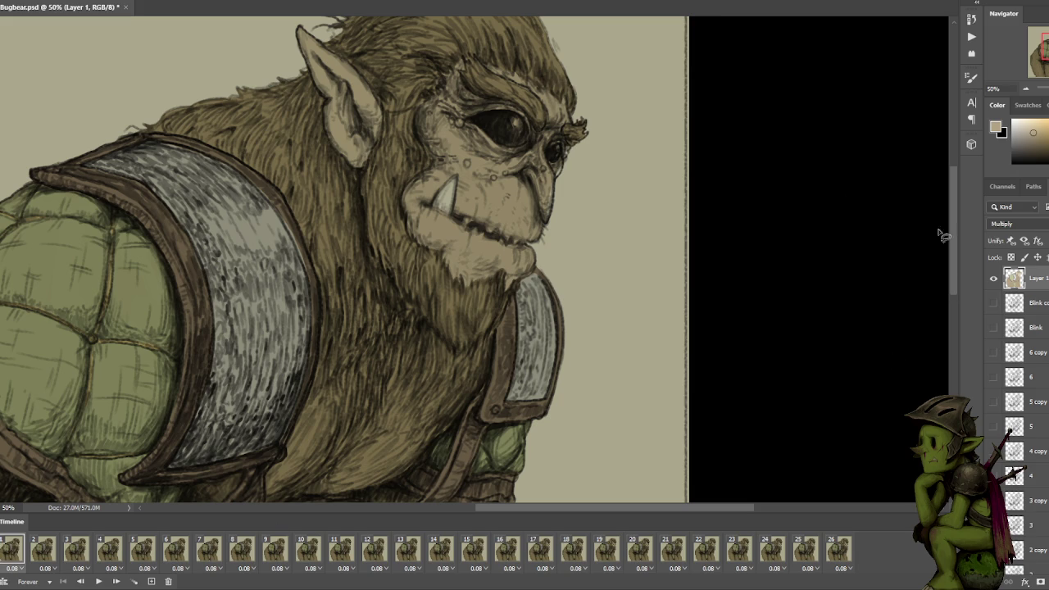
Set Layer 1 to Normal blend mode, move it to the stack bottom, and sample the skin colour.
{"action": "left_click", "coordinate": [1023, 225]}
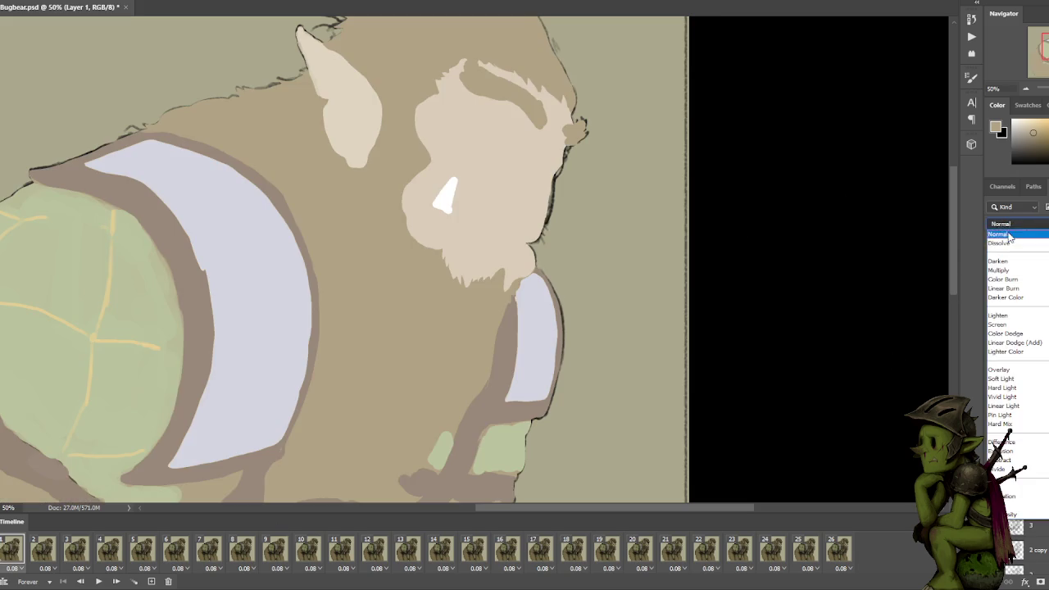
{"action": "left_click", "coordinate": [1000, 235]}
{"action": "left_click_drag", "start_coordinate": [1014, 277], "coordinate": [1040, 524]}
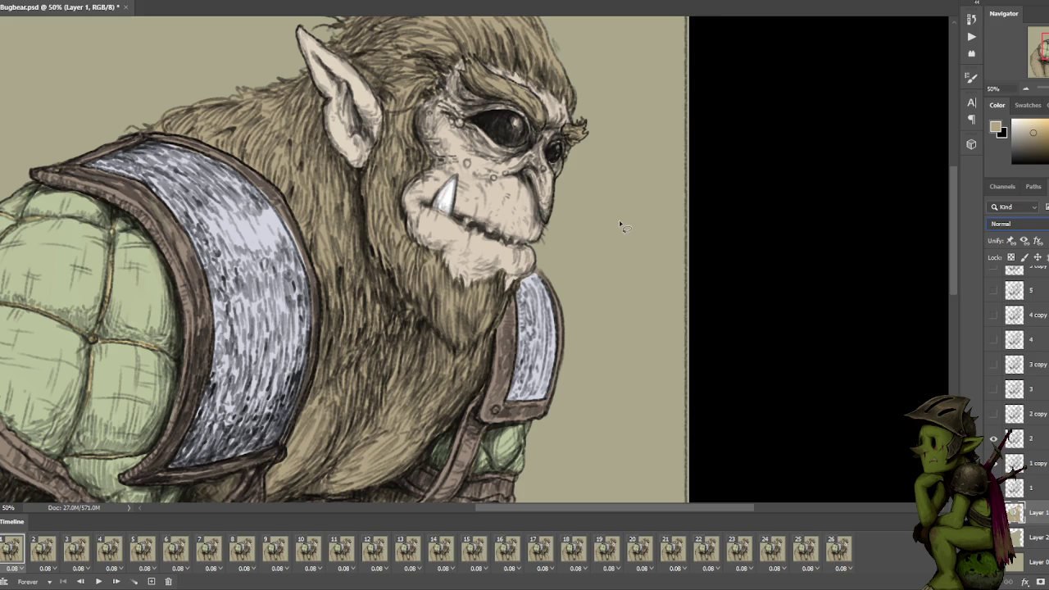
{"action": "left_click", "coordinate": [497, 197], "text": "alt"}
Pick a light grey-blue painting colour, then duplicate Layer 1 as Layer 1 copy on frame 2.
{"action": "left_click", "coordinate": [1012, 121]}
{"action": "left_click", "coordinate": [1019, 127]}
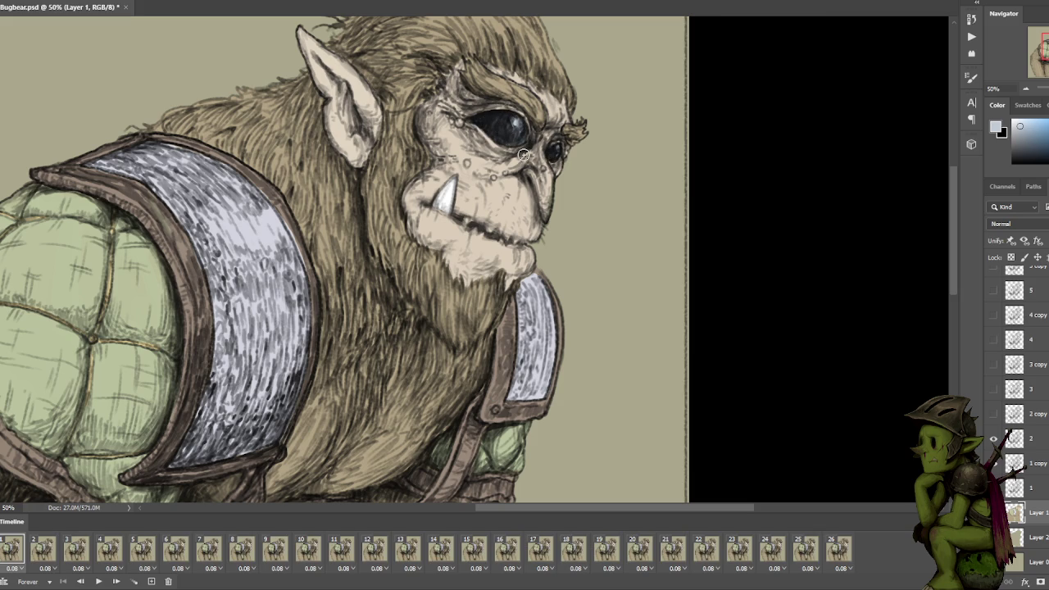
{"action": "left_click", "coordinate": [45, 551]}
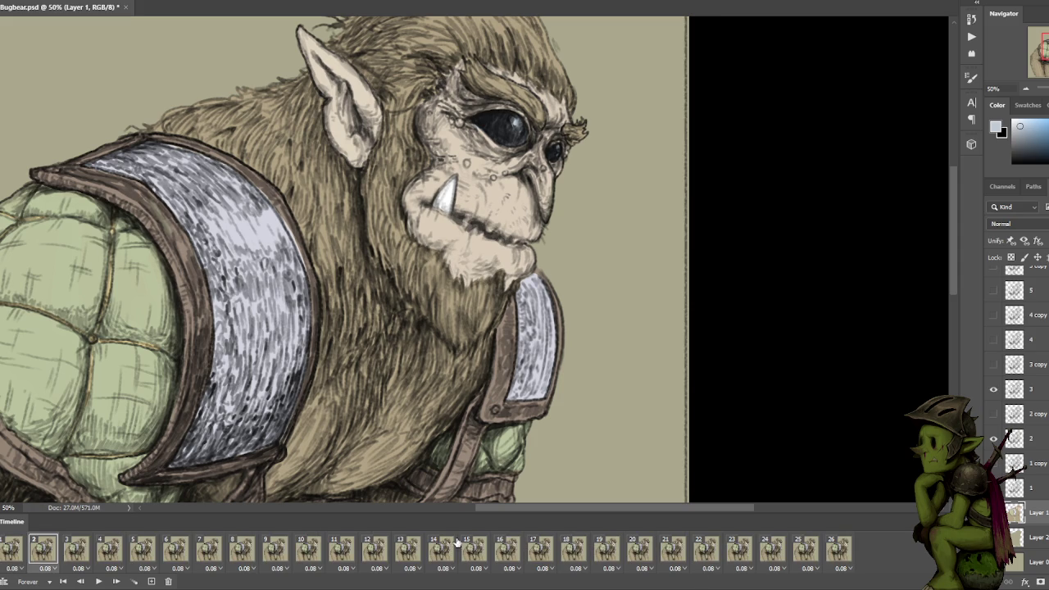
{"action": "key", "text": "ctrl+j"}
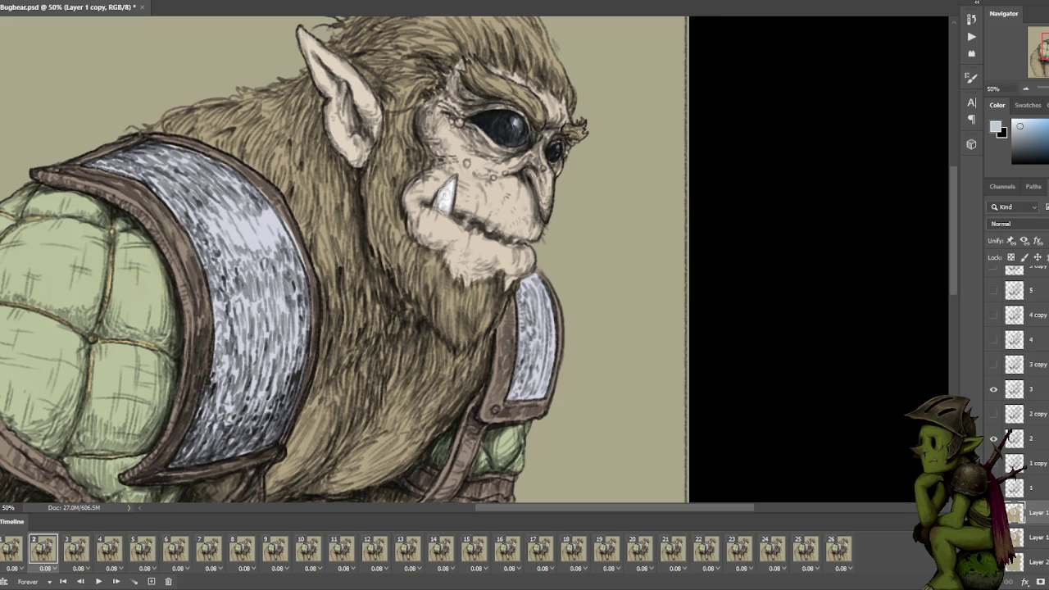
Paint a near-white highlight on the tusk in frame 2.
{"action": "left_click", "coordinate": [449, 188], "text": "alt"}
{"action": "key", "text": "ctrl+plus"}
{"action": "scroll", "coordinate": [449, 196], "scroll_direction": "up", "scroll_amount": 2}
{"action": "scroll", "coordinate": [434, 184], "scroll_direction": "up", "scroll_amount": 1}
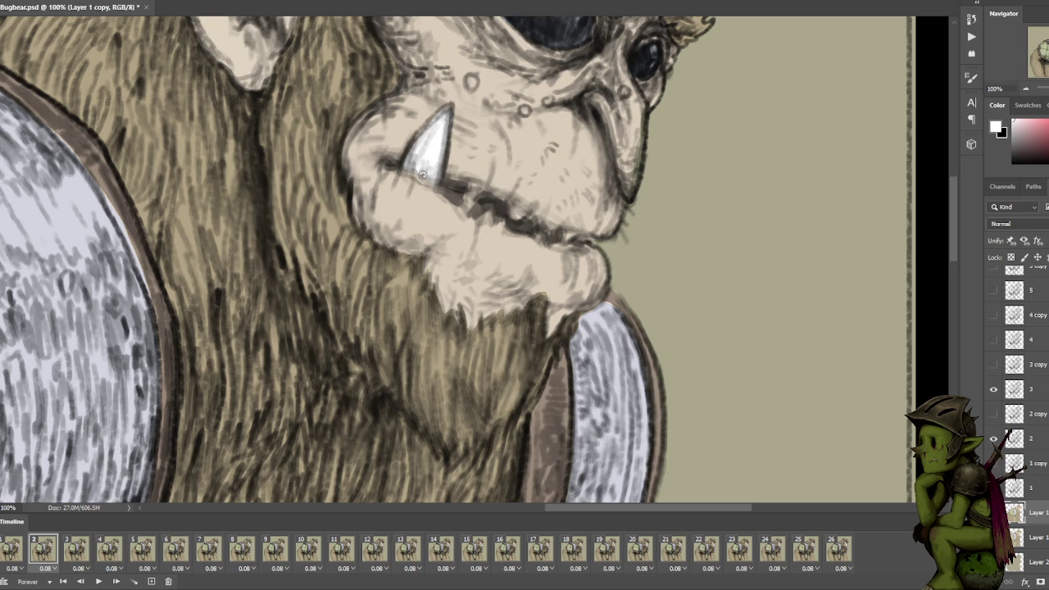
{"action": "left_click_drag", "start_coordinate": [411, 166], "coordinate": [431, 182]}
{"action": "left_click_drag", "start_coordinate": [450, 137], "coordinate": [399, 239]}
{"action": "scroll", "coordinate": [400, 239], "scroll_direction": "down", "scroll_amount": 1}
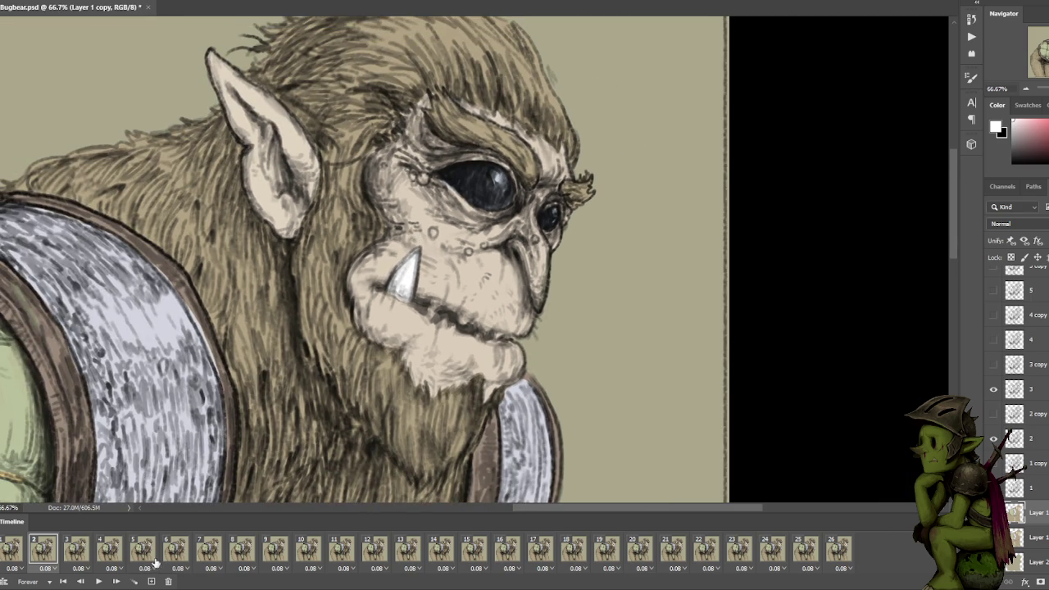
Paint white teeth highlights on Layer 1 copy 2 in frame 3, then return to frame 2's Layer 1 copy.
{"action": "left_click", "coordinate": [78, 550]}
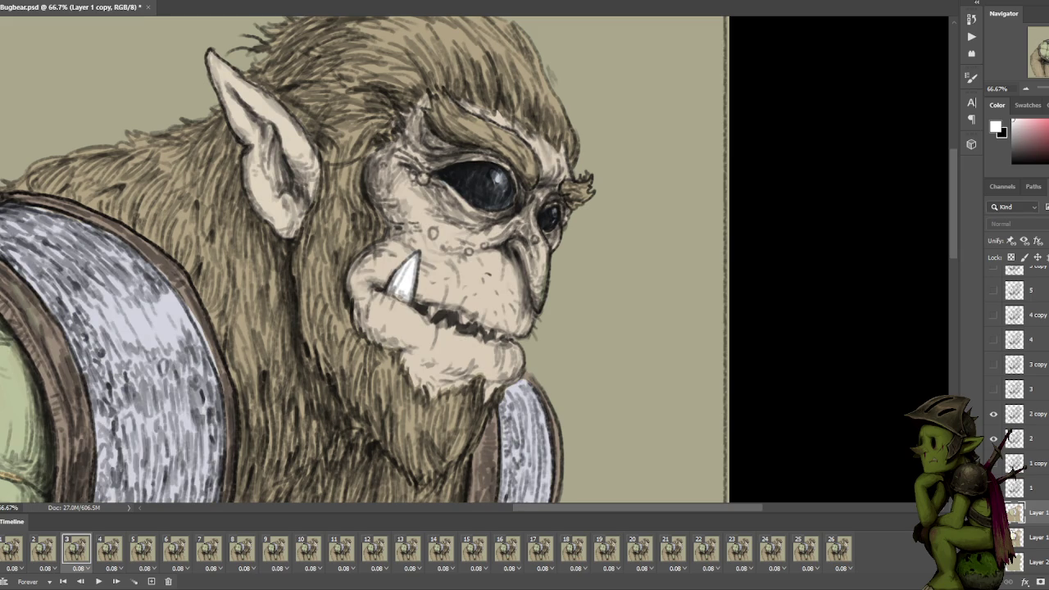
{"action": "left_click", "coordinate": [1034, 537]}
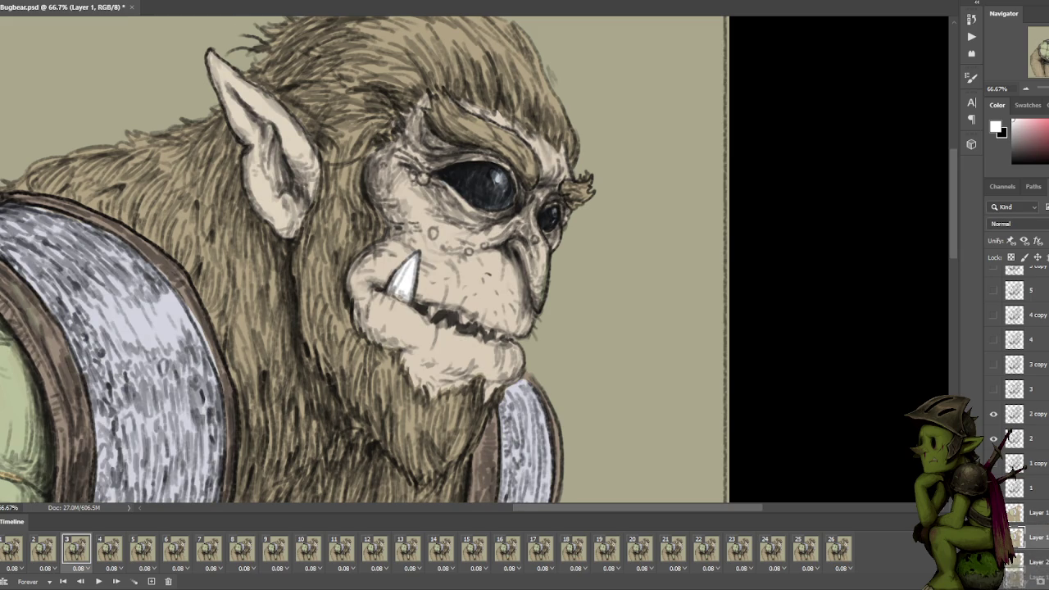
{"action": "key", "text": "ctrl+plus"}
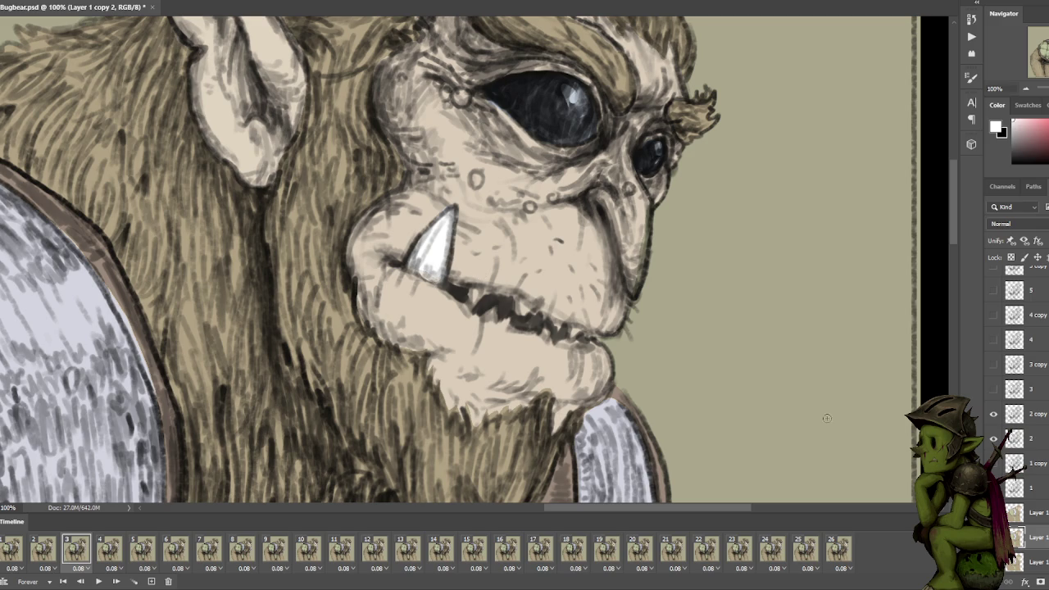
{"action": "scroll", "coordinate": [1016, 410], "scroll_direction": "down", "scroll_amount": 1}
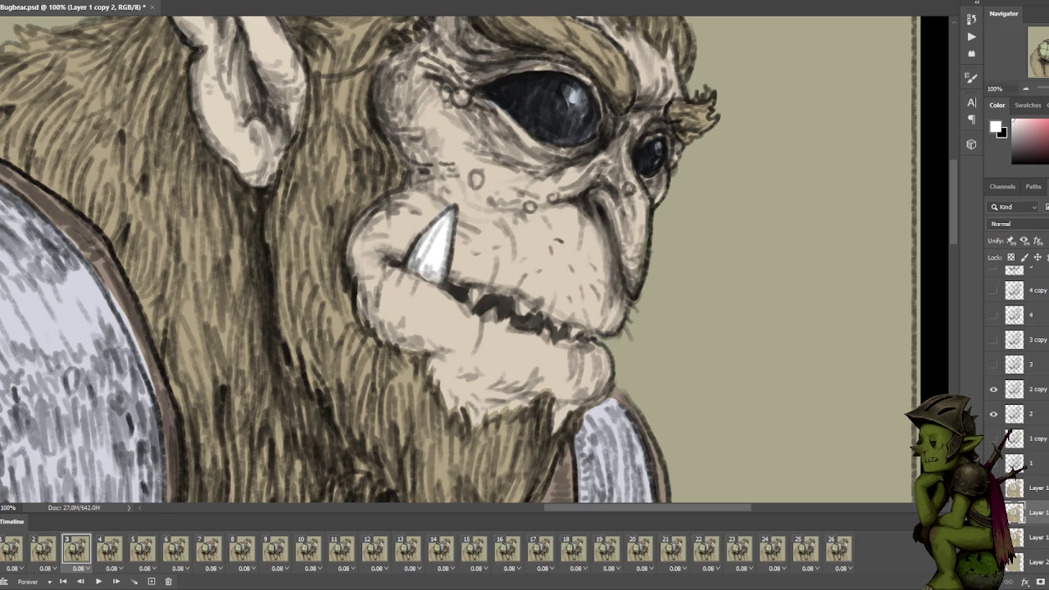
{"action": "mouse_move", "coordinate": [475, 297]}
{"action": "left_mouse_down"}
{"action": "mouse_move", "coordinate": [497, 313]}
{"action": "mouse_move", "coordinate": [483, 308]}
{"action": "left_mouse_up"}
{"action": "key", "text": "ctrl+minus"}
{"action": "key", "text": "ctrl+minus"}
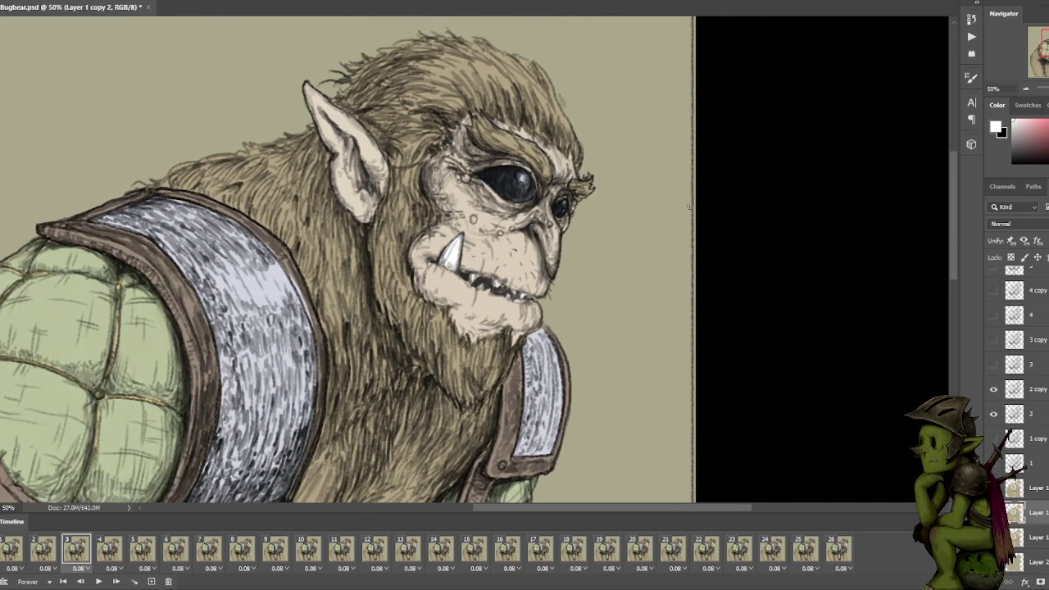
{"action": "left_click", "coordinate": [51, 545]}
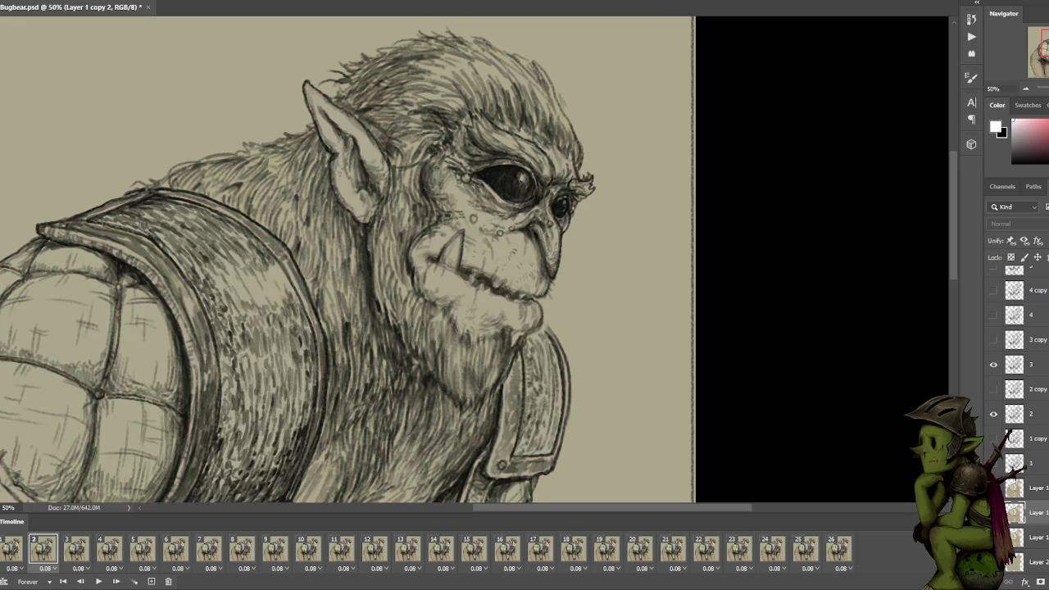
{"action": "key", "text": "alt+bracketright"}
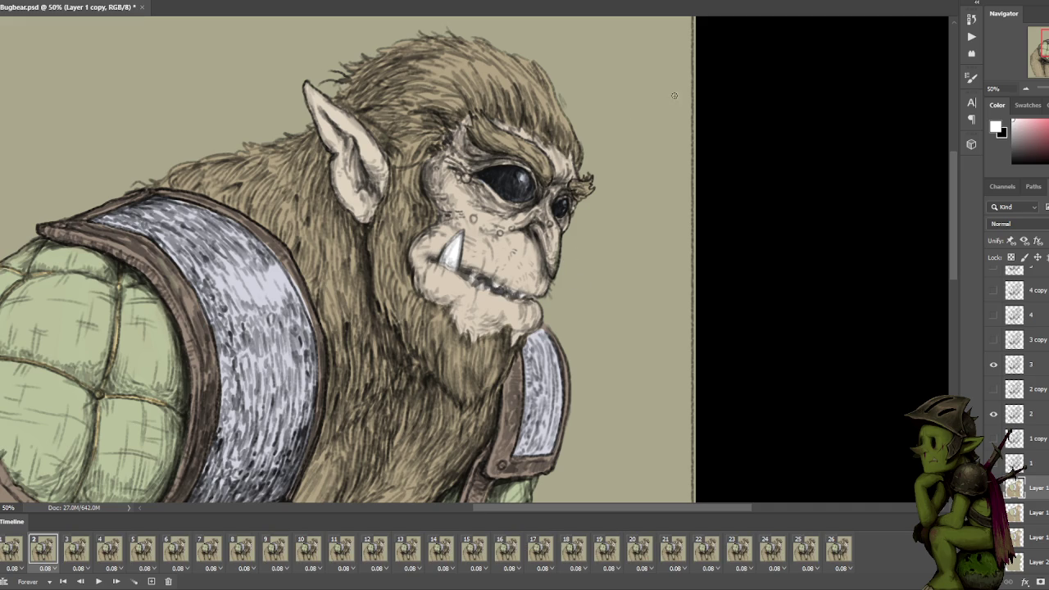
Select the original Layer 1 and sample the beige skin tone from the face in frame 1.
{"action": "left_click", "coordinate": [79, 548]}
{"action": "left_click", "coordinate": [110, 550]}
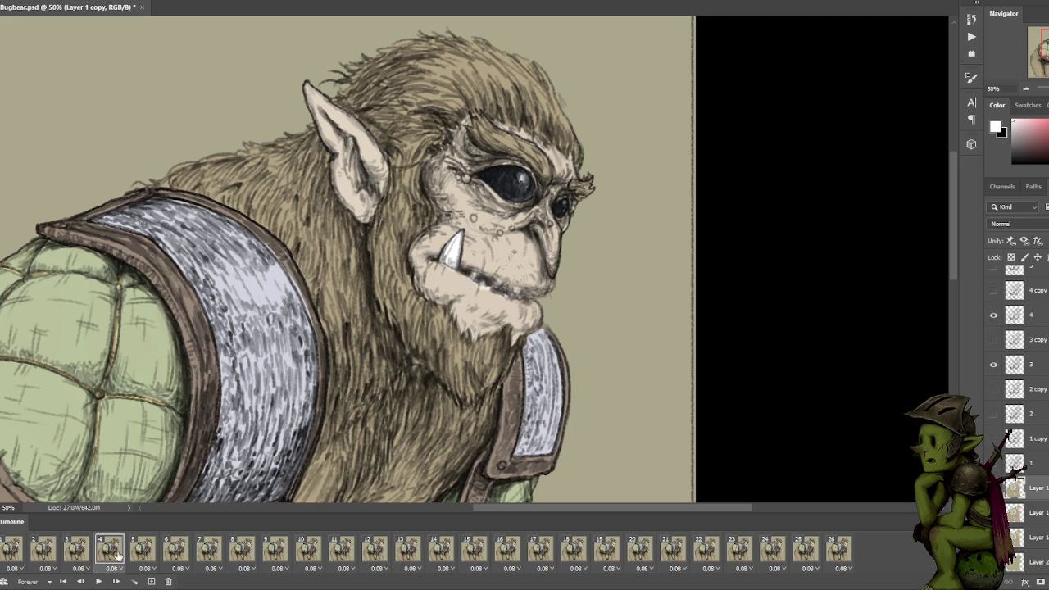
{"action": "left_click", "coordinate": [993, 512]}
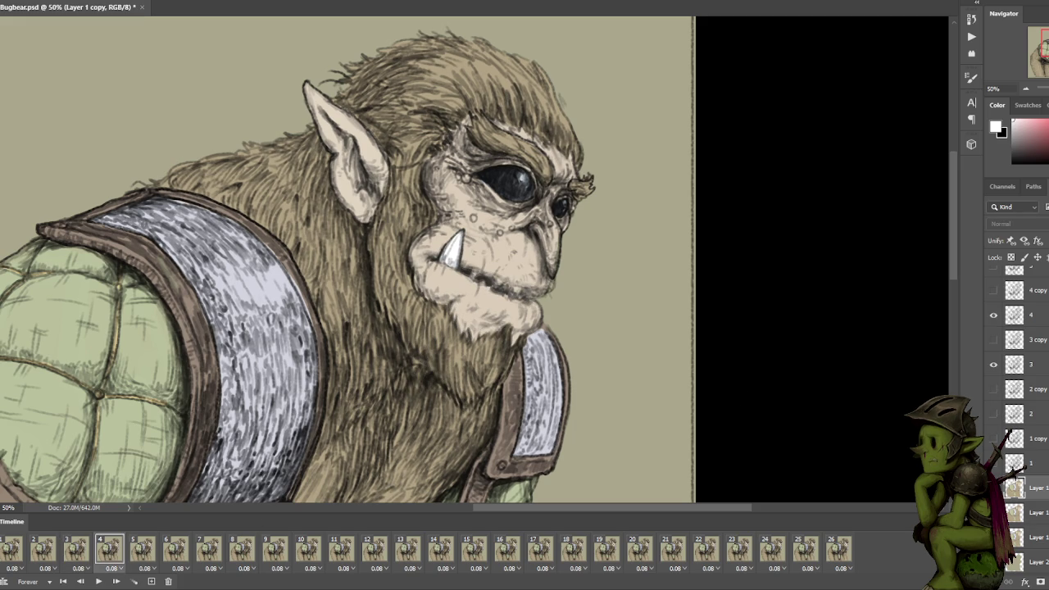
{"action": "left_click", "coordinate": [1037, 536]}
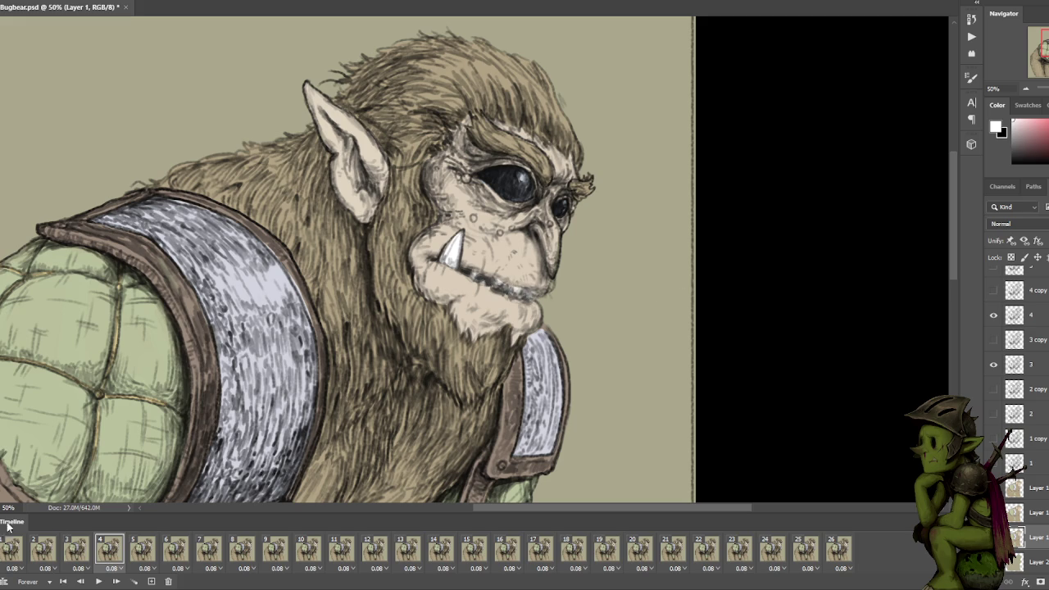
{"action": "left_click", "coordinate": [8, 551]}
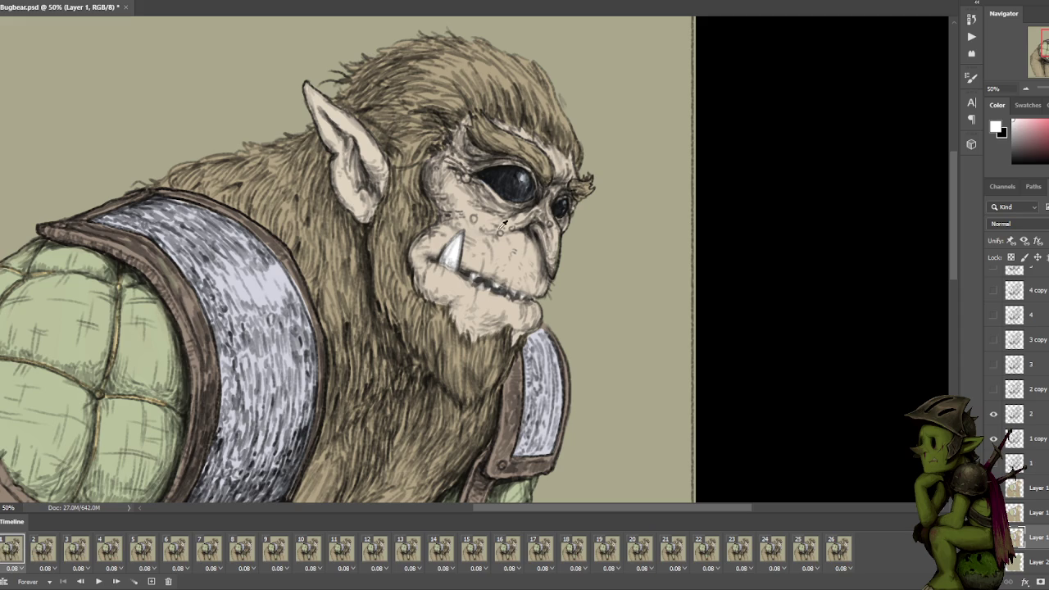
{"action": "left_click", "coordinate": [515, 275], "text": "alt"}
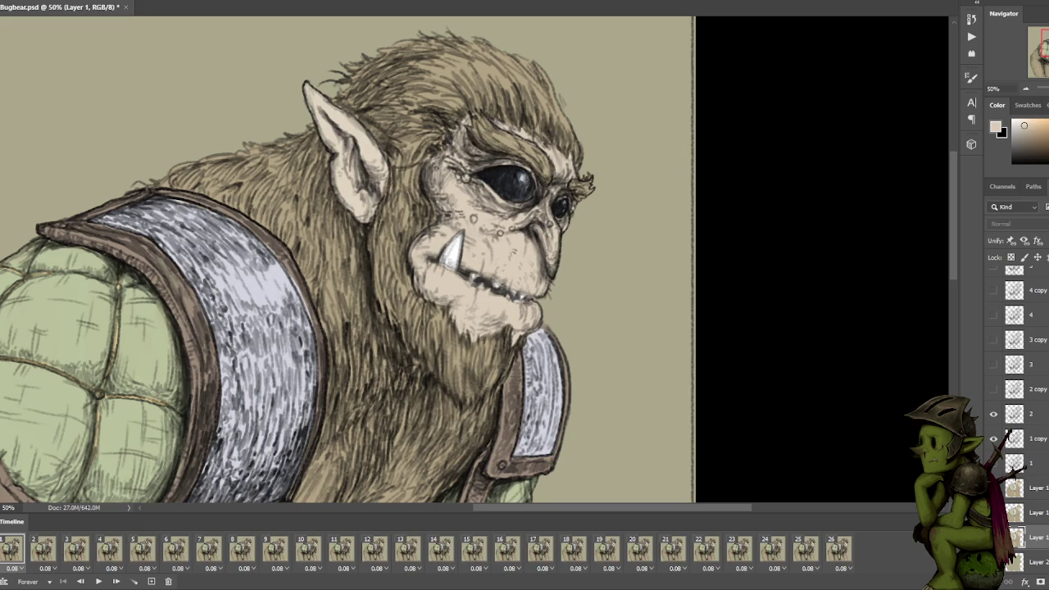
Step through frames 3–5, settle on frame 4, and toggle the colour layer to create Layer 1 copy 3.
{"action": "left_click", "coordinate": [42, 548]}
{"action": "left_click", "coordinate": [77, 548]}
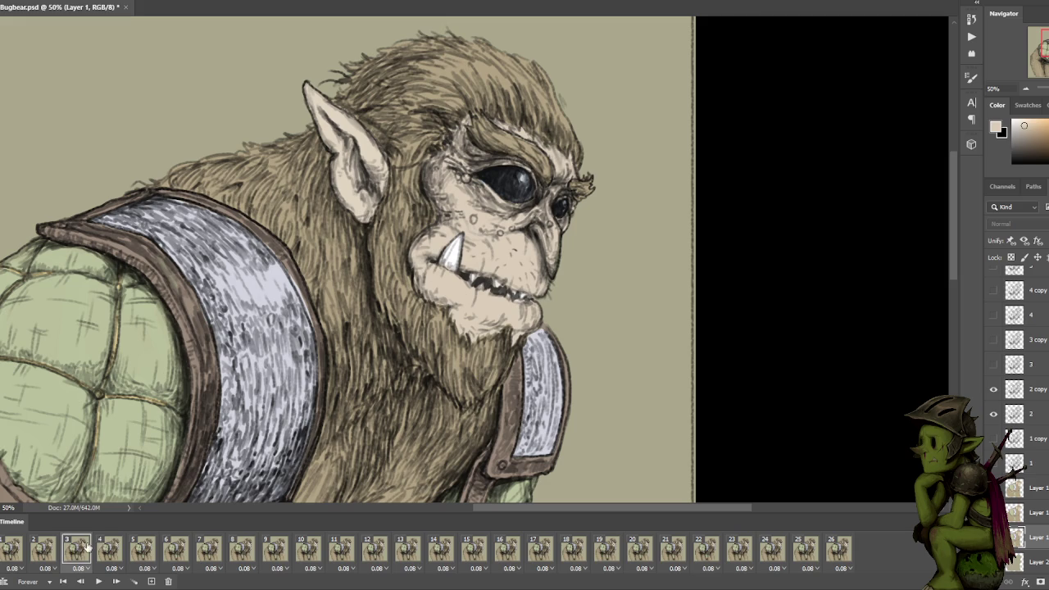
{"action": "left_click", "coordinate": [109, 548]}
{"action": "left_click", "coordinate": [141, 548]}
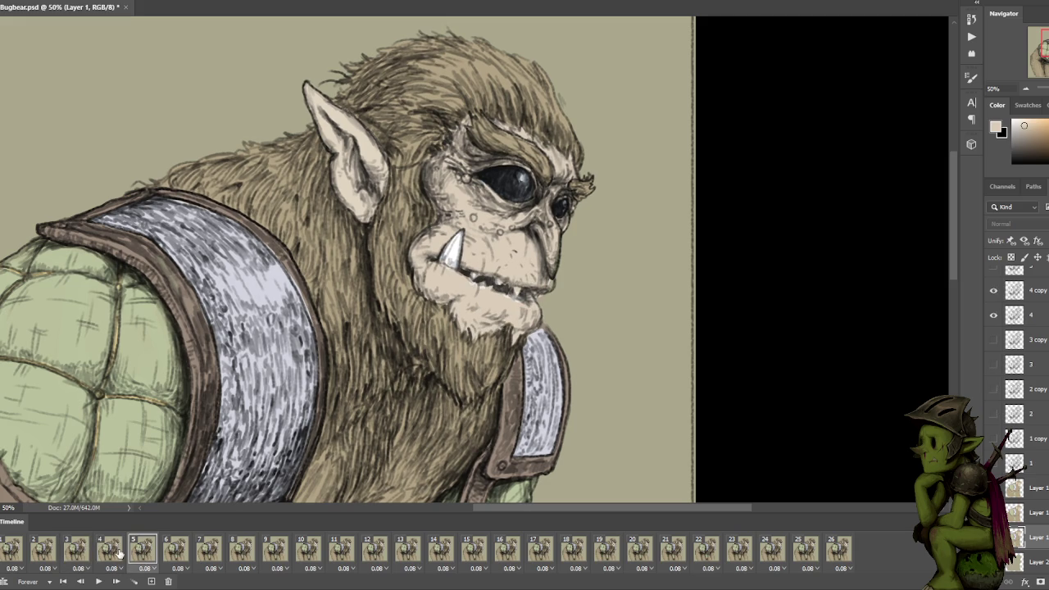
{"action": "left_click", "coordinate": [115, 553]}
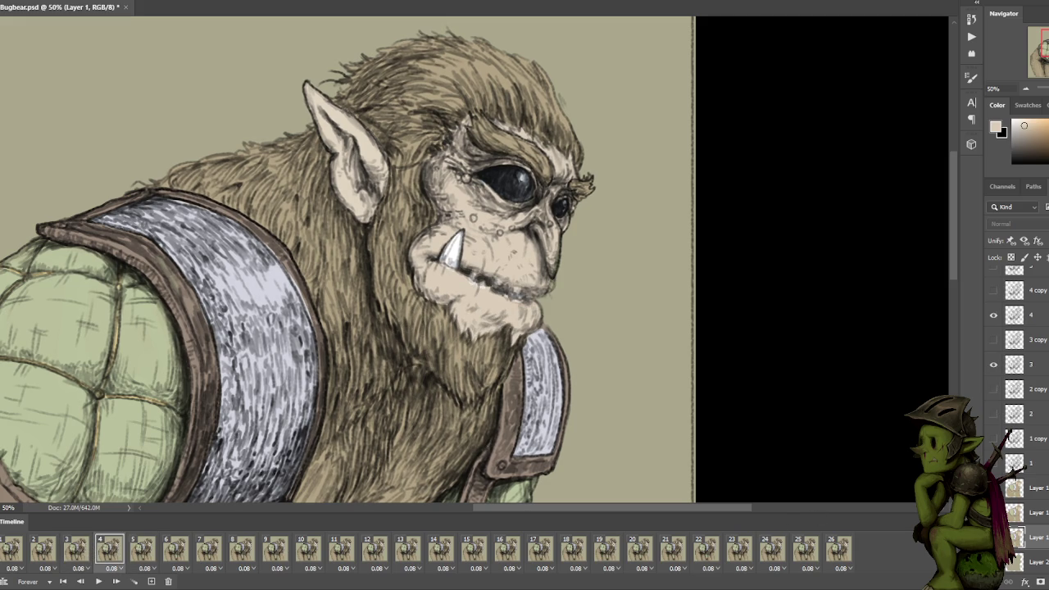
{"action": "left_click", "coordinate": [993, 537]}
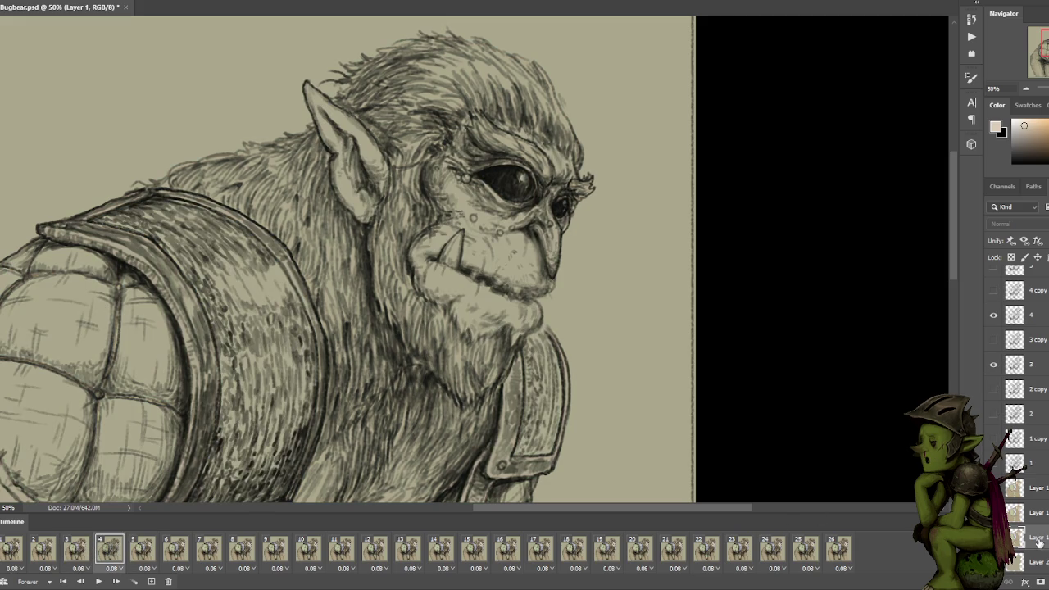
{"action": "left_click", "coordinate": [993, 536]}
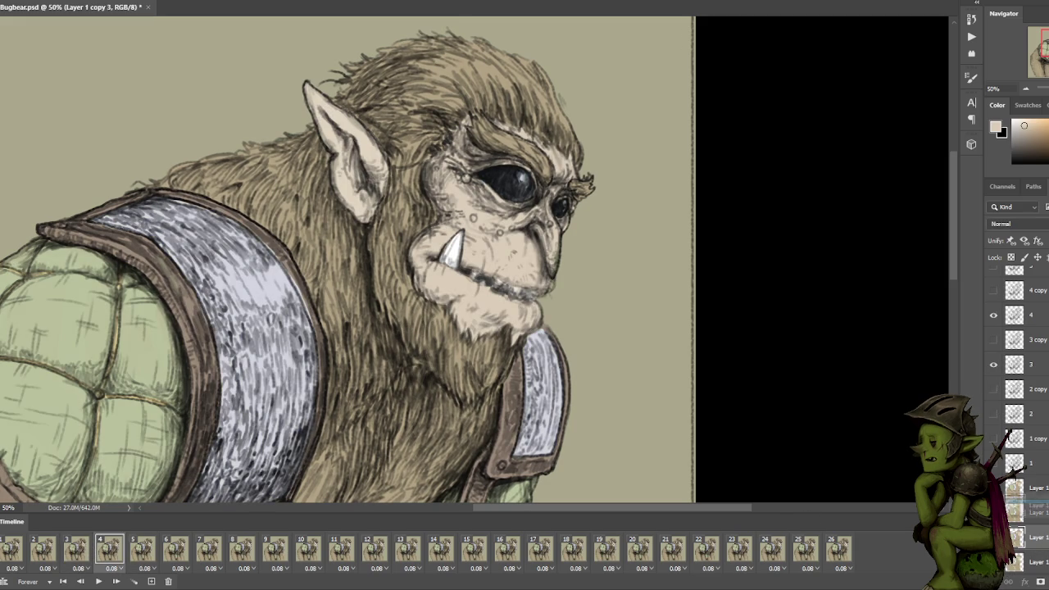
Raise Layer 1 copy 3, touch up the mouth colouring on frame 5, and sample tusk white.
{"action": "left_click_drag", "start_coordinate": [1014, 482], "coordinate": [1014, 487]}
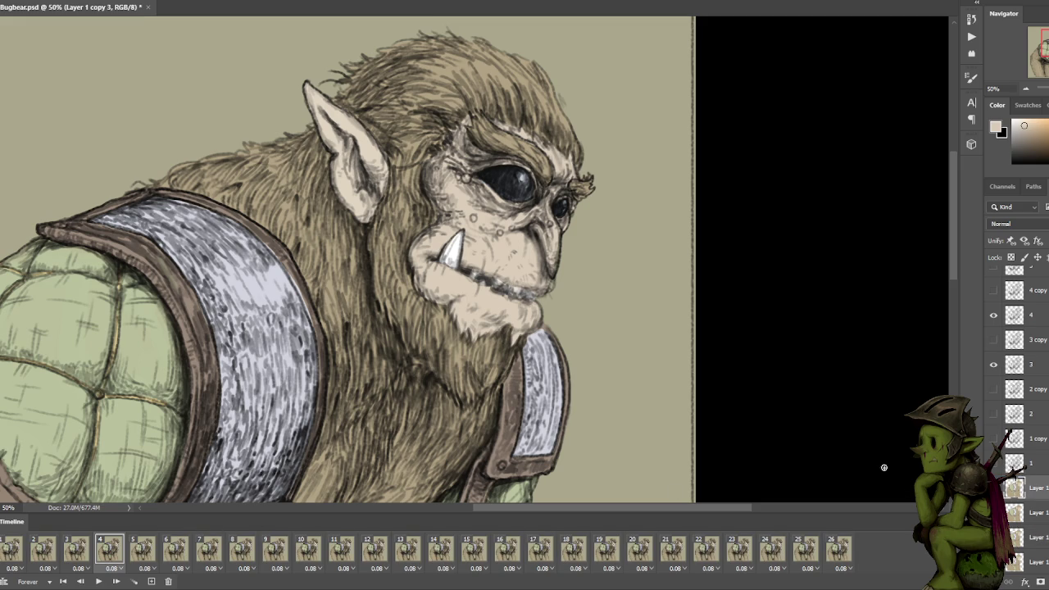
{"action": "left_click", "coordinate": [75, 550]}
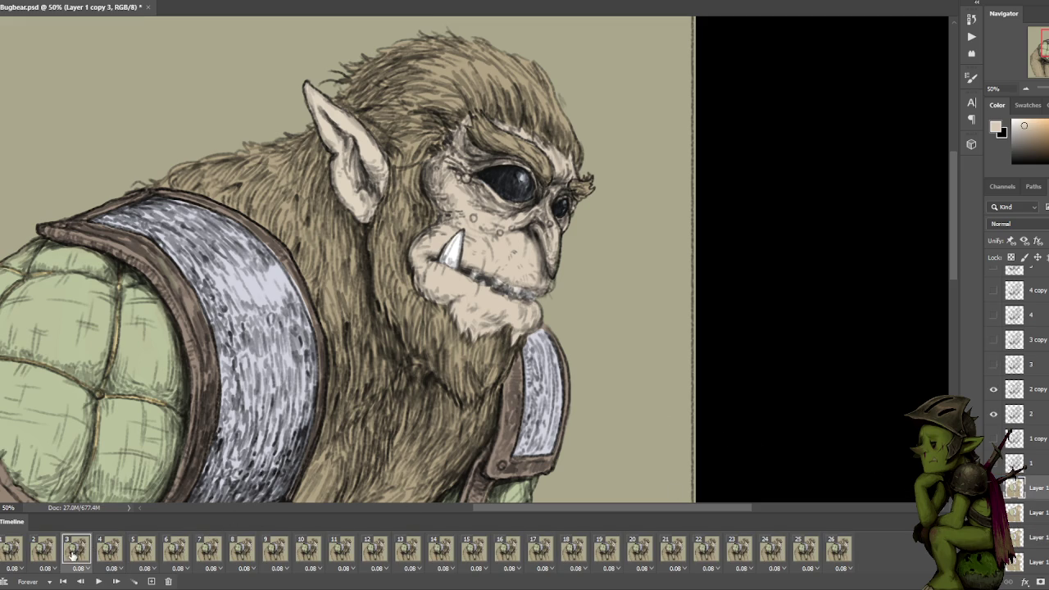
{"action": "left_click", "coordinate": [109, 551]}
{"action": "left_click", "coordinate": [142, 547]}
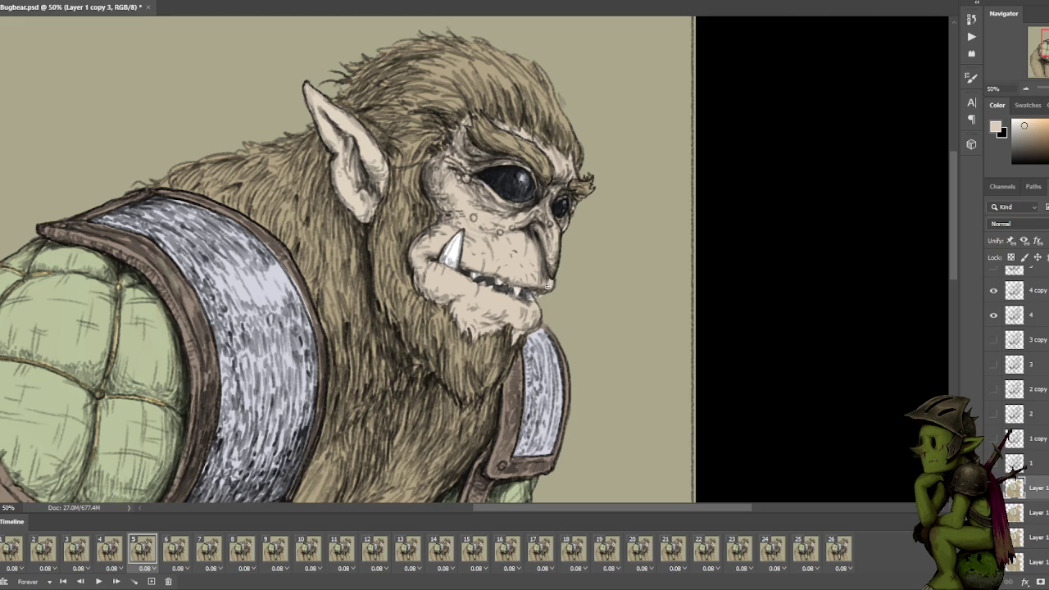
{"action": "left_click_drag", "start_coordinate": [537, 288], "coordinate": [550, 301]}
{"action": "left_click", "coordinate": [449, 247], "text": "alt"}
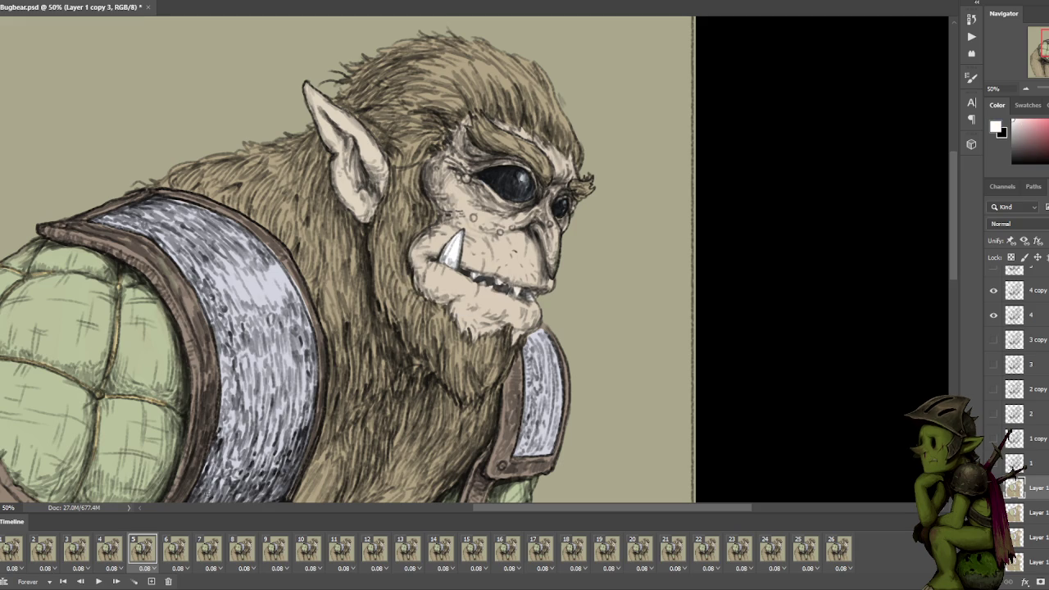
On frame 6, duplicate the colour layer and paint beige skin onto the jaw near the teeth.
{"action": "left_click", "coordinate": [174, 555]}
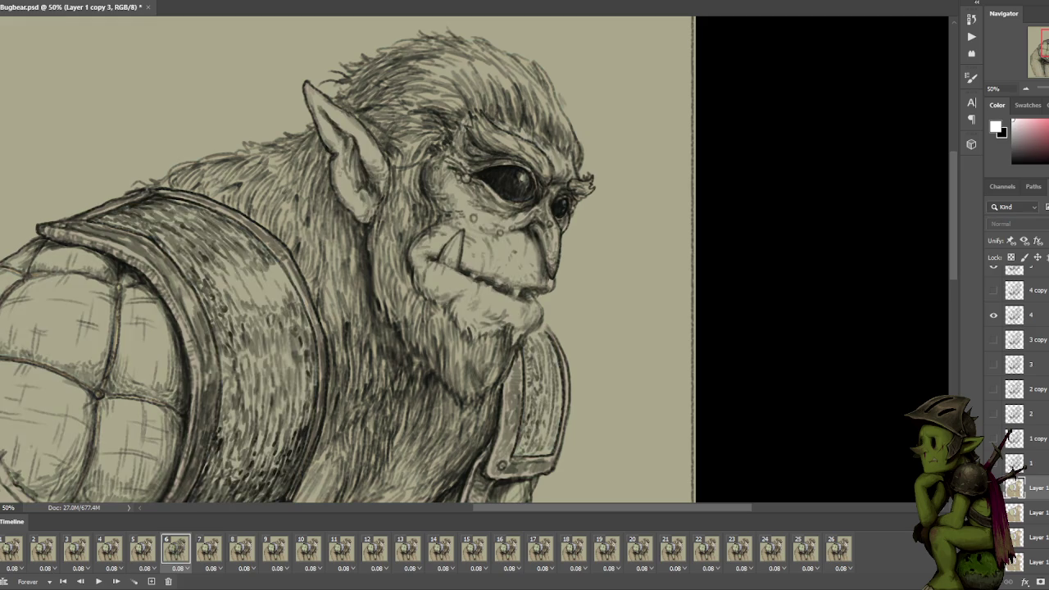
{"action": "scroll", "coordinate": [1022, 532], "scroll_direction": "down", "scroll_amount": 1}
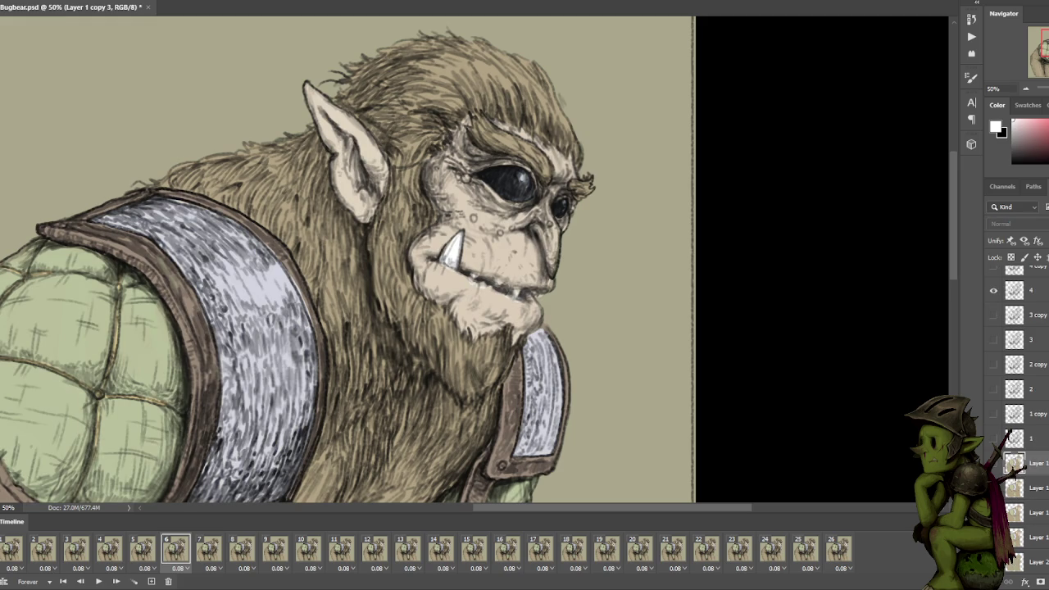
{"action": "scroll", "coordinate": [1021, 545], "scroll_direction": "down", "scroll_amount": 1}
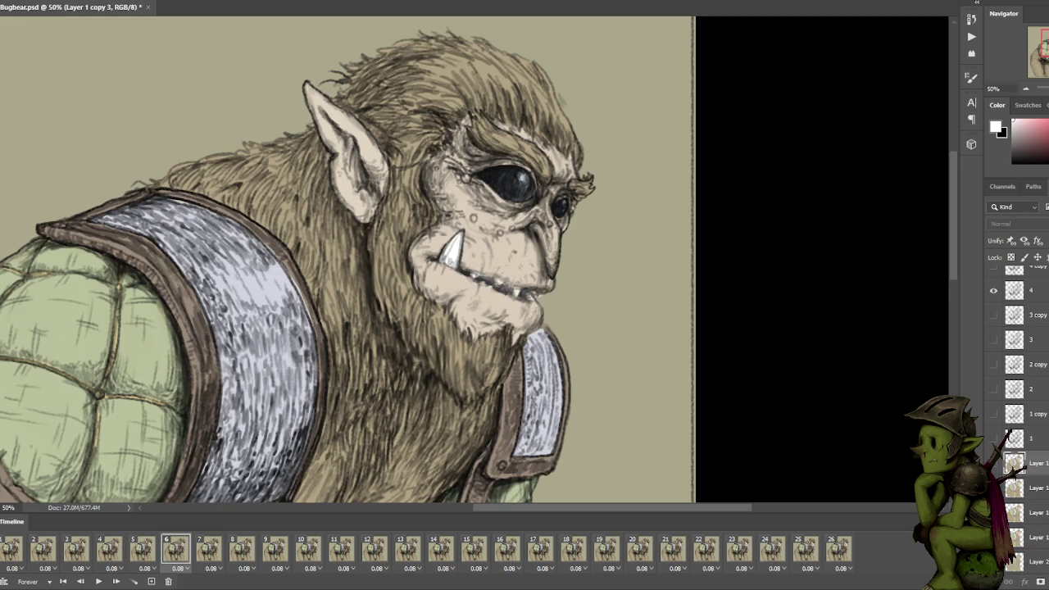
{"action": "key", "text": "ctrl+j"}
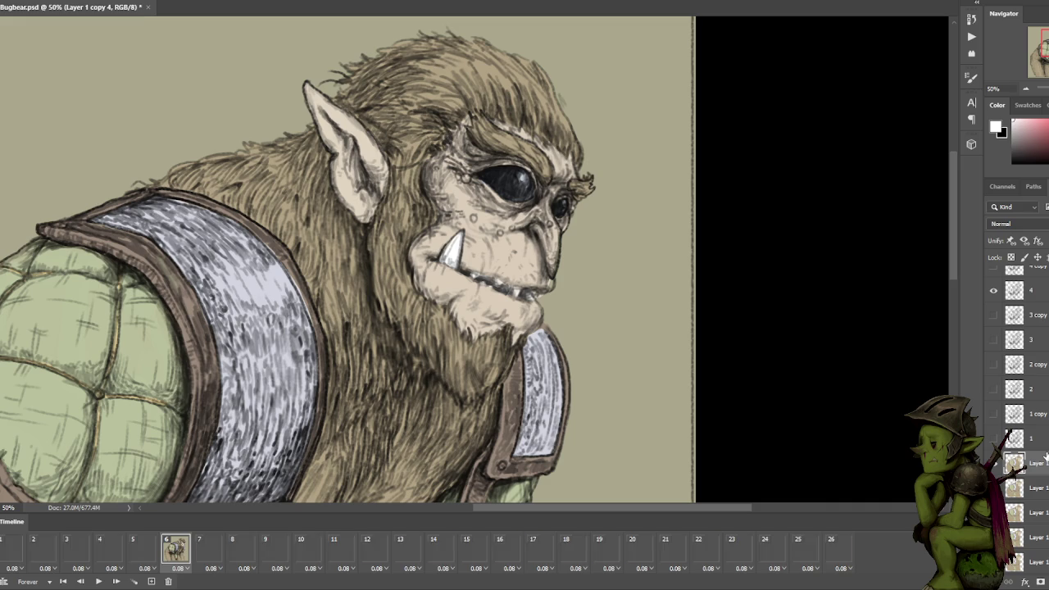
{"action": "left_click", "coordinate": [501, 263], "text": "alt"}
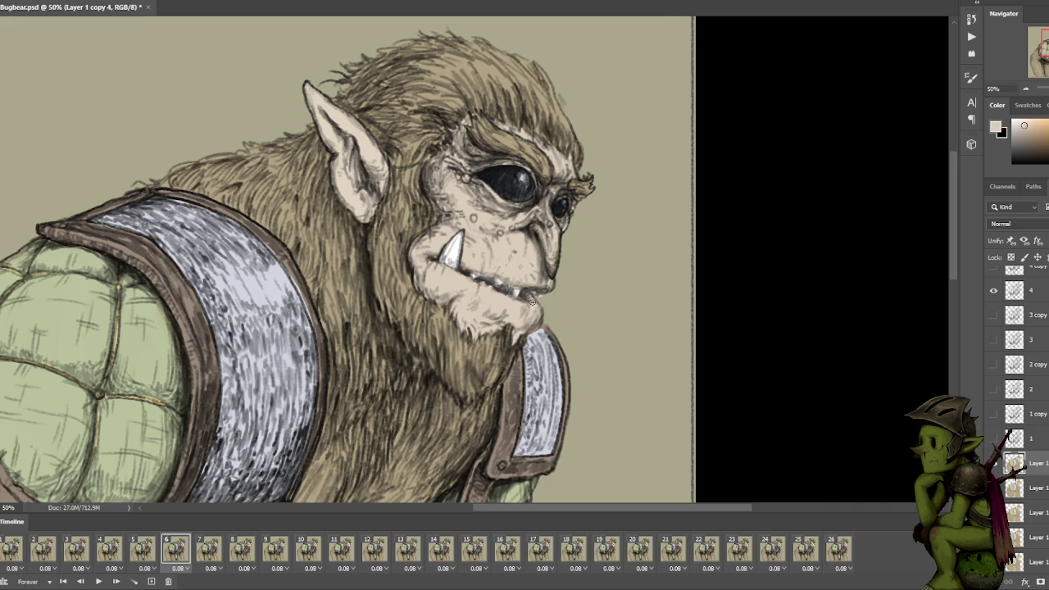
{"action": "left_click_drag", "start_coordinate": [547, 300], "coordinate": [539, 296]}
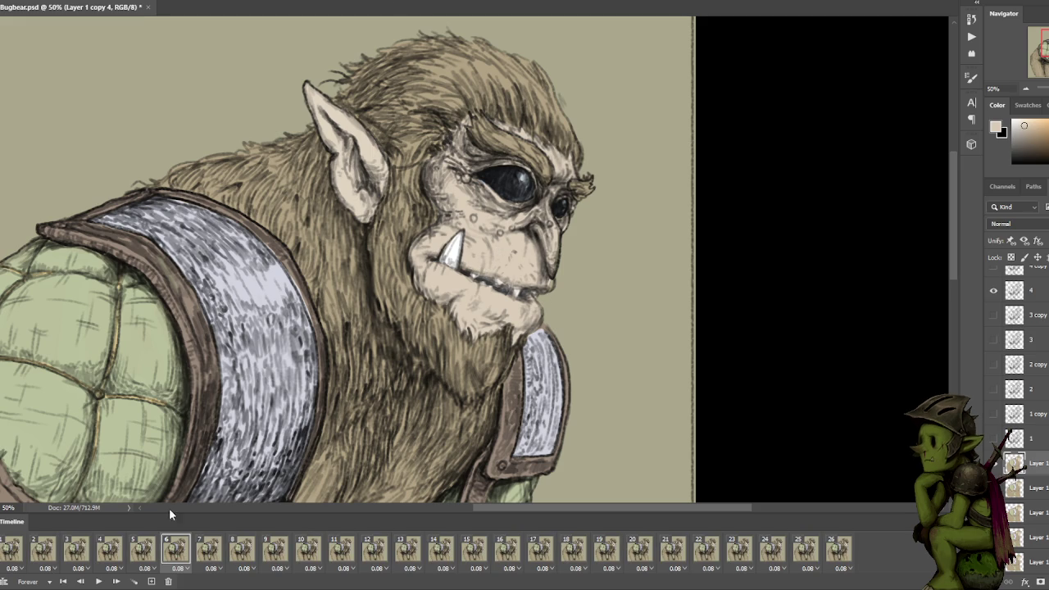
On frame 7, duplicate the original Layer 1 and paint fur colour onto the chin.
{"action": "left_click", "coordinate": [209, 552]}
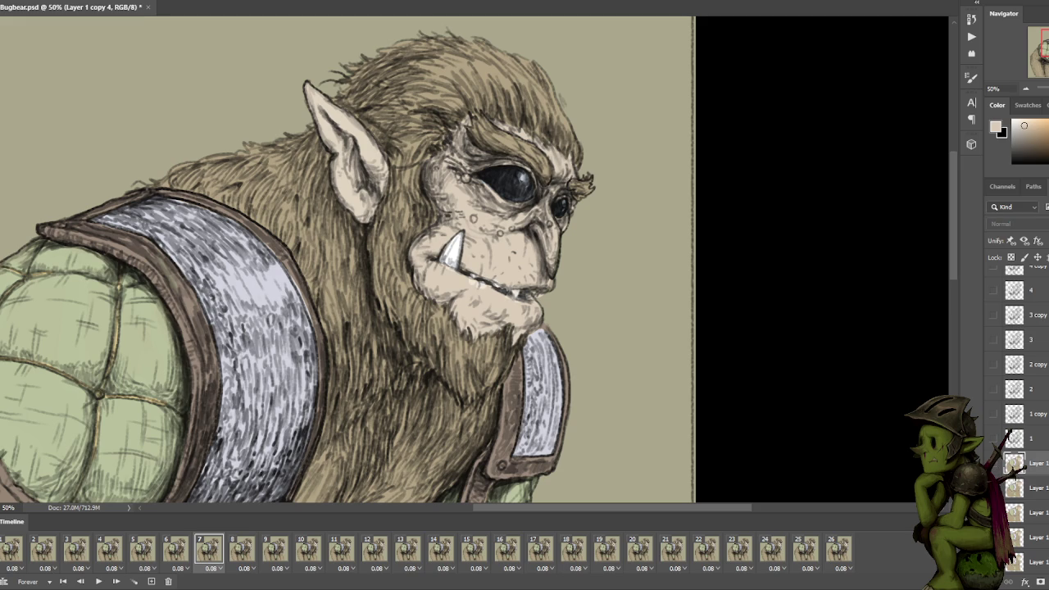
{"action": "left_click", "coordinate": [1031, 540]}
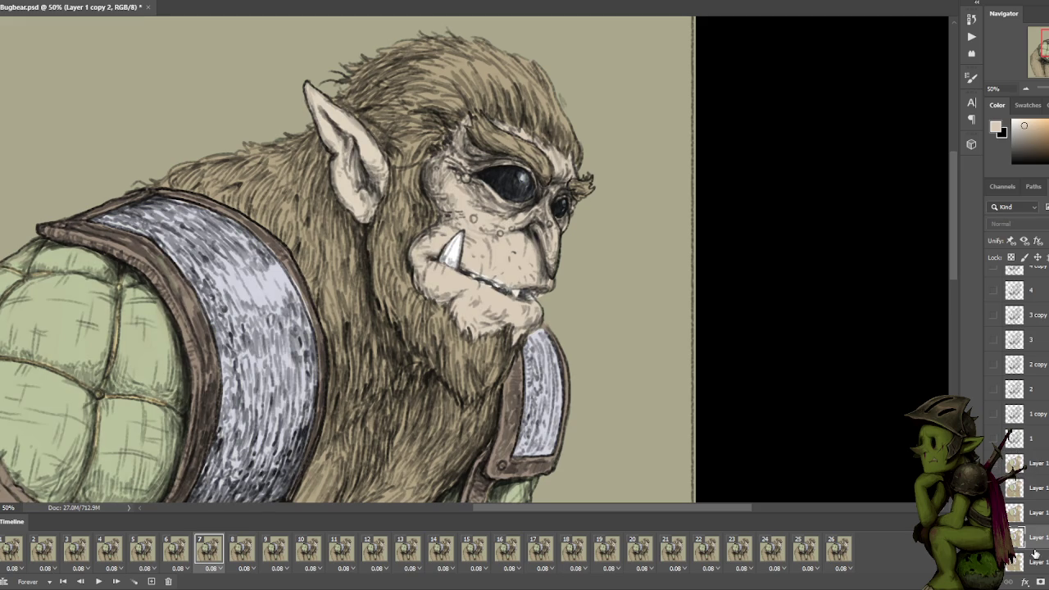
{"action": "left_click", "coordinate": [1031, 561]}
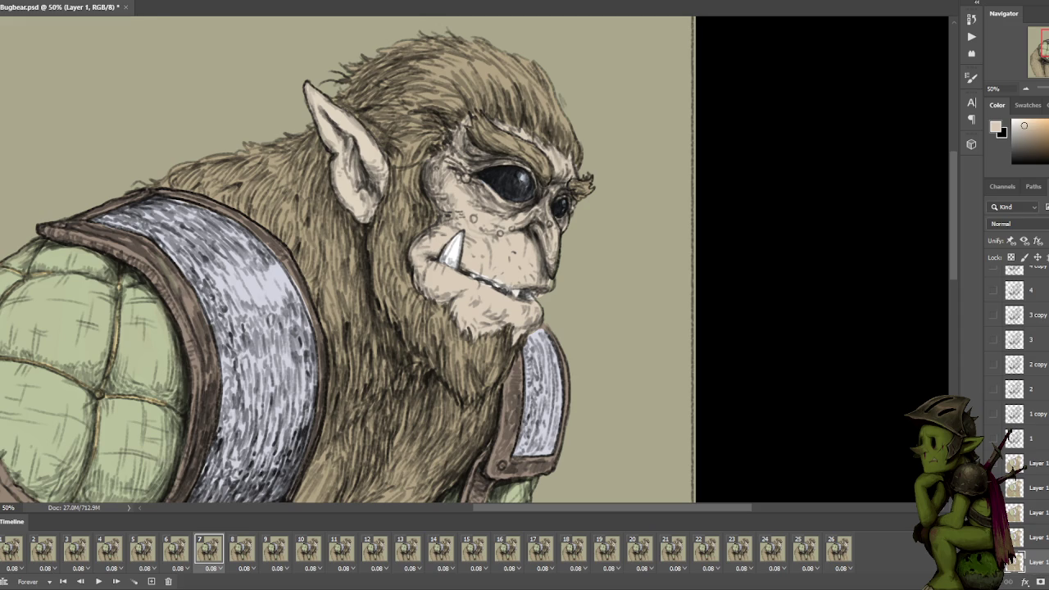
{"action": "key", "text": "ctrl+j"}
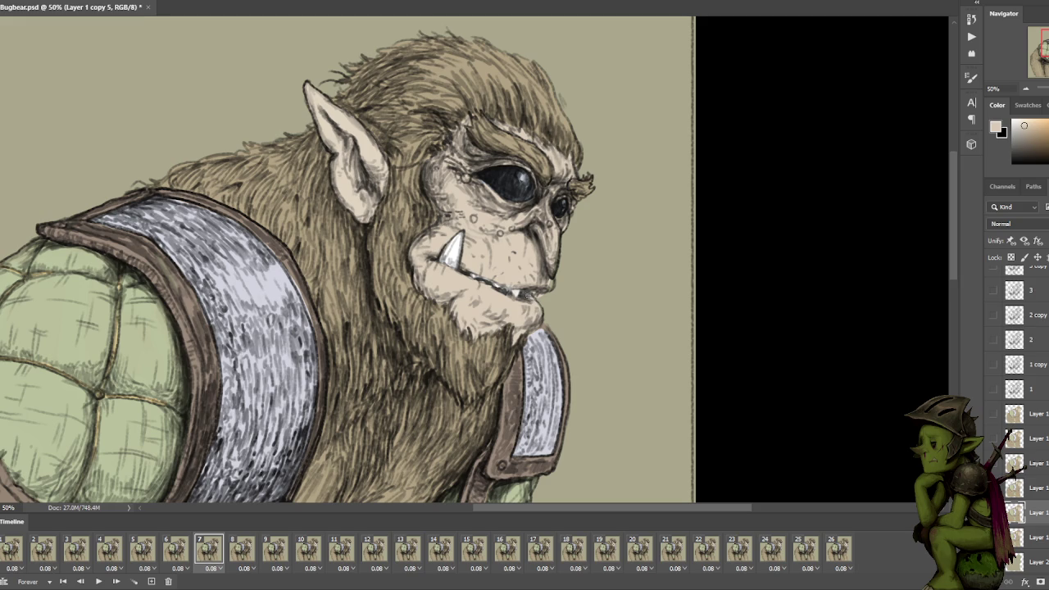
{"action": "left_click_drag", "start_coordinate": [540, 292], "coordinate": [544, 307]}
On frame 8, hide the unused colour layers and duplicate Layer 1 as Layer 1 copy 6.
{"action": "left_click", "coordinate": [242, 547]}
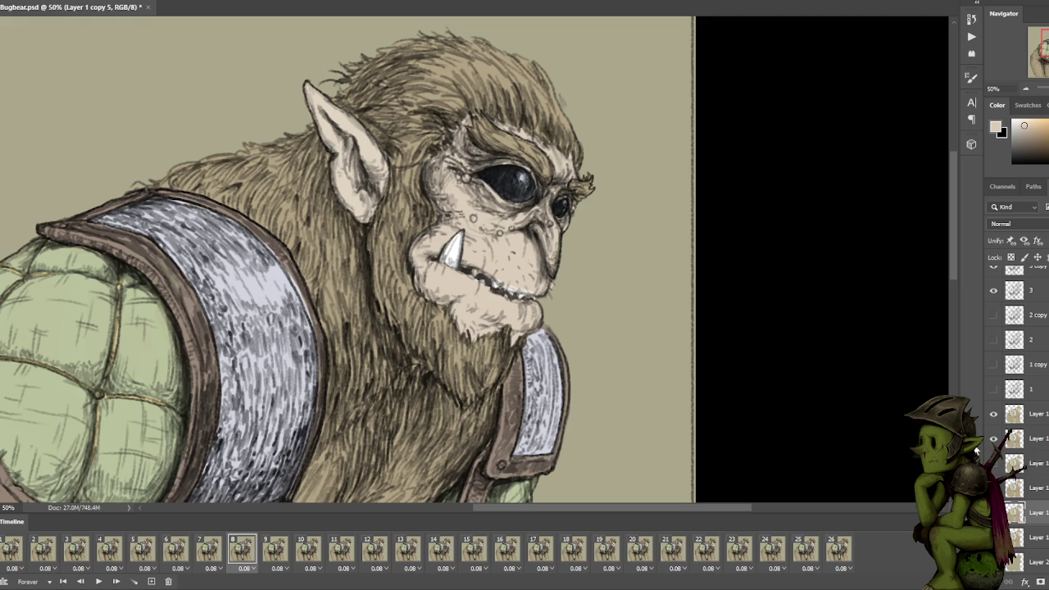
{"action": "left_click_drag", "start_coordinate": [993, 415], "coordinate": [993, 440]}
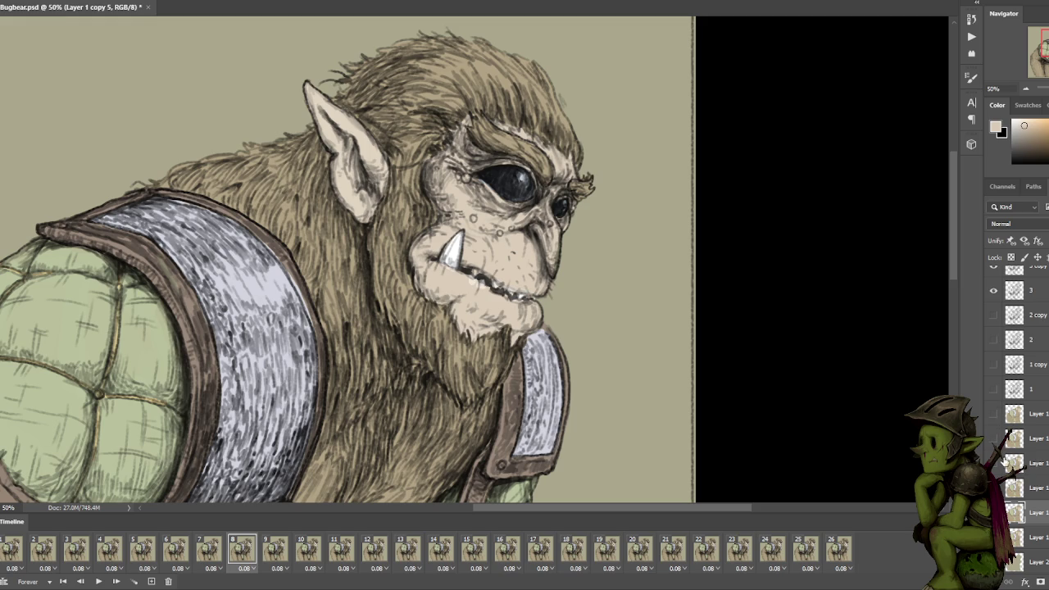
{"action": "left_click", "coordinate": [994, 464]}
{"action": "left_click", "coordinate": [994, 513]}
{"action": "left_click", "coordinate": [1040, 537]}
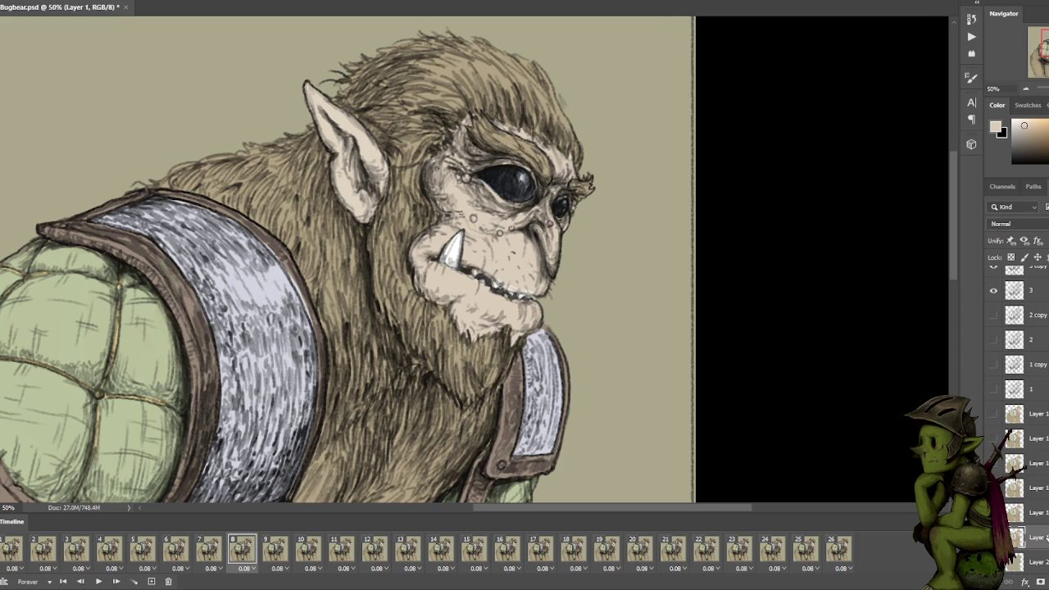
{"action": "key", "text": "ctrl+j"}
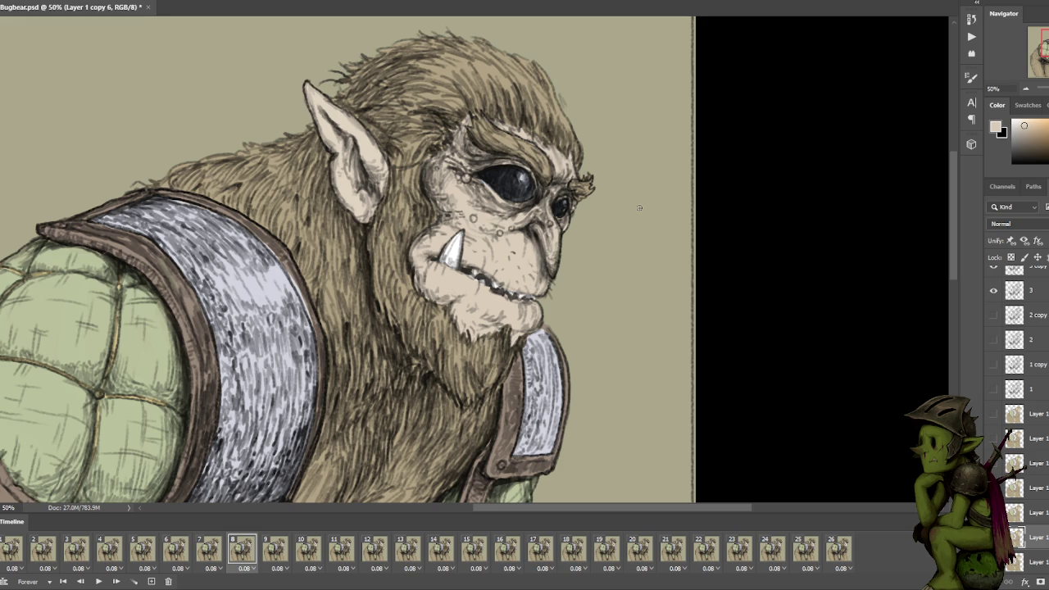
Brighten the upper tusk highlight with white sampled from the tusk.
{"action": "left_click", "coordinate": [454, 241], "text": "alt"}
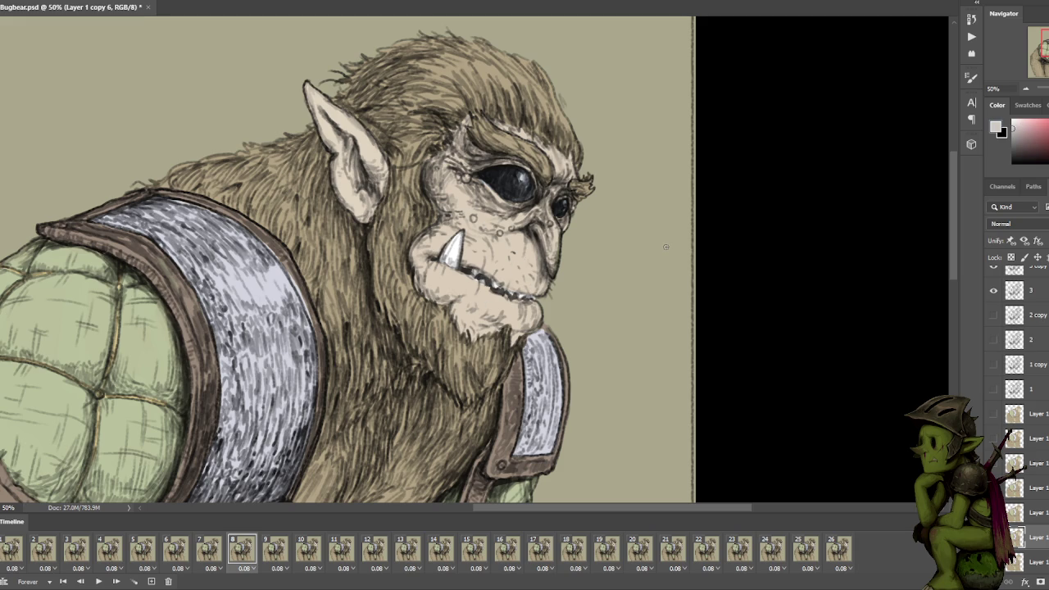
{"action": "left_click", "coordinate": [457, 245], "text": "alt"}
{"action": "left_click_drag", "start_coordinate": [453, 241], "coordinate": [460, 236]}
Move to frame 10, hide the unused colour layers, and compare the colouring against the sketch.
{"action": "left_click", "coordinate": [281, 553]}
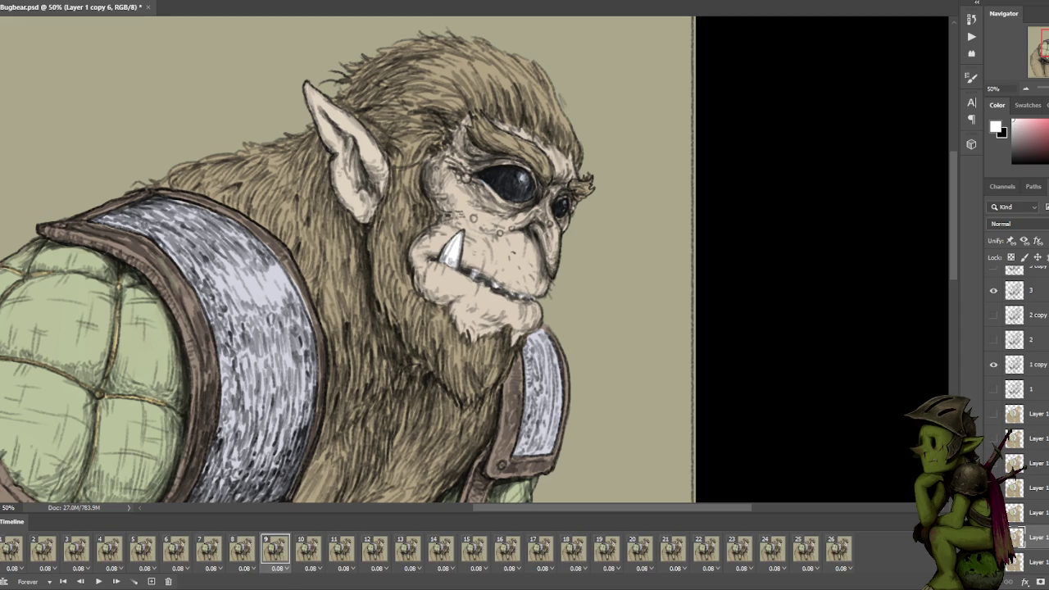
{"action": "left_click", "coordinate": [303, 547]}
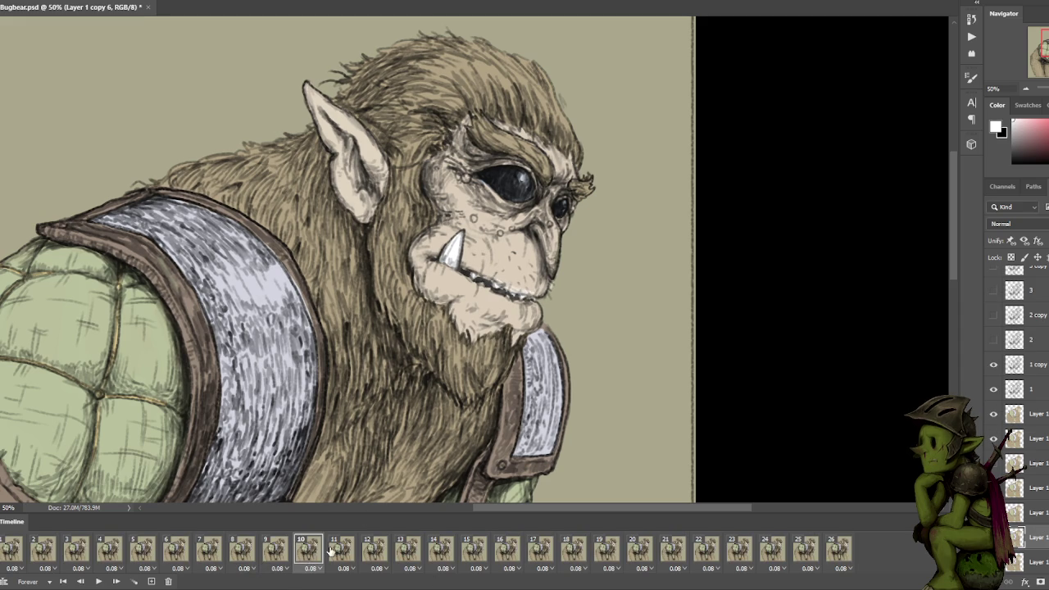
{"action": "left_click_drag", "start_coordinate": [993, 414], "coordinate": [993, 438]}
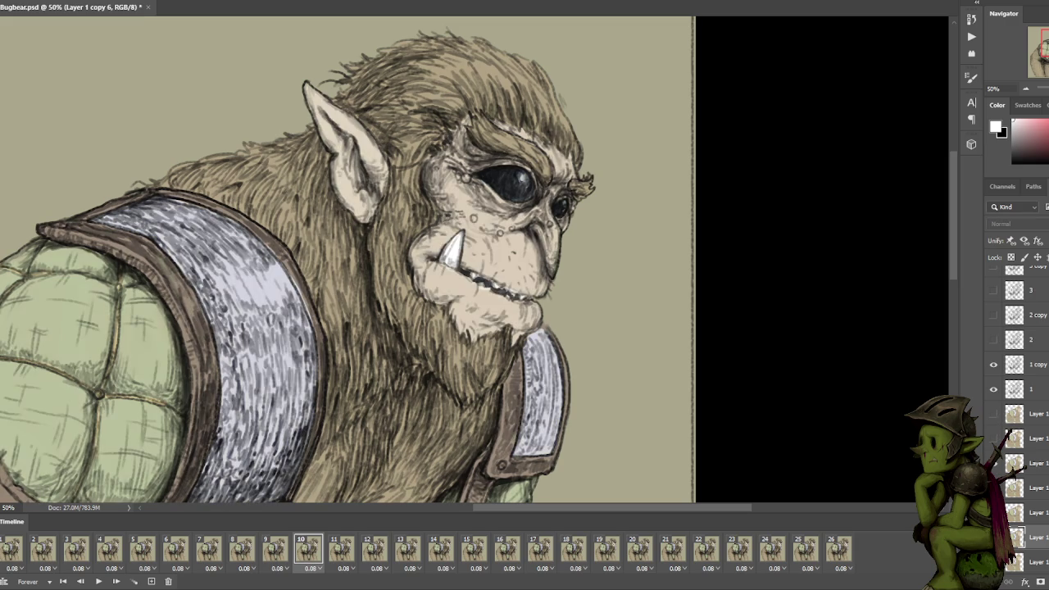
{"action": "left_click", "coordinate": [993, 394]}
{"action": "left_click", "coordinate": [993, 393]}
{"action": "left_click", "coordinate": [993, 394]}
{"action": "left_click", "coordinate": [993, 391]}
{"action": "left_click", "coordinate": [992, 414]}
{"action": "left_click", "coordinate": [993, 415]}
Duplicate Layer 1 as Layer 1 copy 7 and paint white teeth along the mouth line.
{"action": "key", "text": "ctrl+j"}
{"action": "left_click", "coordinate": [502, 268], "text": "alt"}
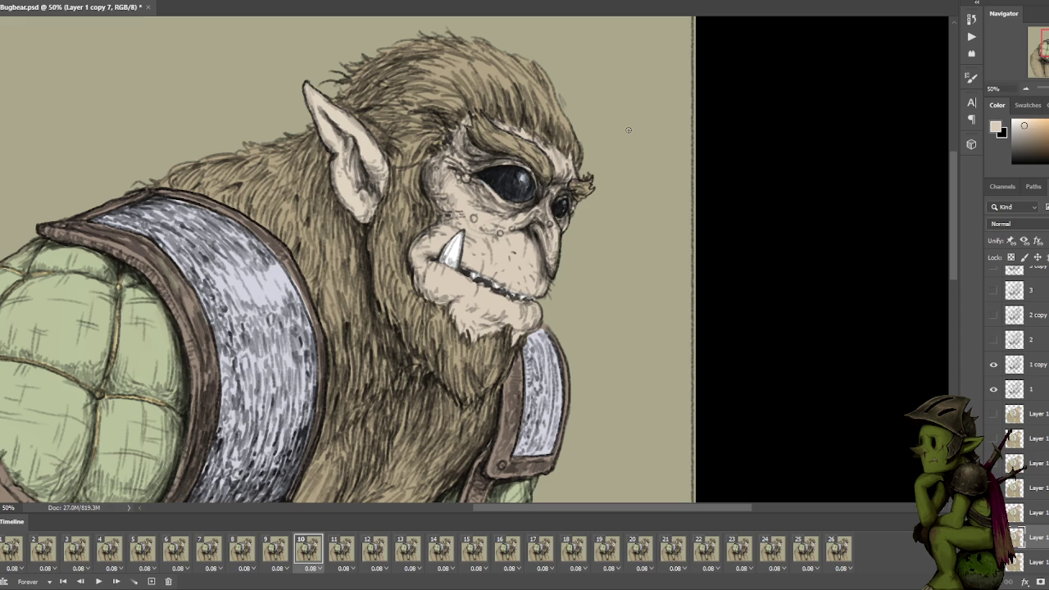
{"action": "left_click", "coordinate": [506, 286], "text": "alt"}
{"action": "left_click", "coordinate": [454, 251], "text": "alt"}
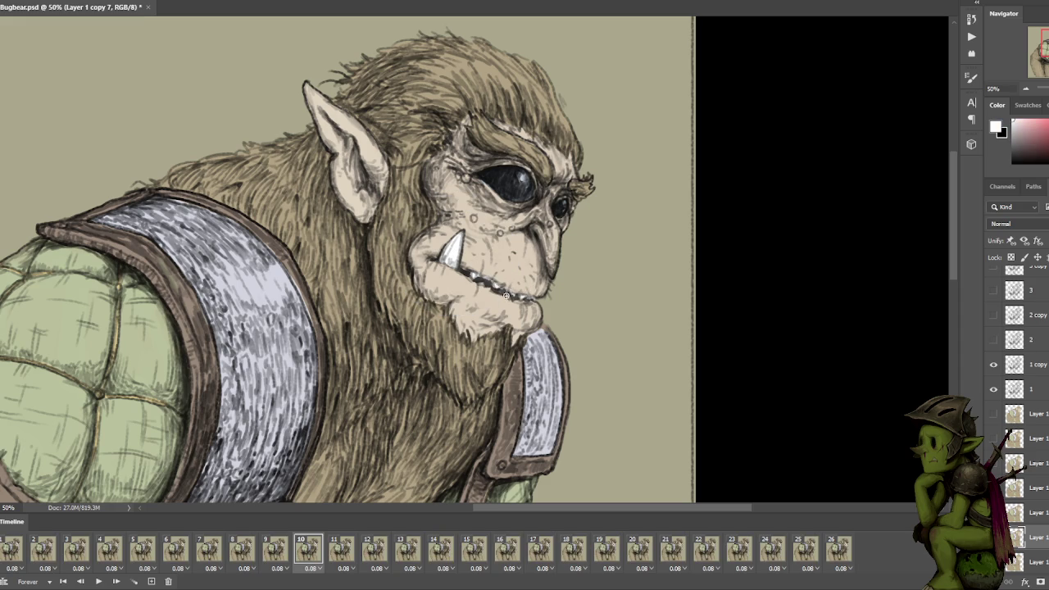
{"action": "left_click_drag", "start_coordinate": [505, 296], "coordinate": [480, 282]}
{"action": "left_click_drag", "start_coordinate": [519, 266], "coordinate": [500, 243]}
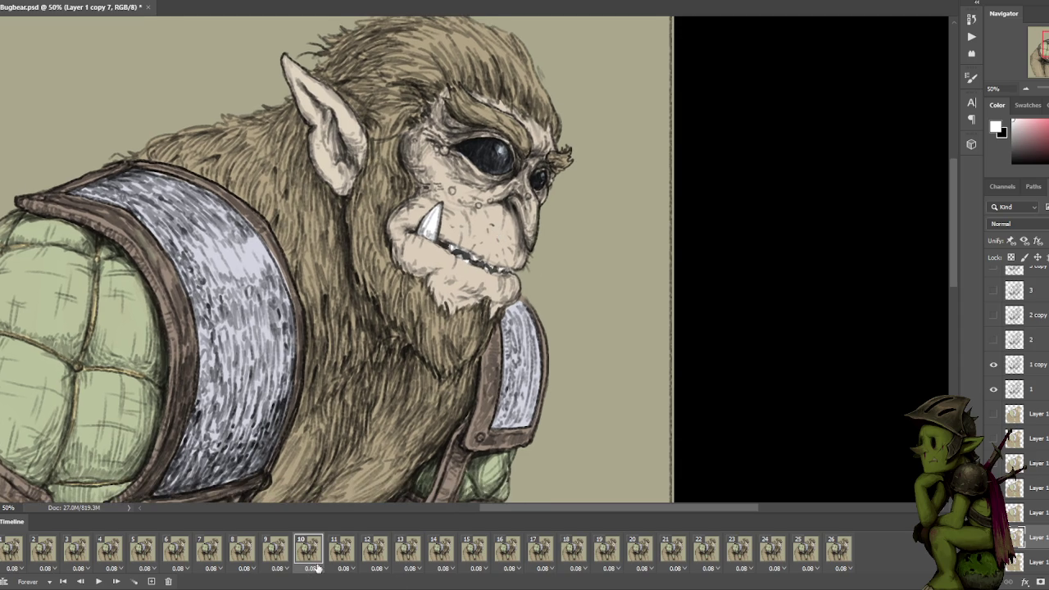
{"action": "left_click", "coordinate": [349, 554]}
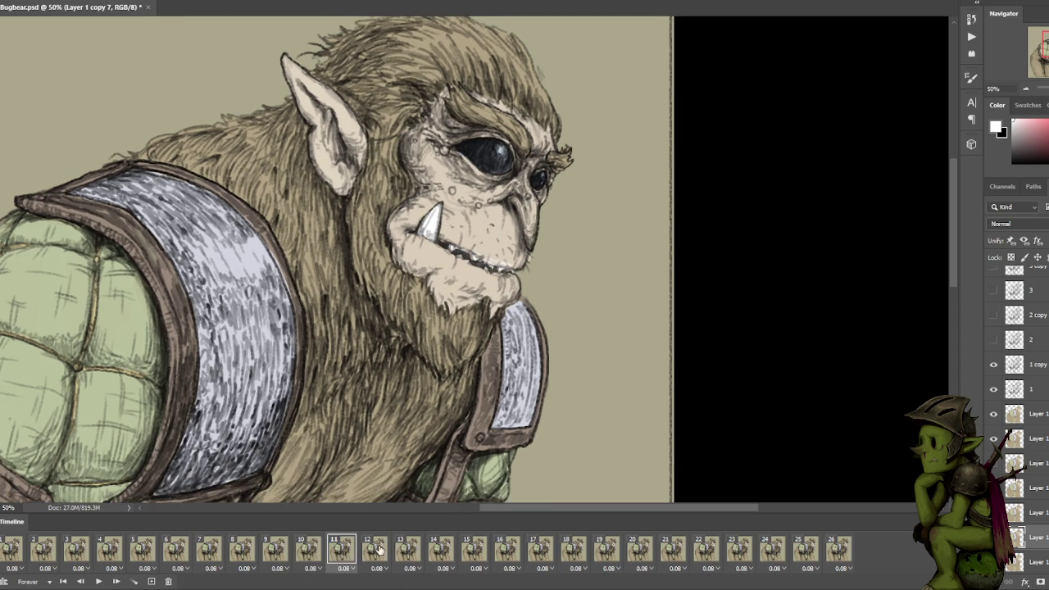
{"action": "left_click", "coordinate": [306, 556]}
{"action": "left_click", "coordinate": [332, 556]}
{"action": "left_click", "coordinate": [379, 549]}
{"action": "left_click", "coordinate": [340, 550]}
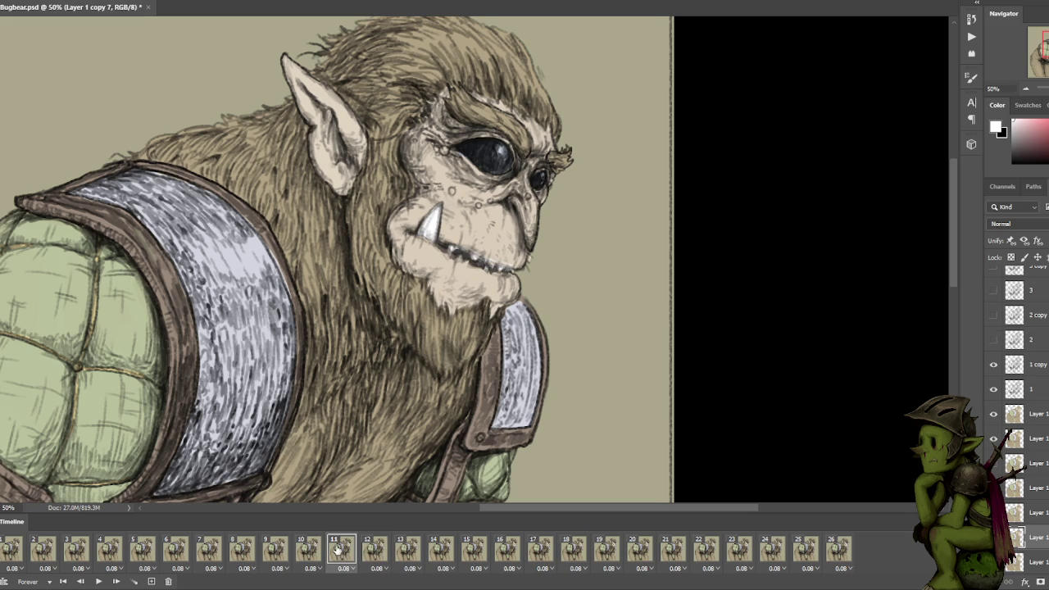
{"action": "left_click", "coordinate": [307, 553]}
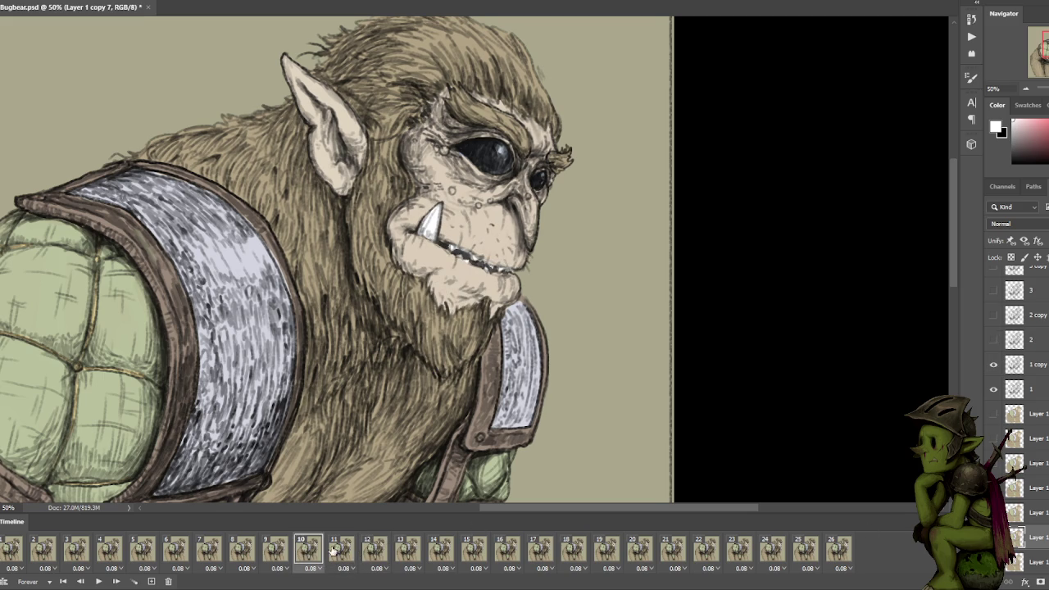
{"action": "left_click", "coordinate": [353, 549]}
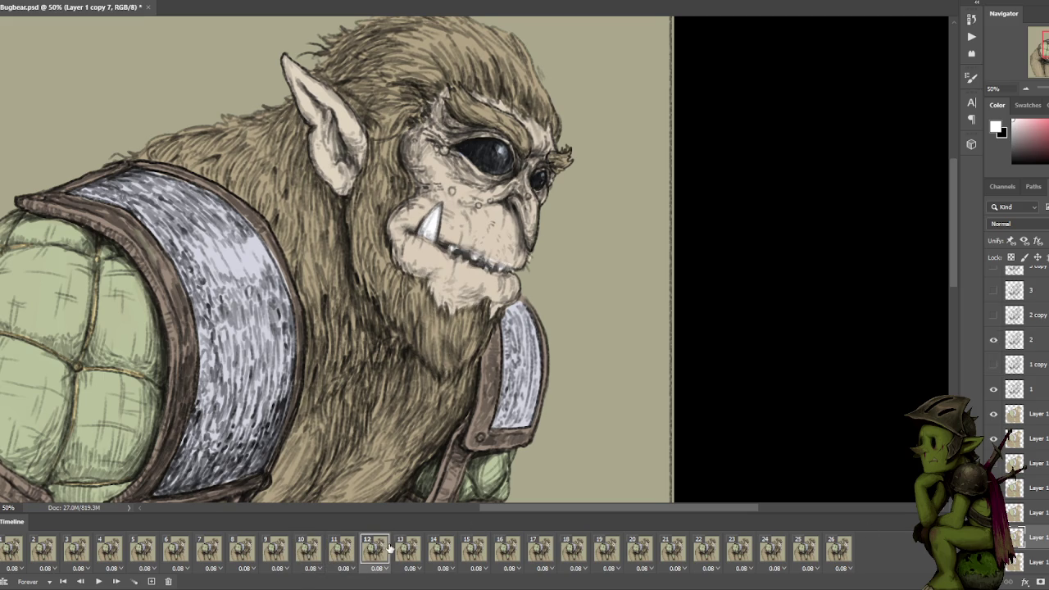
{"action": "left_click", "coordinate": [11, 548]}
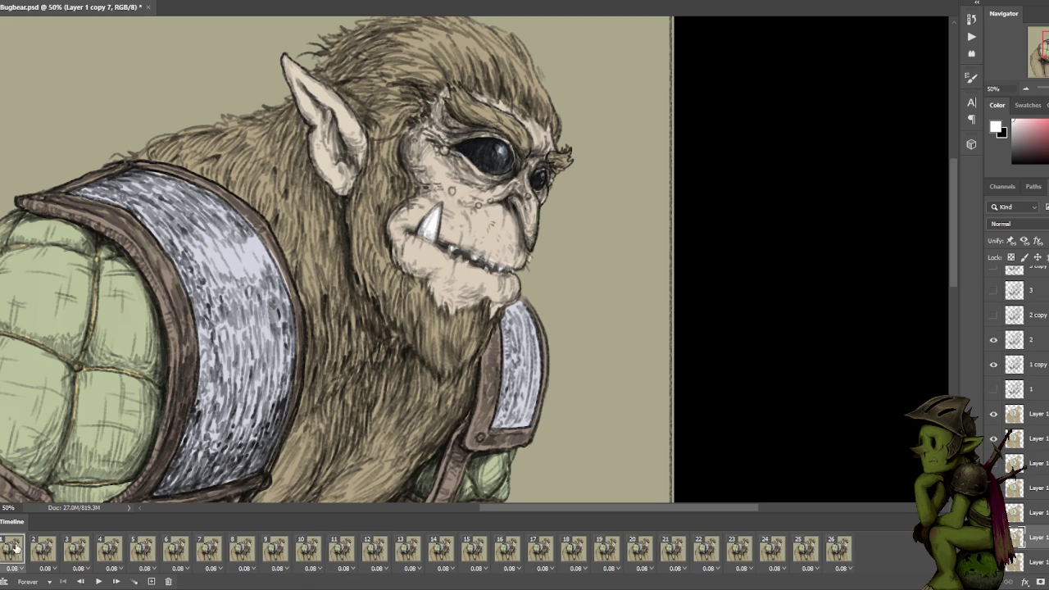
{"action": "left_click", "coordinate": [993, 412]}
{"action": "left_click", "coordinate": [993, 437]}
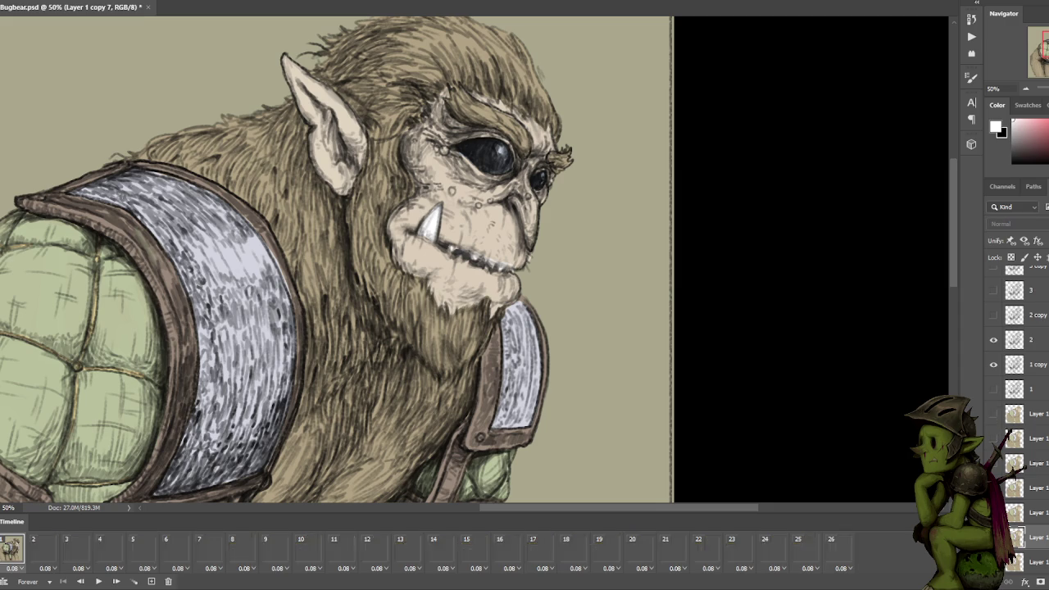
{"action": "scroll", "coordinate": [75, 518], "scroll_direction": "down", "scroll_amount": 1}
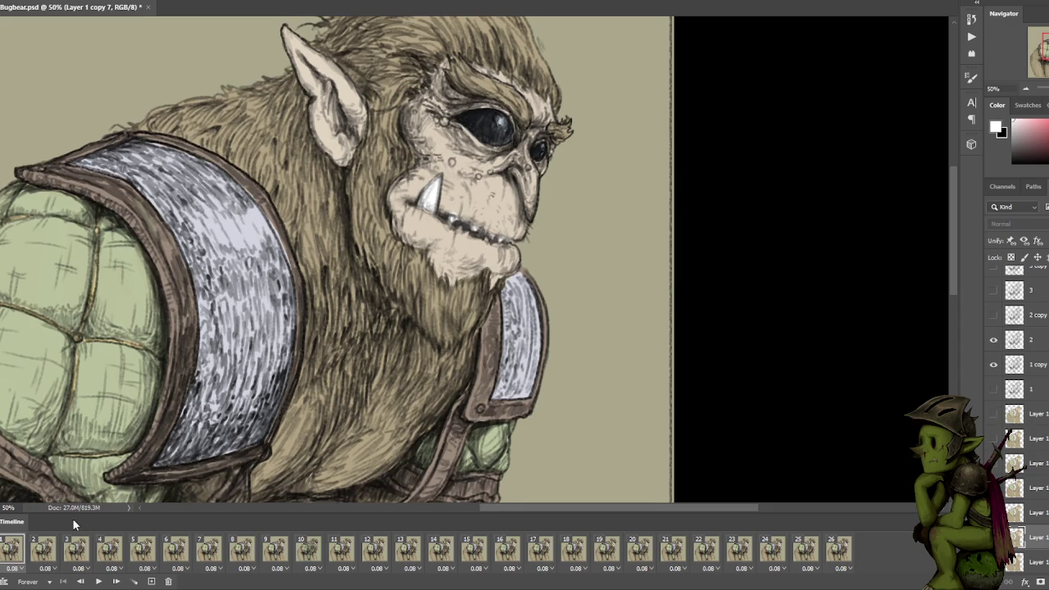
{"action": "scroll", "coordinate": [1012, 491], "scroll_direction": "down", "scroll_amount": 3}
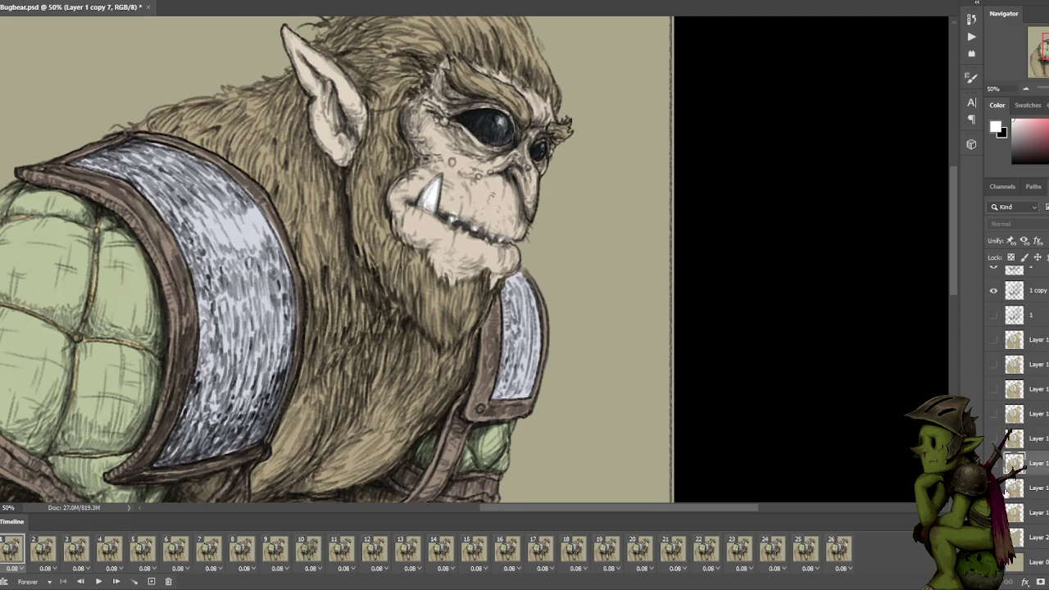
{"action": "left_click", "coordinate": [993, 487]}
Rename the frame 1 colour layer to '1'.
{"action": "double_click", "coordinate": [1037, 512]}
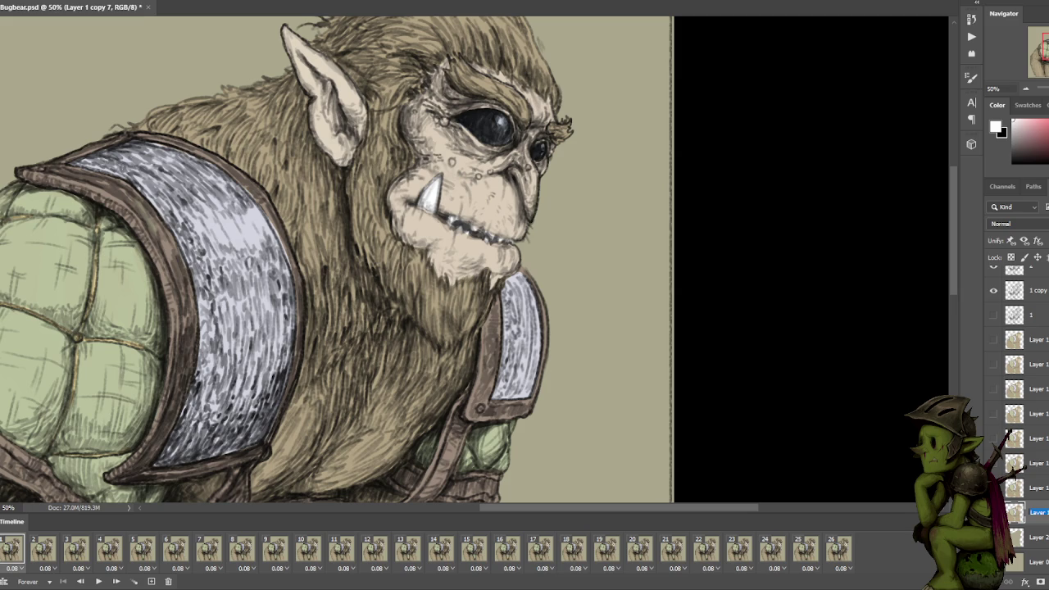
{"action": "type", "text": "1"}
{"action": "left_click", "coordinate": [1036, 537]}
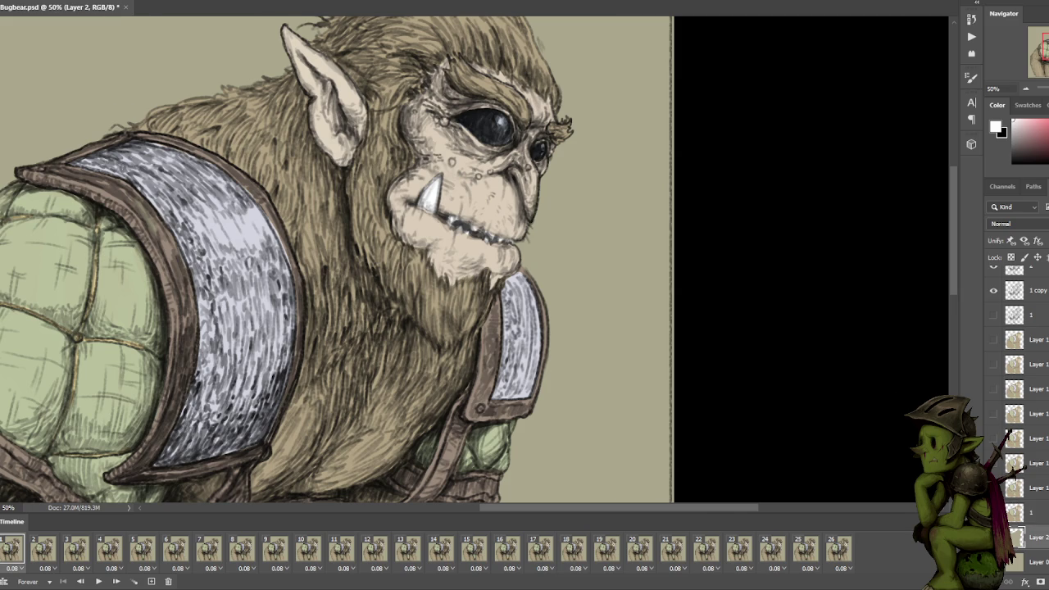
On frame 2, find the matching colour layer, move it beside layer 1, and rename it '2'.
{"action": "left_click", "coordinate": [43, 555]}
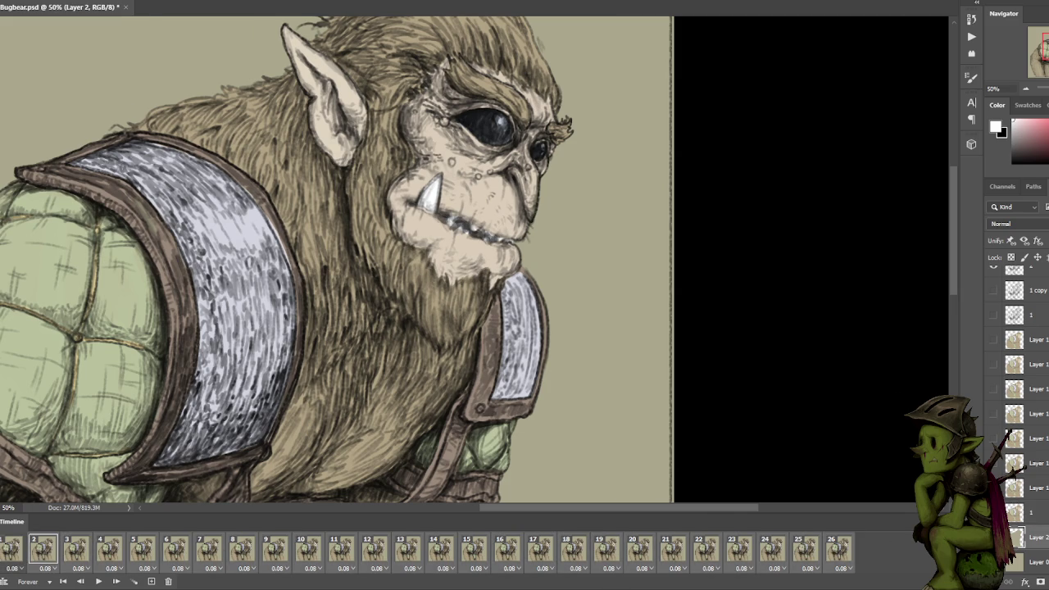
{"action": "left_click", "coordinate": [995, 511]}
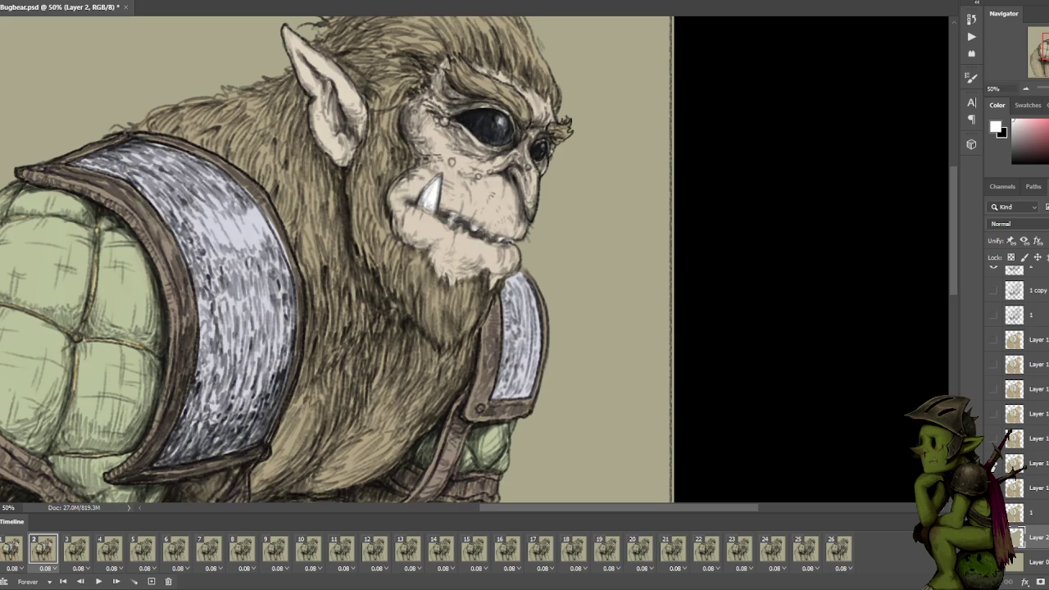
{"action": "left_click", "coordinate": [993, 438]}
{"action": "left_click", "coordinate": [994, 413]}
{"action": "left_click_drag", "start_coordinate": [1016, 414], "coordinate": [1015, 512]}
{"action": "double_click", "coordinate": [1037, 512]}
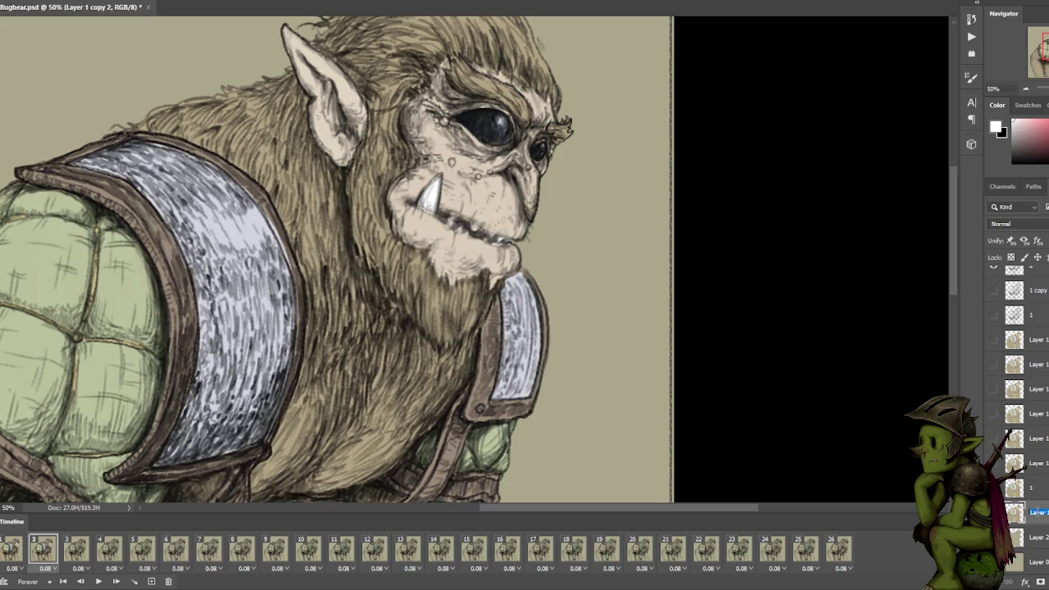
{"action": "type", "text": "2"}
{"action": "key", "text": "Tab"}
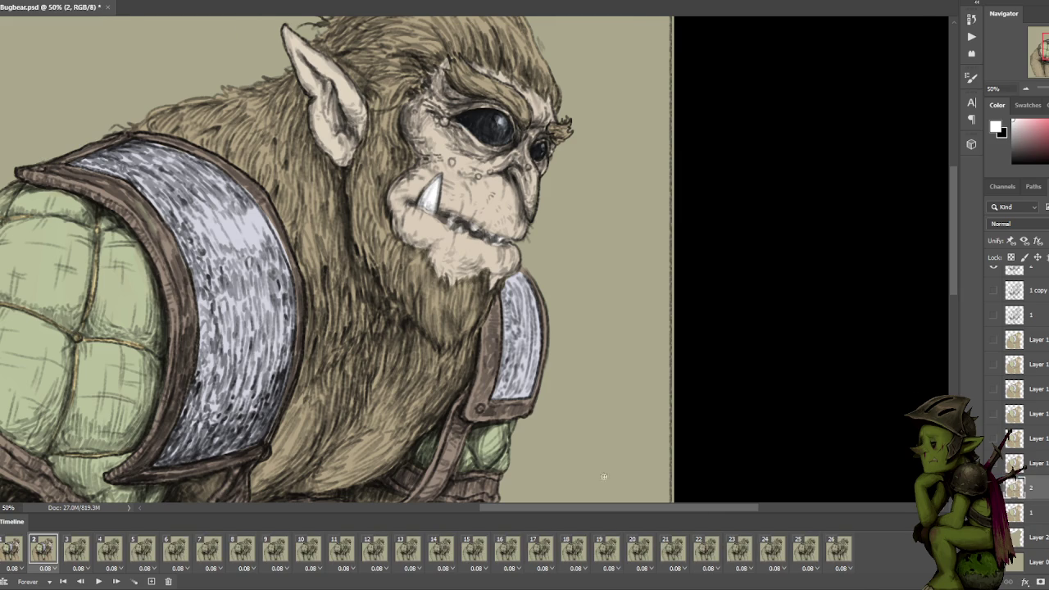
On frame 3, toggle the colour layers' visibility to find the one that matches.
{"action": "left_click", "coordinate": [74, 553]}
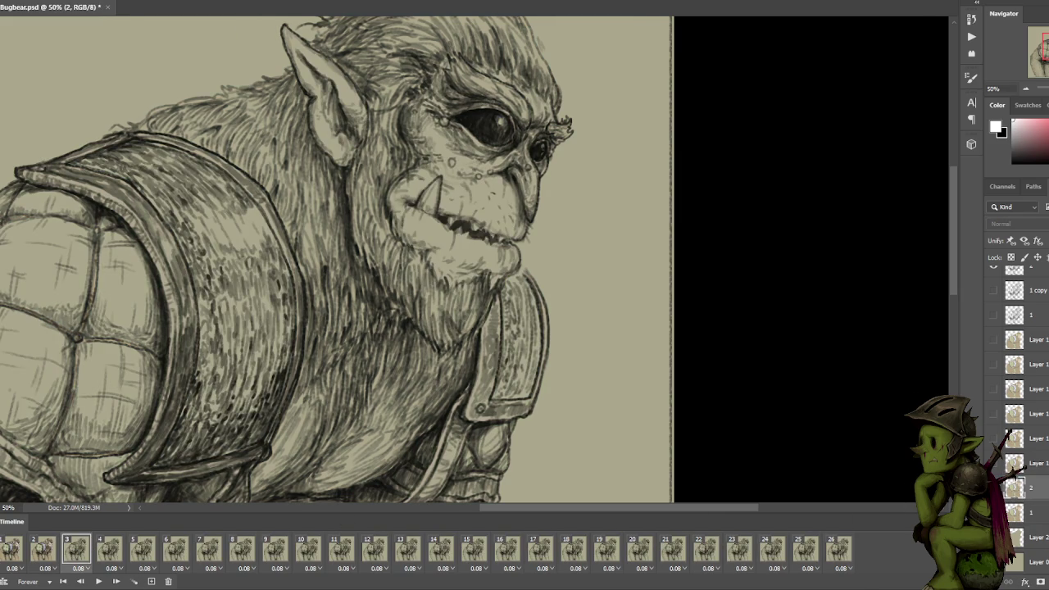
{"action": "left_click", "coordinate": [993, 463]}
{"action": "left_click", "coordinate": [994, 463]}
{"action": "left_click", "coordinate": [992, 439]}
{"action": "left_click", "coordinate": [993, 416]}
{"action": "left_click", "coordinate": [993, 414]}
{"action": "left_click", "coordinate": [992, 390]}
{"action": "left_click", "coordinate": [993, 390]}
{"action": "left_click", "coordinate": [993, 365]}
{"action": "left_click", "coordinate": [992, 365]}
{"action": "left_click", "coordinate": [992, 341]}
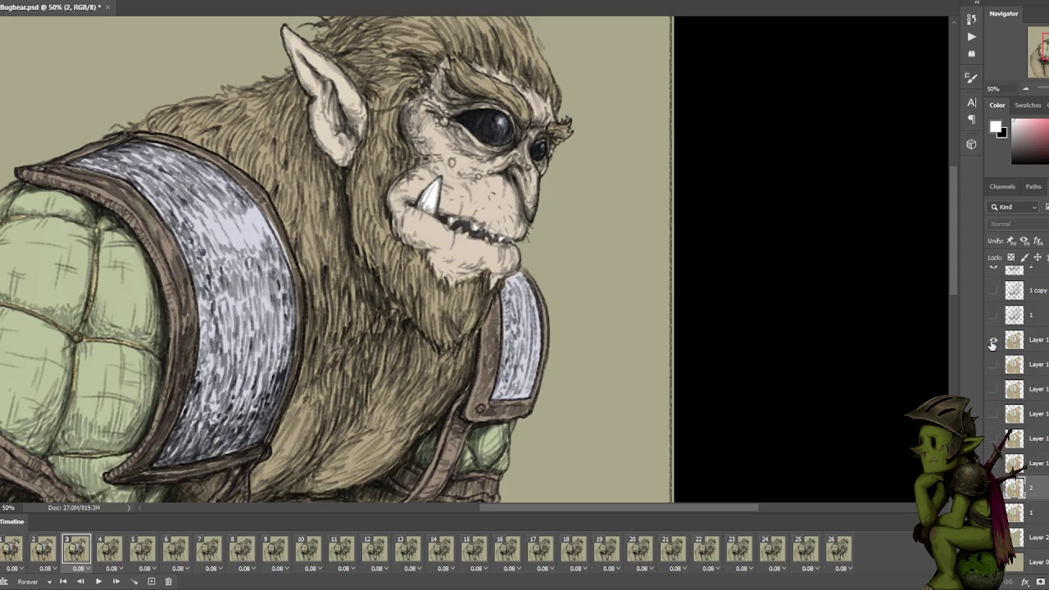
{"action": "left_click", "coordinate": [993, 340]}
{"action": "left_click", "coordinate": [994, 388]}
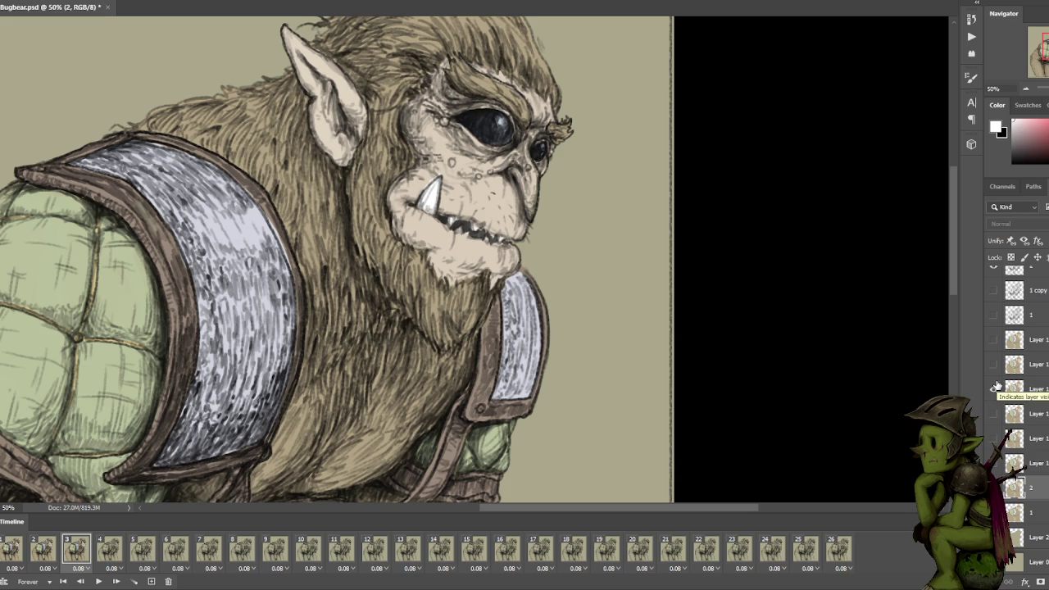
{"action": "left_click", "coordinate": [994, 341]}
Select Layer 1 copy 4 and compare frame 3 coloured versus uncoloured.
{"action": "left_click", "coordinate": [1016, 340]}
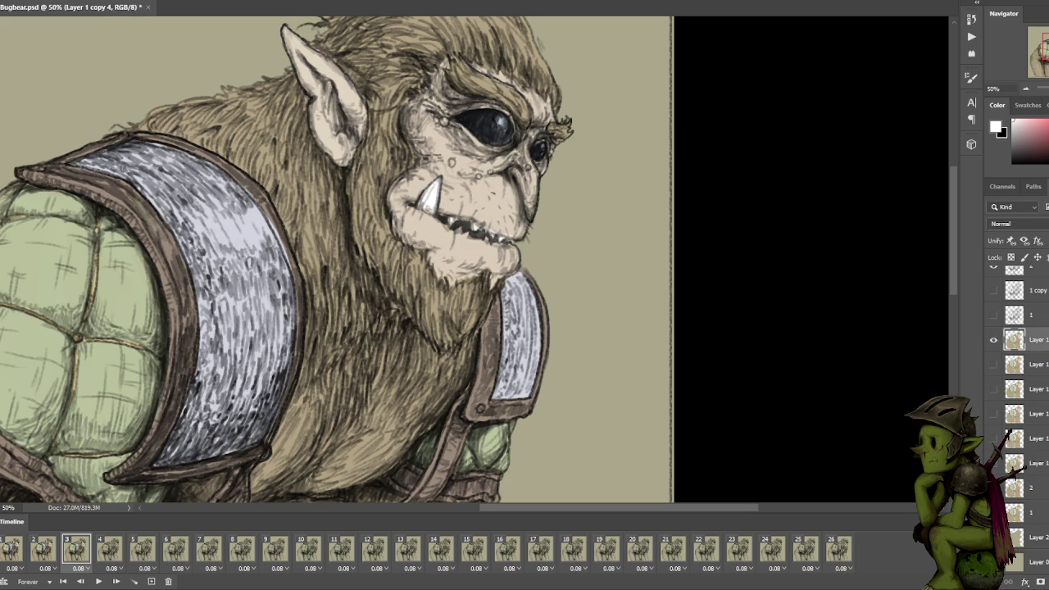
{"action": "left_click_drag", "start_coordinate": [1016, 340], "coordinate": [1016, 344]}
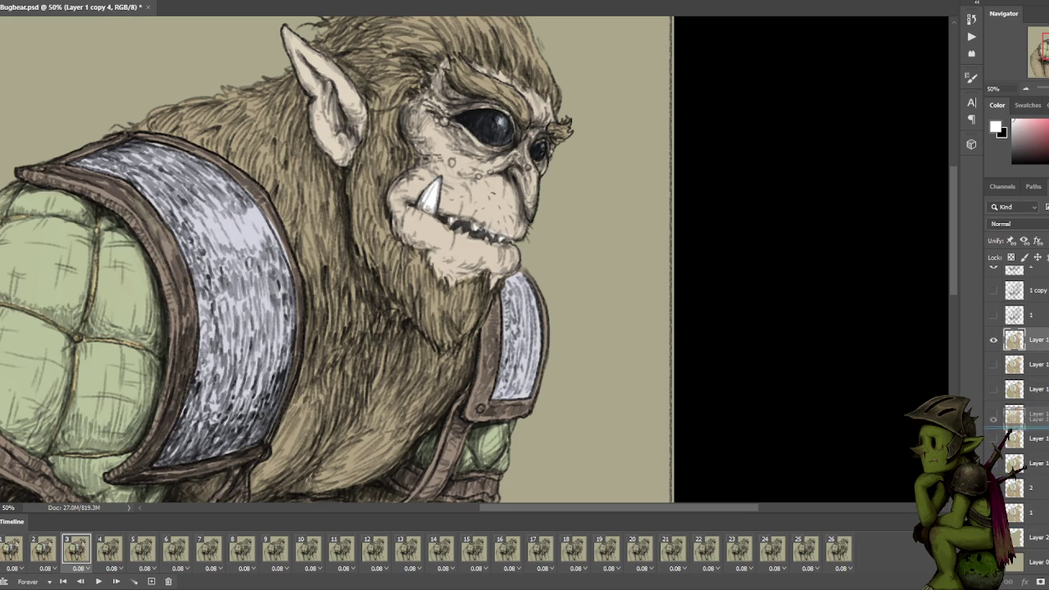
{"action": "left_click", "coordinate": [993, 339]}
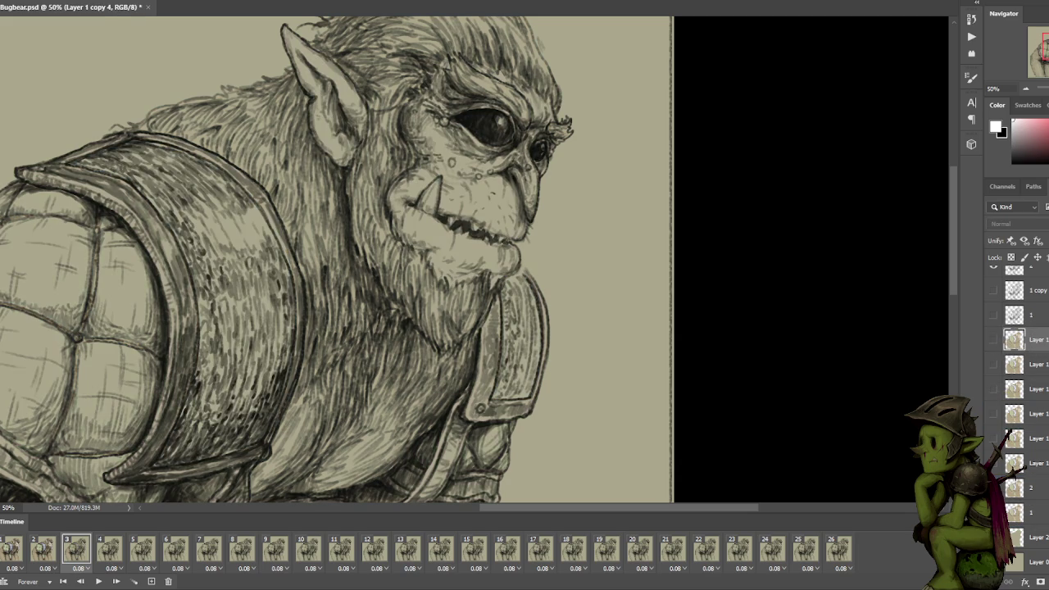
{"action": "left_click", "coordinate": [993, 339]}
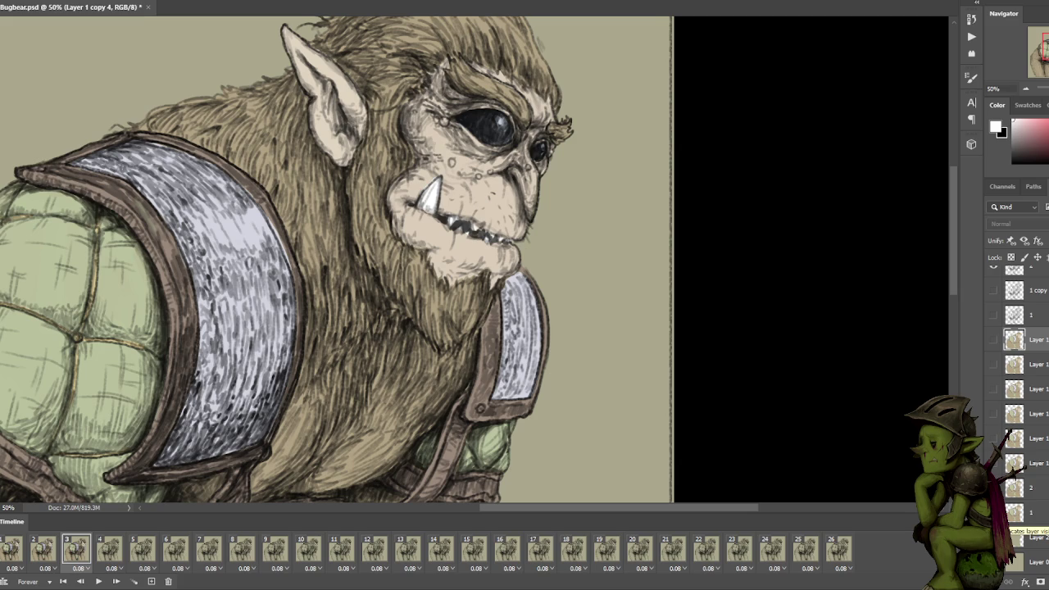
{"action": "left_click", "coordinate": [993, 516]}
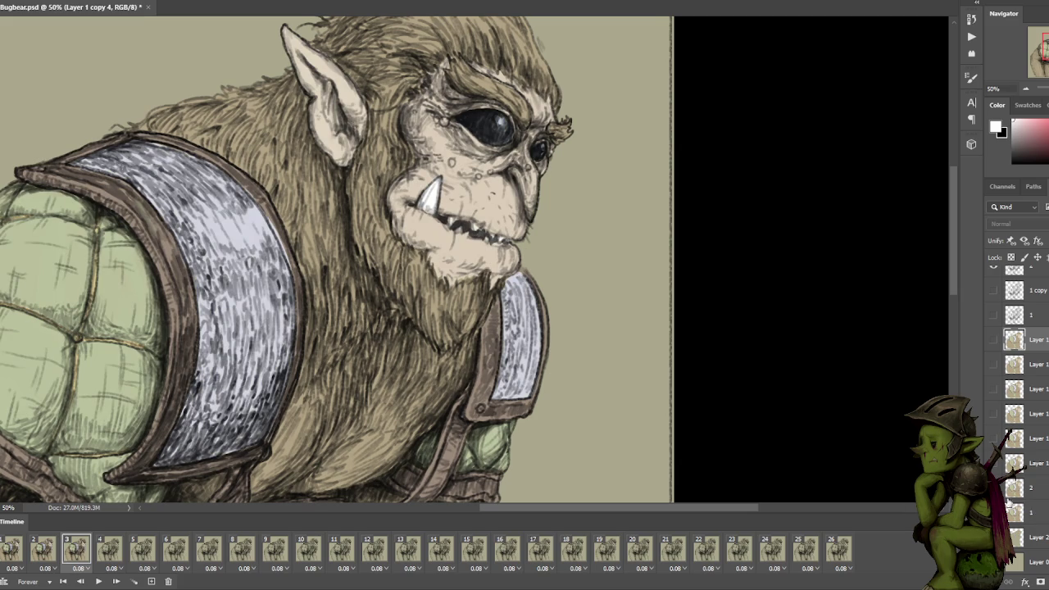
On frame 4, show its colour layer and rename it '4'.
{"action": "left_click", "coordinate": [110, 550]}
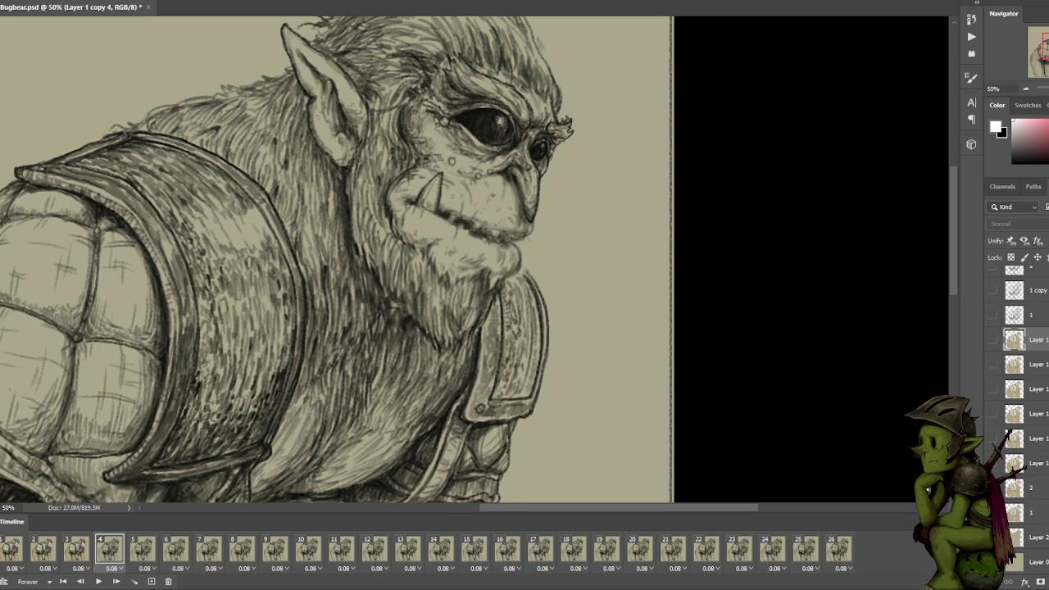
{"action": "left_click", "coordinate": [994, 466]}
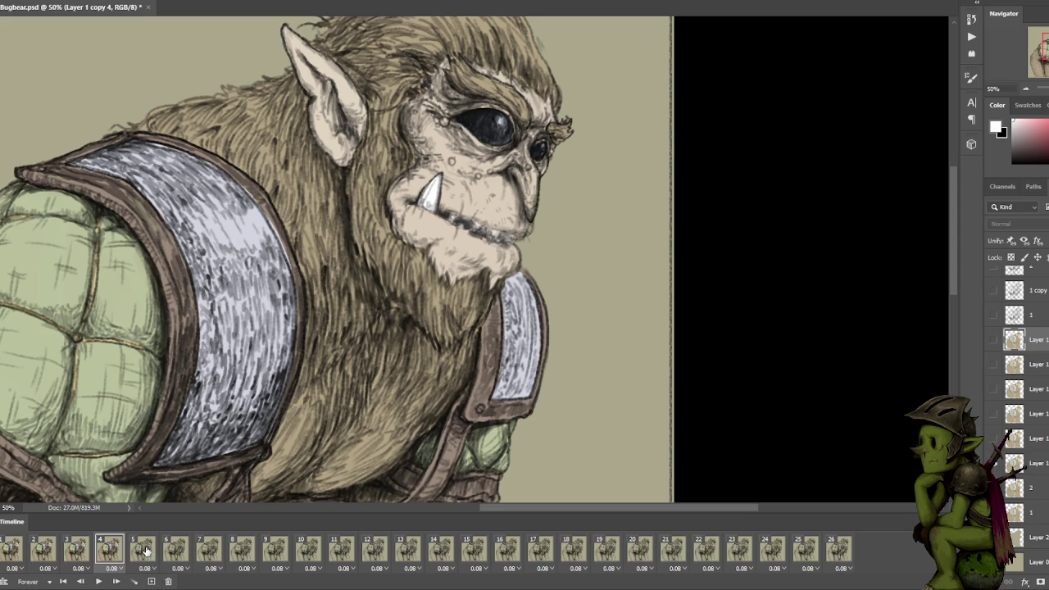
{"action": "double_click", "coordinate": [1037, 464]}
{"action": "type", "text": "4"}
{"action": "key", "text": "Return"}
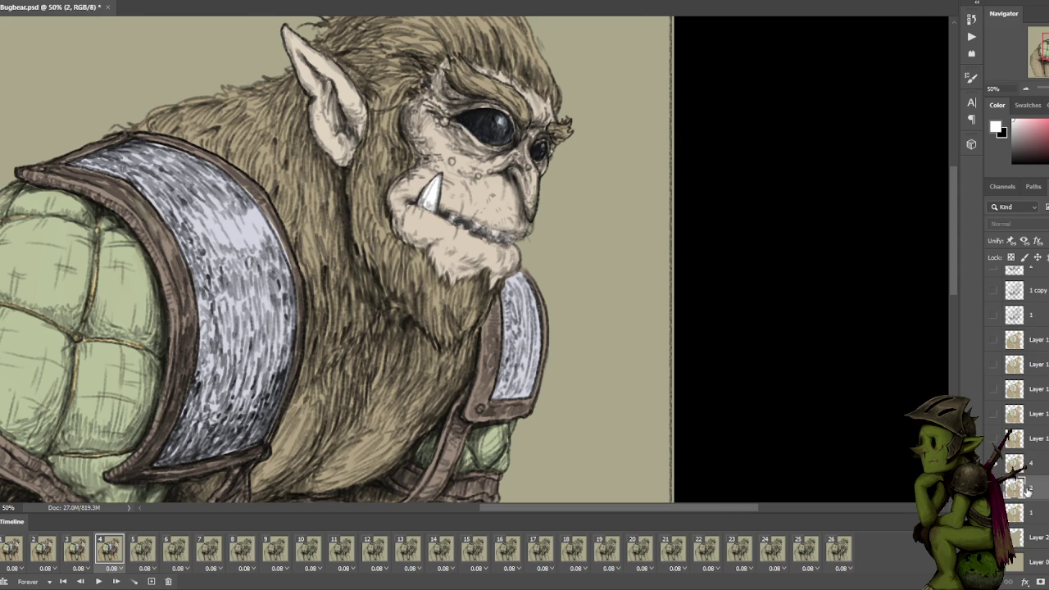
Rename the layer named '2' to '23'.
{"action": "double_click", "coordinate": [1038, 490]}
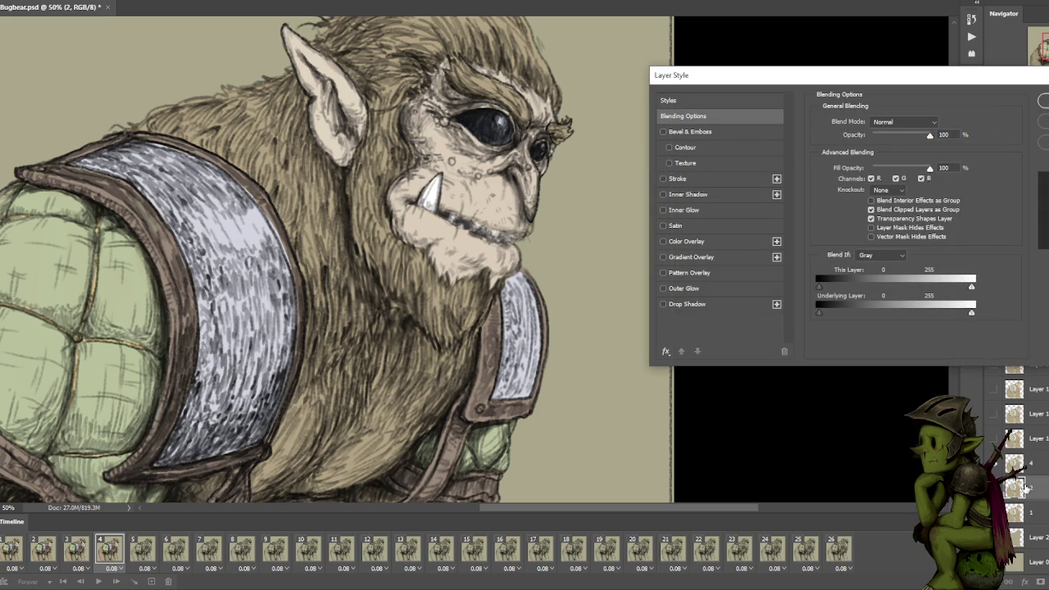
{"action": "key", "text": "Escape"}
{"action": "double_click", "coordinate": [1030, 489]}
{"action": "type", "text": "3"}
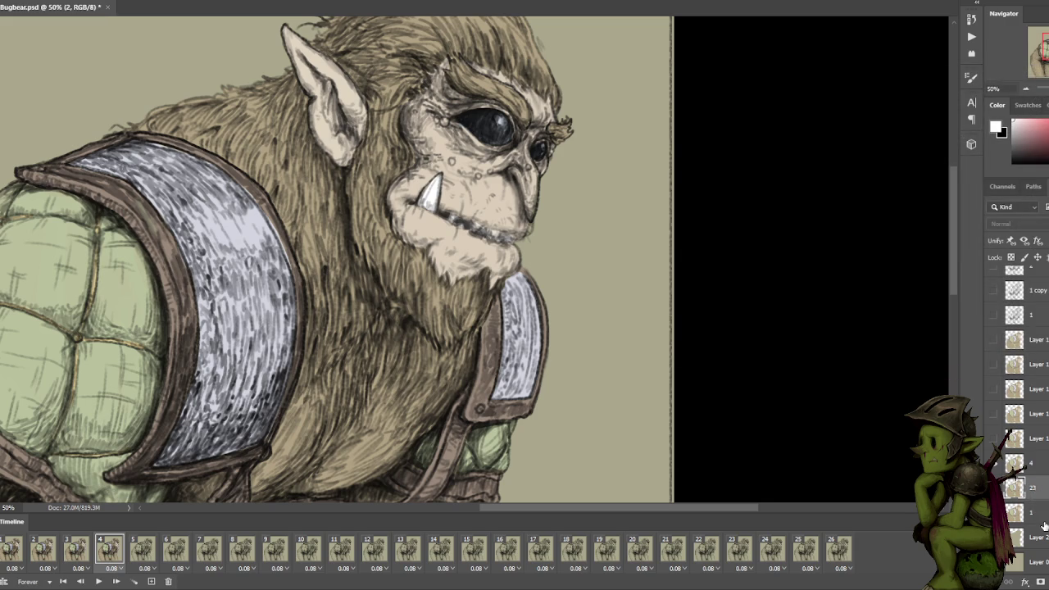
{"action": "left_click", "coordinate": [1035, 510]}
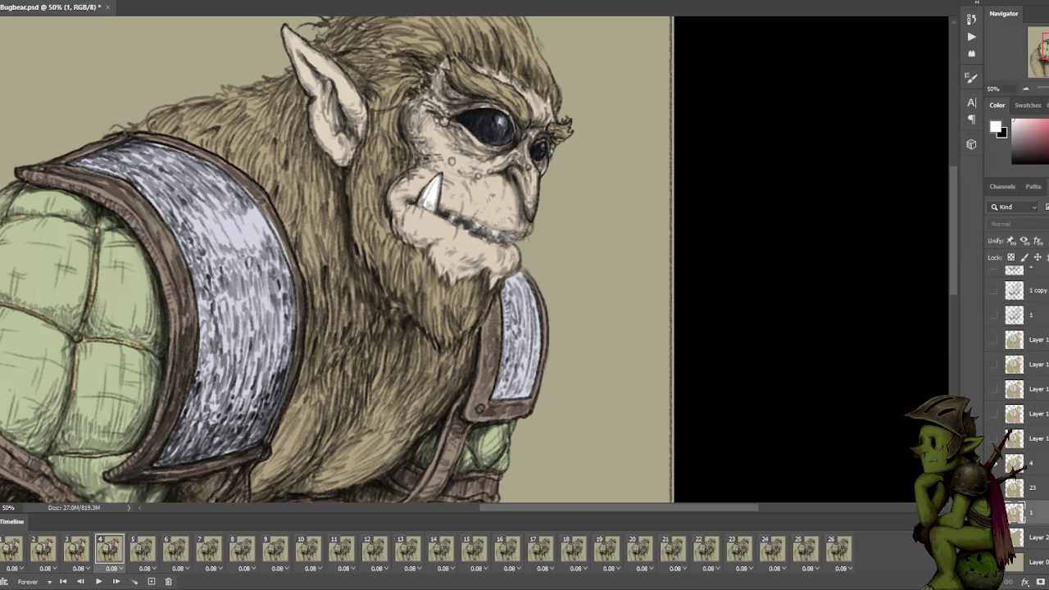
On frame 6, toggle colour layers to find the matching one, Layer 1 copy 3.
{"action": "left_click", "coordinate": [164, 549]}
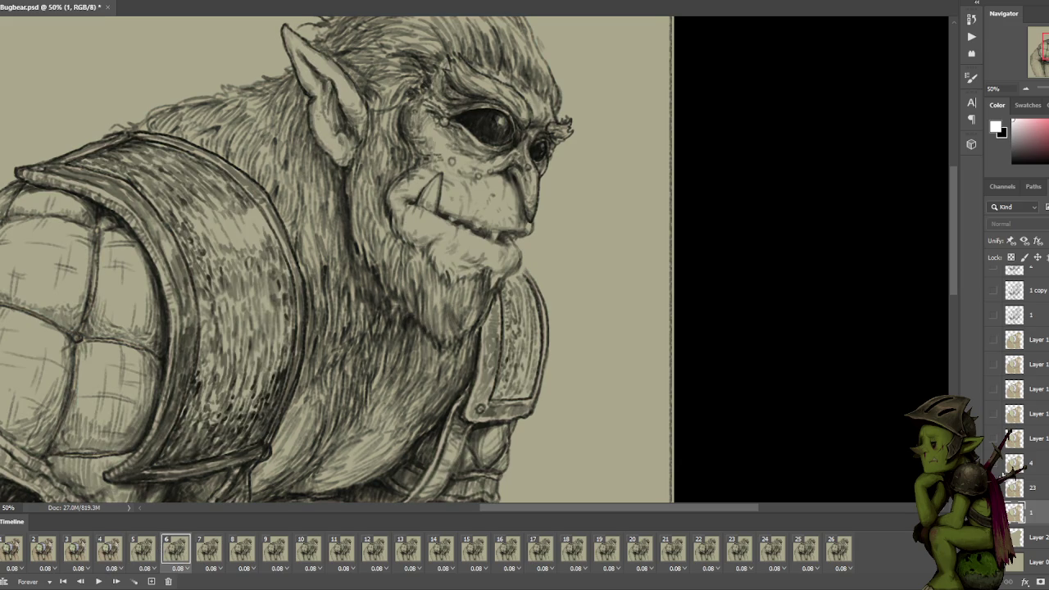
{"action": "left_click", "coordinate": [991, 440]}
{"action": "left_click", "coordinate": [991, 441]}
{"action": "left_click", "coordinate": [992, 415]}
{"action": "left_click", "coordinate": [992, 414]}
{"action": "left_click", "coordinate": [993, 389]}
{"action": "left_click", "coordinate": [994, 365]}
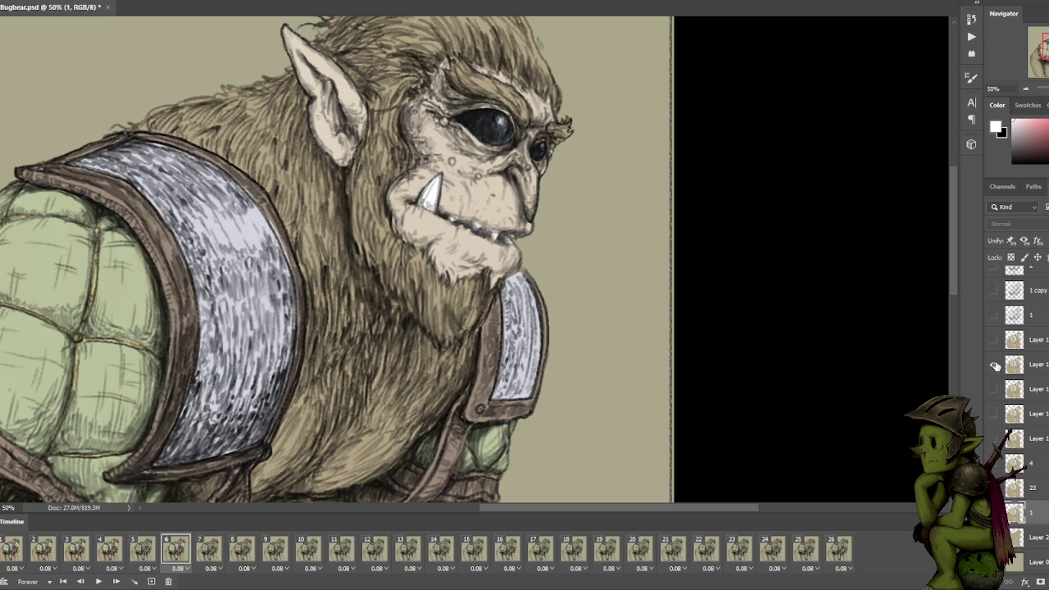
Place the frame 6 colour layer above layer 4 and rename it '6'.
{"action": "left_click_drag", "start_coordinate": [1014, 364], "coordinate": [1016, 482]}
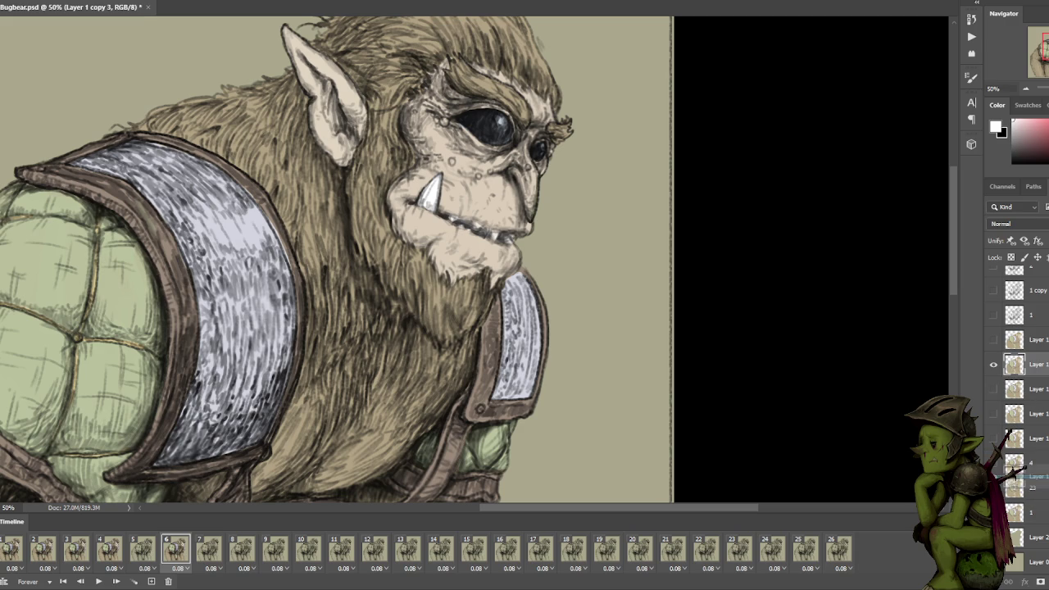
{"action": "left_click_drag", "start_coordinate": [1016, 479], "coordinate": [1008, 434]}
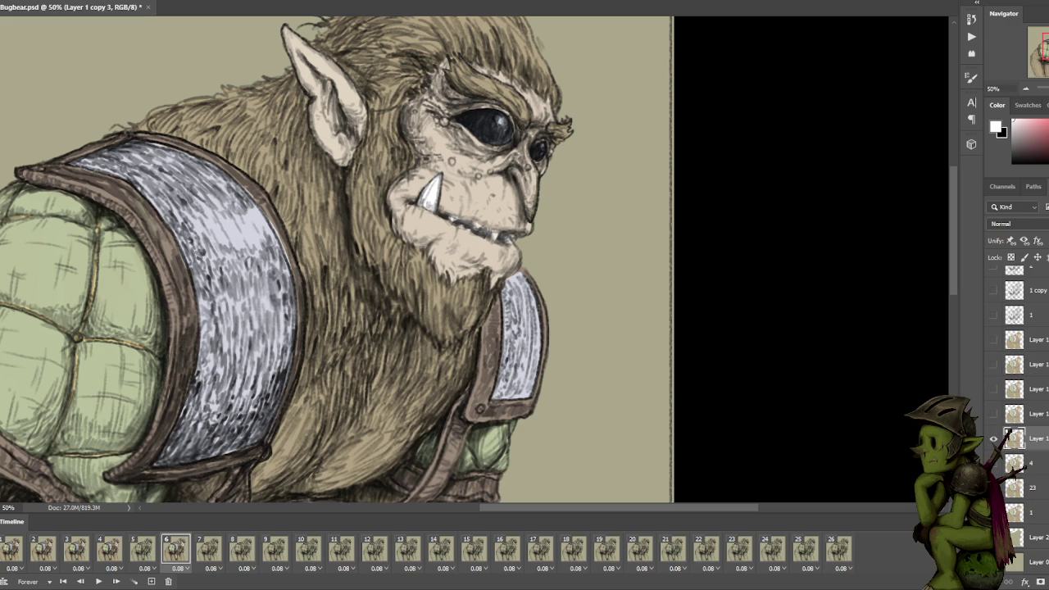
{"action": "double_click", "coordinate": [1032, 447]}
{"action": "key", "text": "Escape"}
{"action": "type", "text": "6"}
{"action": "left_click", "coordinate": [1039, 459]}
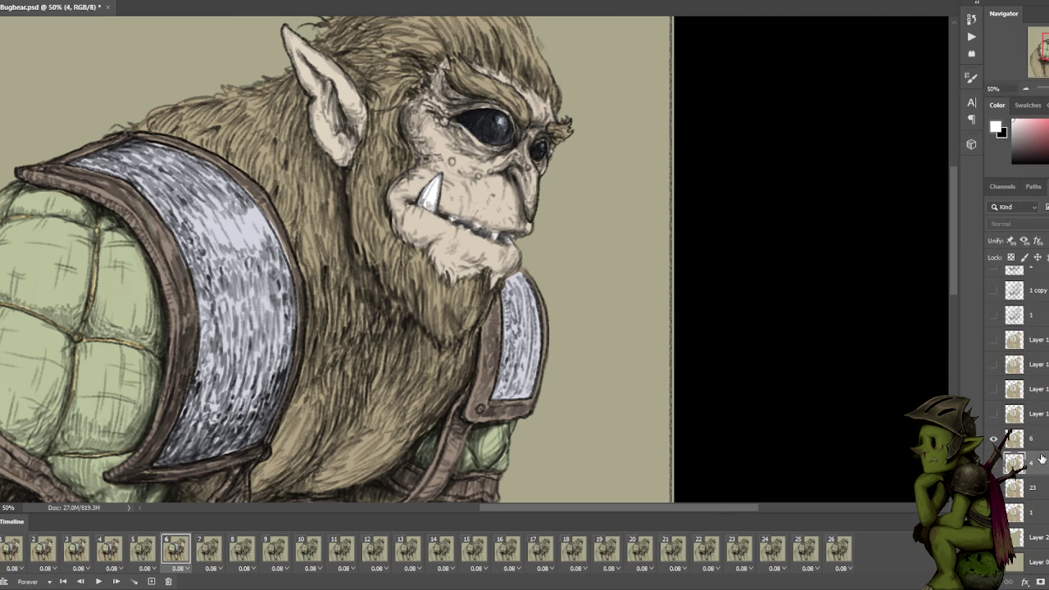
Make the matching colour layer visible on timeline frame 7.
{"action": "left_click", "coordinate": [209, 549]}
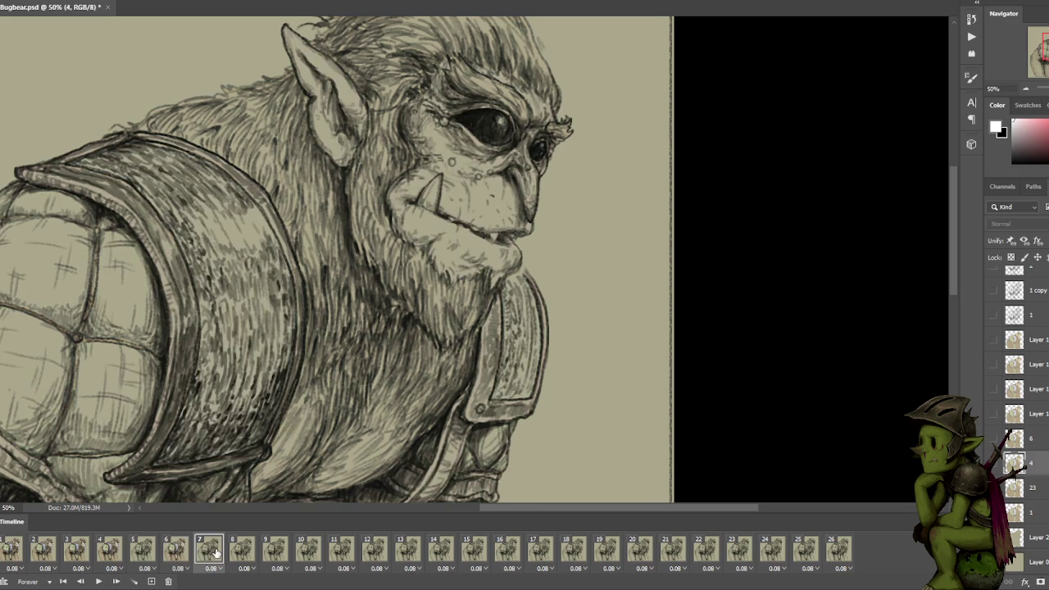
{"action": "left_click", "coordinate": [993, 392]}
{"action": "left_click", "coordinate": [993, 391]}
{"action": "left_click", "coordinate": [993, 366]}
{"action": "left_click", "coordinate": [994, 365]}
{"action": "left_click", "coordinate": [994, 365]}
{"action": "left_click", "coordinate": [993, 390]}
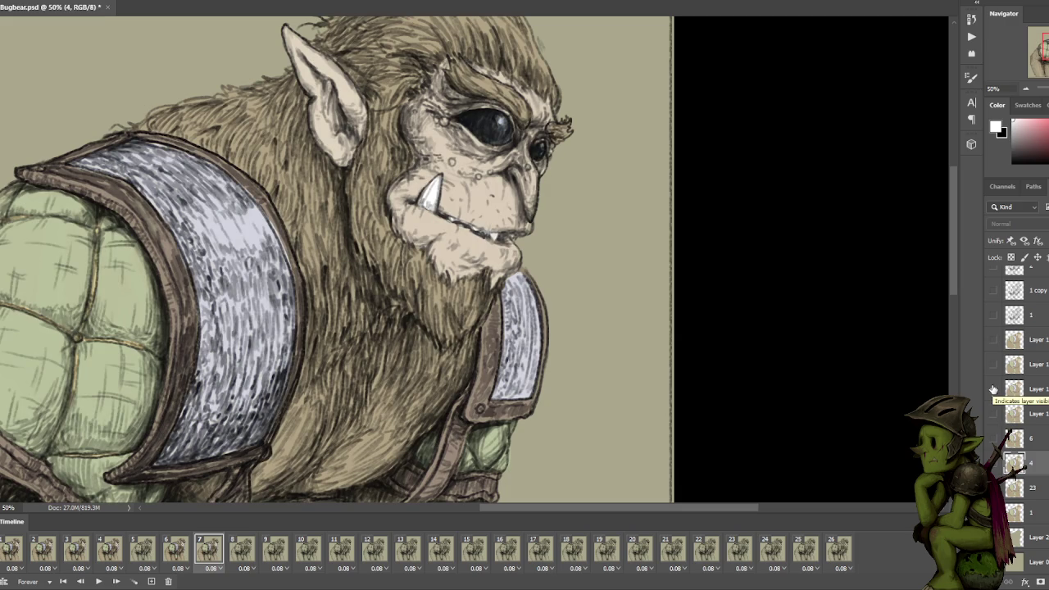
Sample the beige skin tone, move frame 7's colour layer down one slot, and rename it 7.
{"action": "left_click", "coordinate": [1028, 389]}
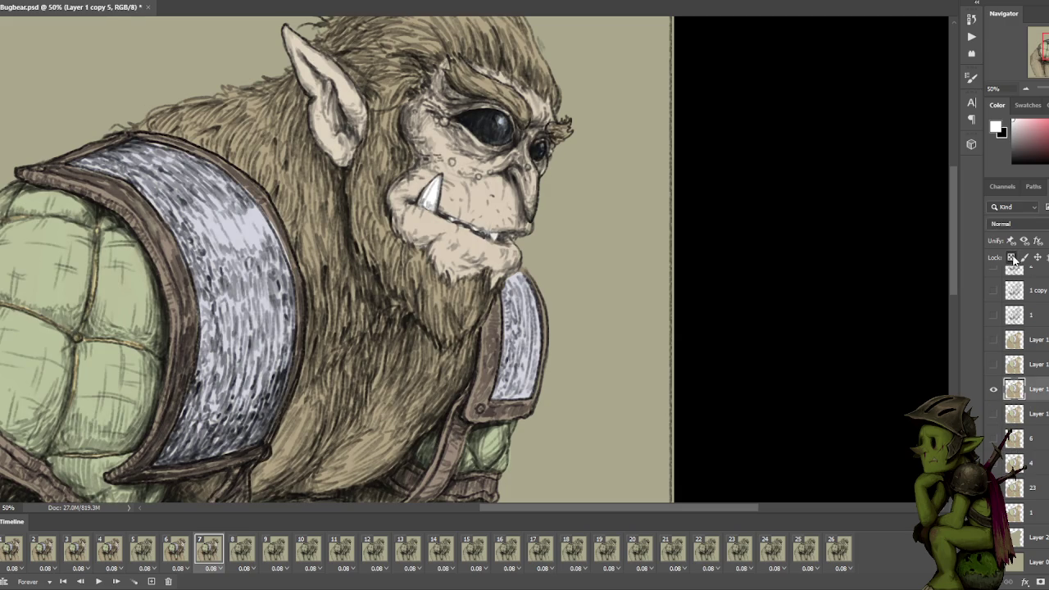
{"action": "left_click", "coordinate": [495, 211], "text": "alt"}
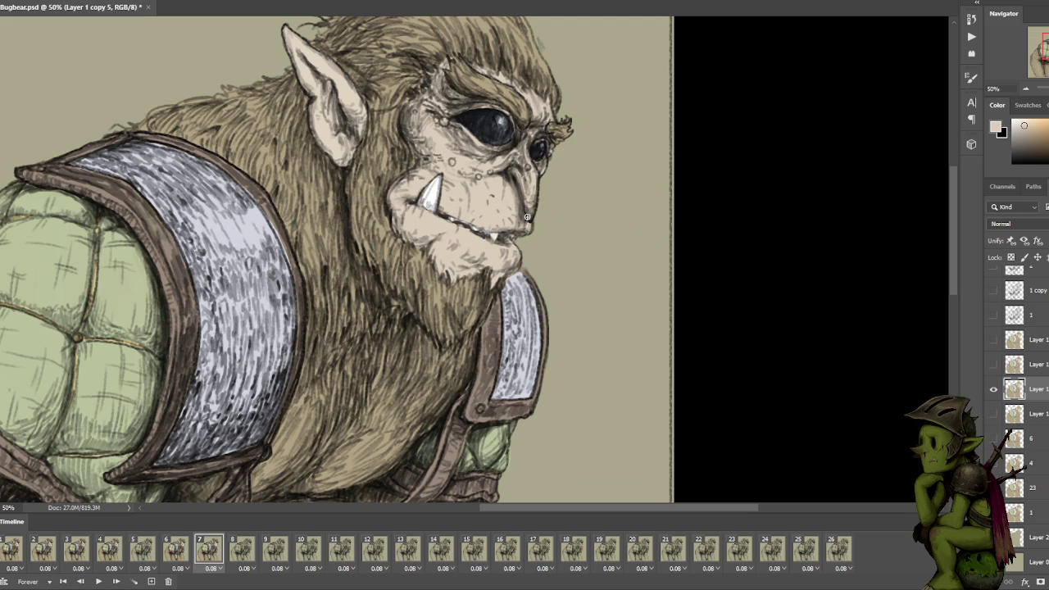
{"action": "left_click_drag", "start_coordinate": [1036, 391], "coordinate": [1033, 416]}
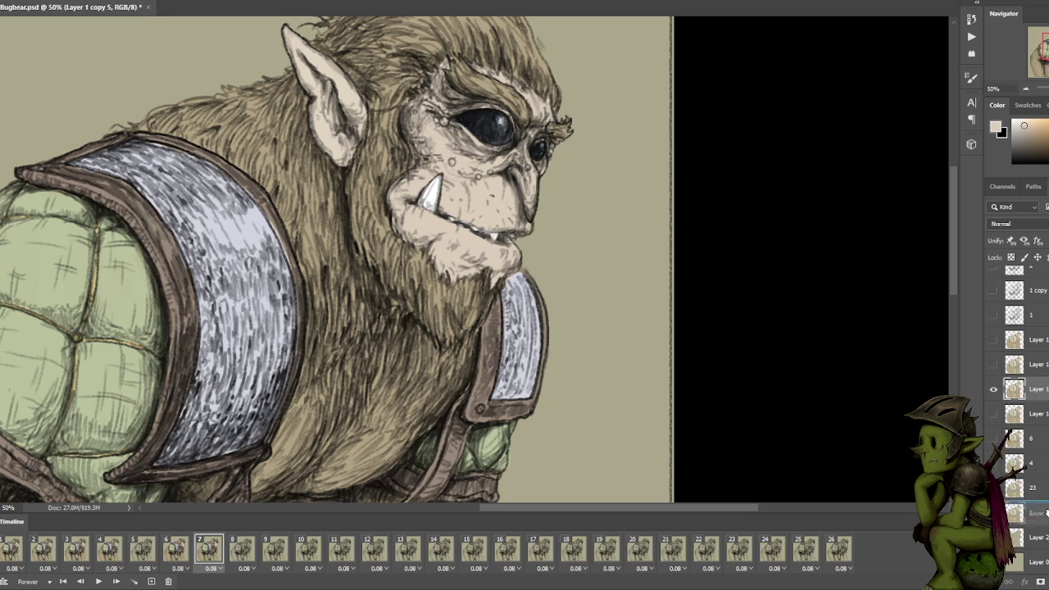
{"action": "double_click", "coordinate": [1033, 416]}
{"action": "type", "text": "7"}
{"action": "key", "text": "Tab"}
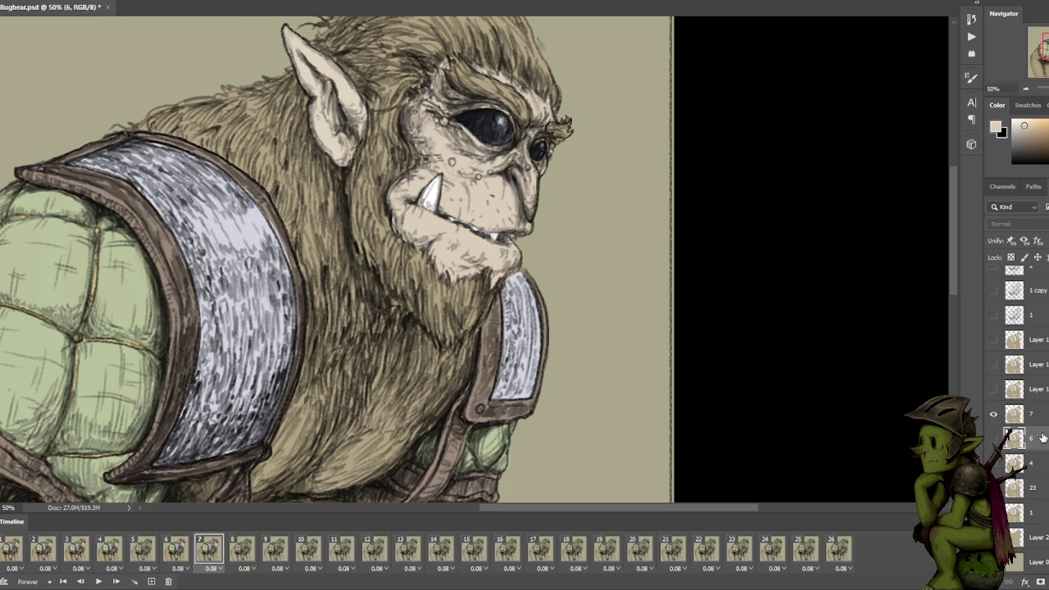
Show the matching colour layer on timeline frame 8 and rename that layer 8.
{"action": "left_click", "coordinate": [247, 548]}
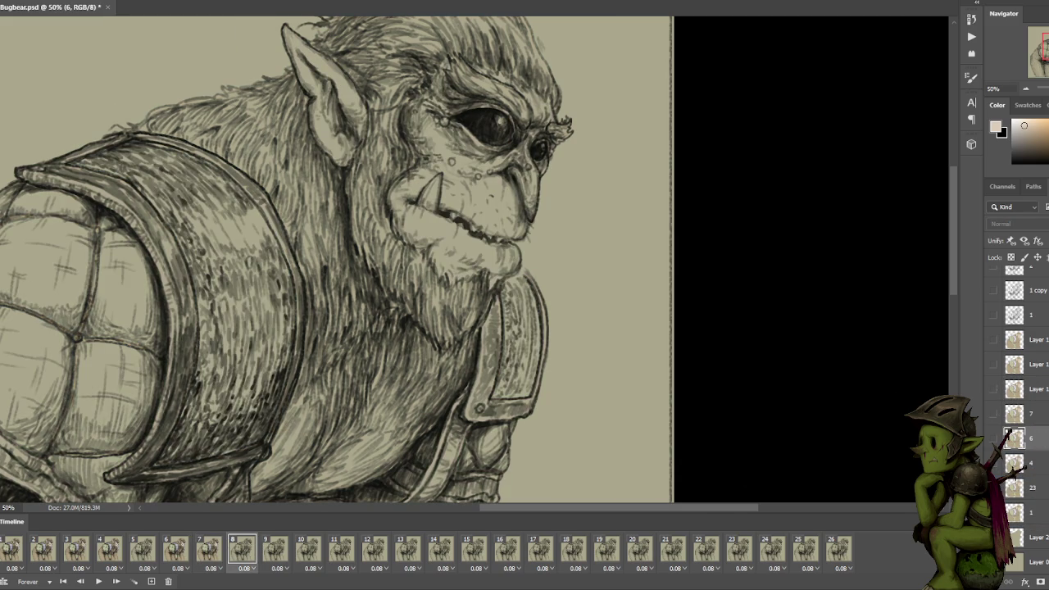
{"action": "left_click", "coordinate": [994, 390]}
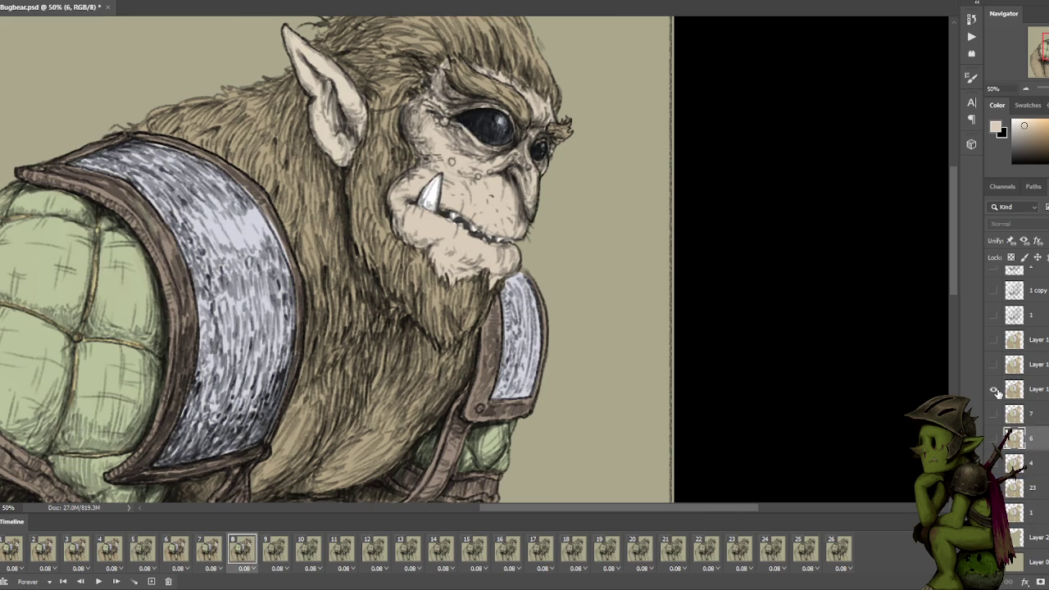
{"action": "left_click", "coordinate": [994, 365]}
{"action": "left_click", "coordinate": [993, 366]}
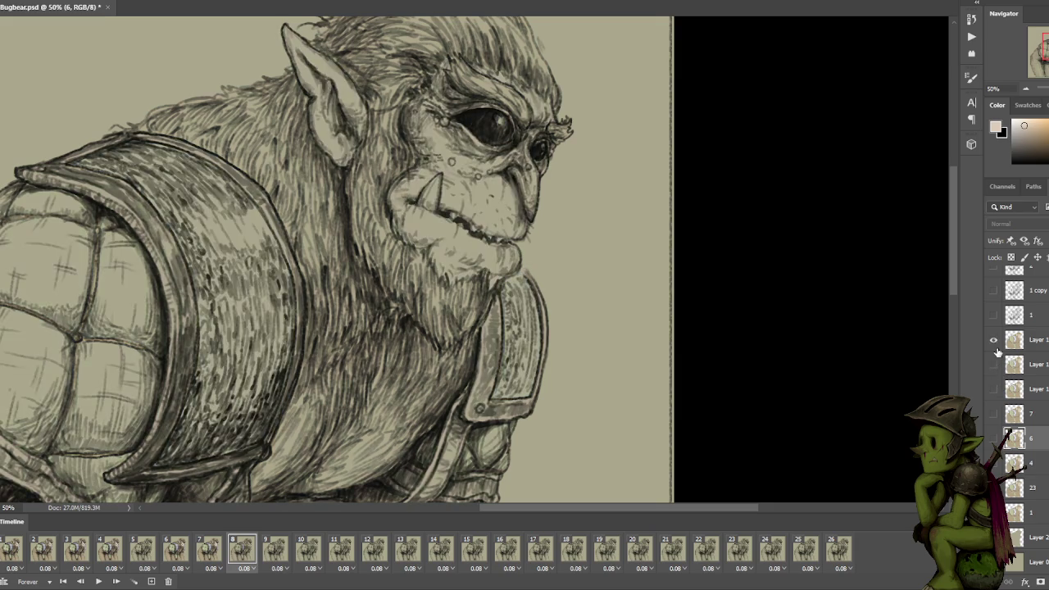
{"action": "left_click", "coordinate": [993, 365]}
{"action": "left_click", "coordinate": [993, 391]}
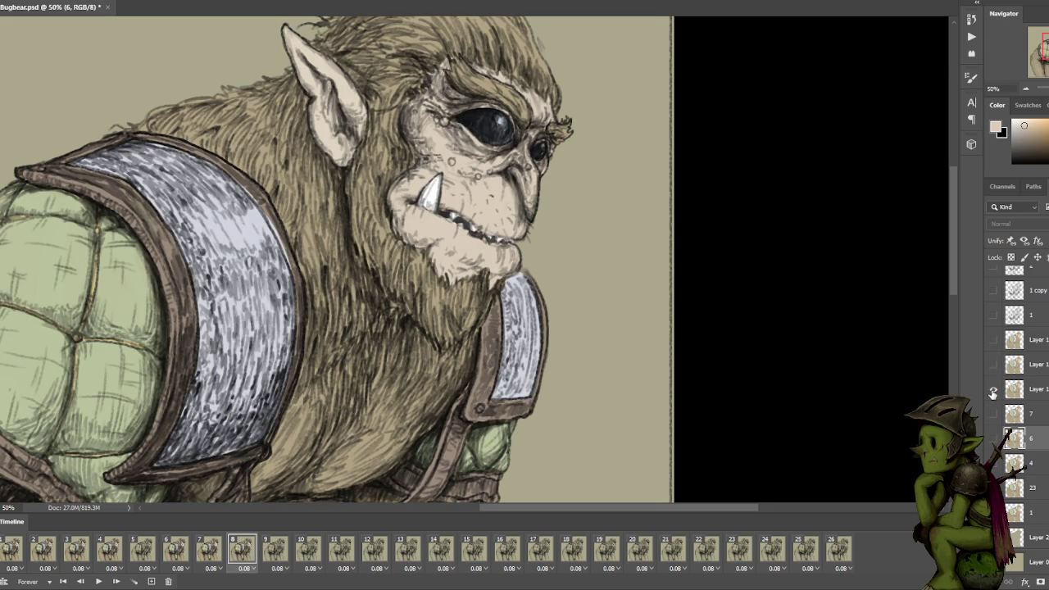
{"action": "left_click", "coordinate": [1040, 391]}
{"action": "double_click", "coordinate": [1038, 389]}
{"action": "type", "text": "8"}
{"action": "key", "text": "Tab"}
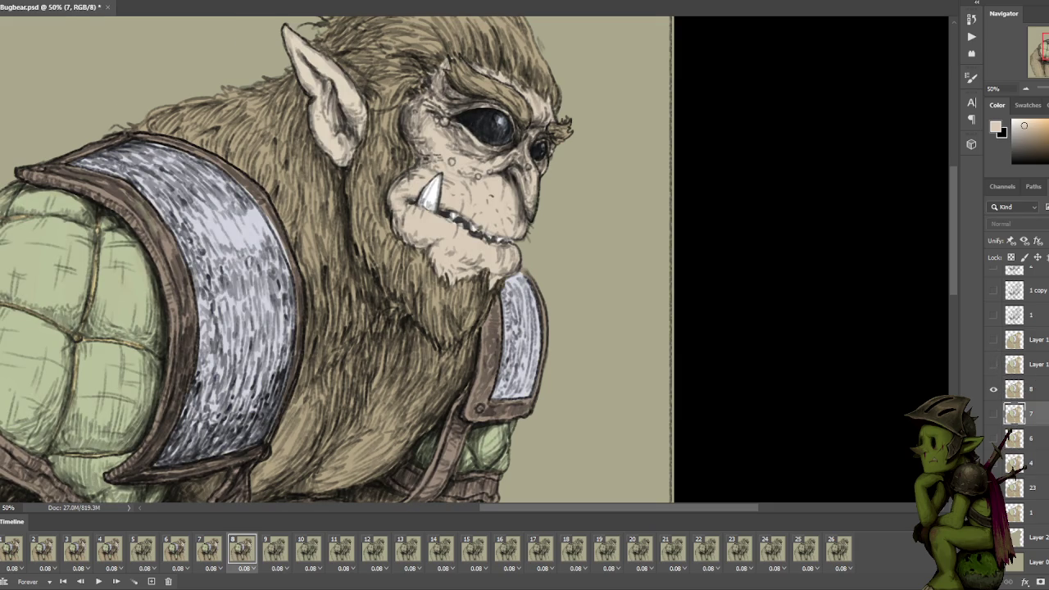
Compare colour layers and leave one visible on timeline frame 9.
{"action": "left_click", "coordinate": [283, 547]}
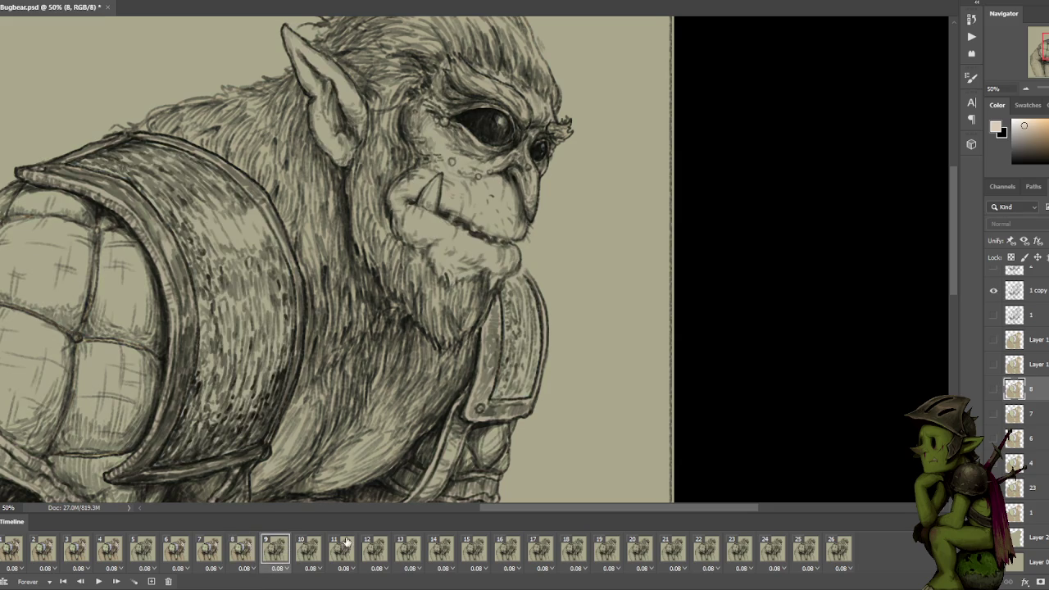
{"action": "left_click", "coordinate": [994, 364]}
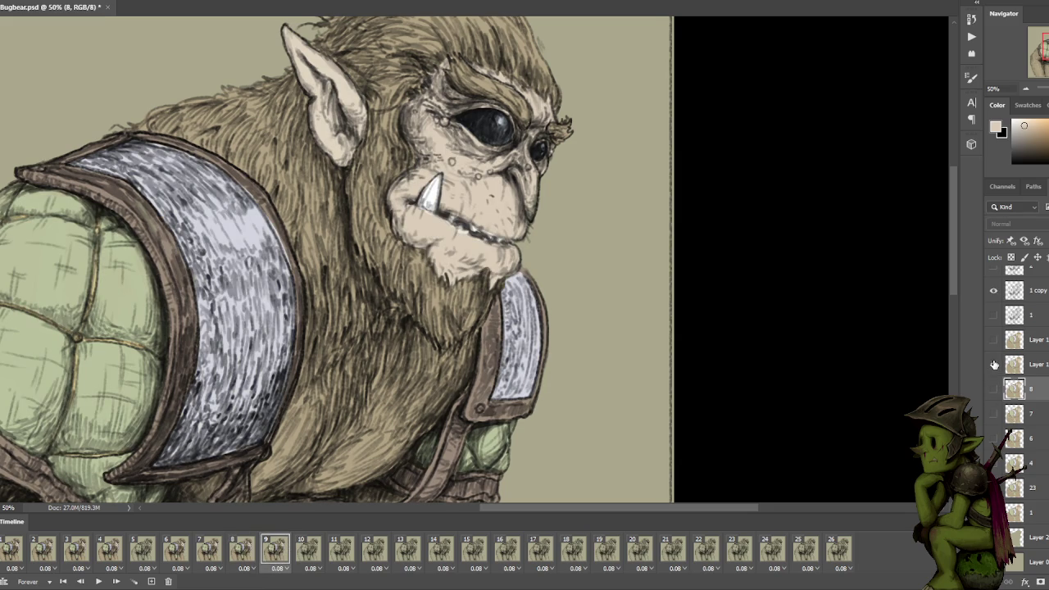
{"action": "left_click", "coordinate": [994, 363]}
{"action": "left_click", "coordinate": [994, 340]}
{"action": "left_click", "coordinate": [994, 340]}
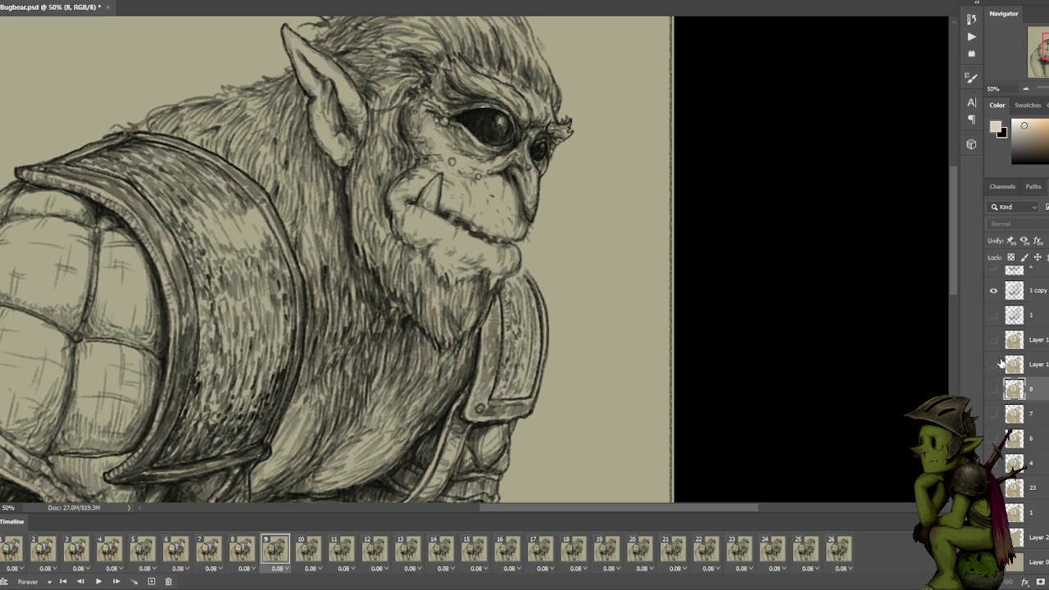
{"action": "left_click", "coordinate": [993, 416]}
{"action": "left_click", "coordinate": [993, 417]}
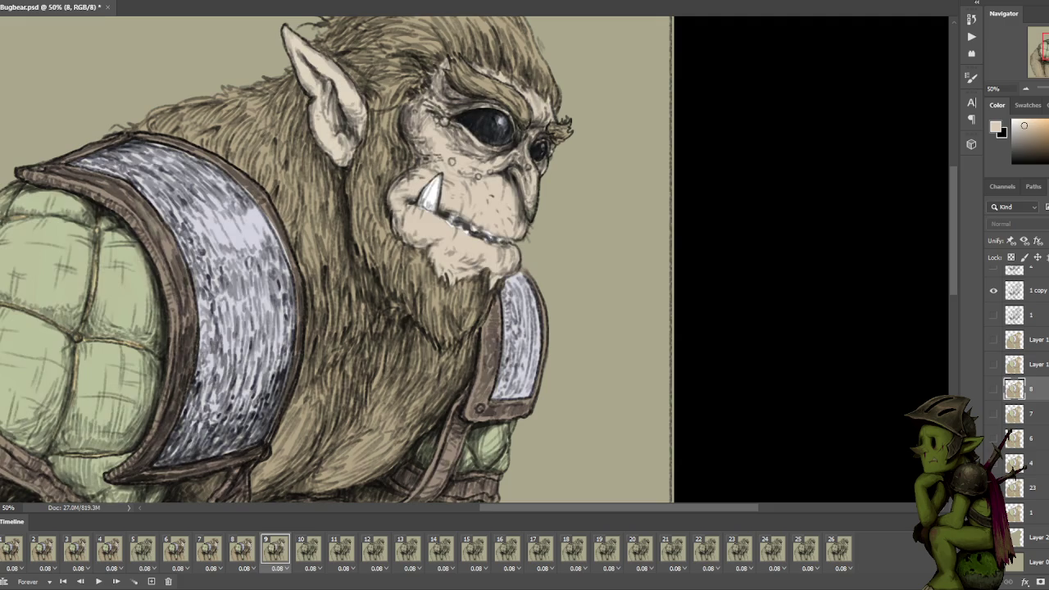
{"action": "left_click", "coordinate": [993, 416]}
{"action": "left_click", "coordinate": [994, 416]}
{"action": "left_click", "coordinate": [995, 437]}
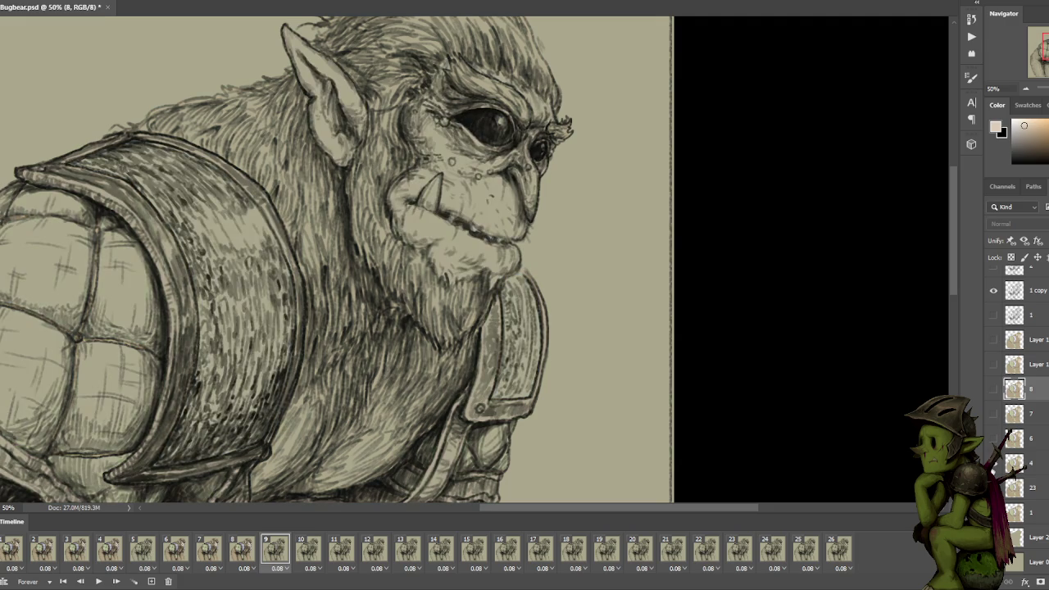
{"action": "left_click", "coordinate": [995, 437]}
{"action": "left_click", "coordinate": [995, 437]}
{"action": "left_click", "coordinate": [992, 391]}
{"action": "left_click", "coordinate": [991, 392]}
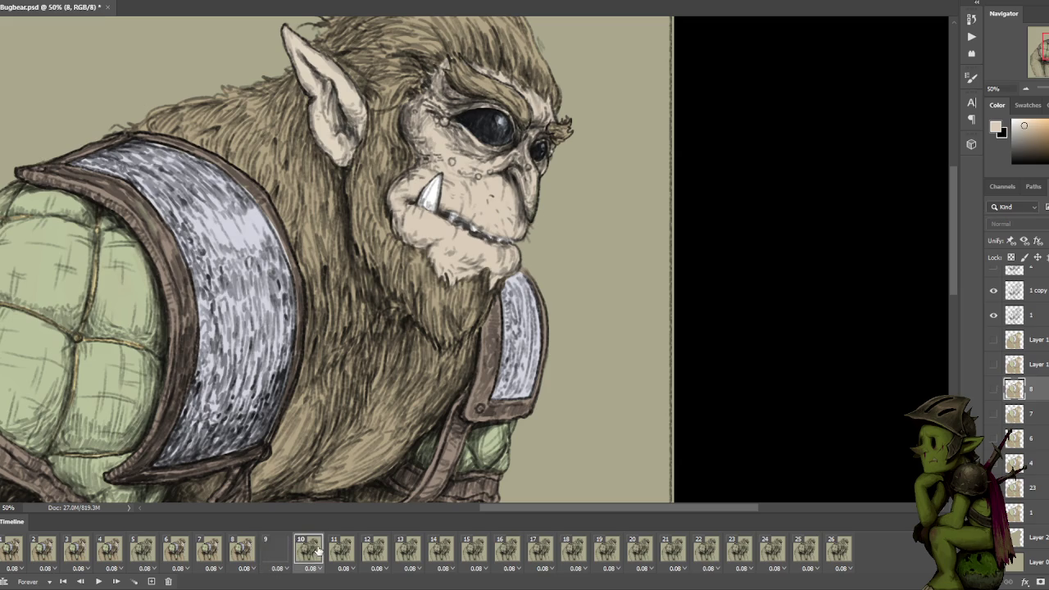
Compare colour layers and leave one visible on timeline frame 10.
{"action": "left_click", "coordinate": [312, 549]}
{"action": "left_click", "coordinate": [992, 391]}
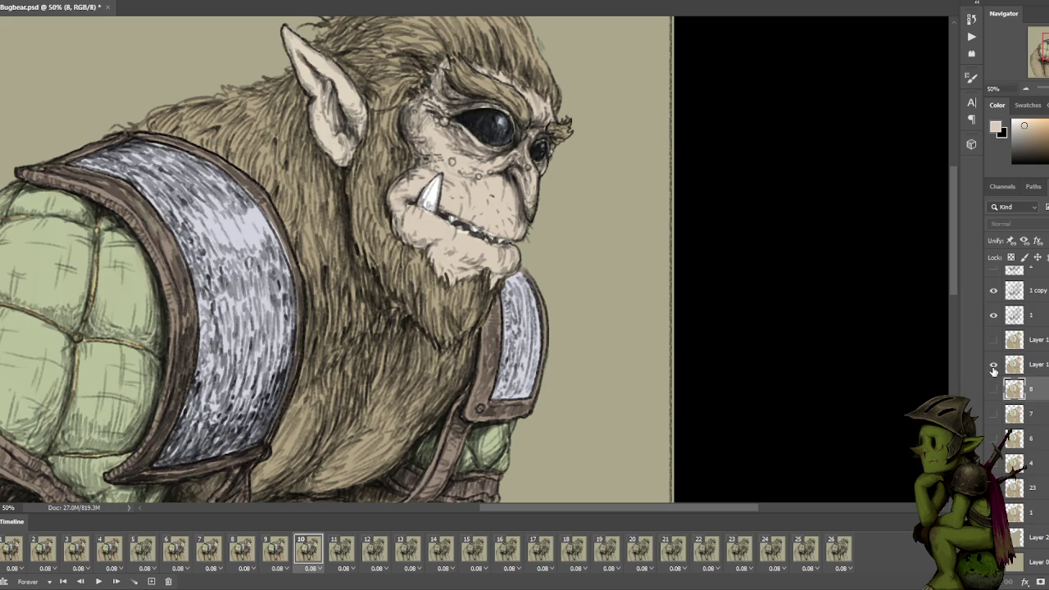
{"action": "left_click", "coordinate": [991, 392]}
{"action": "left_click", "coordinate": [991, 392]}
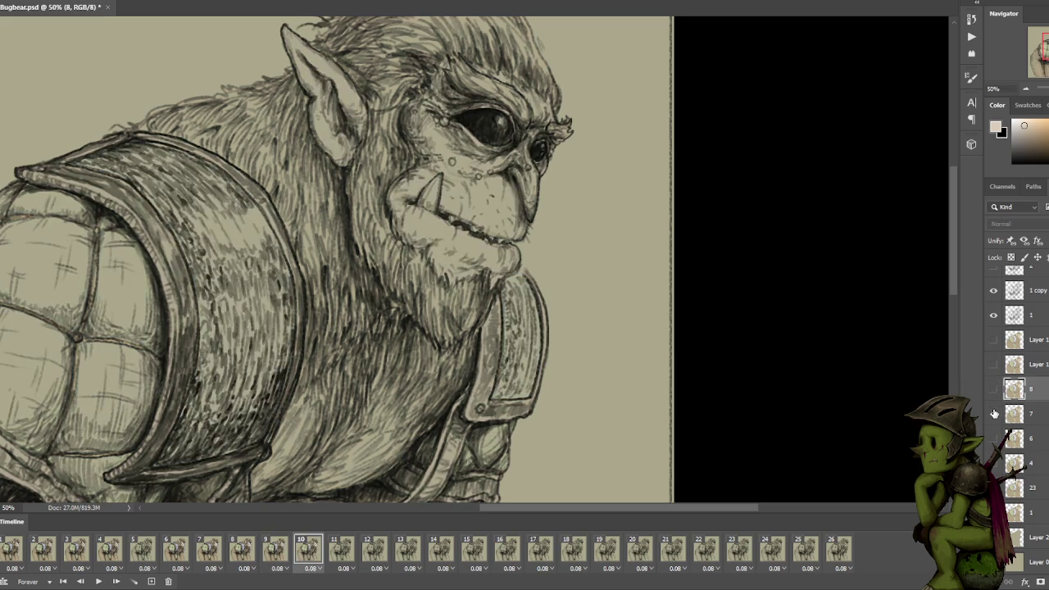
{"action": "left_click", "coordinate": [991, 392]}
{"action": "left_click", "coordinate": [993, 440]}
{"action": "left_click", "coordinate": [993, 440]}
{"action": "left_click", "coordinate": [993, 440]}
{"action": "left_click", "coordinate": [993, 440]}
{"action": "left_click", "coordinate": [993, 440]}
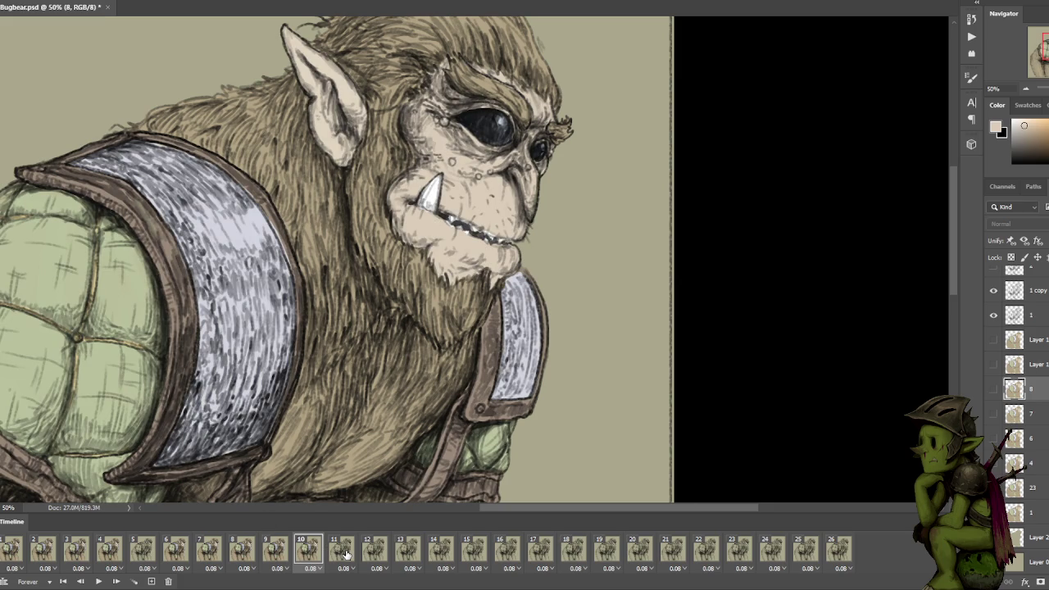
On frame 11, try the colour layers, including layers 7 and 6, for a match.
{"action": "left_click", "coordinate": [345, 555]}
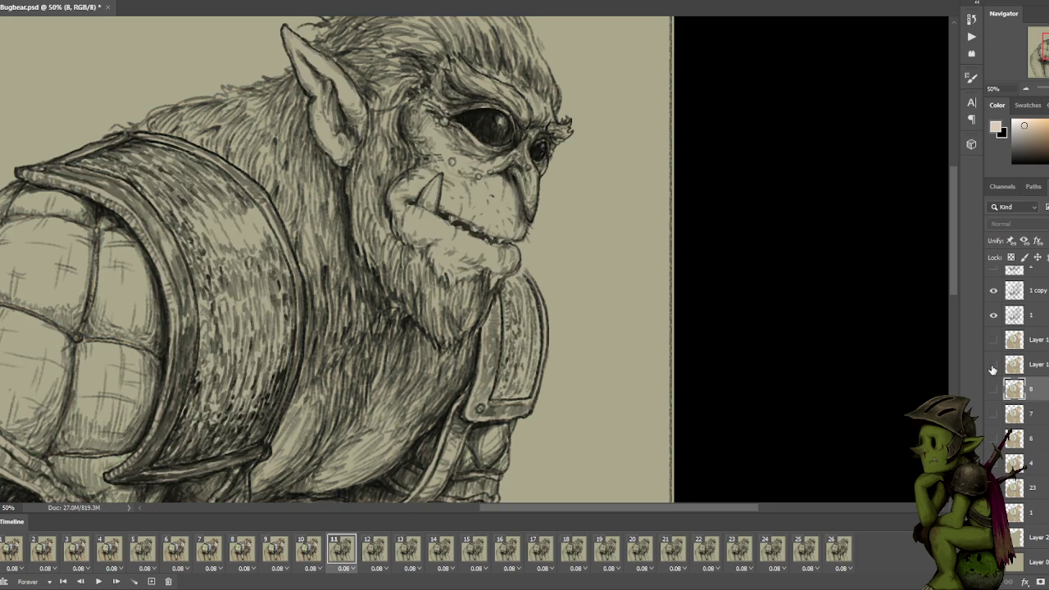
{"action": "left_click", "coordinate": [992, 366]}
{"action": "left_click", "coordinate": [992, 366]}
{"action": "left_click", "coordinate": [993, 390]}
{"action": "left_click", "coordinate": [991, 414]}
{"action": "left_click", "coordinate": [992, 439]}
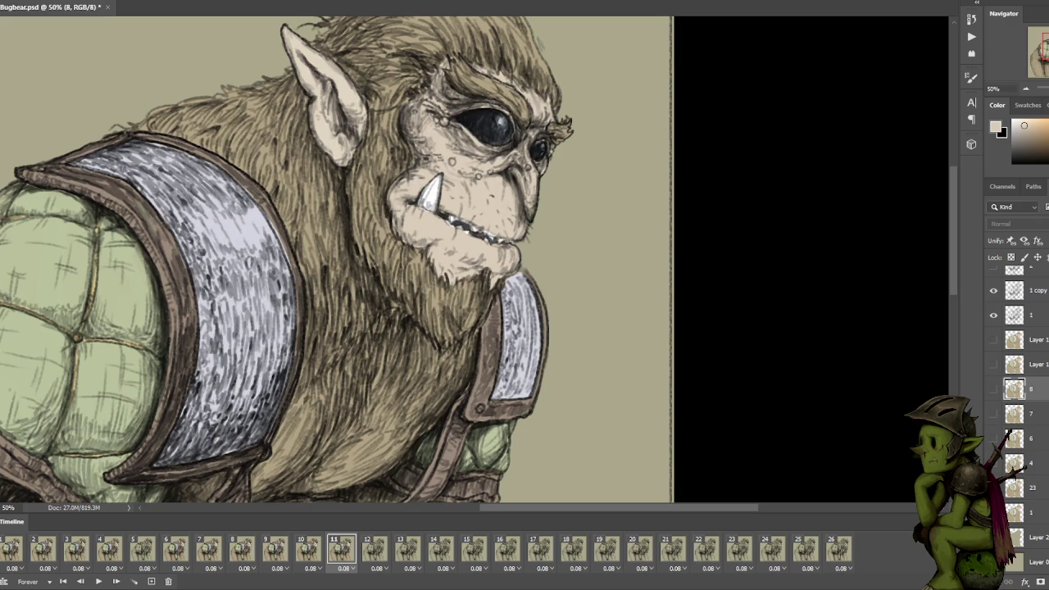
{"action": "left_click", "coordinate": [993, 438]}
{"action": "left_click", "coordinate": [993, 438]}
{"action": "left_click", "coordinate": [993, 438]}
{"action": "left_click", "coordinate": [994, 438]}
{"action": "left_click", "coordinate": [993, 438]}
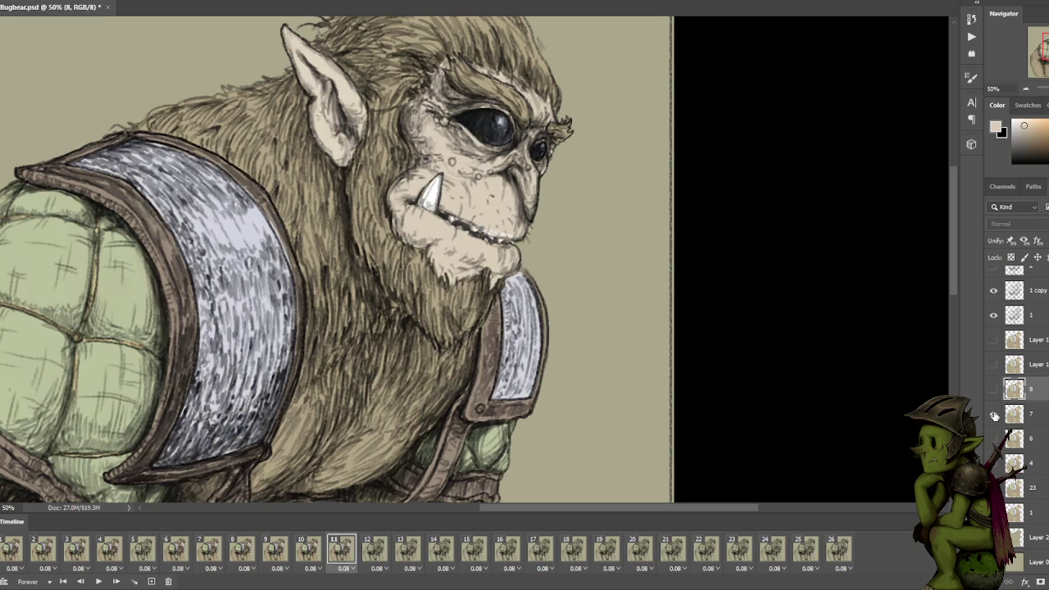
{"action": "left_click", "coordinate": [993, 438]}
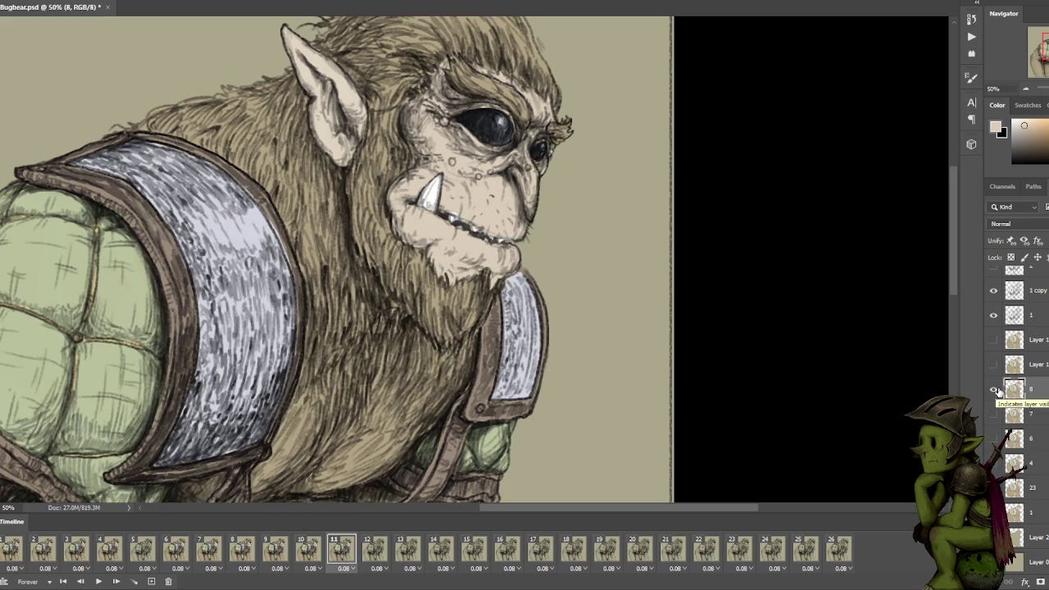
On frame 11, compare Layer 1, 8 and 7 colours and keep one visible.
{"action": "left_click", "coordinate": [994, 390]}
{"action": "left_click", "coordinate": [994, 364]}
{"action": "left_click", "coordinate": [994, 367]}
{"action": "left_click", "coordinate": [993, 367]}
{"action": "left_click", "coordinate": [993, 366]}
{"action": "left_click", "coordinate": [993, 390]}
{"action": "left_click", "coordinate": [993, 390]}
{"action": "left_click", "coordinate": [994, 413]}
{"action": "left_click", "coordinate": [994, 414]}
{"action": "left_click", "coordinate": [993, 366]}
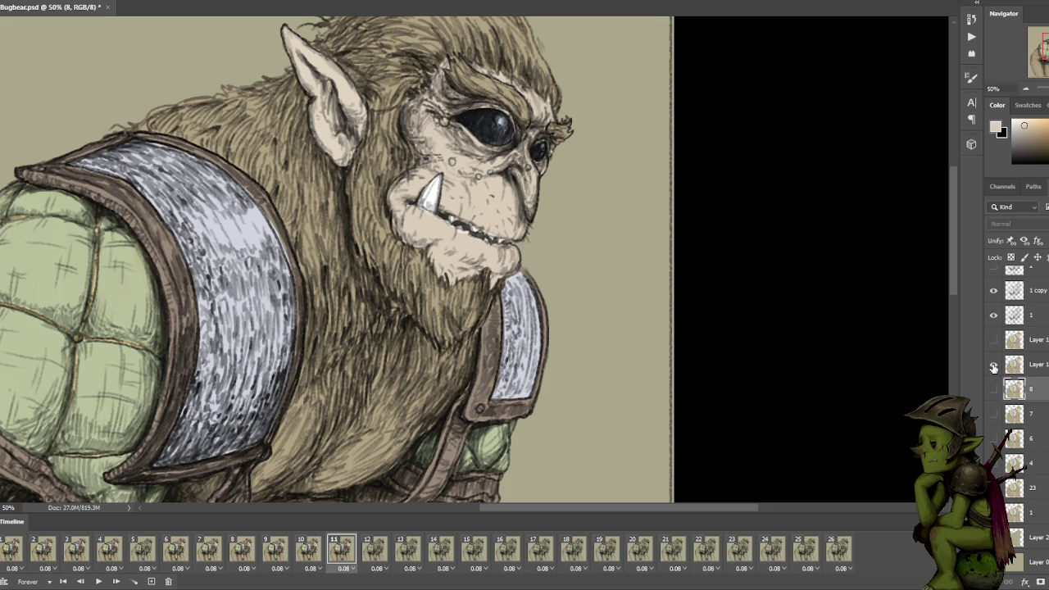
{"action": "left_click", "coordinate": [993, 367]}
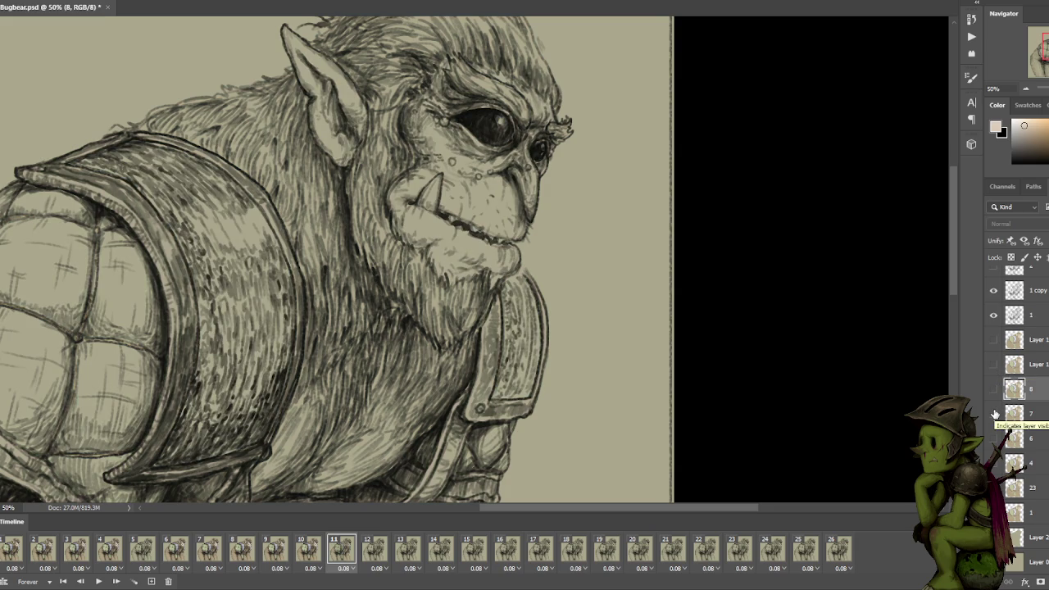
{"action": "left_click", "coordinate": [993, 414]}
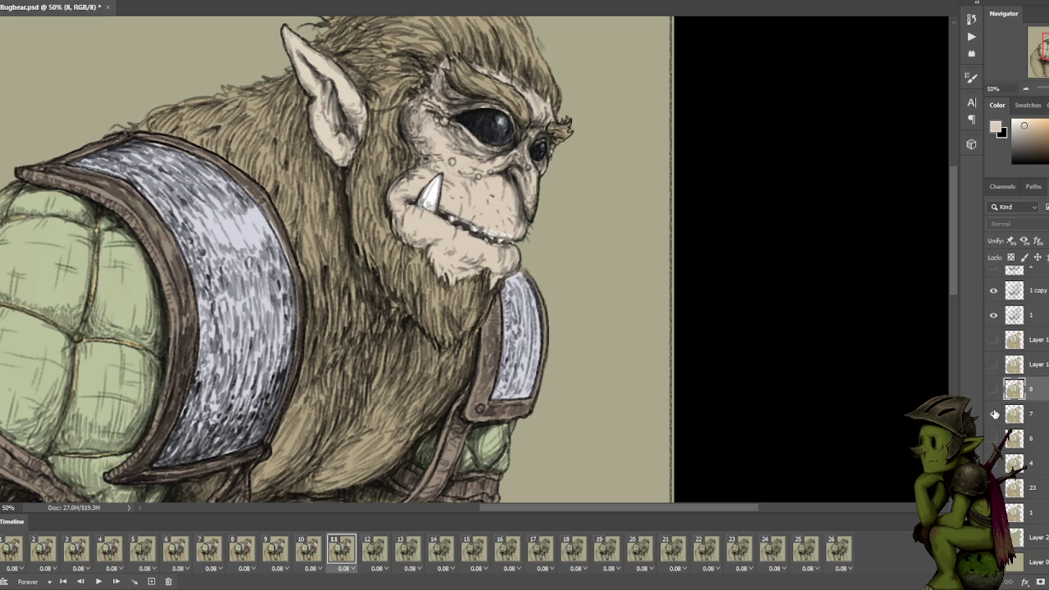
{"action": "left_click", "coordinate": [994, 414]}
{"action": "left_click", "coordinate": [992, 438]}
{"action": "left_click", "coordinate": [992, 439]}
{"action": "left_click", "coordinate": [992, 462]}
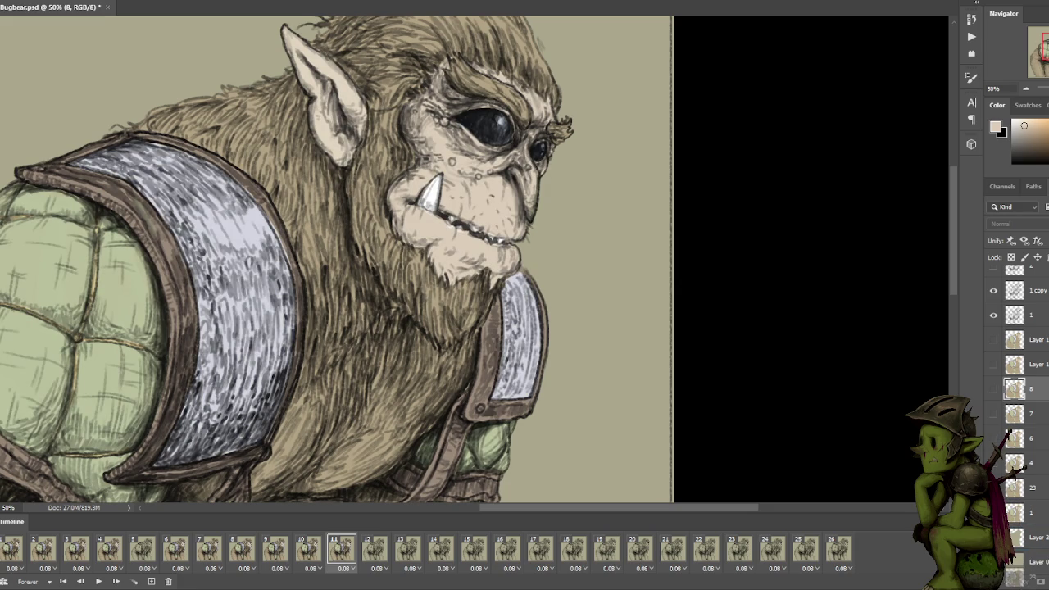
Duplicate layer 23 and move the 23 copy above layer 8.
{"action": "left_click", "coordinate": [1032, 488]}
{"action": "key", "text": "ctrl+j"}
{"action": "mouse_move", "coordinate": [1032, 488]}
{"action": "left_mouse_down"}
{"action": "mouse_move", "coordinate": [1045, 475]}
{"action": "mouse_move", "coordinate": [1033, 385]}
{"action": "left_mouse_up"}
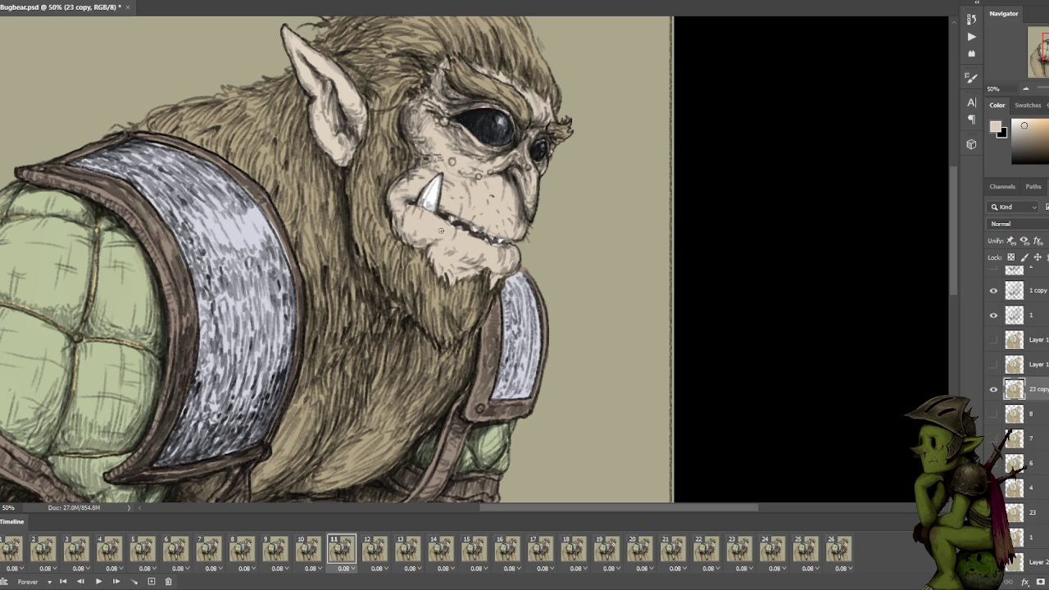
Hide the 23 copy on frame 1, then step to frame 12 and show it there.
{"action": "key", "text": "Home"}
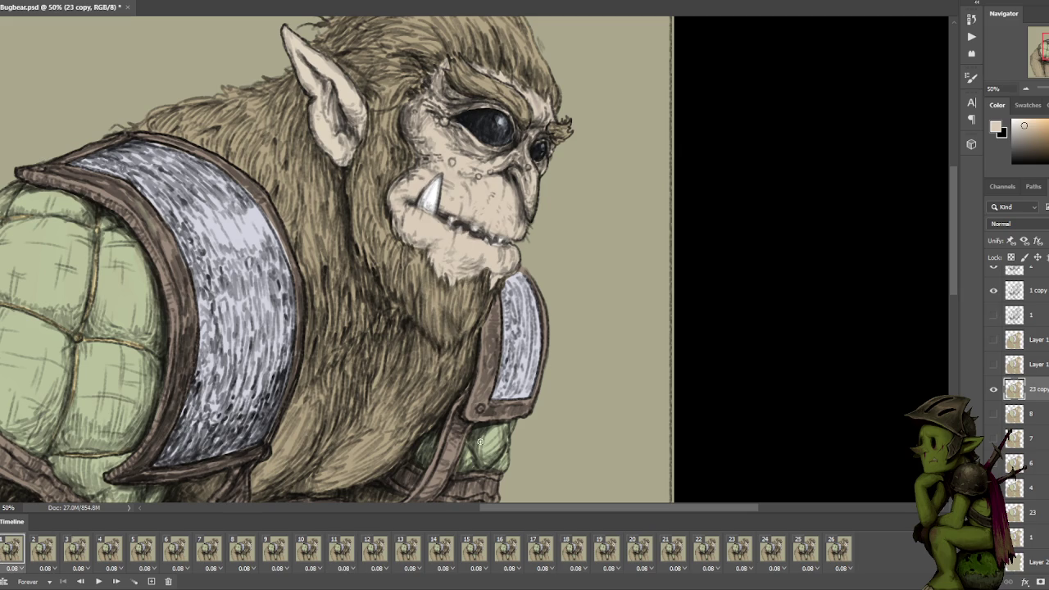
{"action": "left_click", "coordinate": [992, 391]}
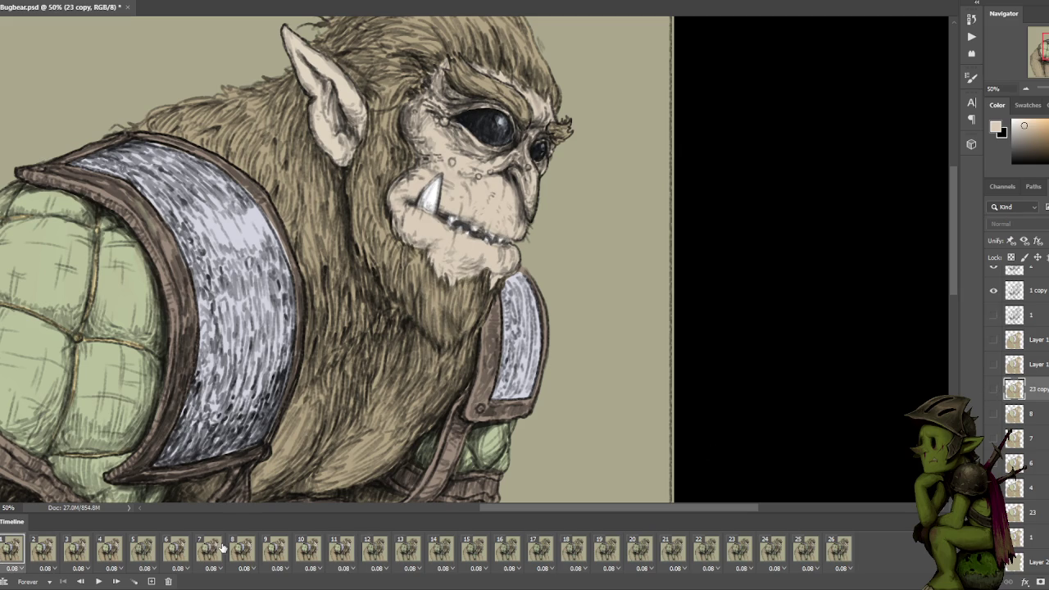
{"action": "left_click", "coordinate": [254, 553]}
{"action": "left_click", "coordinate": [279, 553]}
{"action": "left_click", "coordinate": [315, 554]}
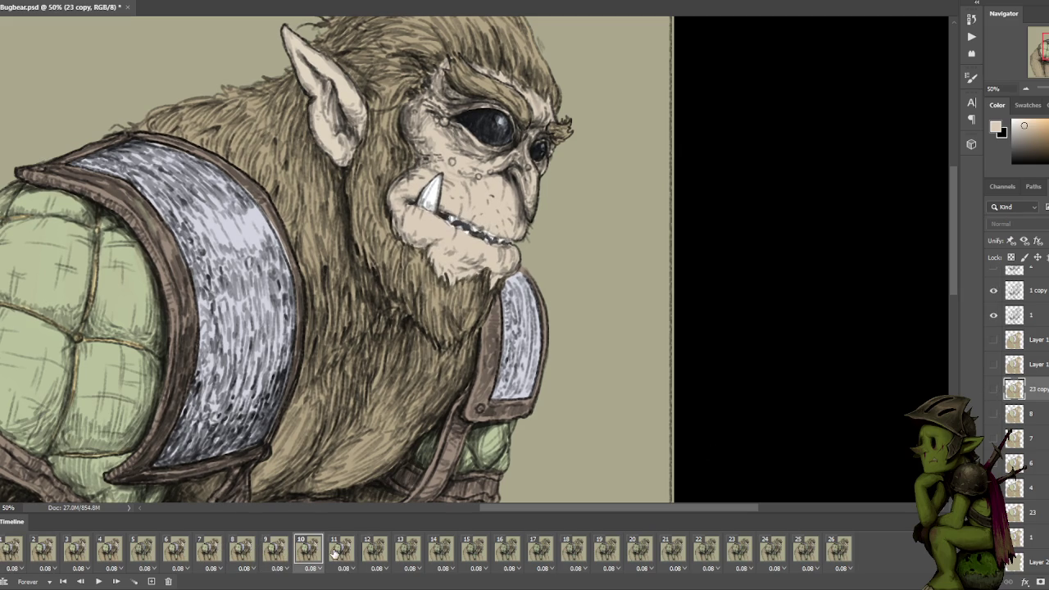
{"action": "left_click", "coordinate": [336, 554]}
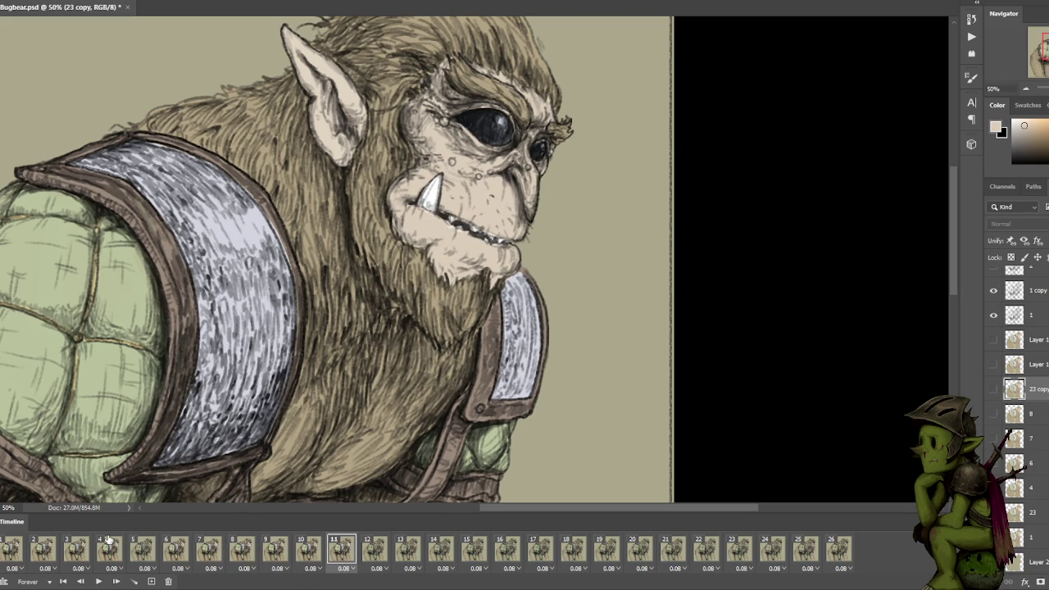
{"action": "left_click", "coordinate": [379, 547]}
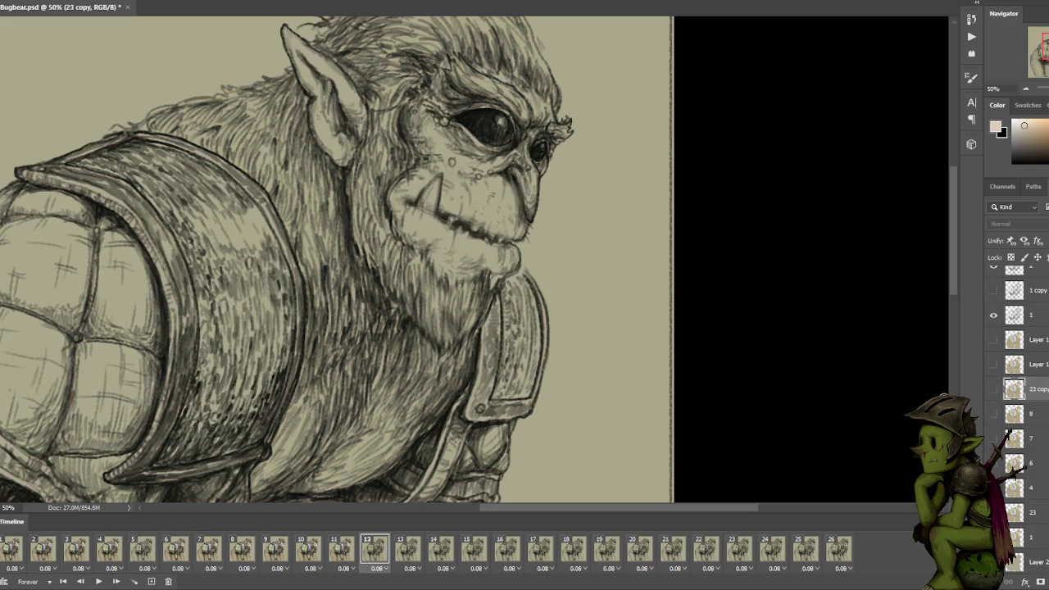
{"action": "left_click", "coordinate": [993, 391]}
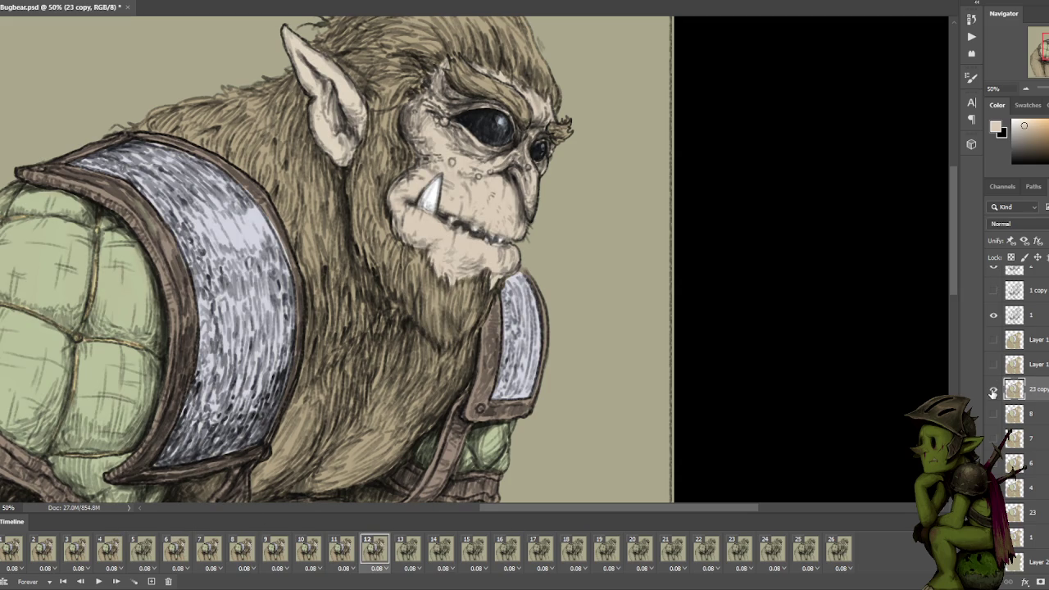
{"action": "left_click", "coordinate": [993, 391]}
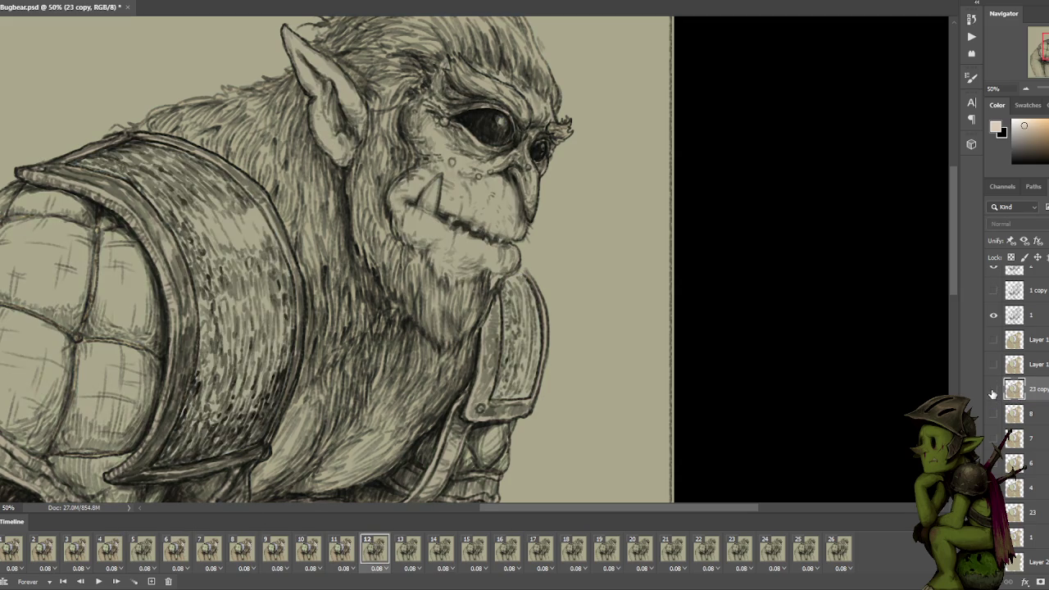
Recheck frame 11's colouring, then return to frame 12.
{"action": "left_click", "coordinate": [339, 548]}
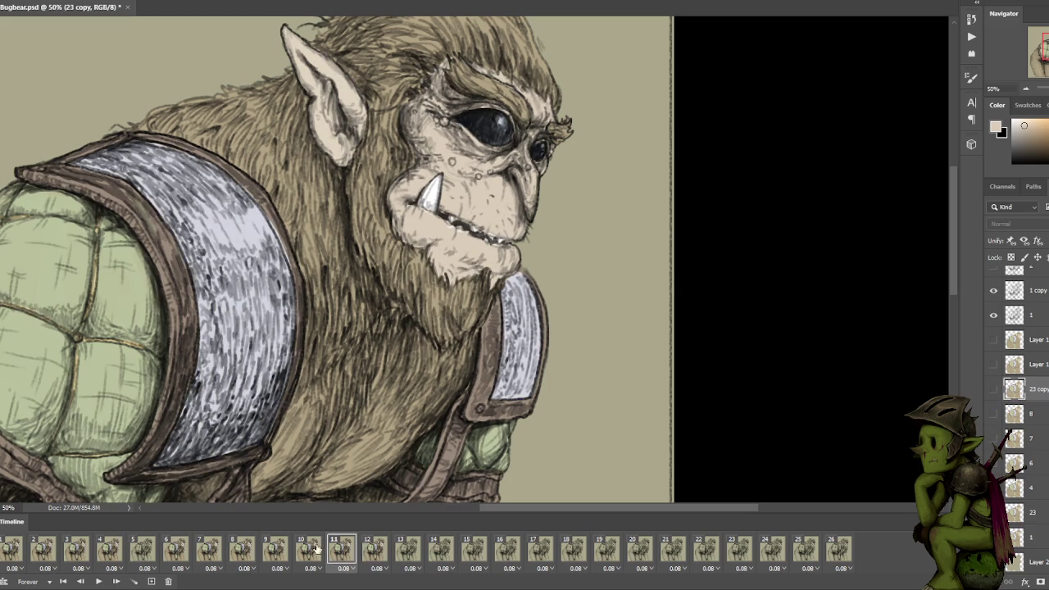
{"action": "left_click", "coordinate": [338, 547]}
{"action": "left_click", "coordinate": [993, 390]}
{"action": "left_click", "coordinate": [375, 549]}
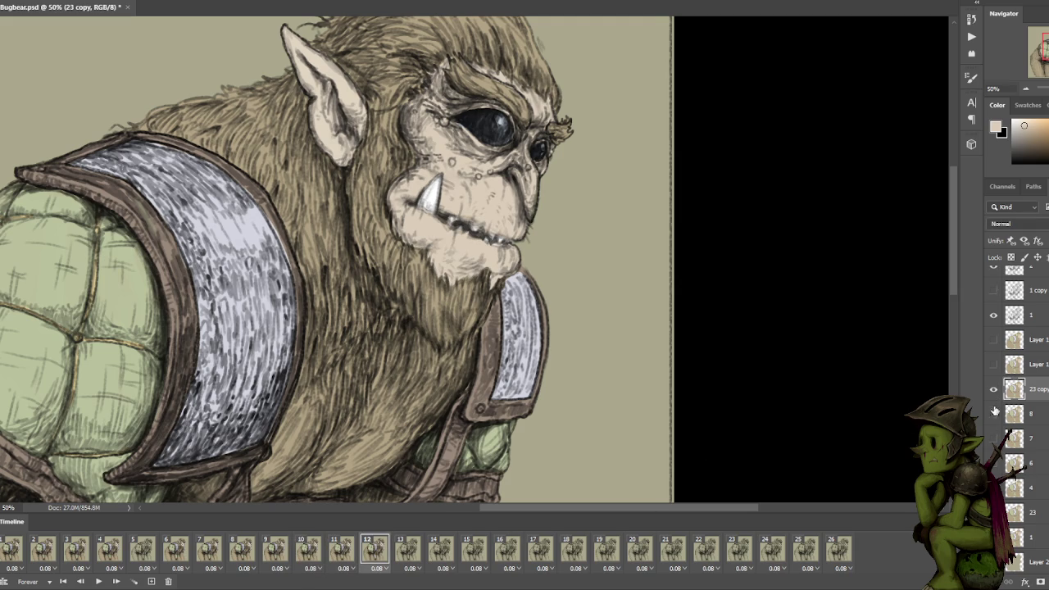
Find and show a matching colour layer on timeline frame 13.
{"action": "left_click", "coordinate": [407, 548]}
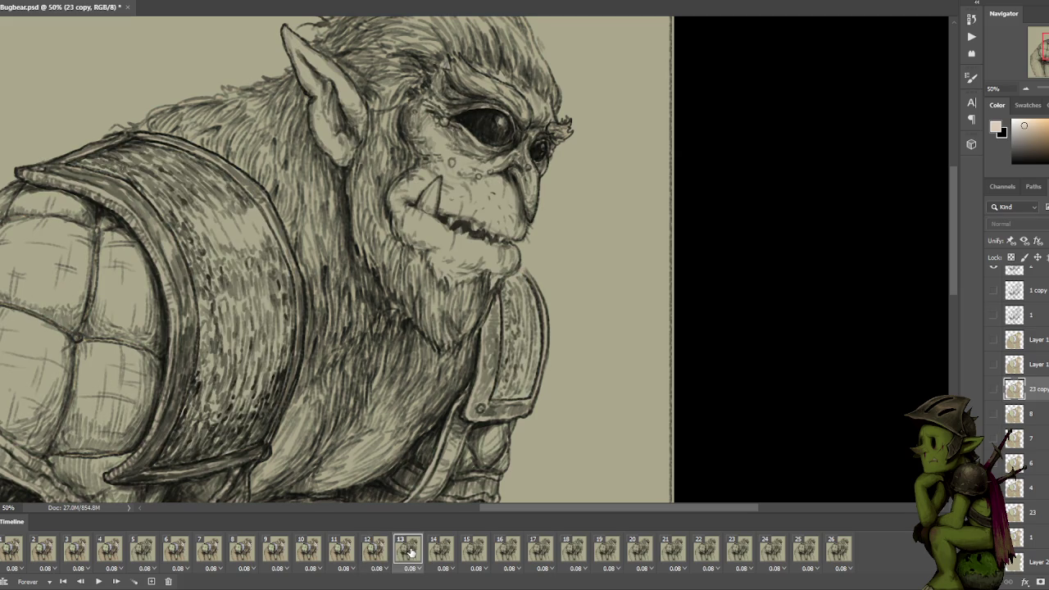
{"action": "left_click", "coordinate": [993, 365]}
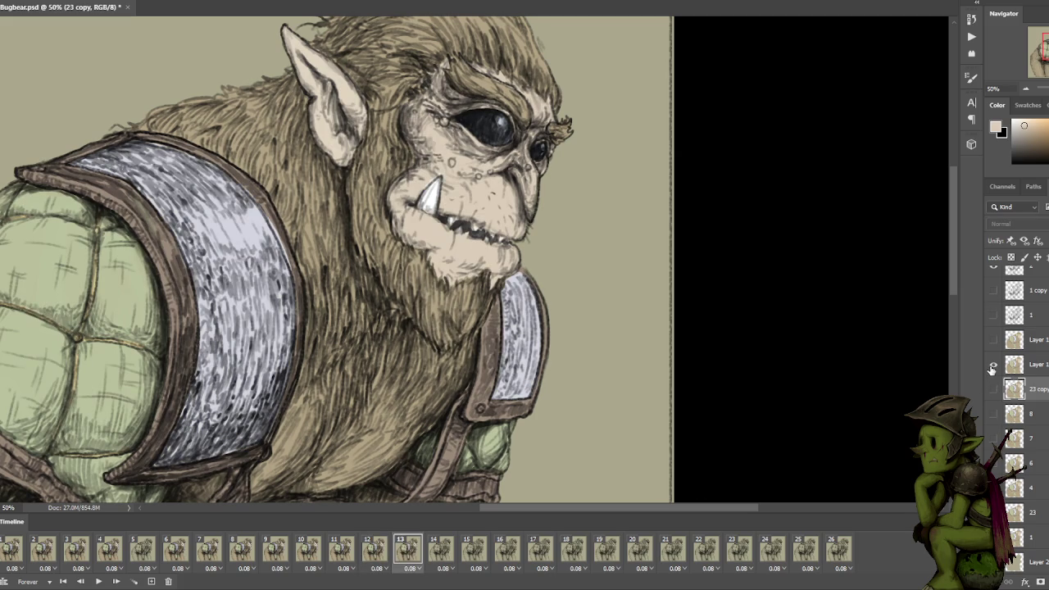
{"action": "left_click", "coordinate": [991, 365]}
{"action": "left_click", "coordinate": [993, 339]}
{"action": "left_click", "coordinate": [994, 339]}
{"action": "left_click", "coordinate": [991, 415]}
{"action": "left_click", "coordinate": [991, 415]}
{"action": "left_click", "coordinate": [991, 440]}
{"action": "left_click", "coordinate": [991, 440]}
{"action": "left_click", "coordinate": [991, 440]}
Step through frames 14 to 19 and show the colour layer on frame 19.
{"action": "left_click", "coordinate": [444, 547]}
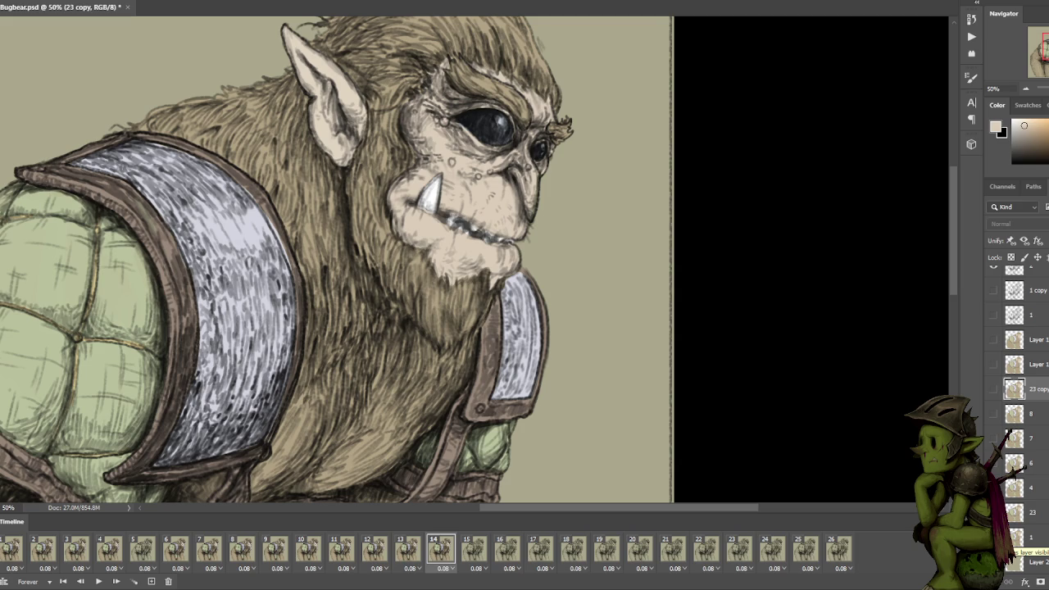
{"action": "left_click", "coordinate": [472, 548]}
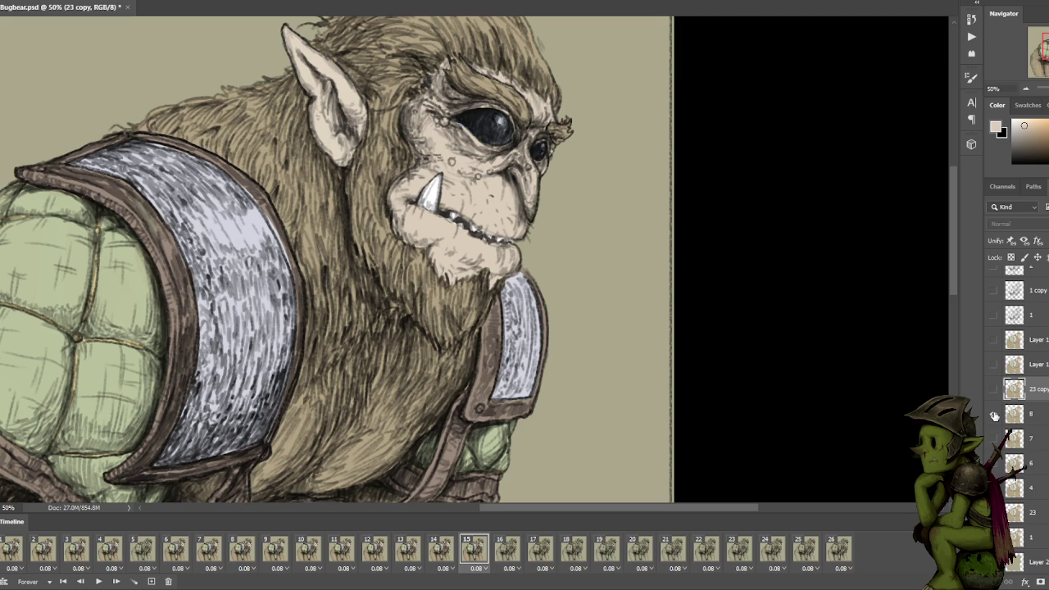
{"action": "left_click", "coordinate": [508, 547]}
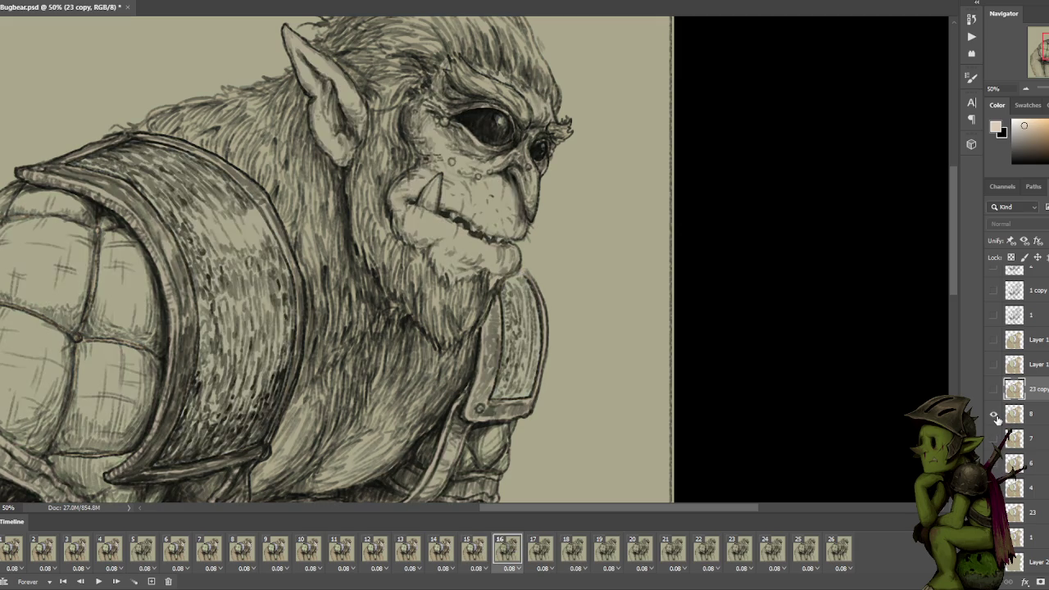
{"action": "left_click", "coordinate": [544, 557]}
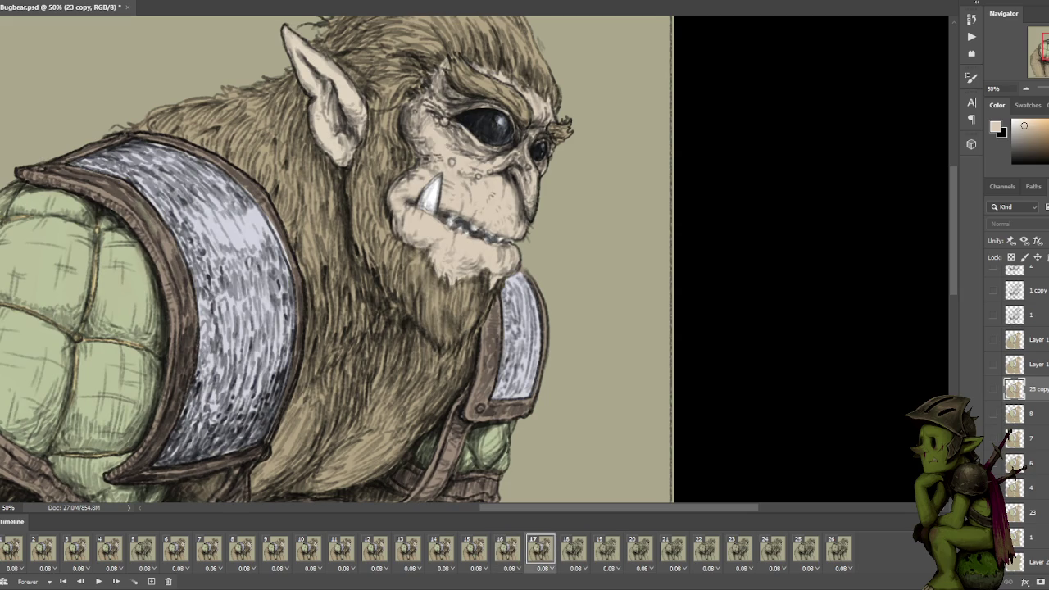
{"action": "left_click", "coordinate": [568, 552]}
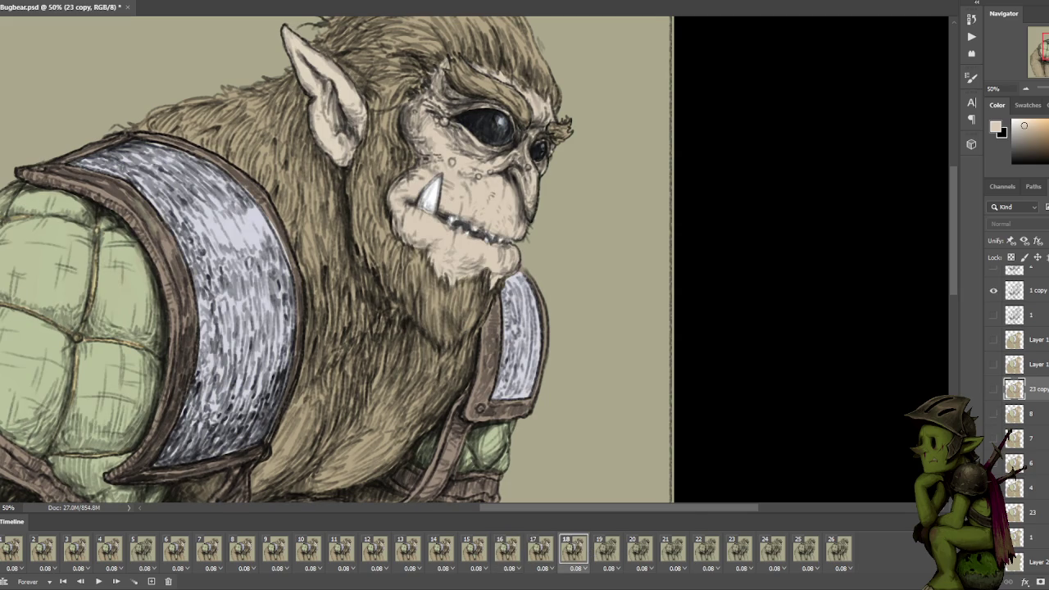
{"action": "left_click", "coordinate": [604, 552]}
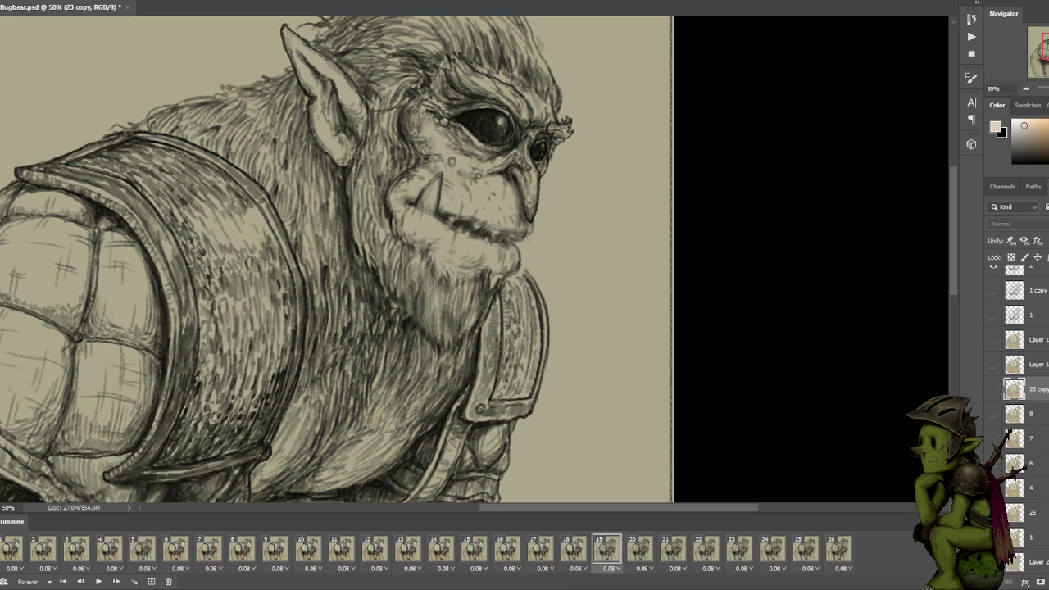
{"action": "left_click", "coordinate": [995, 463]}
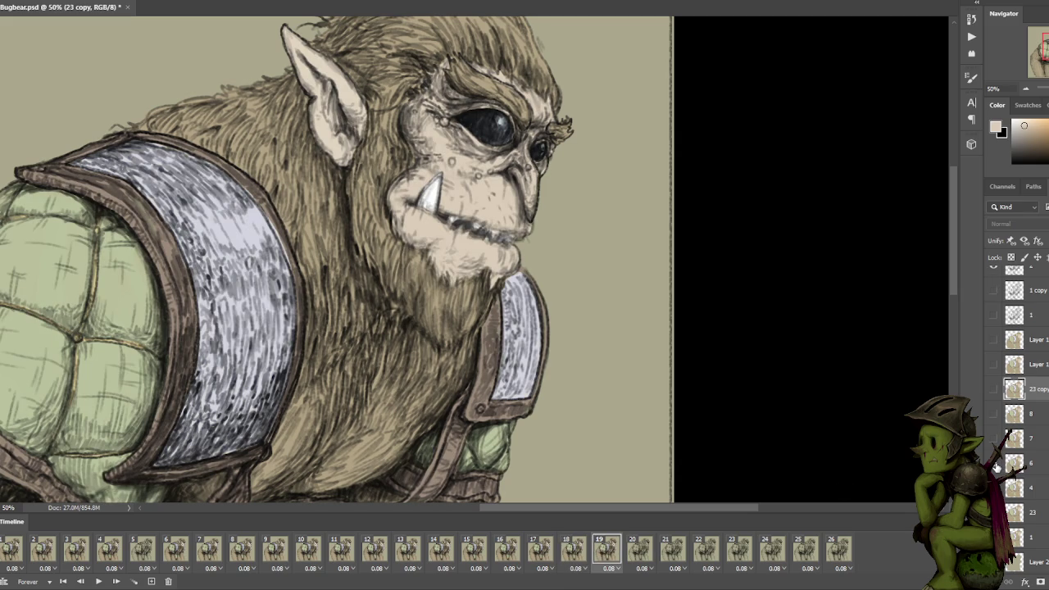
Test colour layer visibility on timeline frame 20.
{"action": "key", "text": "Right"}
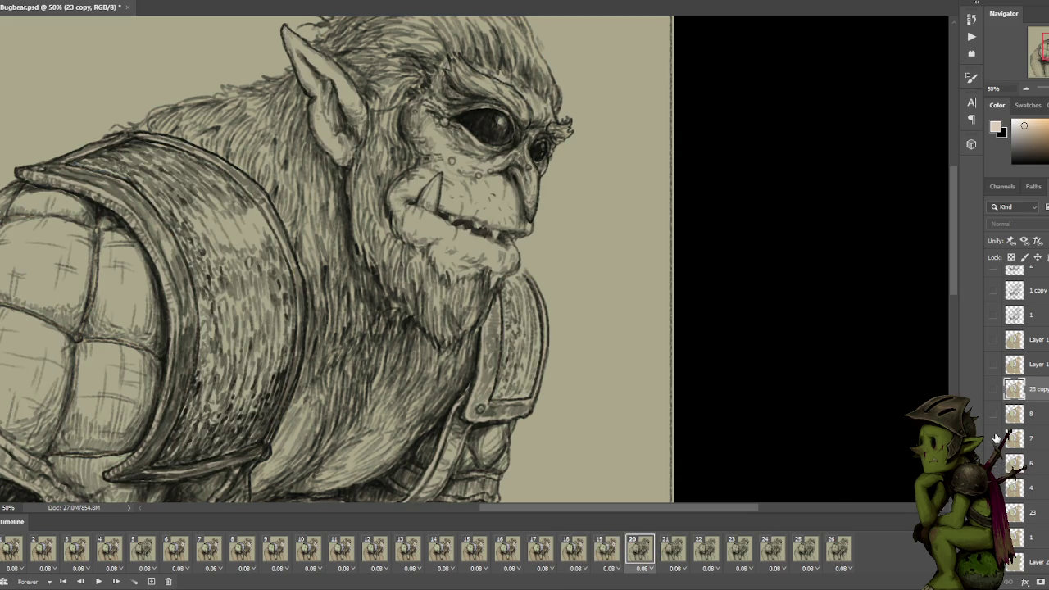
{"action": "left_click", "coordinate": [993, 440]}
{"action": "left_click", "coordinate": [993, 440]}
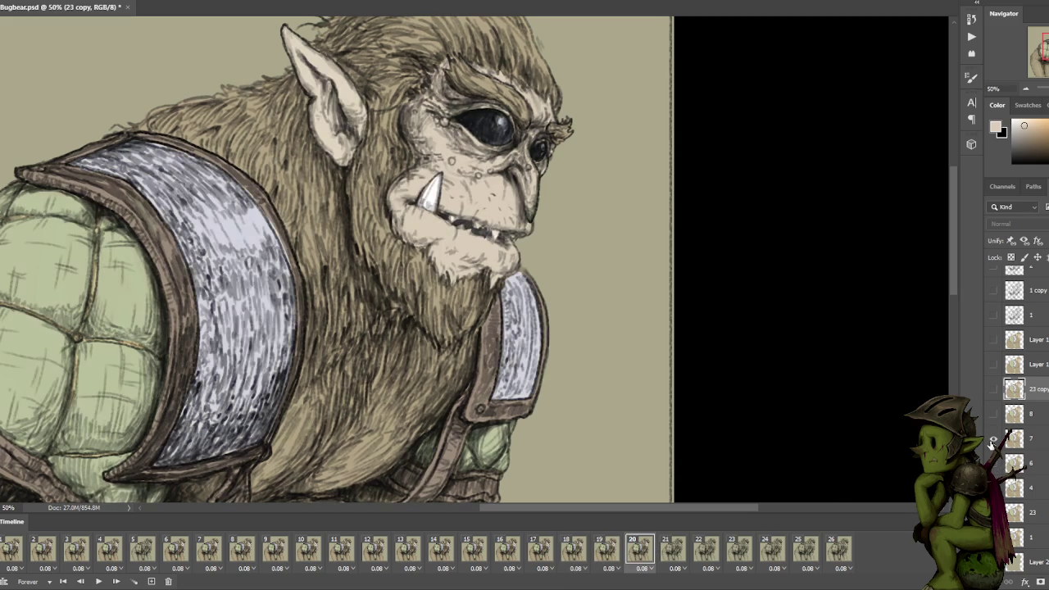
{"action": "left_click", "coordinate": [992, 440]}
{"action": "left_click", "coordinate": [993, 440]}
{"action": "left_click", "coordinate": [993, 440]}
{"action": "left_click", "coordinate": [993, 440]}
{"action": "left_click", "coordinate": [993, 440]}
{"action": "left_click", "coordinate": [993, 366]}
Toggle Layer 1 copy 4, 23 copy and other colour layers on frame 20 to compare.
{"action": "left_click", "coordinate": [993, 343]}
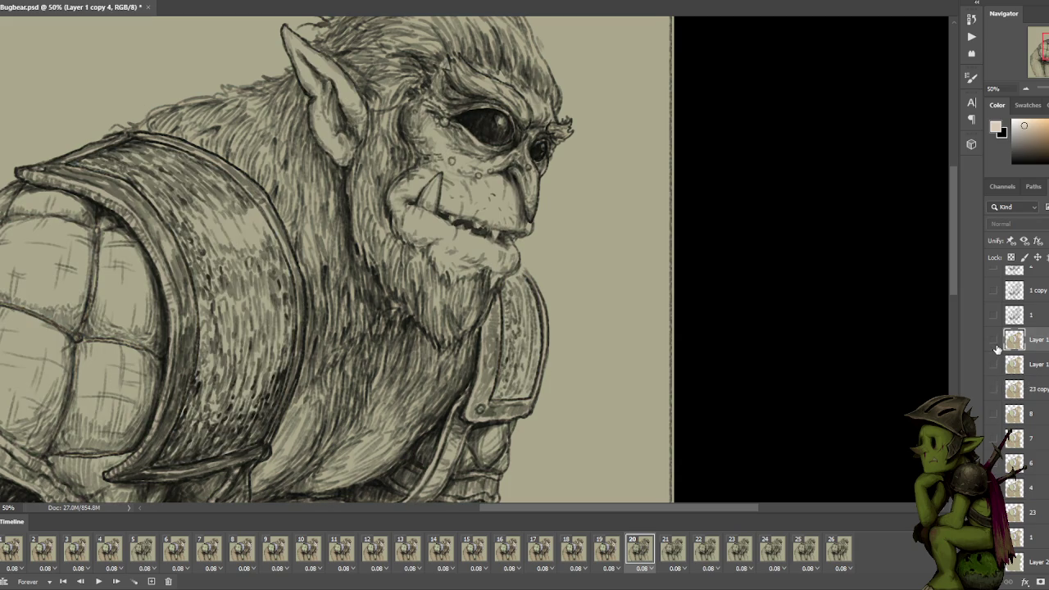
{"action": "left_click", "coordinate": [993, 342]}
{"action": "left_click", "coordinate": [995, 344]}
{"action": "left_click", "coordinate": [993, 389]}
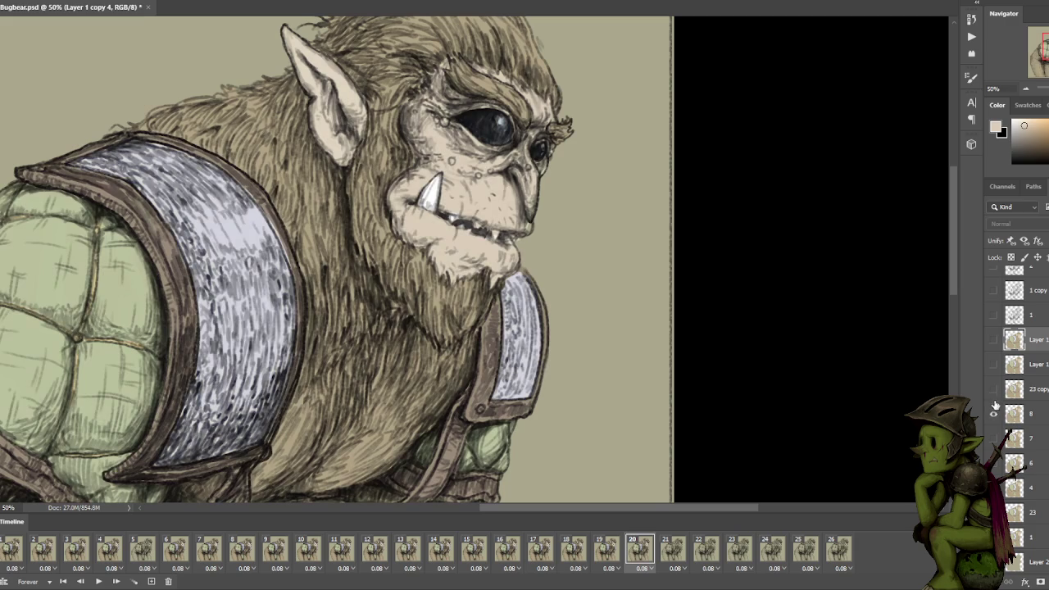
{"action": "left_click", "coordinate": [993, 389]}
{"action": "left_click", "coordinate": [993, 415]}
{"action": "left_click", "coordinate": [992, 415]}
{"action": "left_click", "coordinate": [993, 430]}
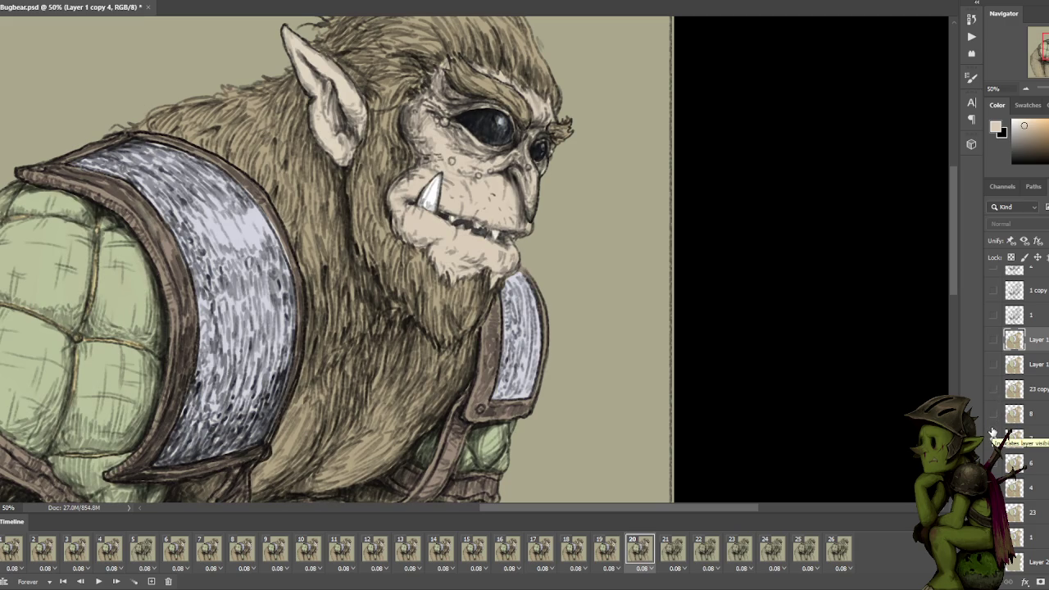
{"action": "left_click", "coordinate": [992, 436]}
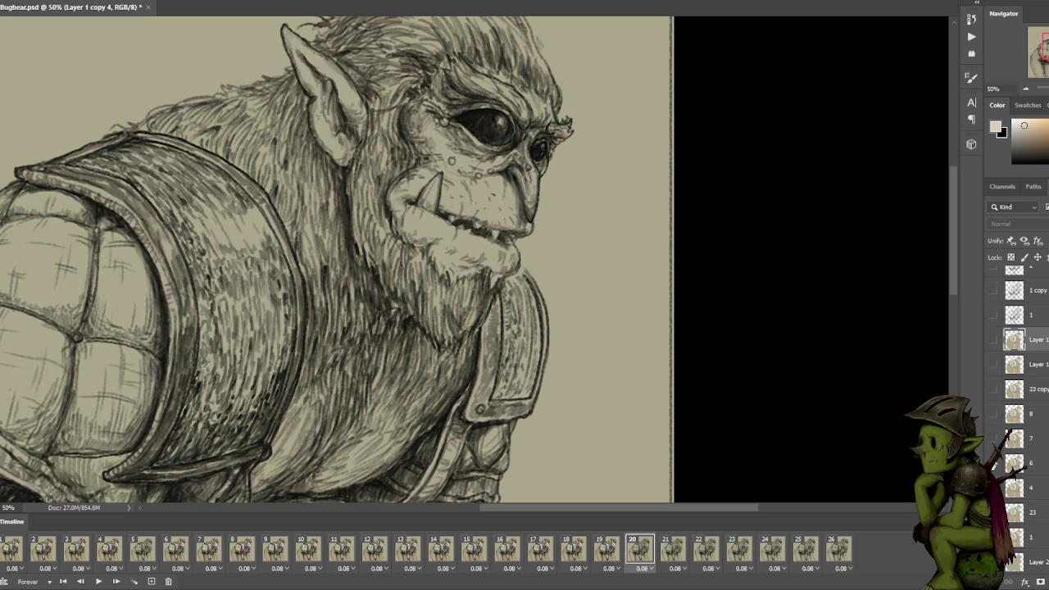
Duplicate layer 6, move 6 copy up near Layer 1, and show it only on frame 20.
{"action": "left_click", "coordinate": [1007, 468]}
{"action": "key", "text": "ctrl+j"}
{"action": "left_click_drag", "start_coordinate": [1042, 464], "coordinate": [1032, 354]}
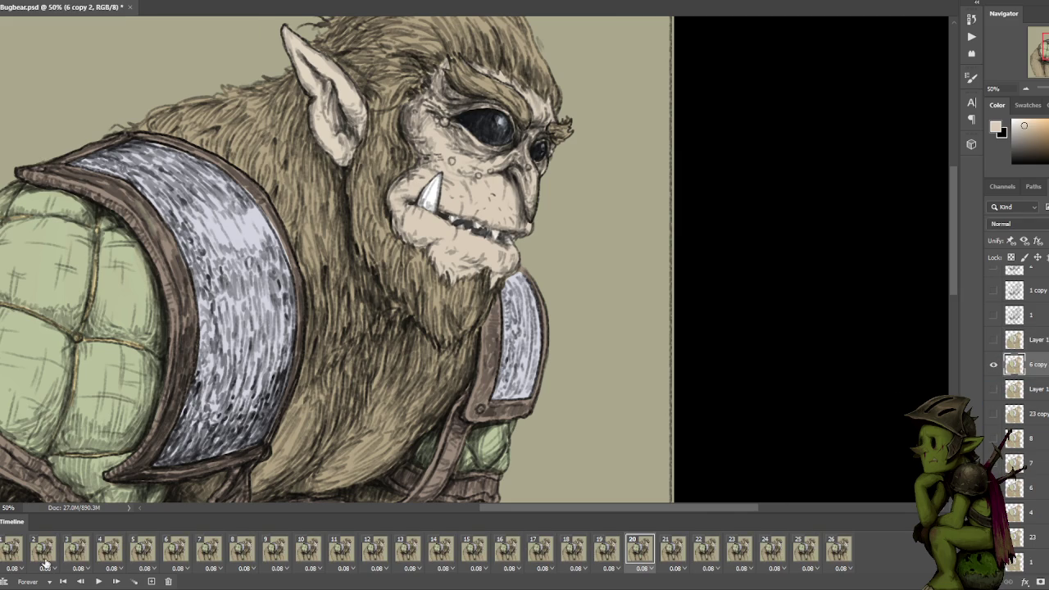
{"action": "left_click", "coordinate": [20, 550]}
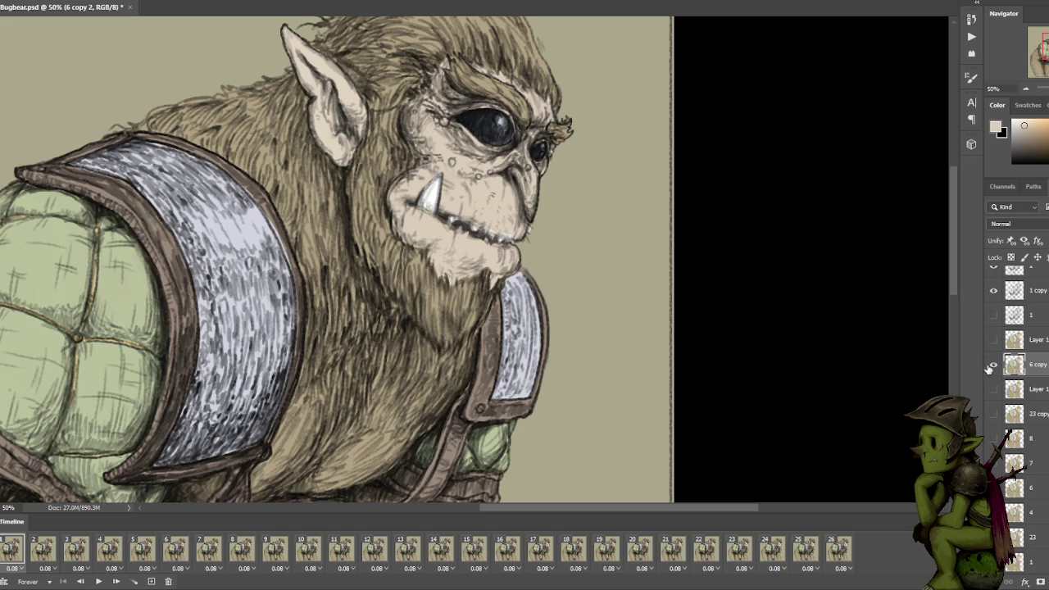
{"action": "left_click", "coordinate": [990, 365]}
{"action": "left_click", "coordinate": [641, 549]}
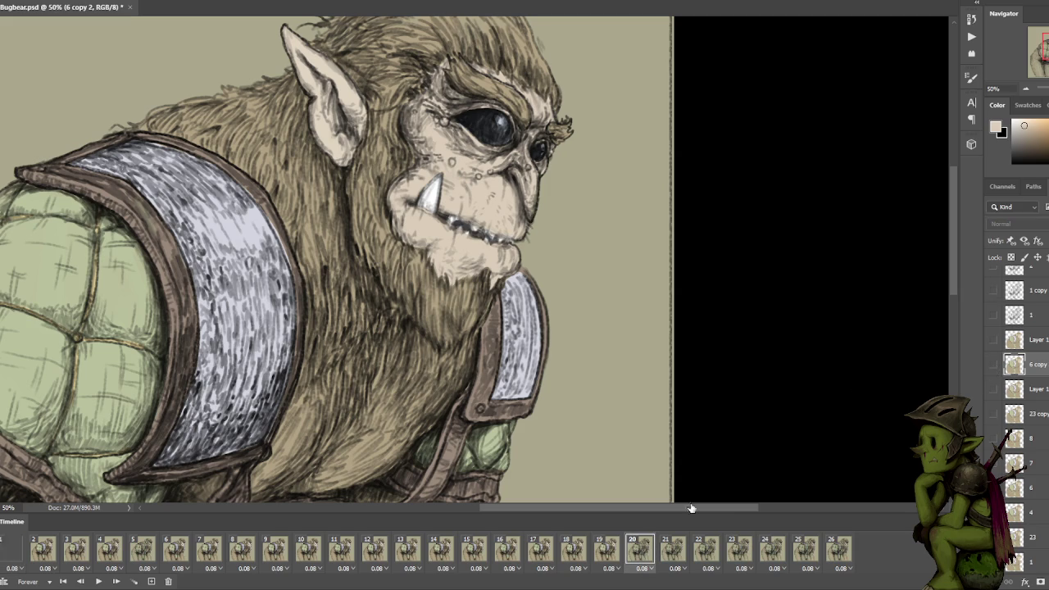
{"action": "left_click", "coordinate": [993, 365]}
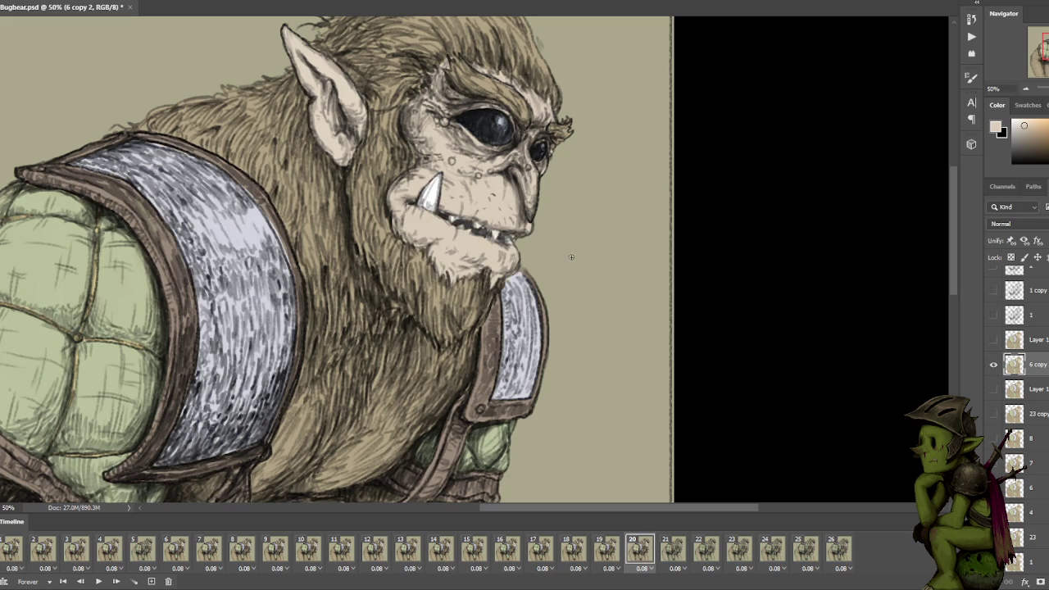
{"action": "left_click", "coordinate": [591, 550]}
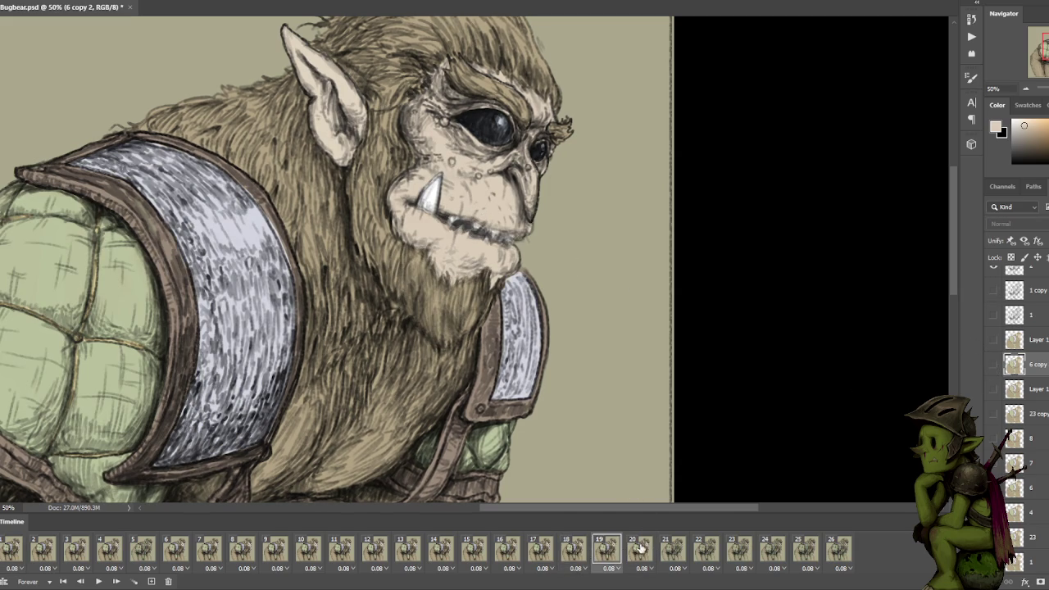
{"action": "left_click", "coordinate": [640, 551]}
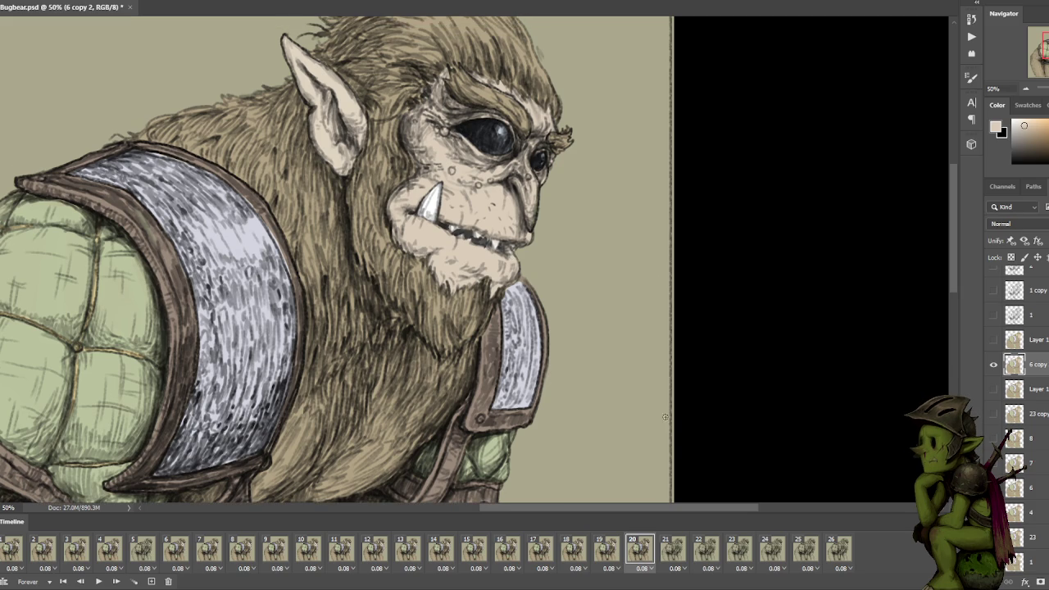
Compare frames 20 and 21, then set colour layer visibility on frames 21 and 22.
{"action": "left_click", "coordinate": [672, 549]}
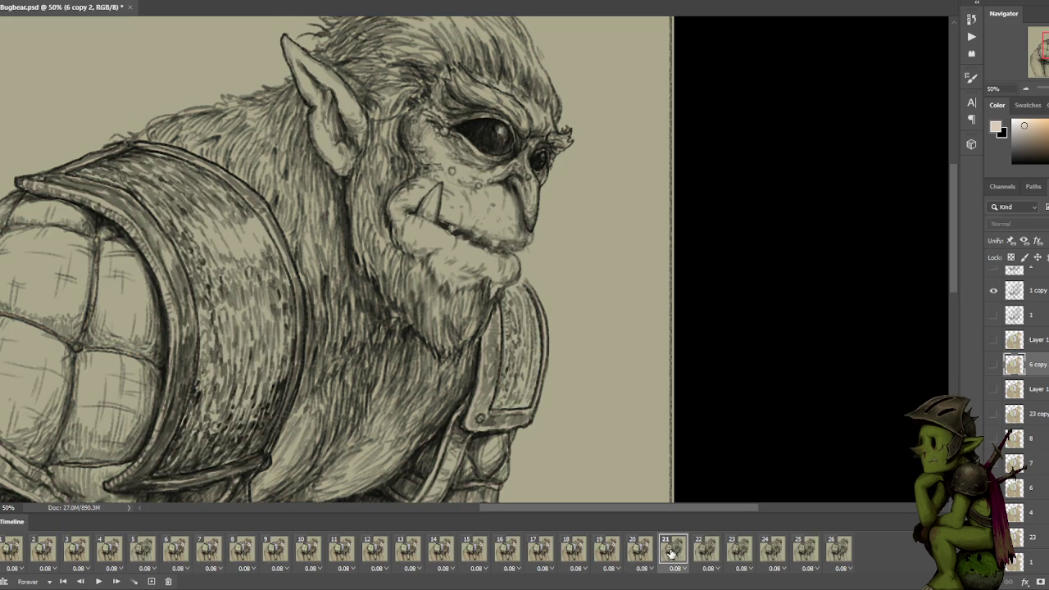
{"action": "left_click", "coordinate": [640, 547]}
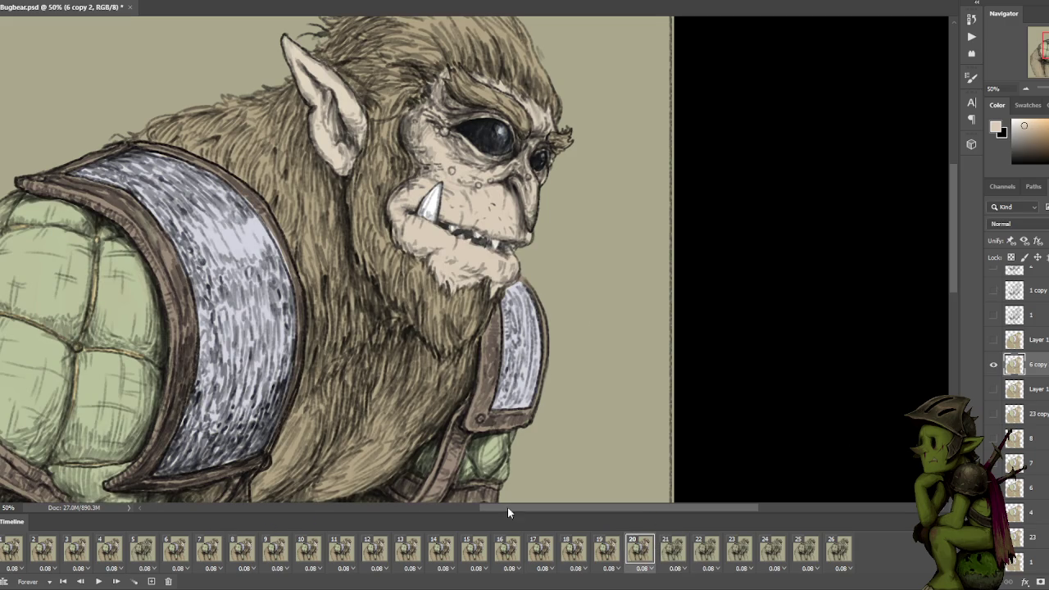
{"action": "left_click", "coordinate": [676, 549]}
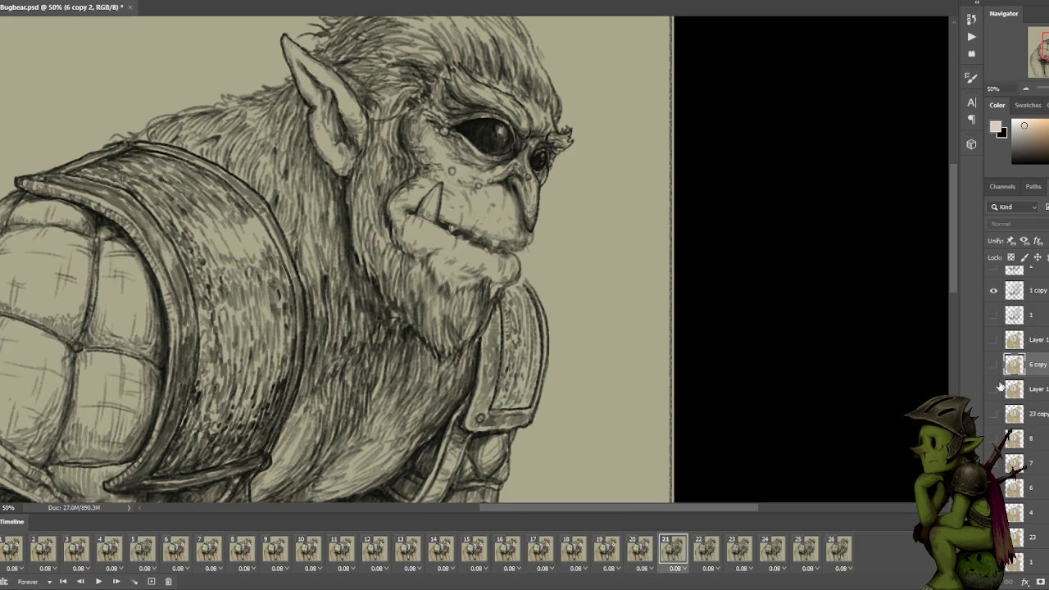
{"action": "left_click", "coordinate": [993, 366]}
{"action": "left_click", "coordinate": [993, 365]}
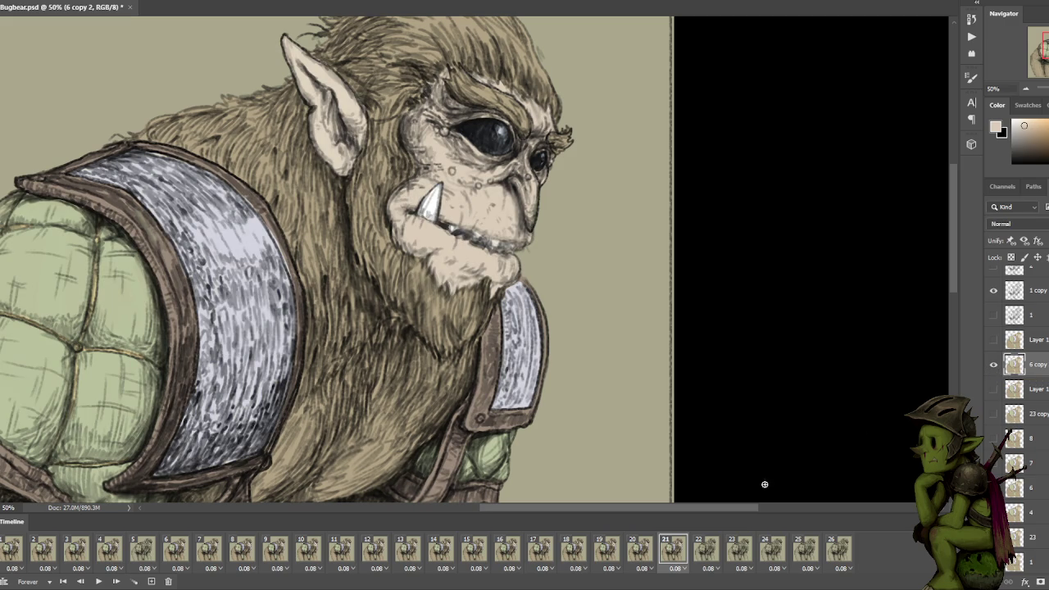
{"action": "left_click", "coordinate": [706, 548]}
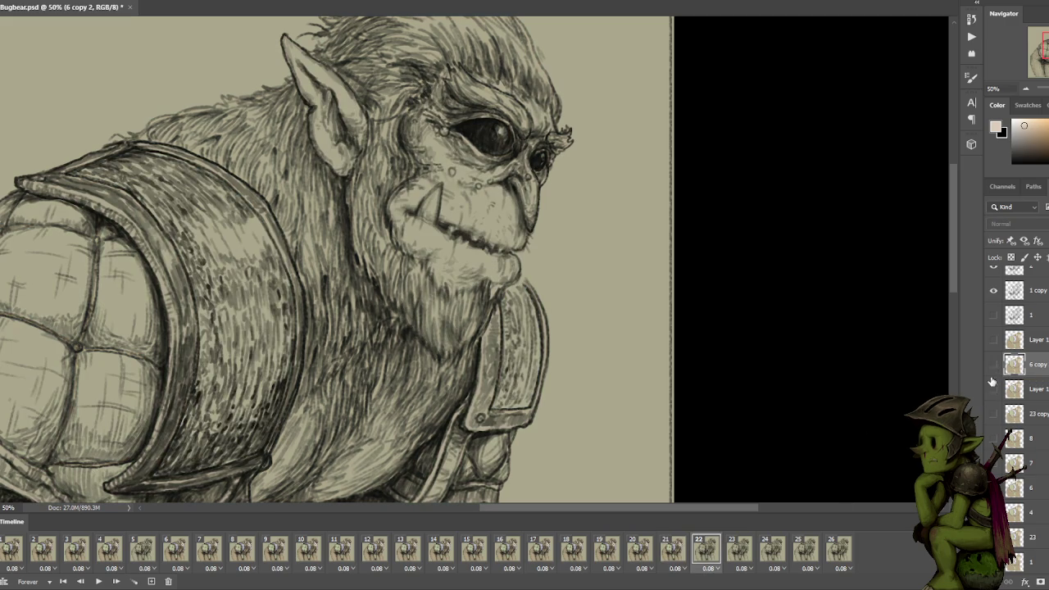
{"action": "left_click", "coordinate": [993, 389]}
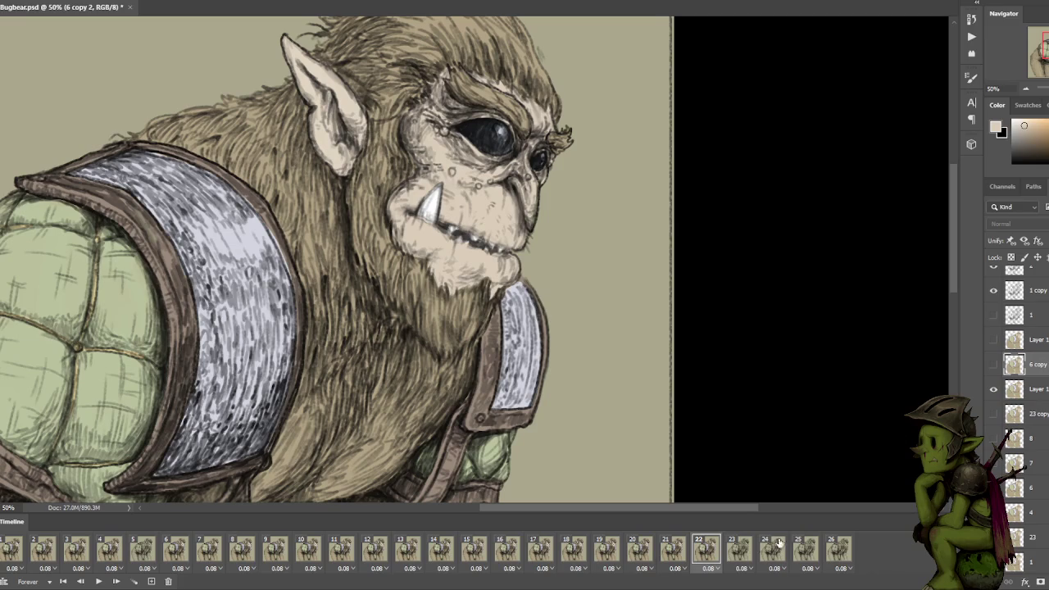
Toggle the 6 copy layer on frame 23, then hide 6 copy on frame 24.
{"action": "left_click", "coordinate": [739, 549]}
{"action": "left_click", "coordinate": [993, 362]}
{"action": "left_click", "coordinate": [992, 363]}
{"action": "left_click", "coordinate": [992, 363]}
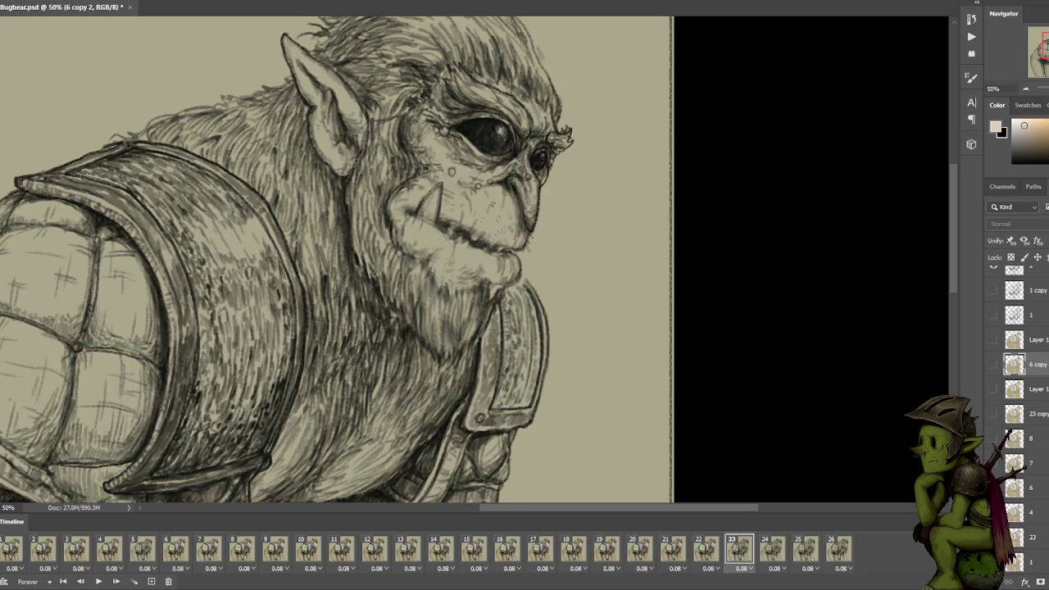
{"action": "left_click", "coordinate": [775, 549]}
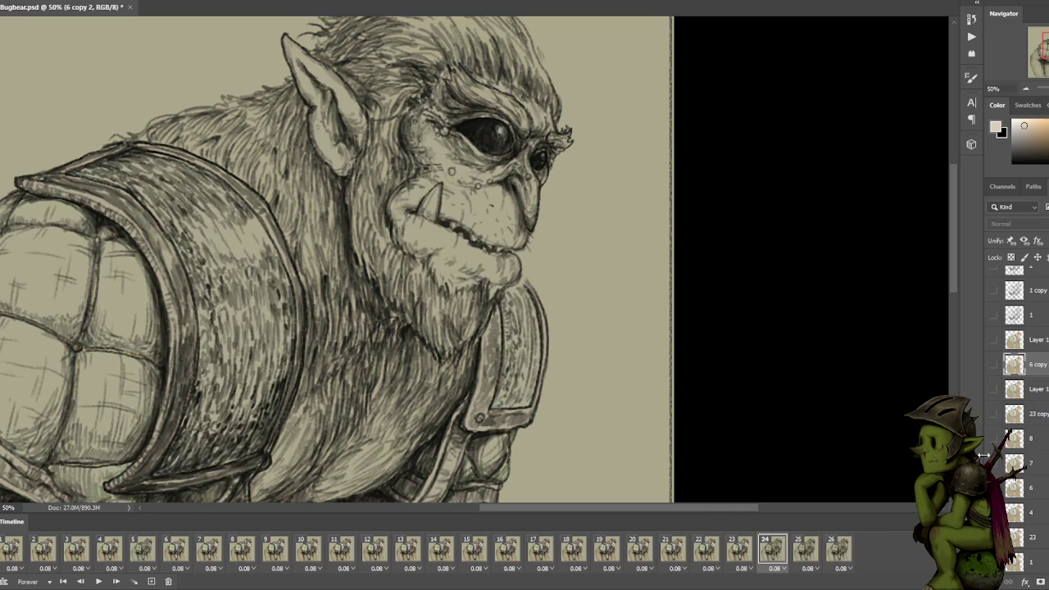
{"action": "left_click", "coordinate": [992, 390]}
{"action": "left_click", "coordinate": [993, 366]}
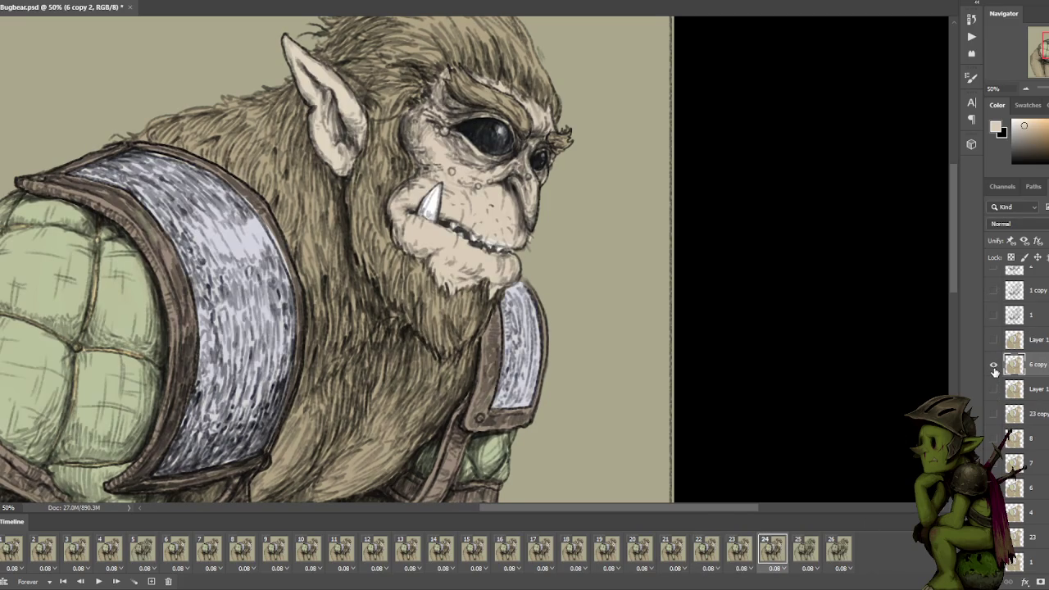
{"action": "left_click", "coordinate": [993, 367]}
{"action": "left_click", "coordinate": [993, 367]}
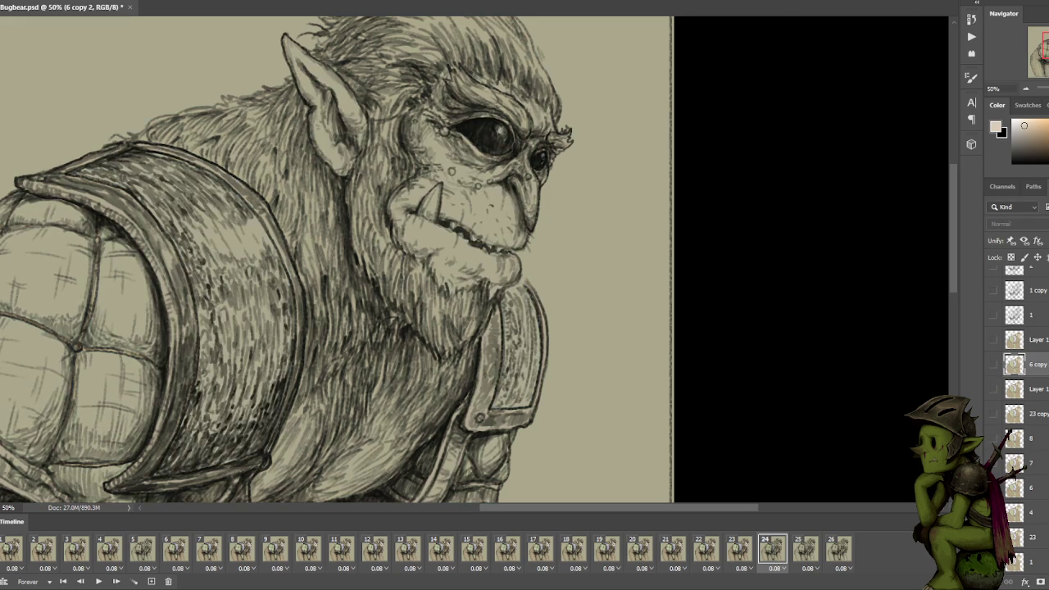
{"action": "scroll", "coordinate": [1016, 360], "scroll_direction": "down", "scroll_amount": 1}
Toggle colour layer visibility to compare, then turn on layers 7 and 8.
{"action": "left_click", "coordinate": [992, 341]}
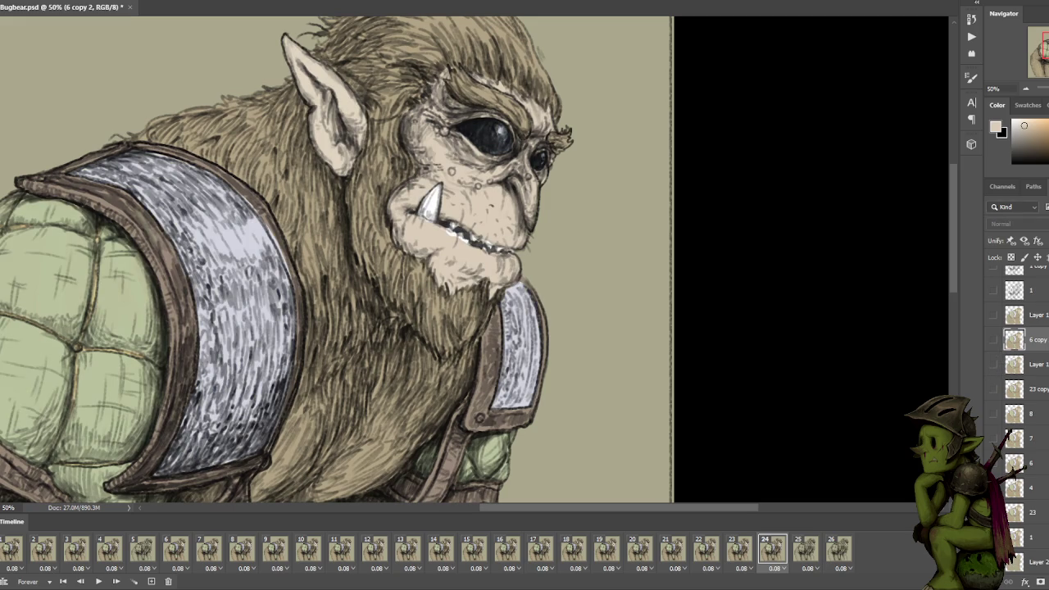
{"action": "left_click", "coordinate": [993, 341]}
{"action": "left_click", "coordinate": [1020, 487]}
{"action": "left_click", "coordinate": [993, 340]}
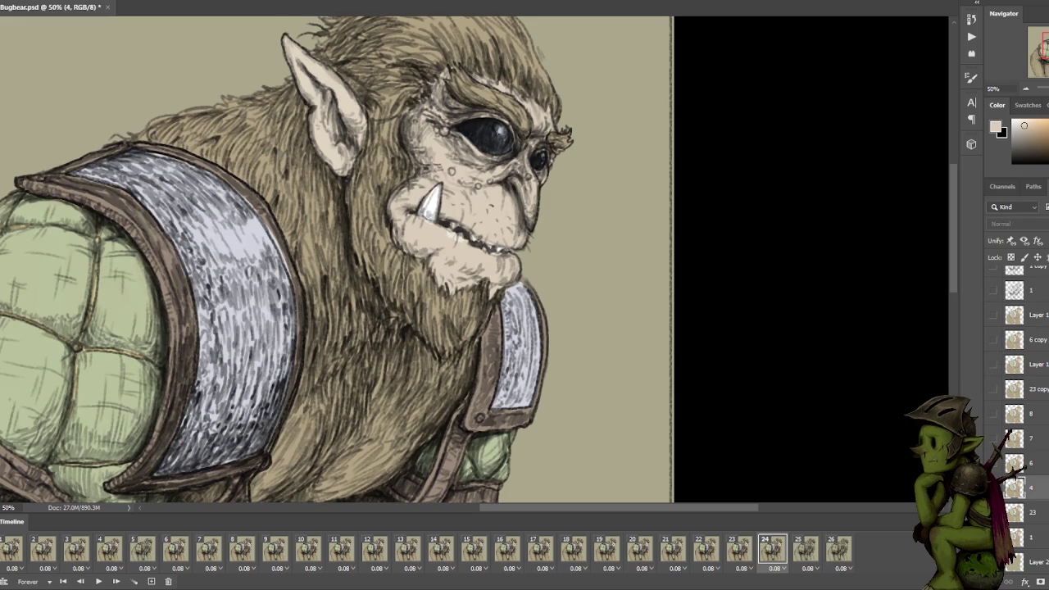
{"action": "left_click", "coordinate": [992, 341]}
{"action": "left_click", "coordinate": [993, 341]}
{"action": "left_click", "coordinate": [993, 440]}
{"action": "left_click", "coordinate": [992, 415]}
Show layer 8 on frame 25, then switch frame 26's visibility from layer 7 through 23 copy to the layers above Layer 1.
{"action": "left_click", "coordinate": [803, 551]}
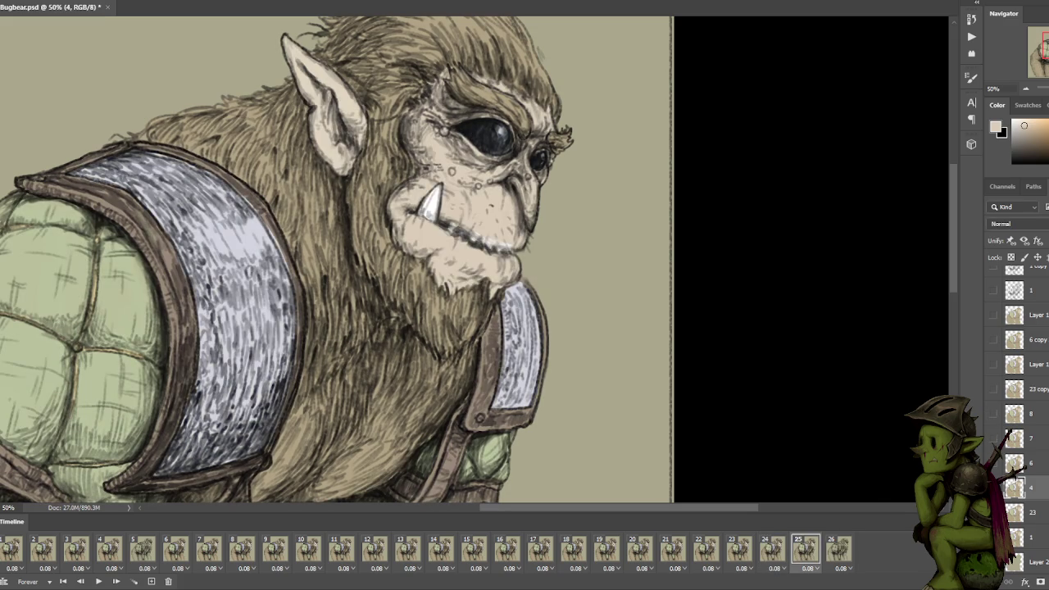
{"action": "left_click", "coordinate": [993, 414]}
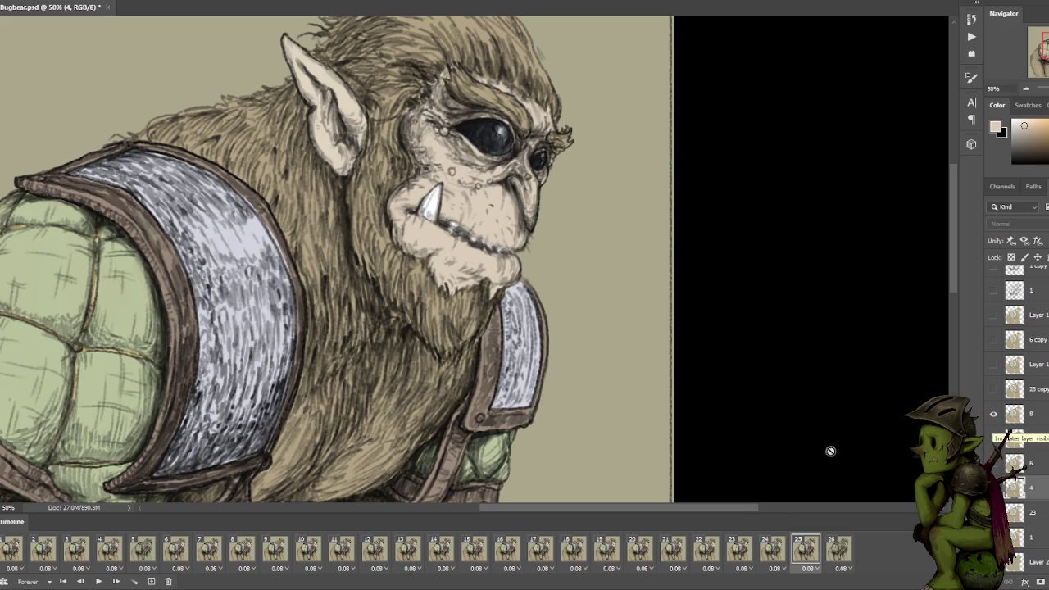
{"action": "left_click", "coordinate": [840, 549]}
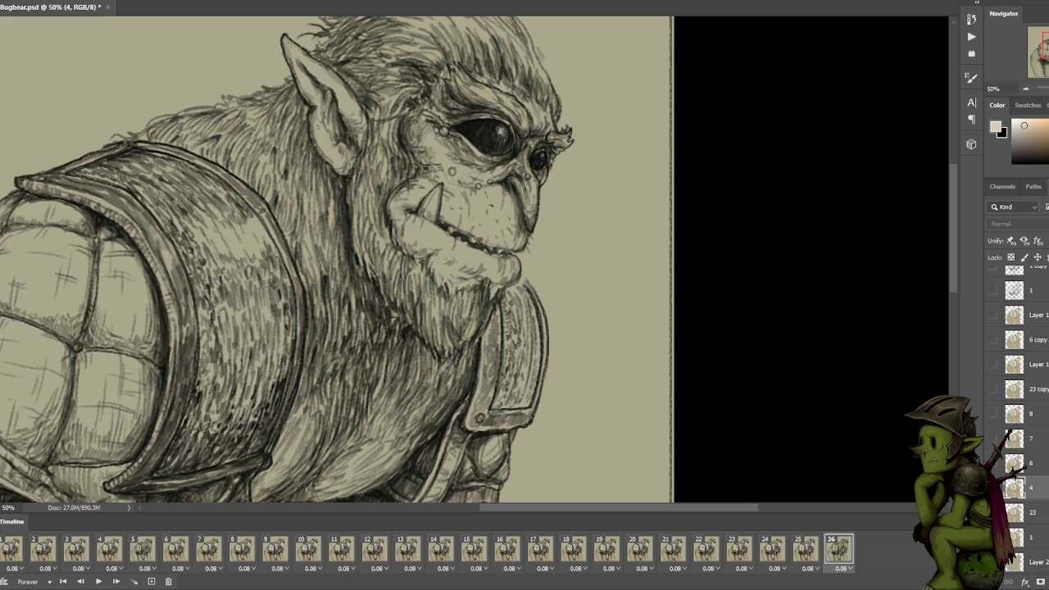
{"action": "left_click", "coordinate": [993, 440]}
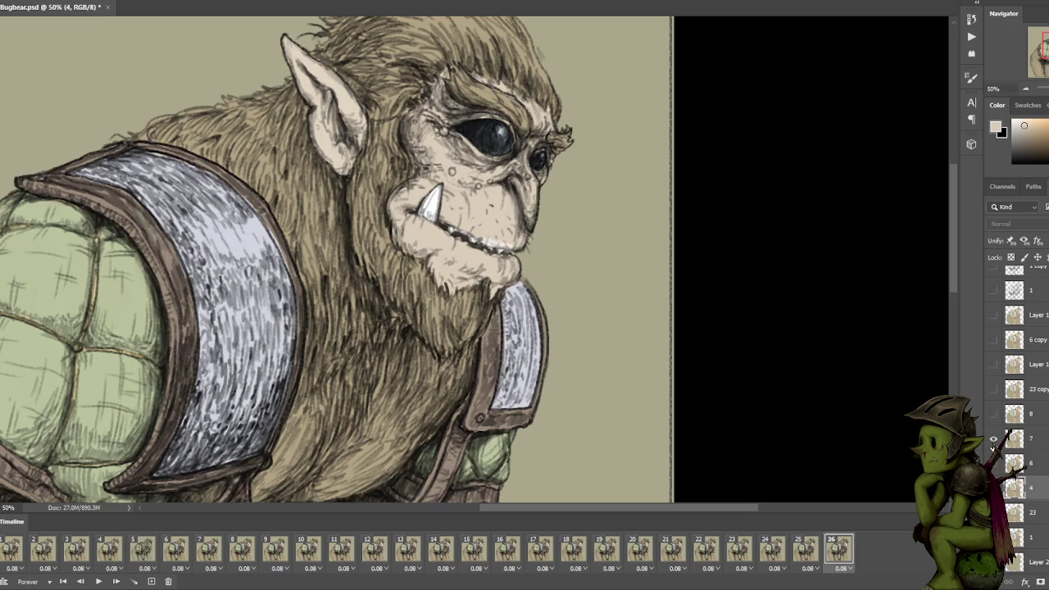
{"action": "left_click", "coordinate": [993, 440]}
{"action": "left_click", "coordinate": [993, 389]}
{"action": "left_click", "coordinate": [993, 364]}
{"action": "left_click", "coordinate": [993, 364]}
{"action": "left_click", "coordinate": [993, 339]}
{"action": "left_click", "coordinate": [993, 315]}
Cycle visibility through layers 7, 8 and 23 copy, ending with 23 copy hidden.
{"action": "left_click", "coordinate": [993, 463]}
{"action": "left_click", "coordinate": [993, 463]}
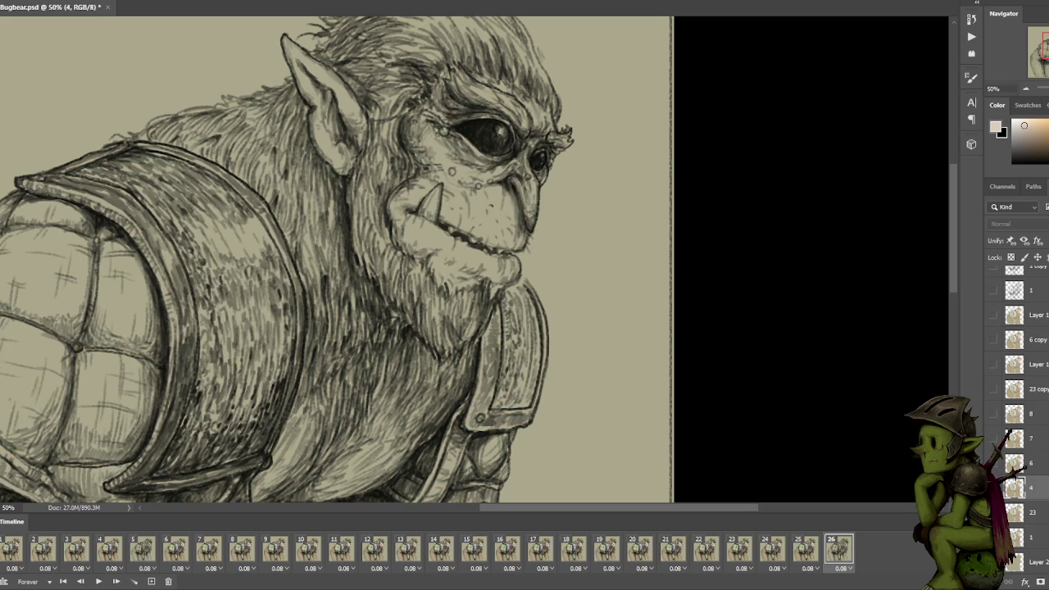
{"action": "left_click", "coordinate": [993, 438]}
{"action": "left_click", "coordinate": [993, 438]}
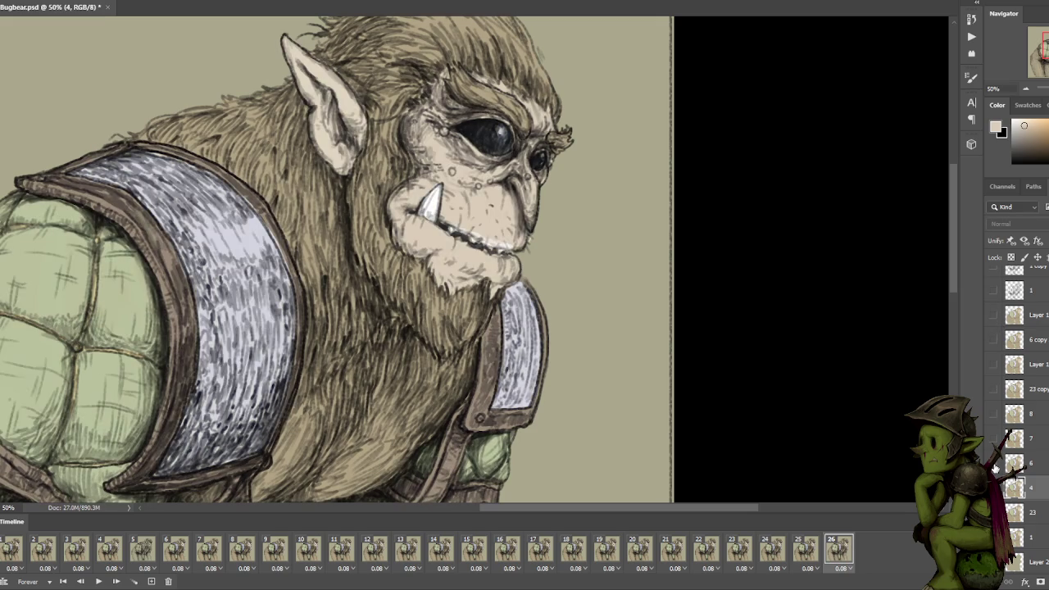
{"action": "left_click", "coordinate": [993, 438]}
{"action": "left_click", "coordinate": [993, 415]}
{"action": "left_click", "coordinate": [993, 415]}
{"action": "left_click", "coordinate": [993, 390]}
{"action": "left_click", "coordinate": [993, 391]}
{"action": "left_click", "coordinate": [992, 390]}
{"action": "left_click", "coordinate": [992, 390]}
Hide the colour layer to leave only the sketch, then duplicate Layer 1 with Ctrl+J.
{"action": "left_click", "coordinate": [993, 339]}
{"action": "left_click", "coordinate": [993, 339]}
{"action": "left_click", "coordinate": [992, 316]}
{"action": "left_click", "coordinate": [993, 317]}
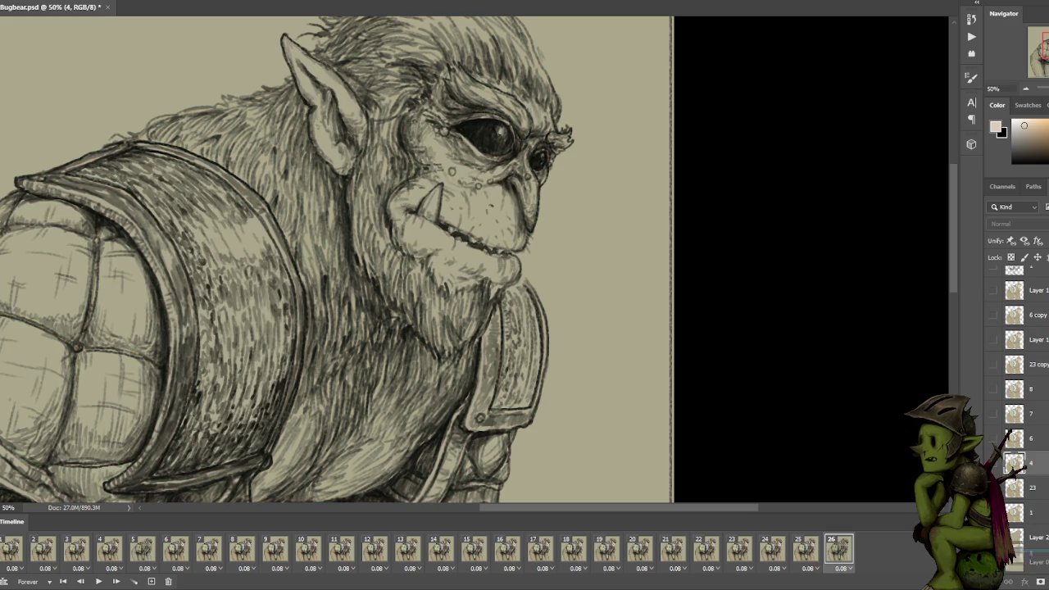
{"action": "left_click", "coordinate": [1033, 516]}
{"action": "key", "text": "ctrl+j"}
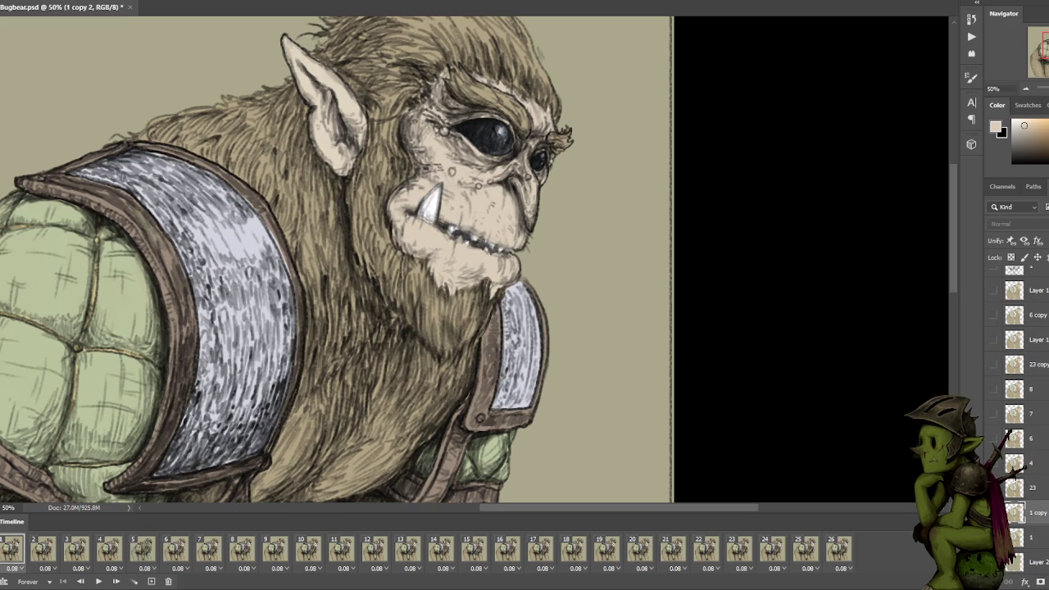
Play the animation from frame 2, set the foreground colour to white, and replay it zoomed out.
{"action": "left_click", "coordinate": [842, 554]}
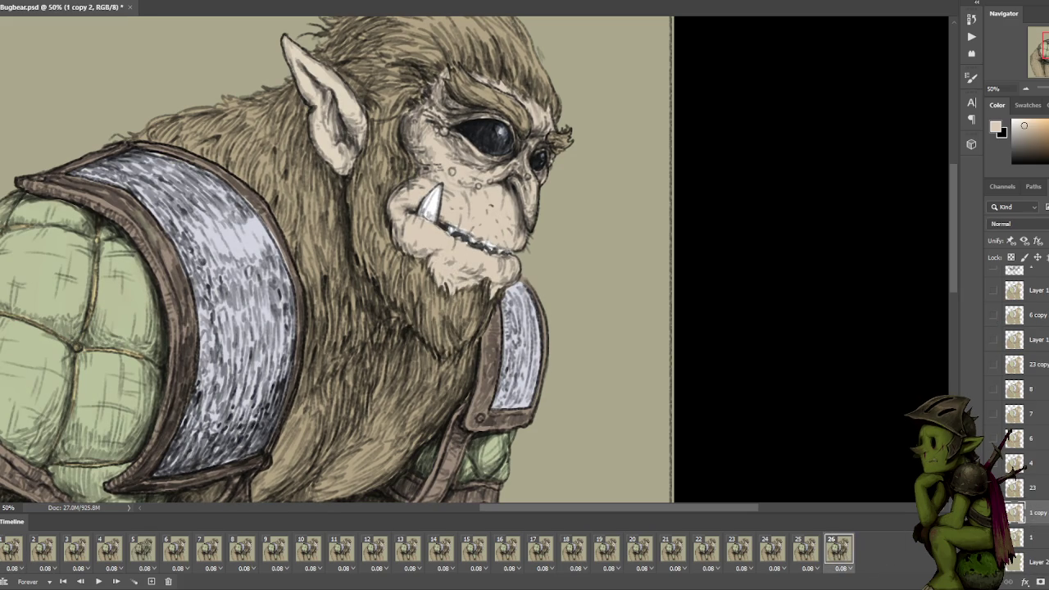
{"action": "left_click", "coordinate": [45, 555]}
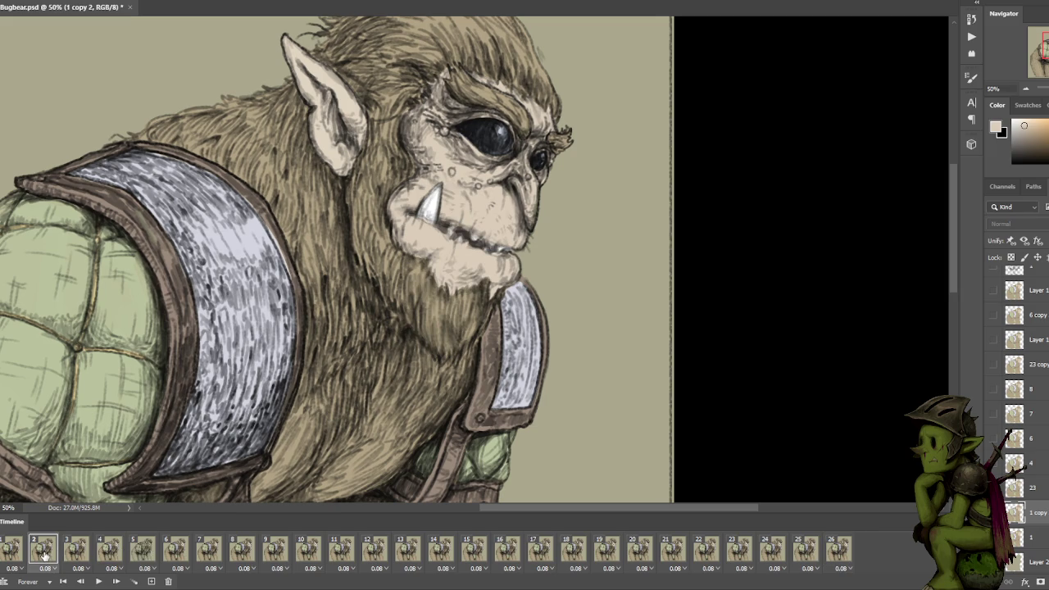
{"action": "key", "text": "space"}
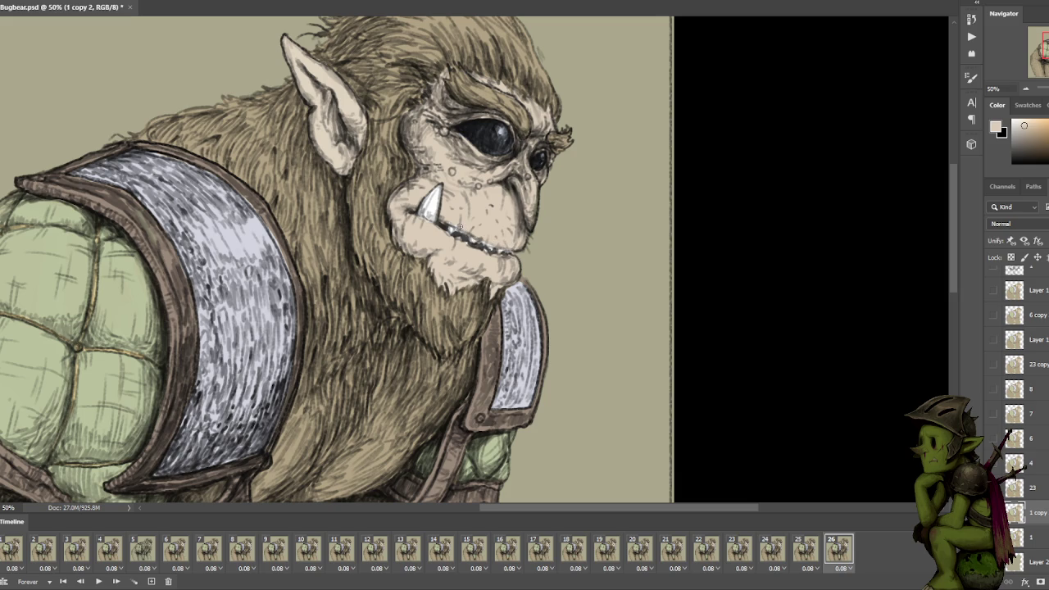
{"action": "left_click", "coordinate": [437, 196], "text": "alt"}
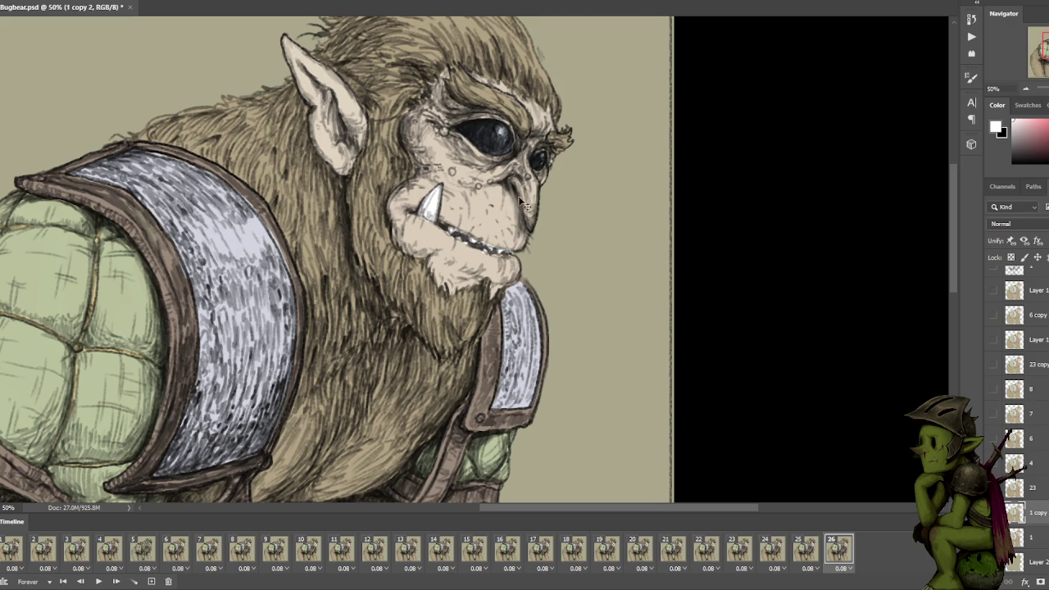
{"action": "scroll", "coordinate": [515, 197], "scroll_direction": "down", "scroll_amount": 2}
{"action": "key", "text": "space"}
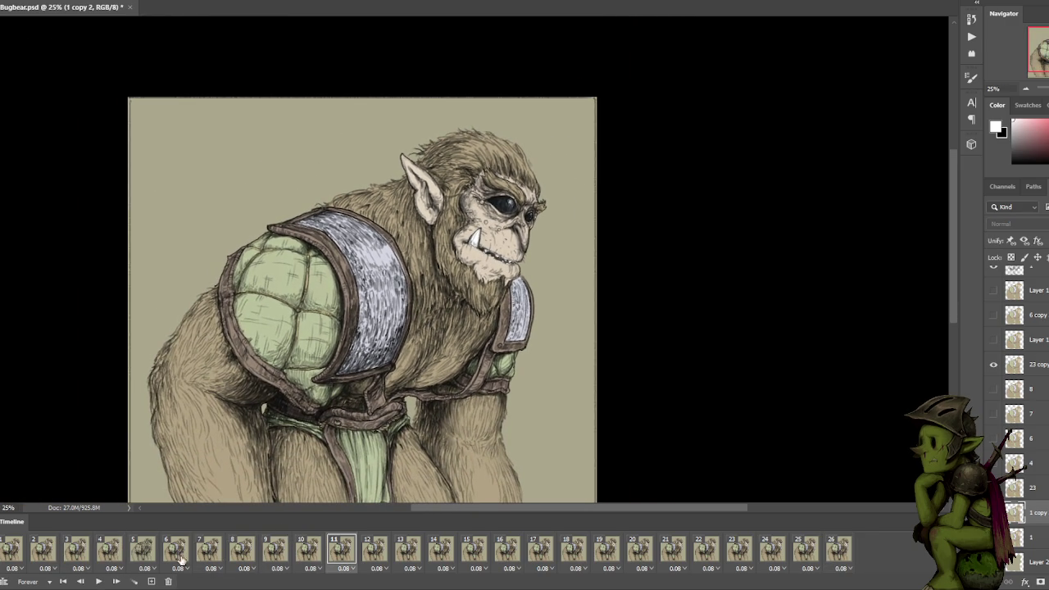
Stop on frame 5, zoom in on the mouth, and make layer 6 visible.
{"action": "left_click", "coordinate": [140, 547]}
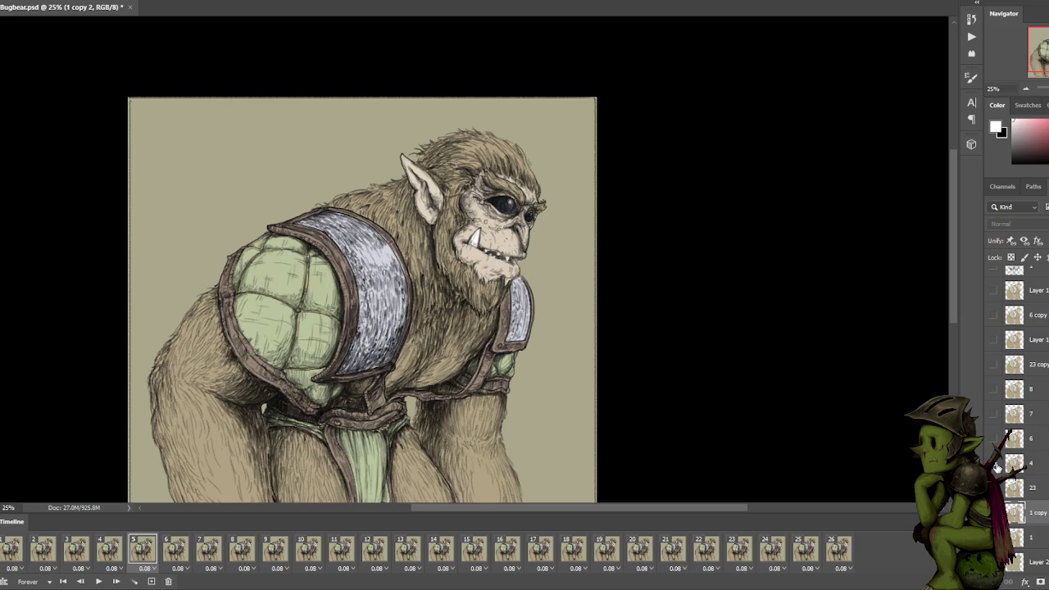
{"action": "scroll", "coordinate": [679, 292], "scroll_direction": "up", "scroll_amount": 1}
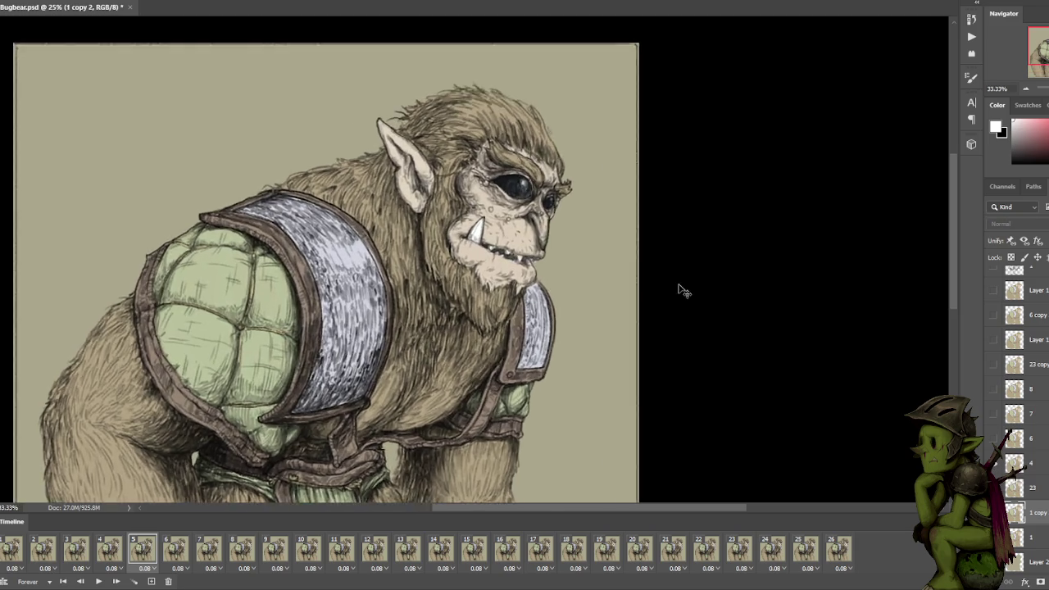
{"action": "scroll", "coordinate": [679, 287], "scroll_direction": "up", "scroll_amount": 1}
{"action": "scroll", "coordinate": [655, 274], "scroll_direction": "up", "scroll_amount": 1}
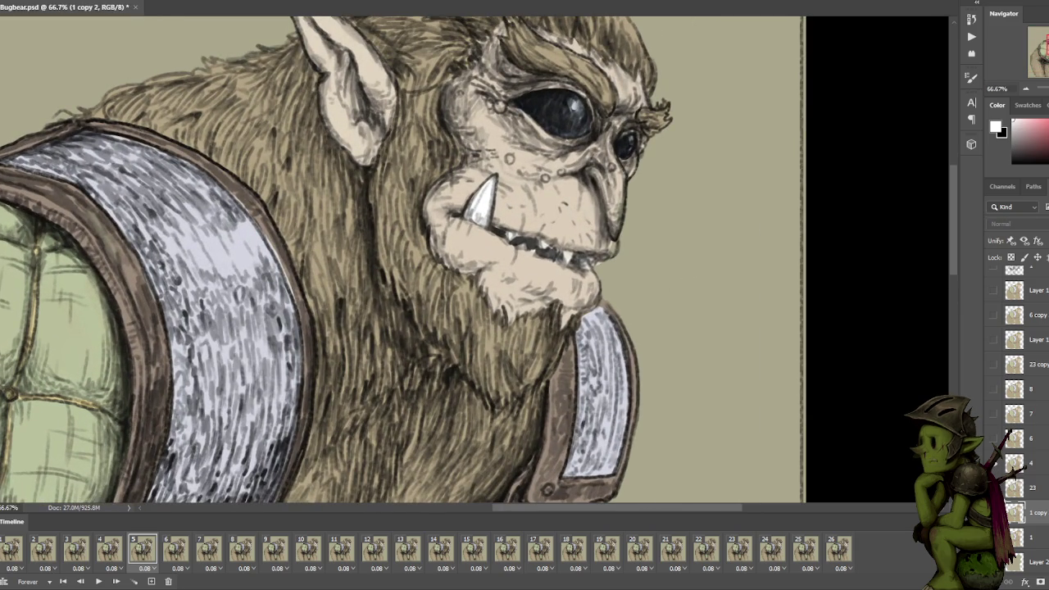
{"action": "left_click", "coordinate": [994, 440]}
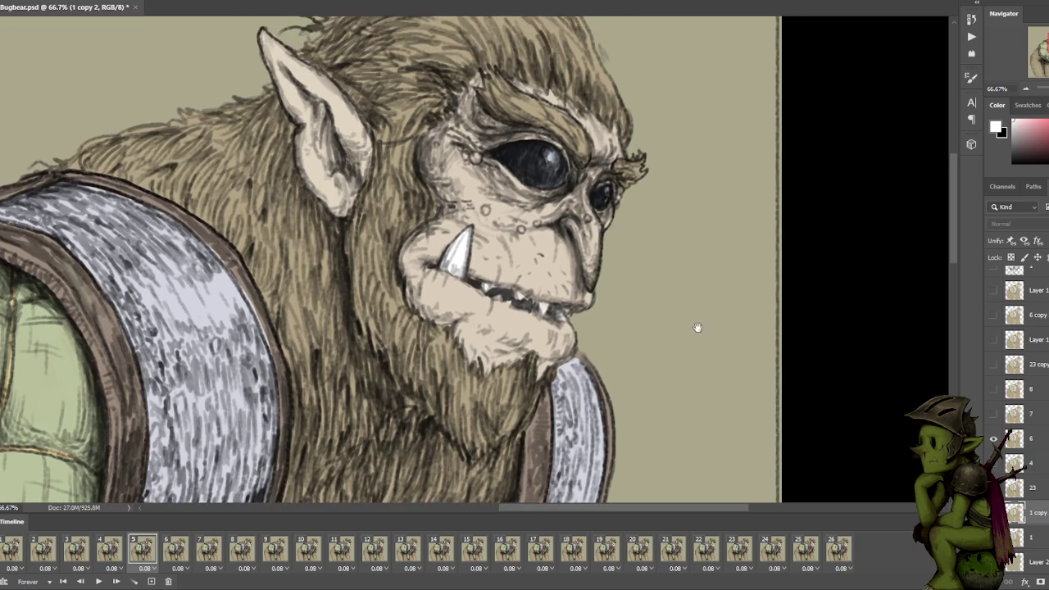
{"action": "scroll", "coordinate": [696, 325], "scroll_direction": "up", "scroll_amount": 1}
{"action": "scroll", "coordinate": [671, 265], "scroll_direction": "up", "scroll_amount": 1}
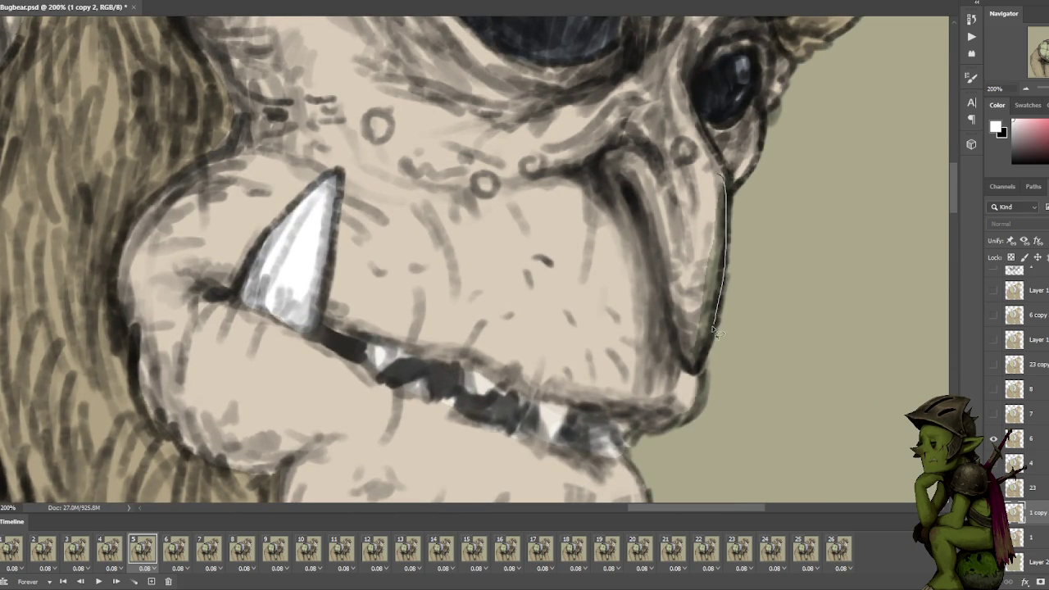
Select the snout edge and lighten it on frame 1's Layer 1 with the sampled tan skin tone.
{"action": "left_click_drag", "start_coordinate": [695, 370], "coordinate": [718, 175]}
{"action": "key", "text": "Home"}
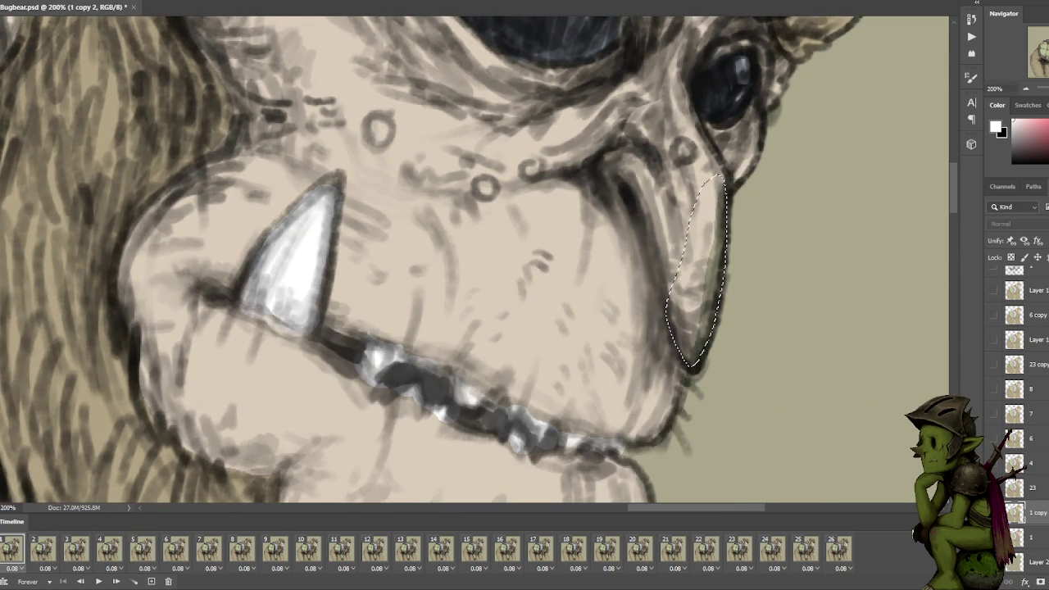
{"action": "left_click", "coordinate": [1043, 537]}
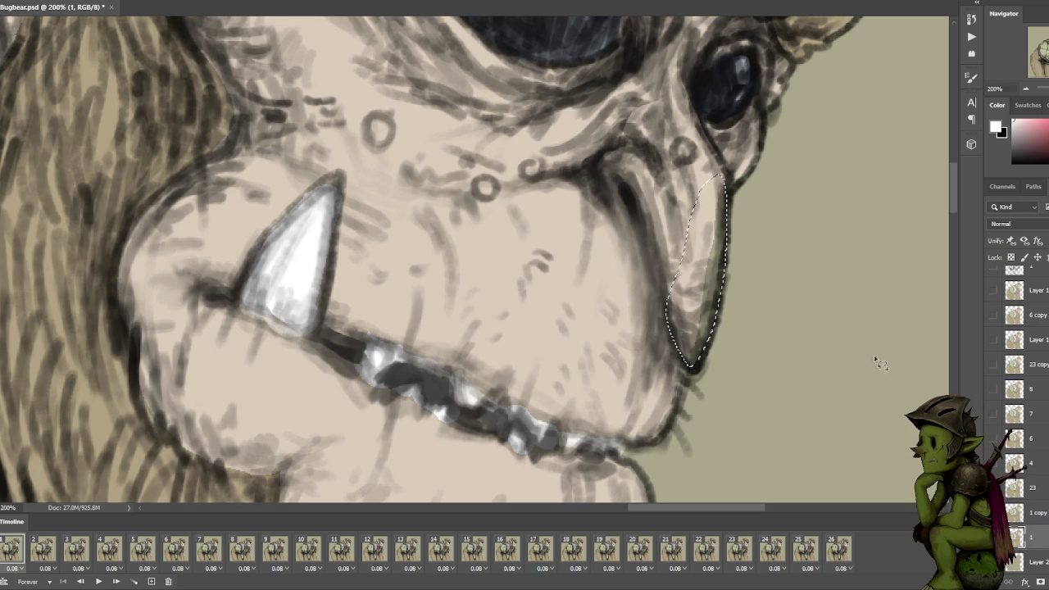
{"action": "left_click", "coordinate": [602, 266], "text": "alt"}
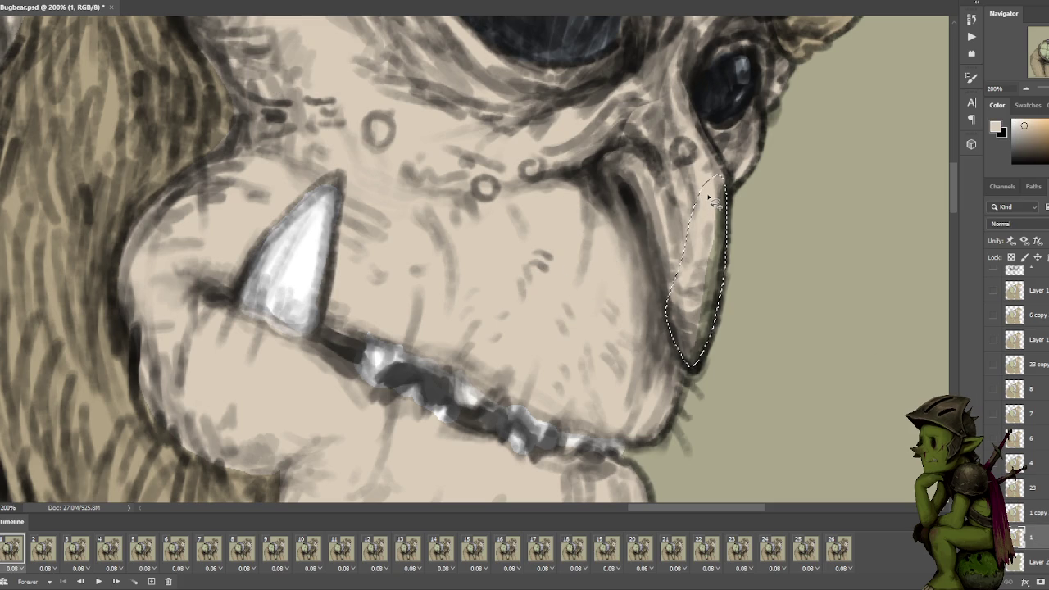
{"action": "left_click_drag", "start_coordinate": [701, 331], "coordinate": [718, 219]}
{"action": "left_click", "coordinate": [51, 553]}
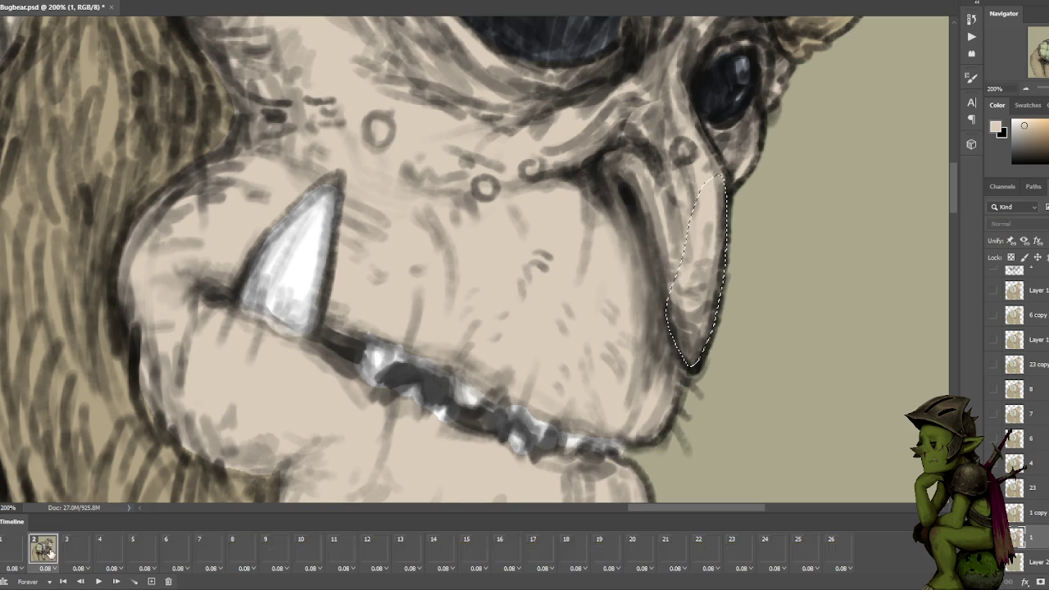
Lighten the snout edge on frame 4, undo the lightening on layer 6 in frame 5, and move to frame 6.
{"action": "key", "text": "alt+bracketright"}
{"action": "key", "text": "alt+bracketright"}
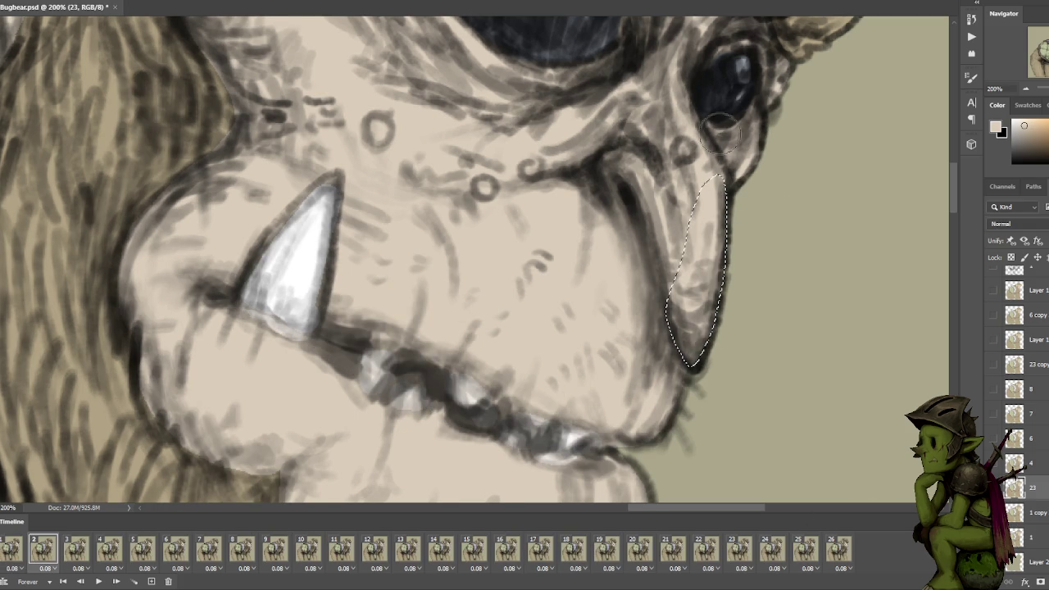
{"action": "left_click", "coordinate": [75, 553]}
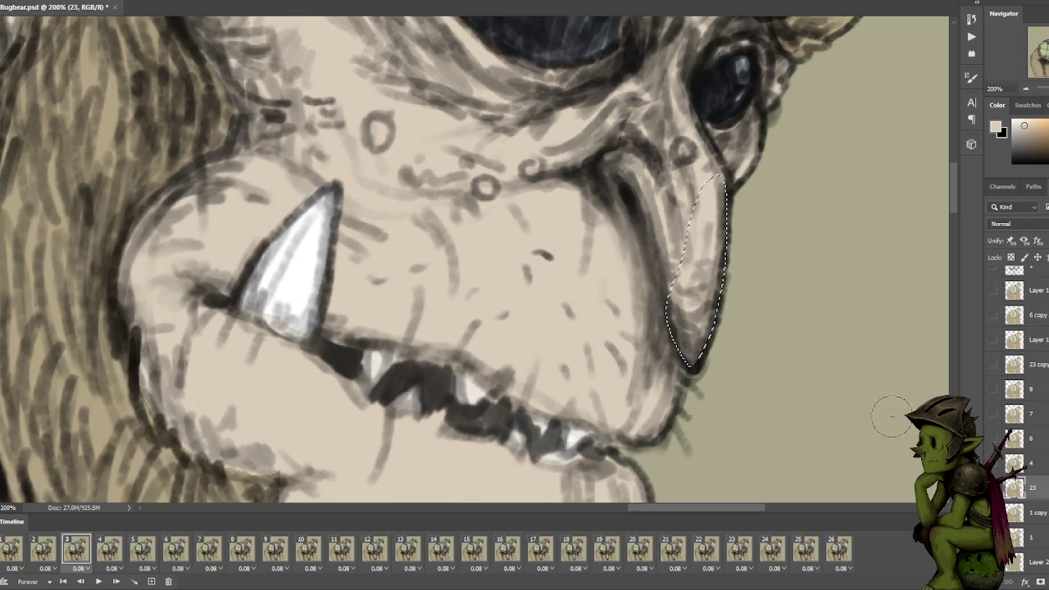
{"action": "left_click", "coordinate": [109, 550]}
{"action": "key", "text": "alt+bracketright"}
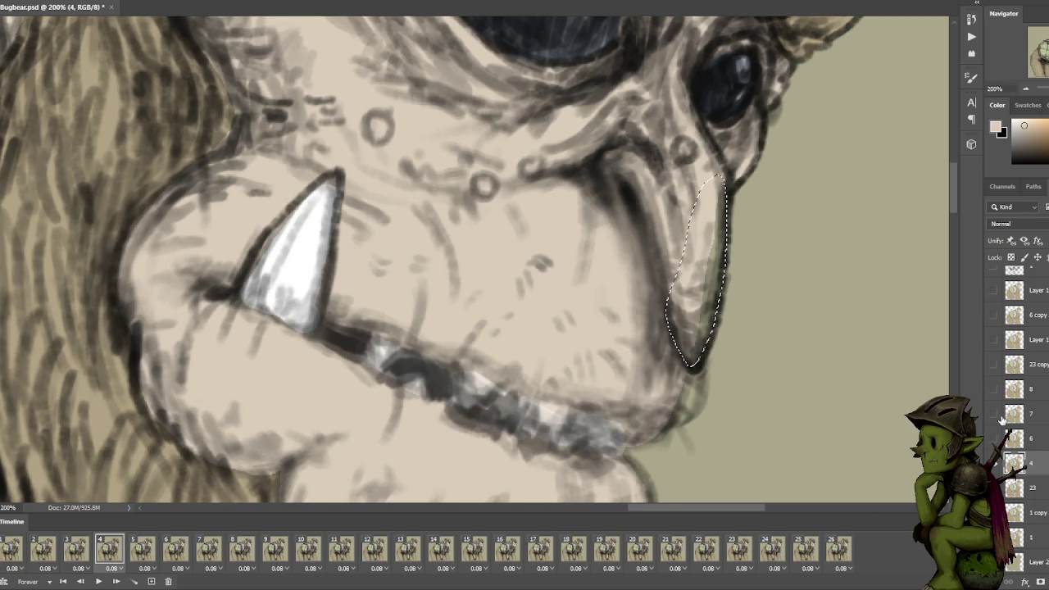
{"action": "left_click_drag", "start_coordinate": [698, 335], "coordinate": [697, 270]}
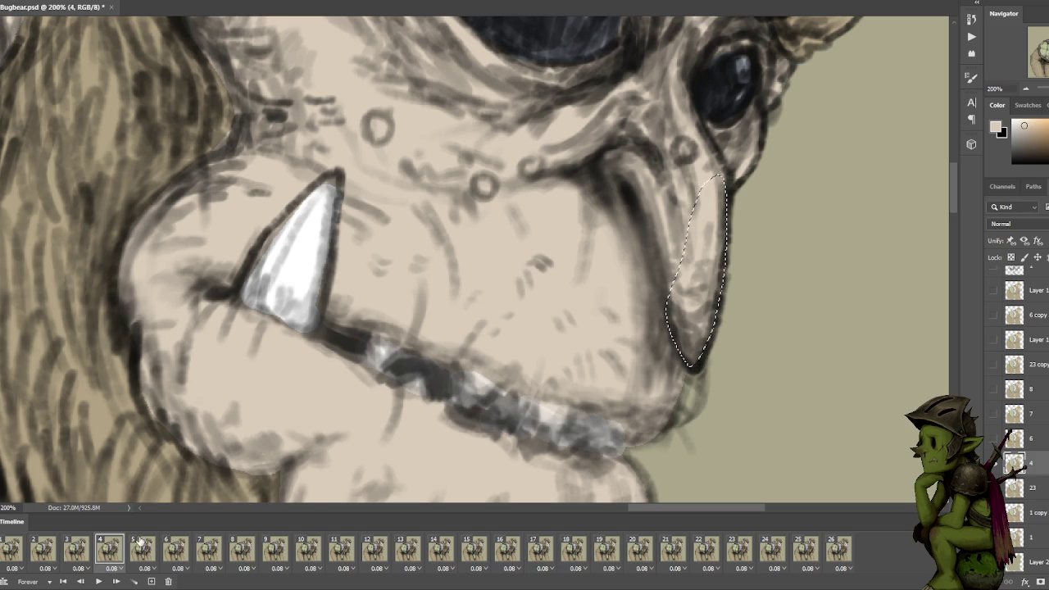
{"action": "left_click", "coordinate": [140, 545]}
{"action": "left_click", "coordinate": [1042, 442]}
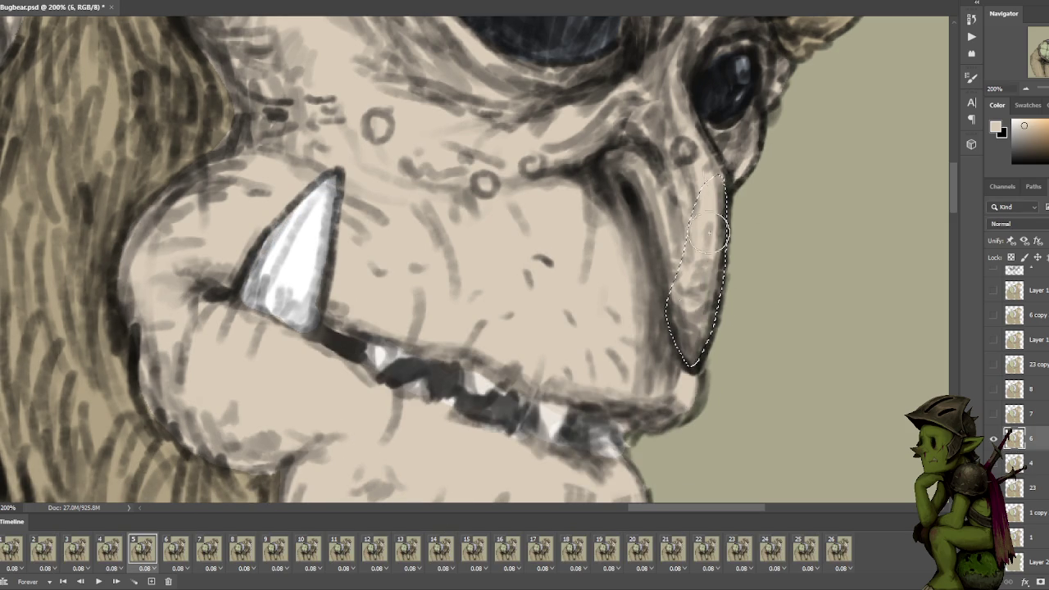
{"action": "key", "text": "ctrl+z"}
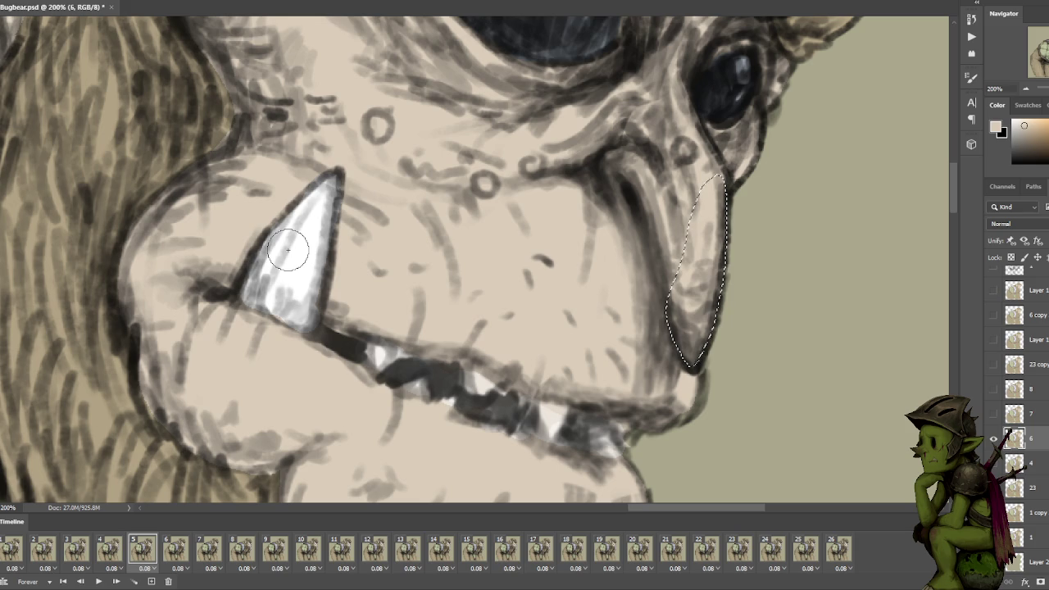
{"action": "left_click", "coordinate": [171, 551]}
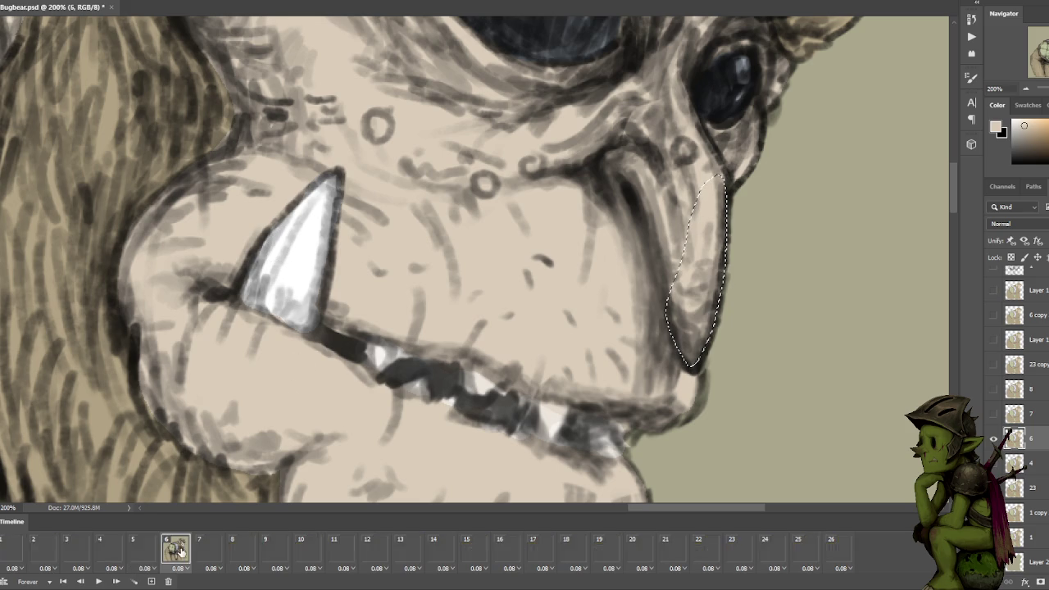
Step through frames 7–13, making layers 7, 23 copy and 23 active on their frames.
{"action": "left_click", "coordinate": [209, 551]}
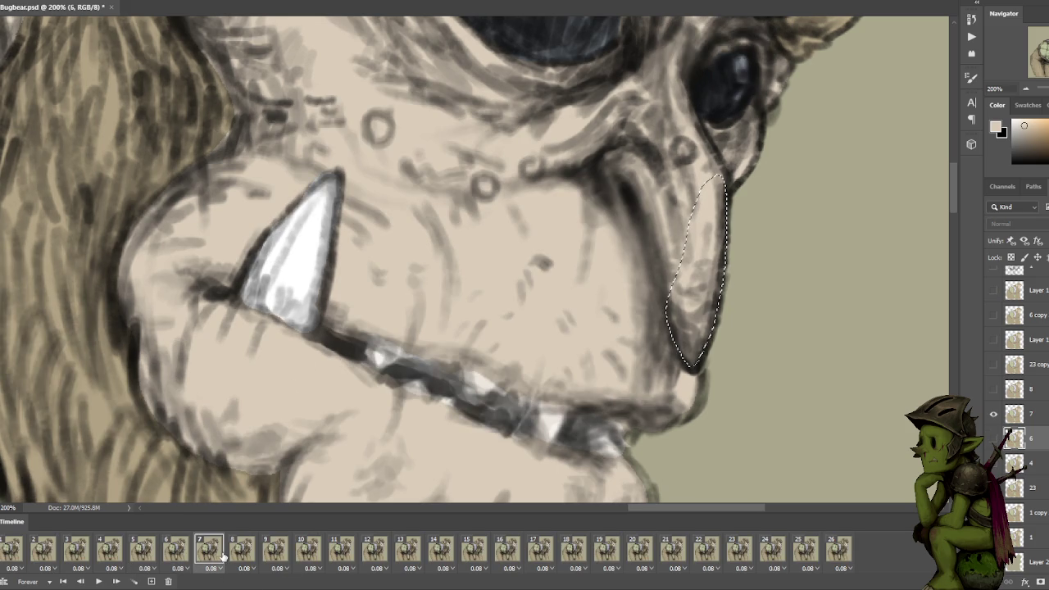
{"action": "left_click", "coordinate": [1043, 414]}
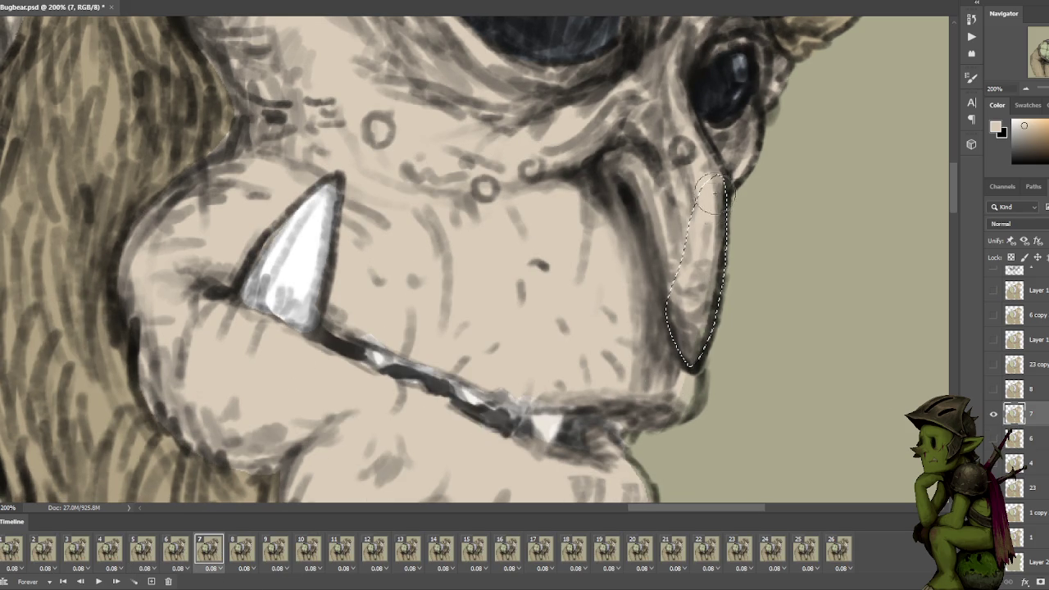
{"action": "left_click", "coordinate": [243, 551]}
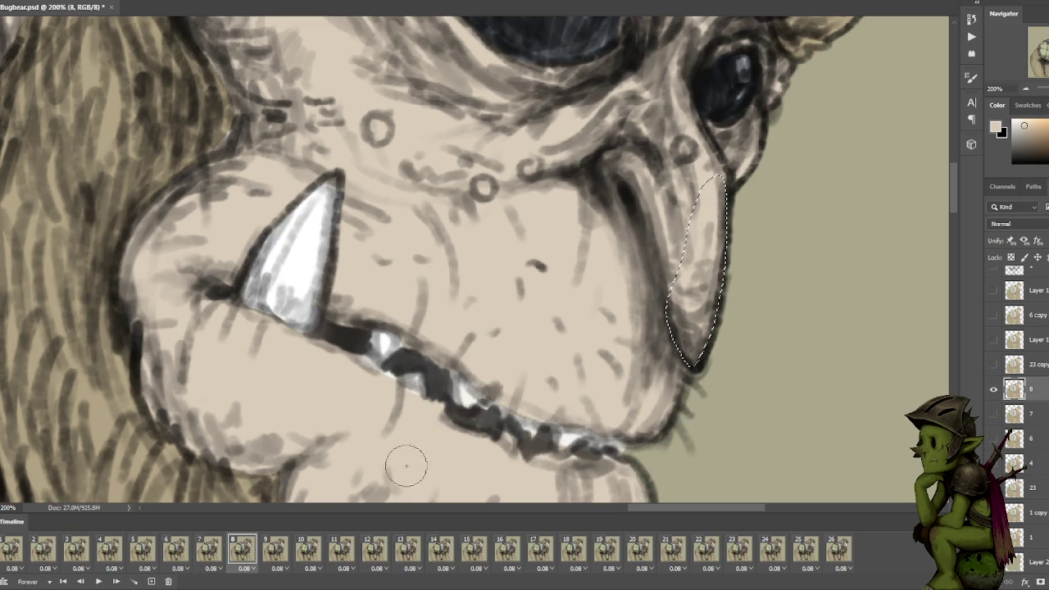
{"action": "left_click", "coordinate": [276, 547]}
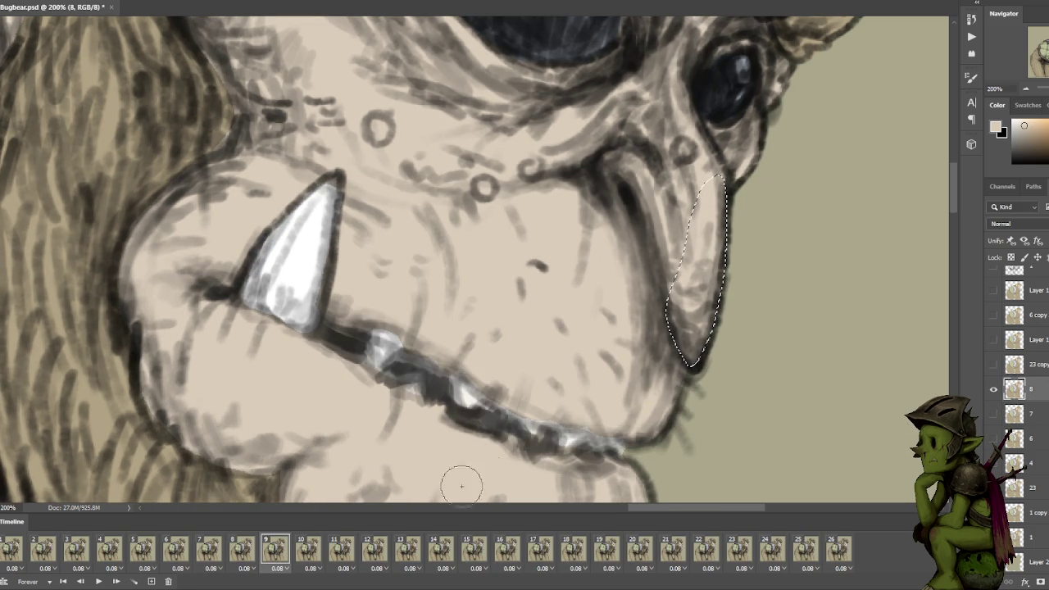
{"action": "left_click", "coordinate": [310, 551]}
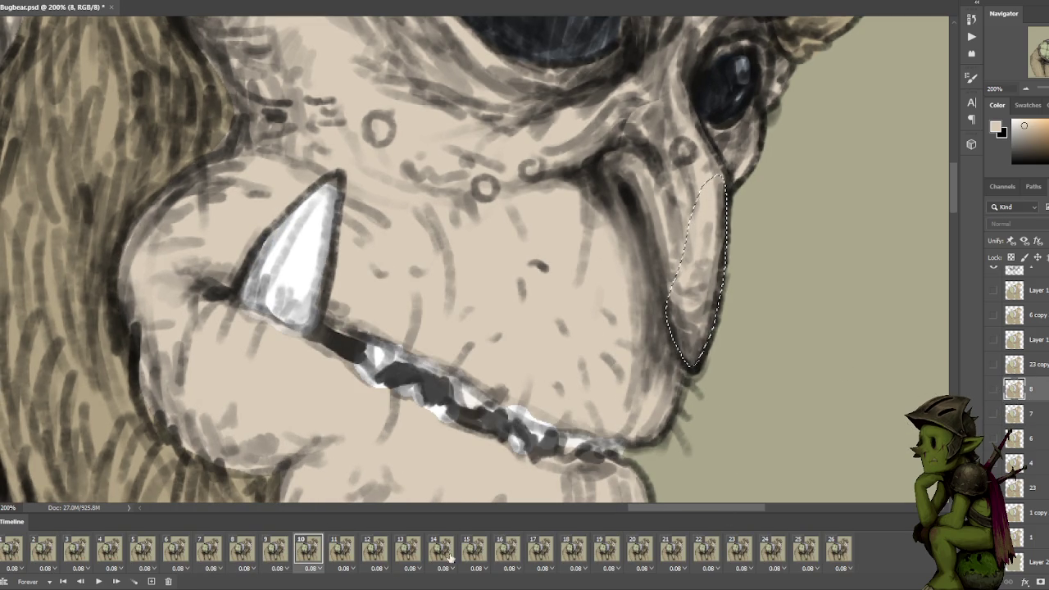
{"action": "left_click", "coordinate": [342, 551]}
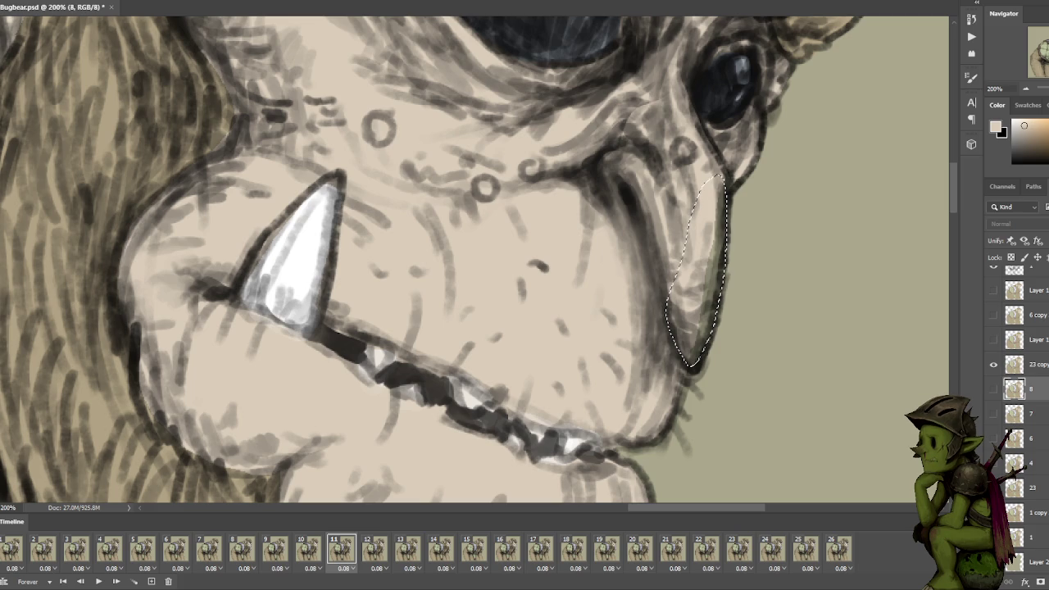
{"action": "key", "text": "alt+bracketright"}
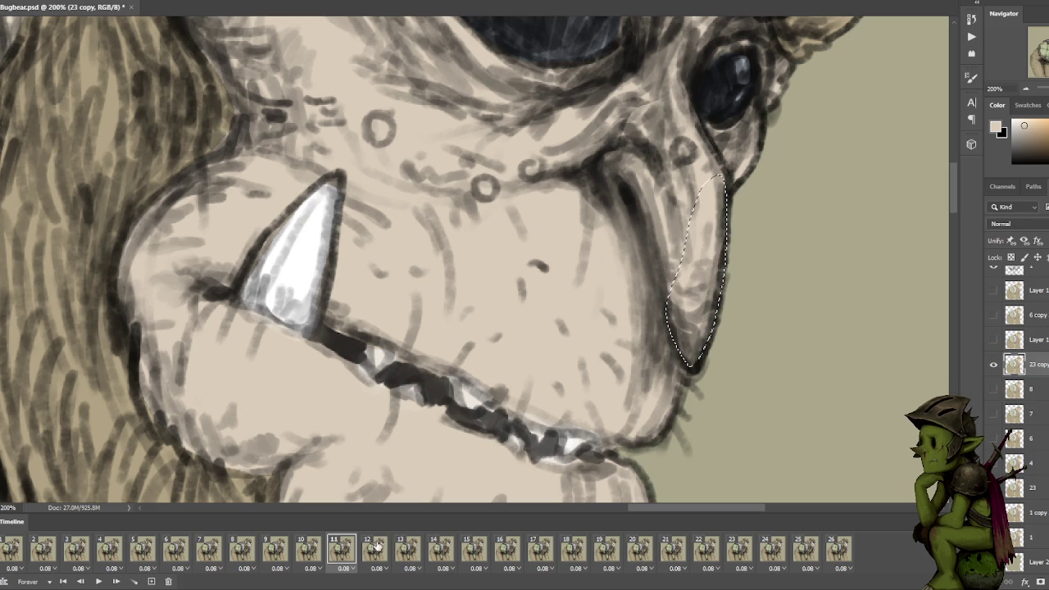
{"action": "left_click", "coordinate": [375, 547]}
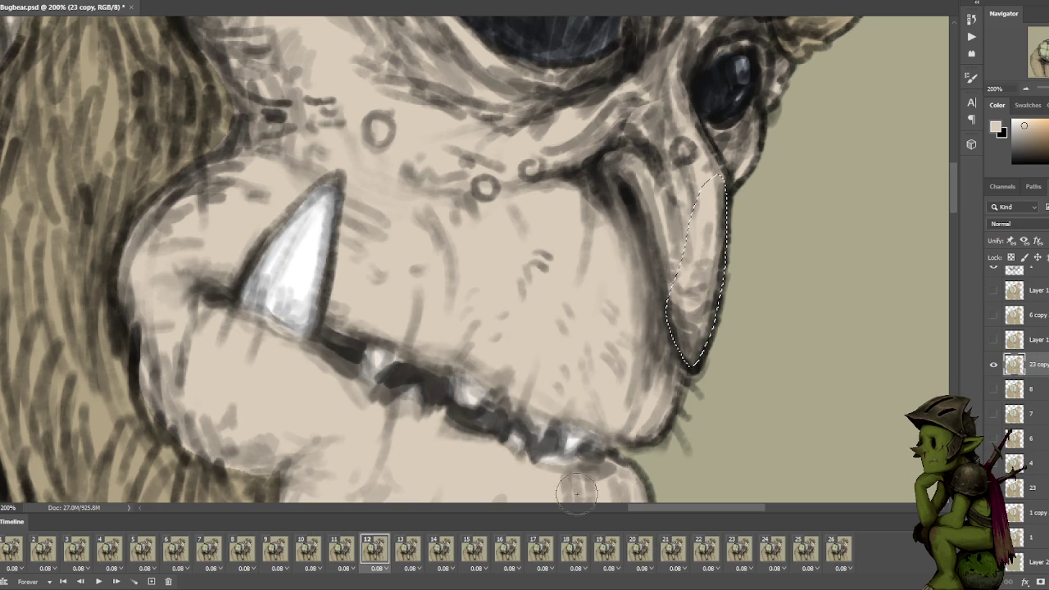
{"action": "left_click", "coordinate": [412, 548]}
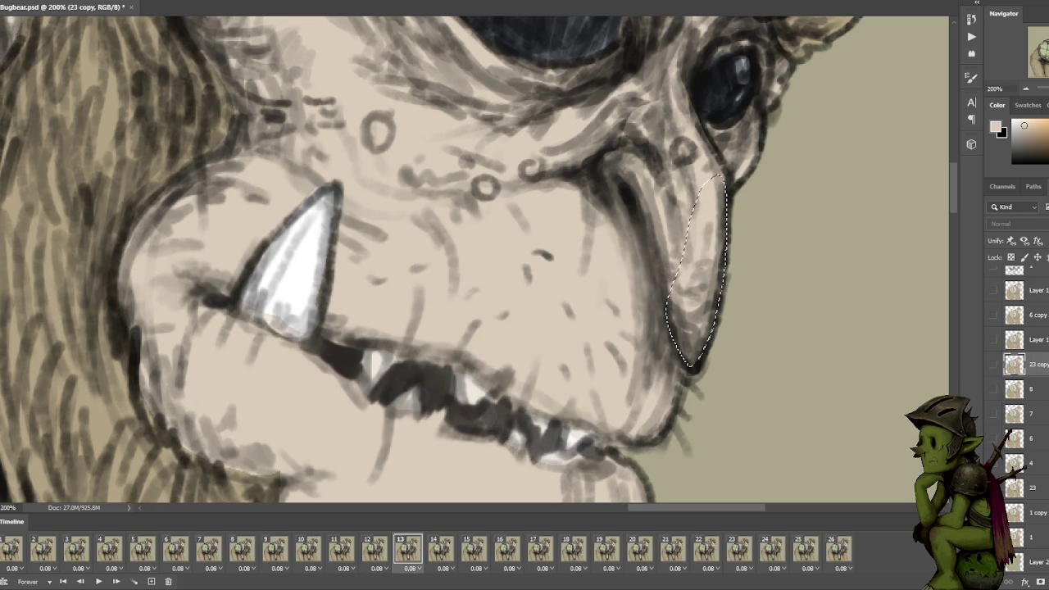
{"action": "left_click", "coordinate": [1016, 488]}
Advance to frame 20 and delete the greenish tint inside the snout selection on layer 6 copy 2.
{"action": "left_click", "coordinate": [441, 548]}
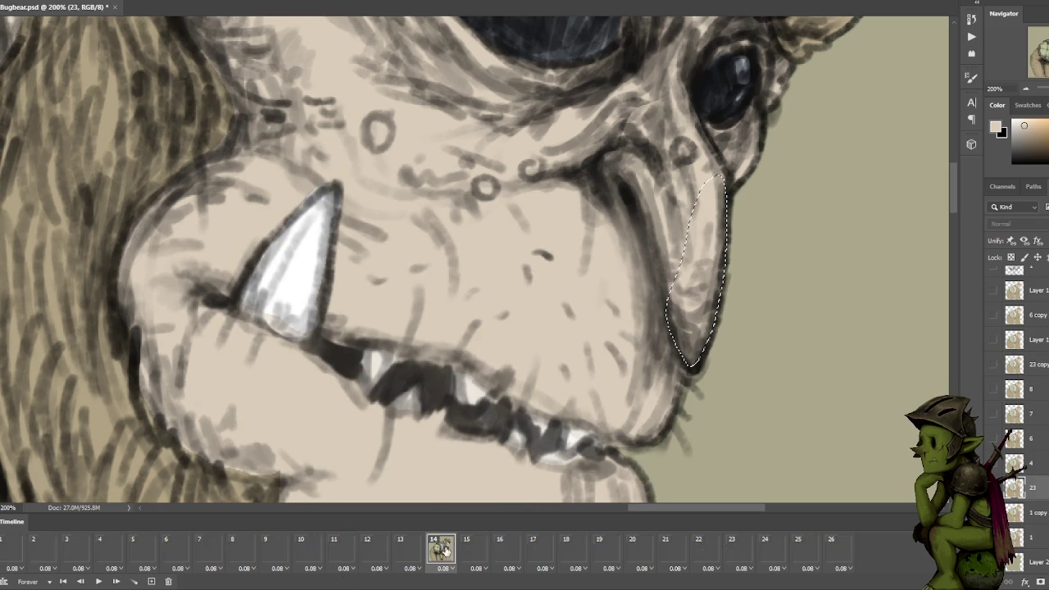
{"action": "left_click", "coordinate": [472, 548]}
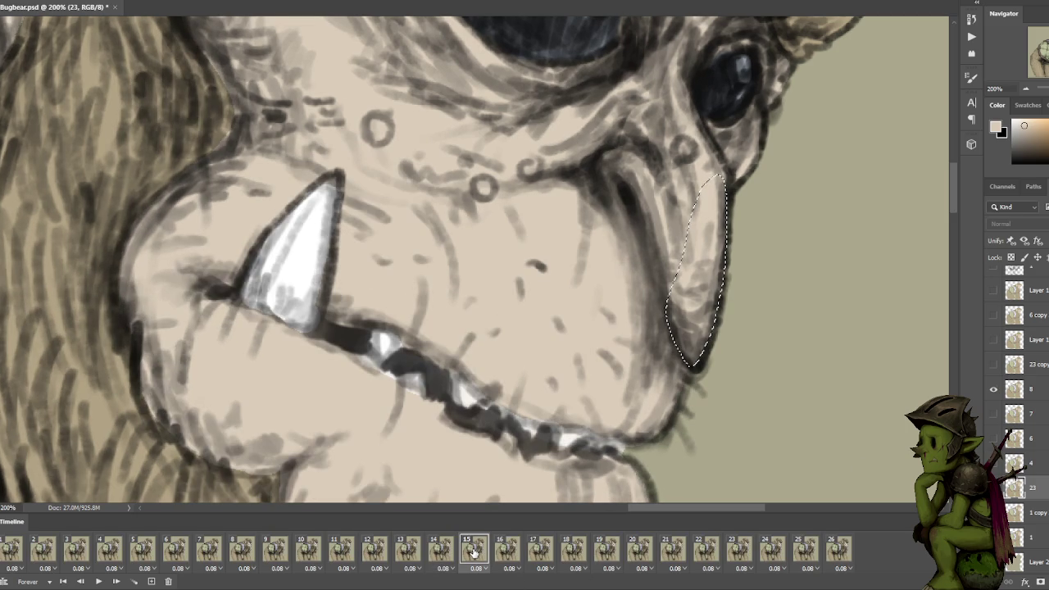
{"action": "left_click", "coordinate": [508, 556]}
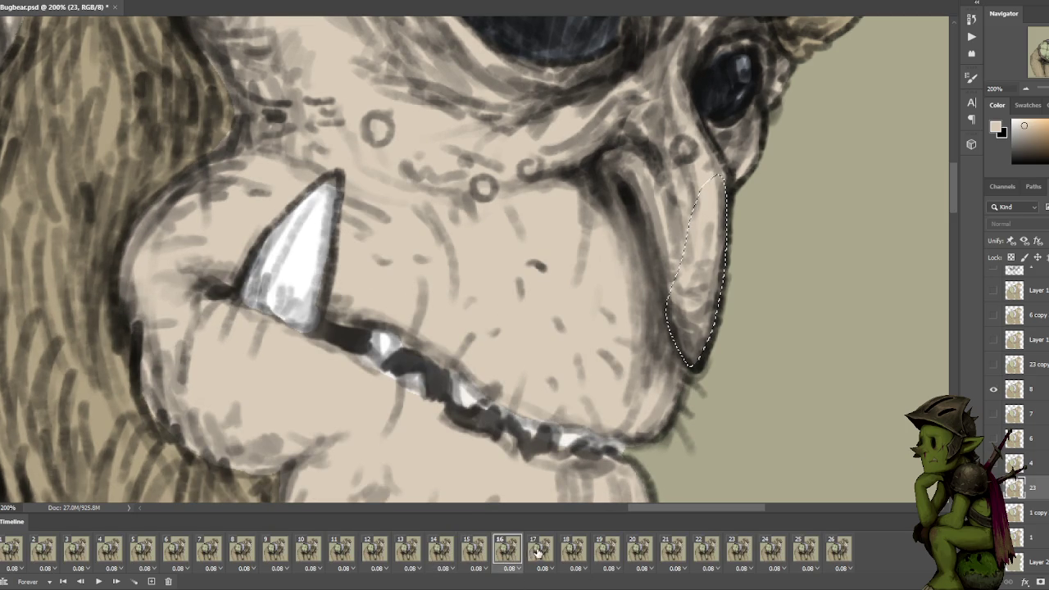
{"action": "left_click", "coordinate": [539, 554]}
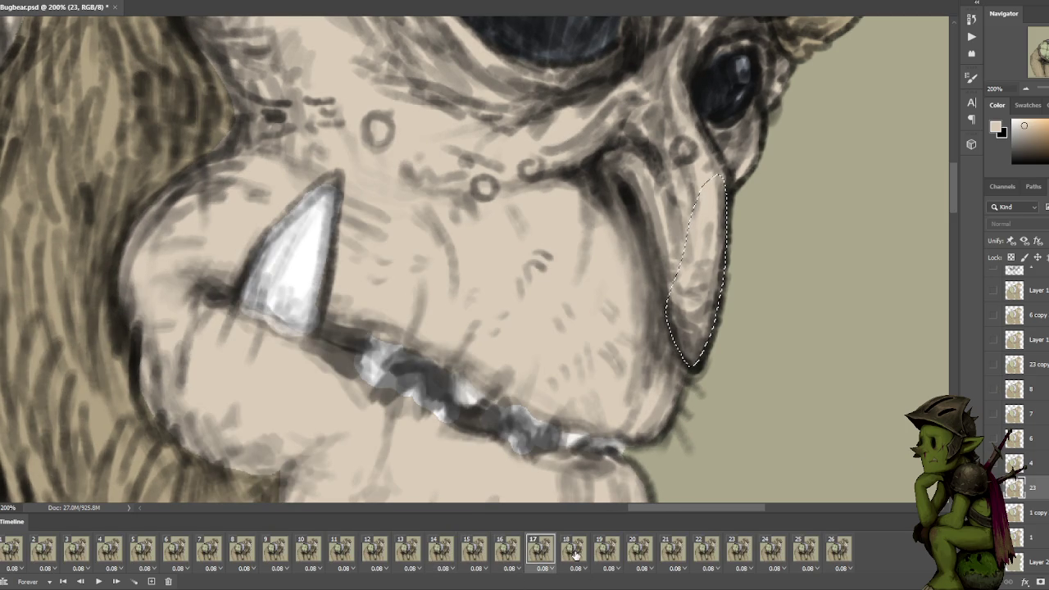
{"action": "left_click", "coordinate": [575, 556]}
{"action": "left_click", "coordinate": [606, 555]}
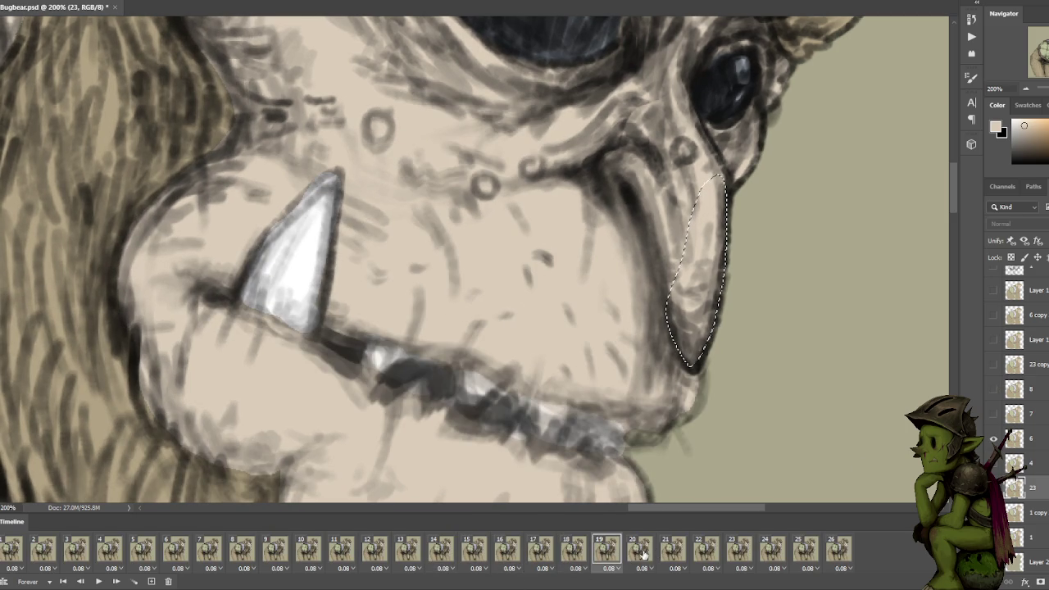
{"action": "left_click", "coordinate": [644, 554]}
{"action": "left_click", "coordinate": [684, 554]}
{"action": "left_click", "coordinate": [642, 554]}
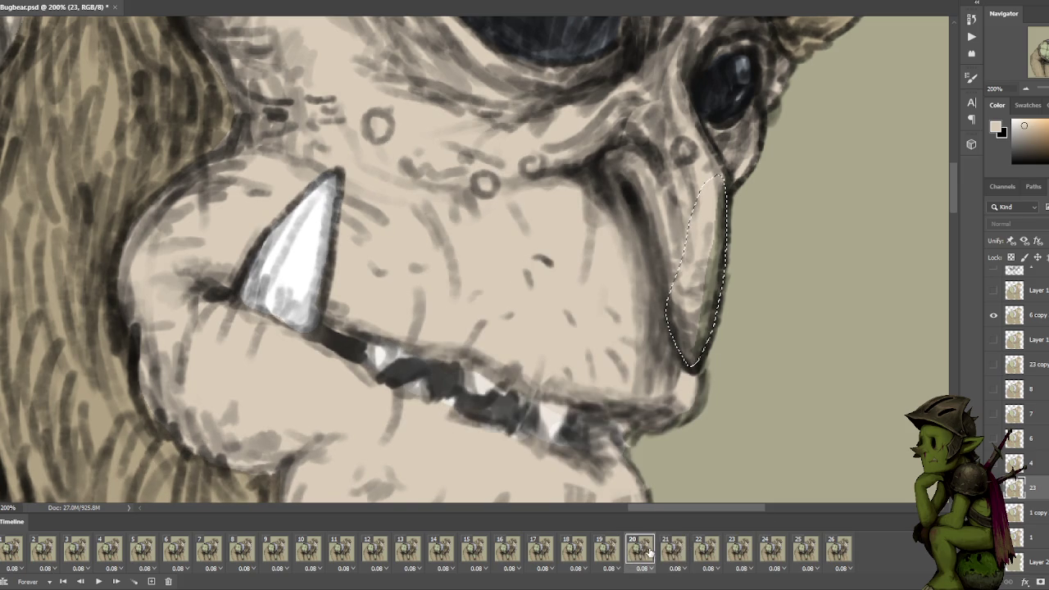
{"action": "left_click", "coordinate": [1044, 316]}
{"action": "key", "text": "Delete"}
Step through frames 21–26, activating Layer 1 copy on frame 22 and 1 copy 2 on frame 26.
{"action": "left_click", "coordinate": [672, 550]}
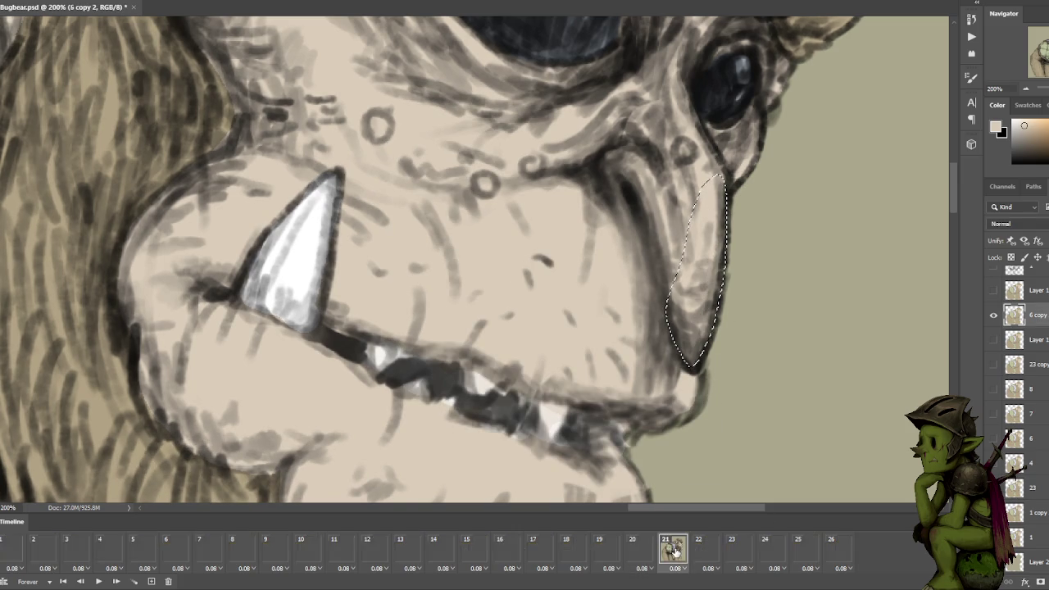
{"action": "left_click", "coordinate": [706, 550]}
{"action": "left_click", "coordinate": [738, 553]}
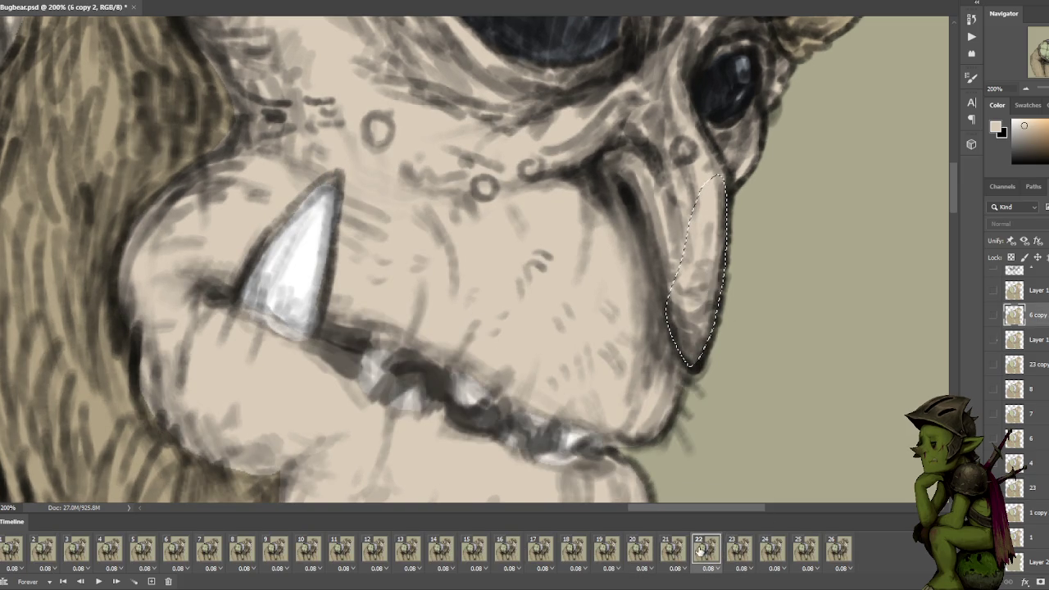
{"action": "left_click", "coordinate": [702, 550]}
{"action": "left_click", "coordinate": [1034, 344]}
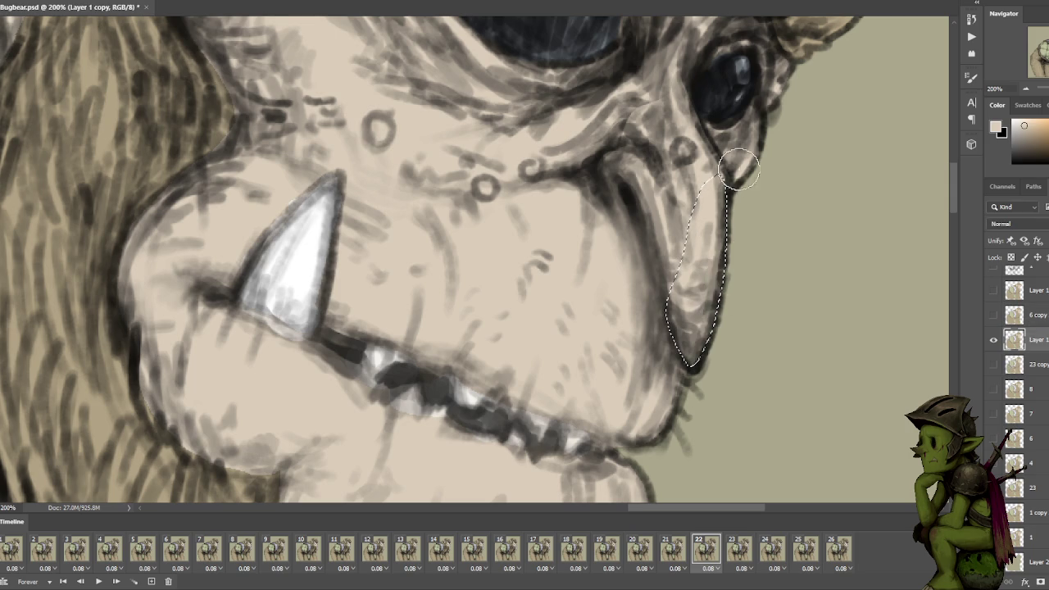
{"action": "left_click", "coordinate": [740, 553]}
{"action": "left_click", "coordinate": [772, 552]}
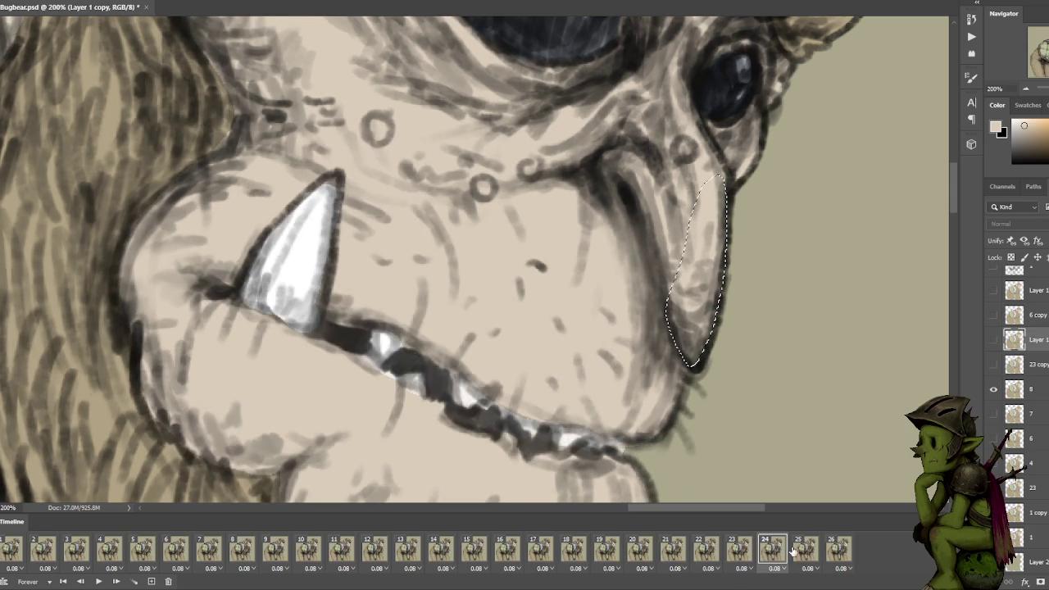
{"action": "left_click", "coordinate": [835, 554]}
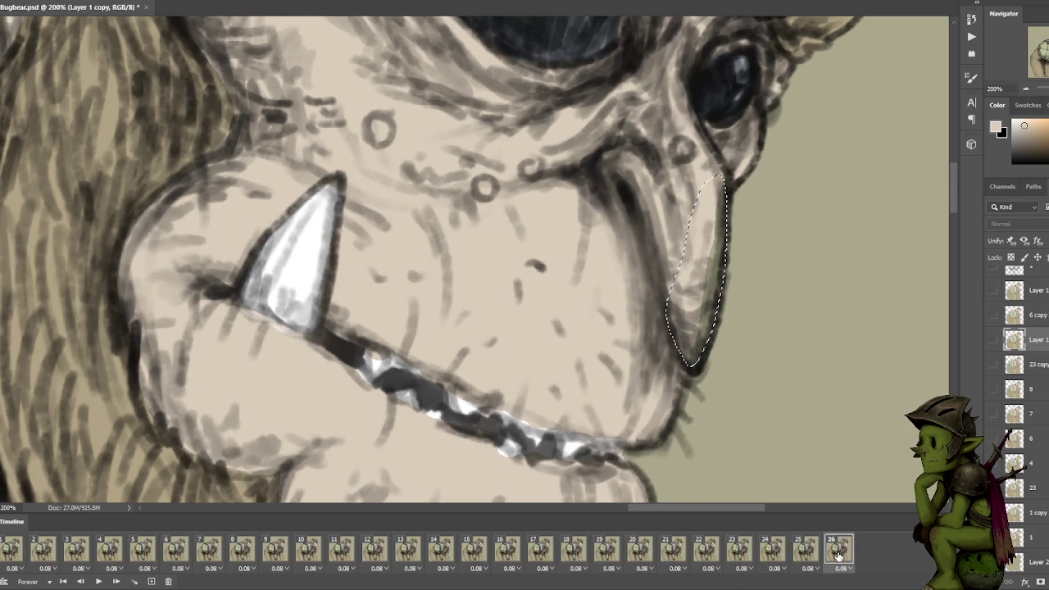
{"action": "left_click", "coordinate": [1037, 513]}
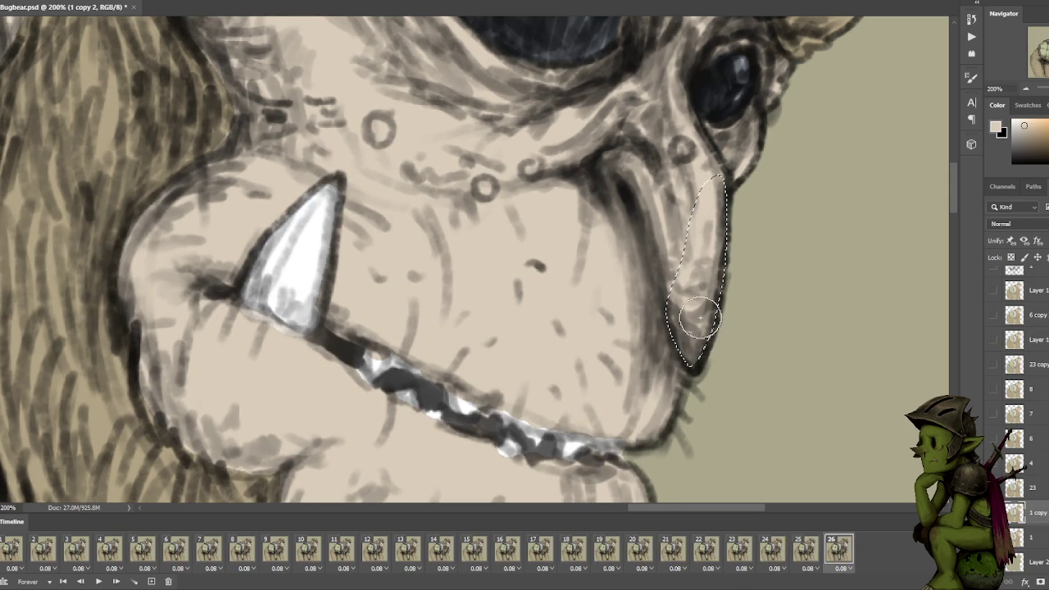
{"action": "left_click_drag", "start_coordinate": [682, 340], "coordinate": [773, 358]}
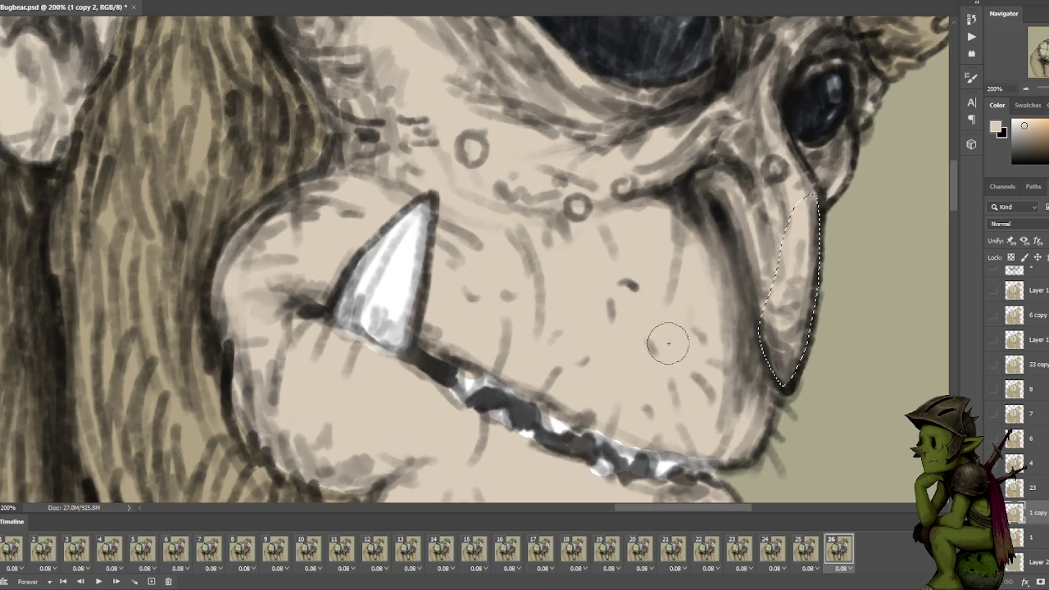
At 300% with a smaller brush, repaint the tusk shaft white and grey and its lower edge beige.
{"action": "key", "text": "ctrl+plus"}
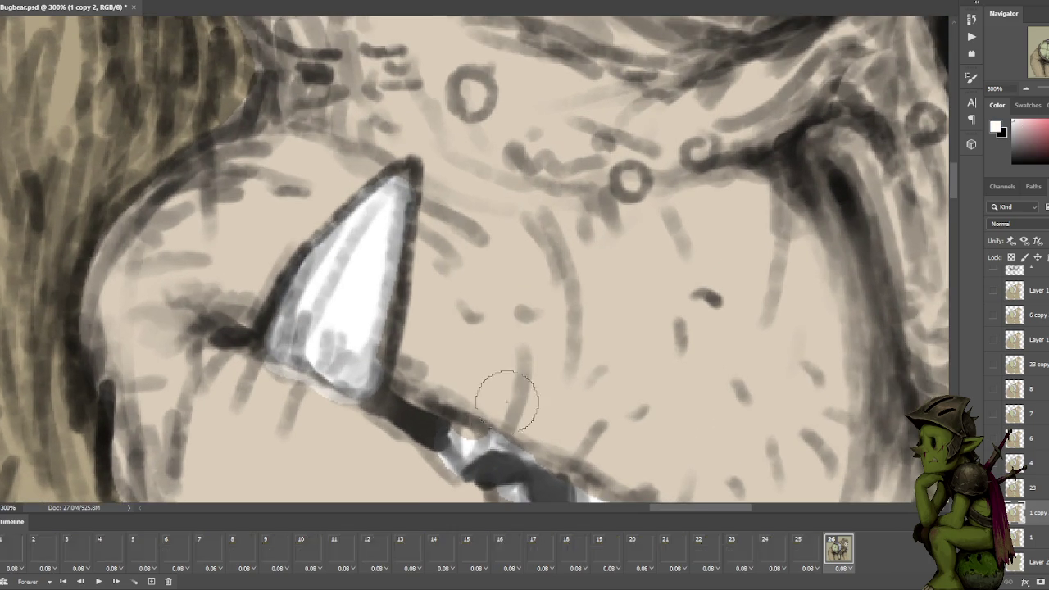
{"action": "left_click_drag", "start_coordinate": [511, 393], "coordinate": [534, 300]}
{"action": "key", "text": "bracketleft"}
{"action": "key", "text": "bracketleft"}
{"action": "left_click_drag", "start_coordinate": [512, 373], "coordinate": [471, 342]}
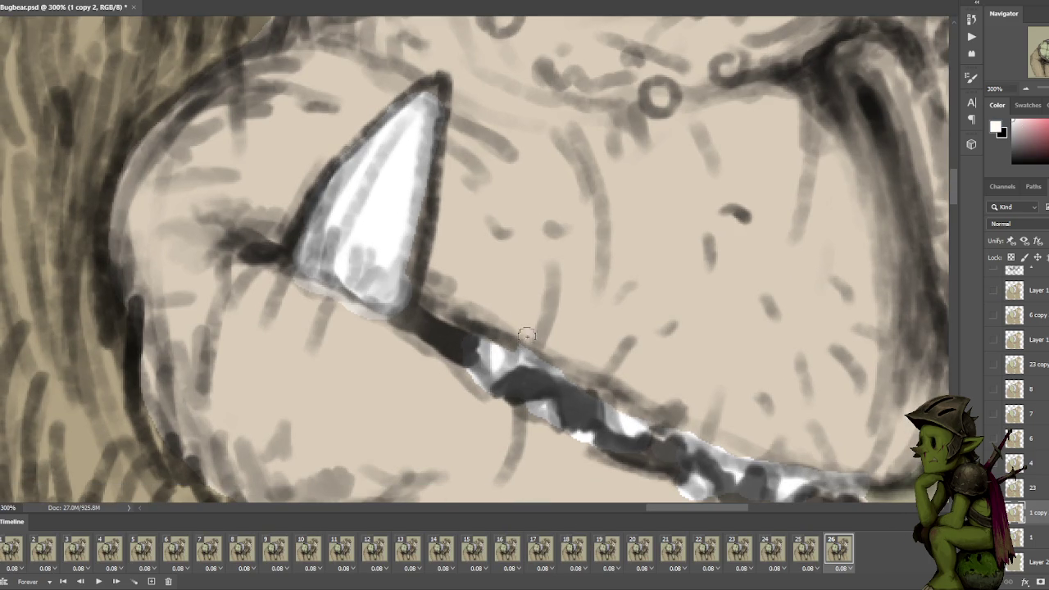
{"action": "left_click", "coordinate": [514, 277], "text": "alt"}
{"action": "left_click_drag", "start_coordinate": [517, 350], "coordinate": [561, 377]}
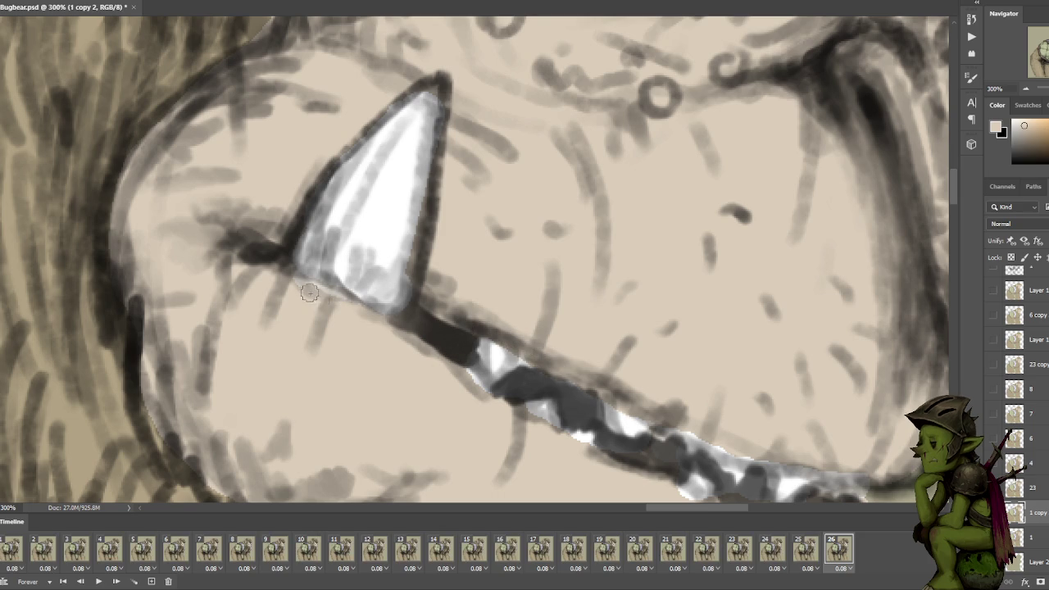
At 200%, touch up the teeth edge along the lip.
{"action": "key", "text": "ctrl+minus"}
{"action": "left_click_drag", "start_coordinate": [550, 354], "coordinate": [541, 228]}
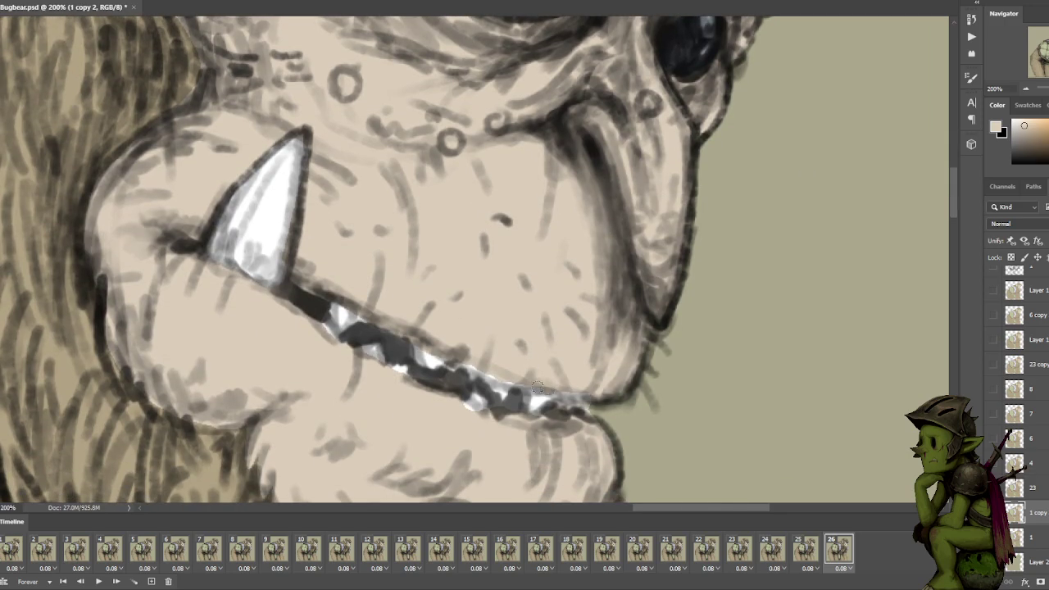
{"action": "left_click_drag", "start_coordinate": [536, 387], "coordinate": [579, 390]}
{"action": "left_click_drag", "start_coordinate": [466, 337], "coordinate": [361, 314]}
{"action": "left_click_drag", "start_coordinate": [399, 364], "coordinate": [428, 348]}
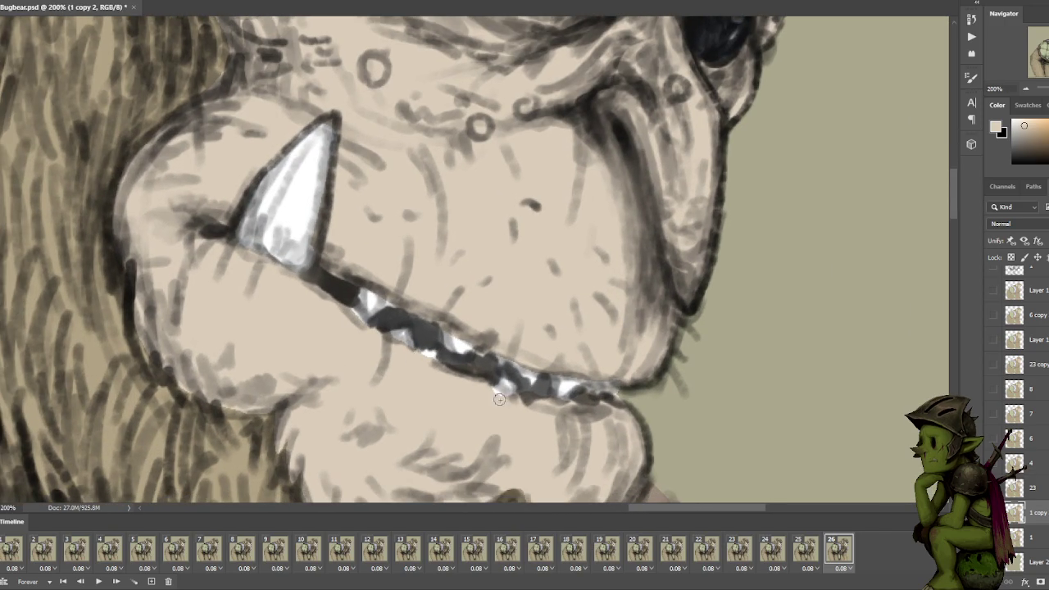
{"action": "scroll", "coordinate": [475, 384], "scroll_direction": "down", "scroll_amount": 3}
Play the animation and compare the mouth pose between frames 9 and 10.
{"action": "scroll", "coordinate": [573, 265], "scroll_direction": "down", "scroll_amount": 3}
{"action": "key", "text": "space"}
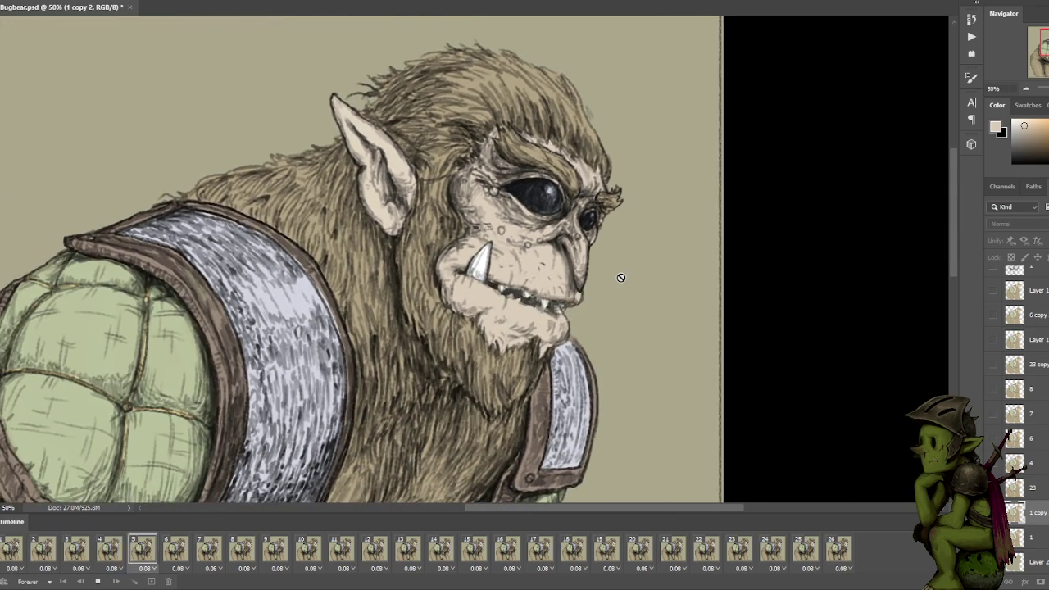
{"action": "key", "text": "space"}
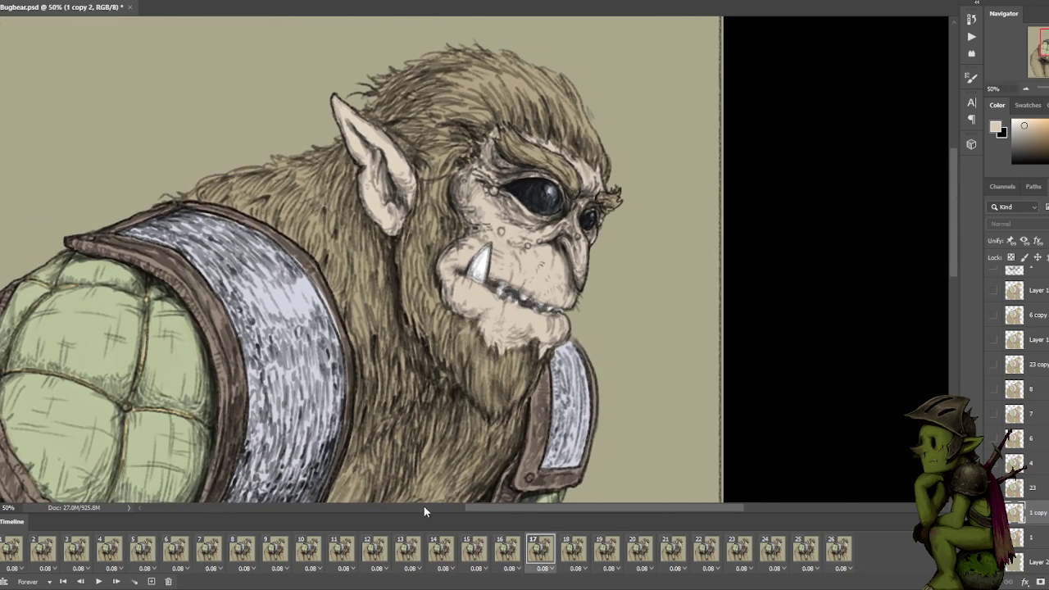
{"action": "left_click", "coordinate": [305, 555]}
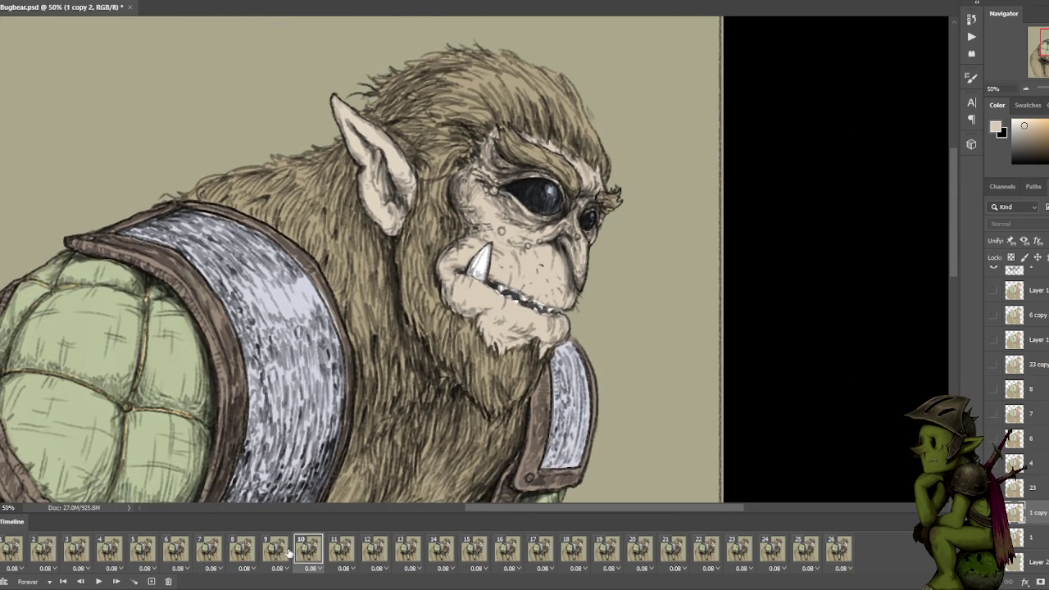
{"action": "left_click", "coordinate": [278, 552]}
{"action": "left_click", "coordinate": [304, 550]}
Toggle layer 8's visibility, then replay zoomed out with the bugbear centred on frame 9.
{"action": "left_click", "coordinate": [1033, 539]}
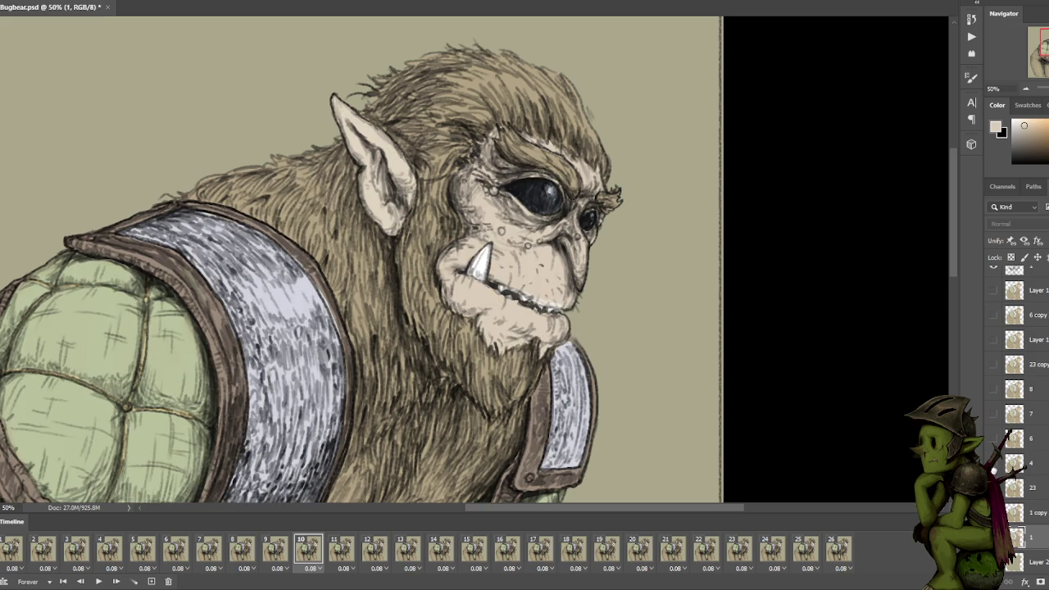
{"action": "left_click", "coordinate": [993, 388]}
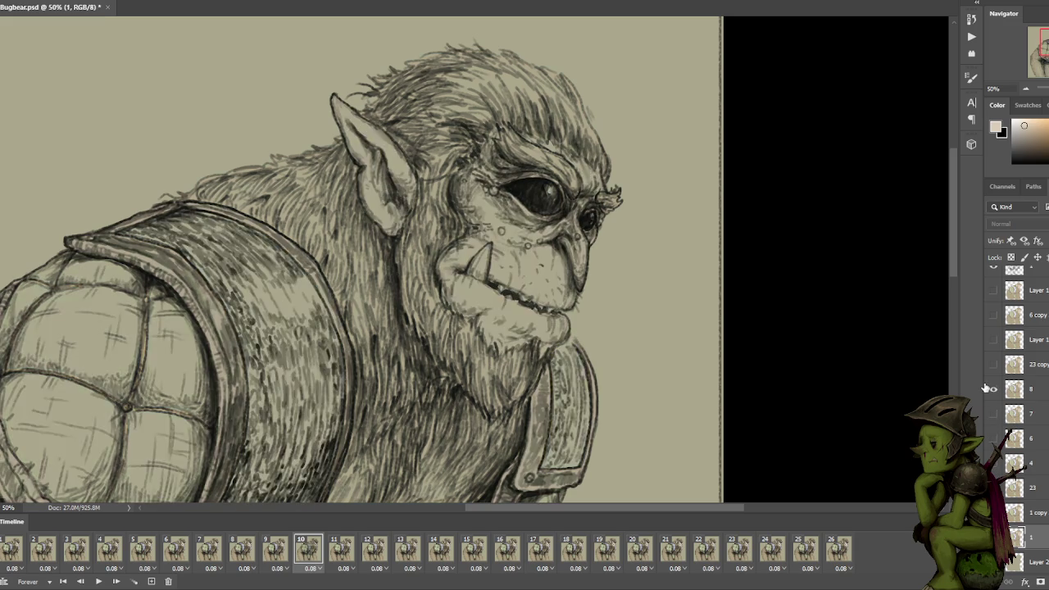
{"action": "left_click", "coordinate": [991, 365]}
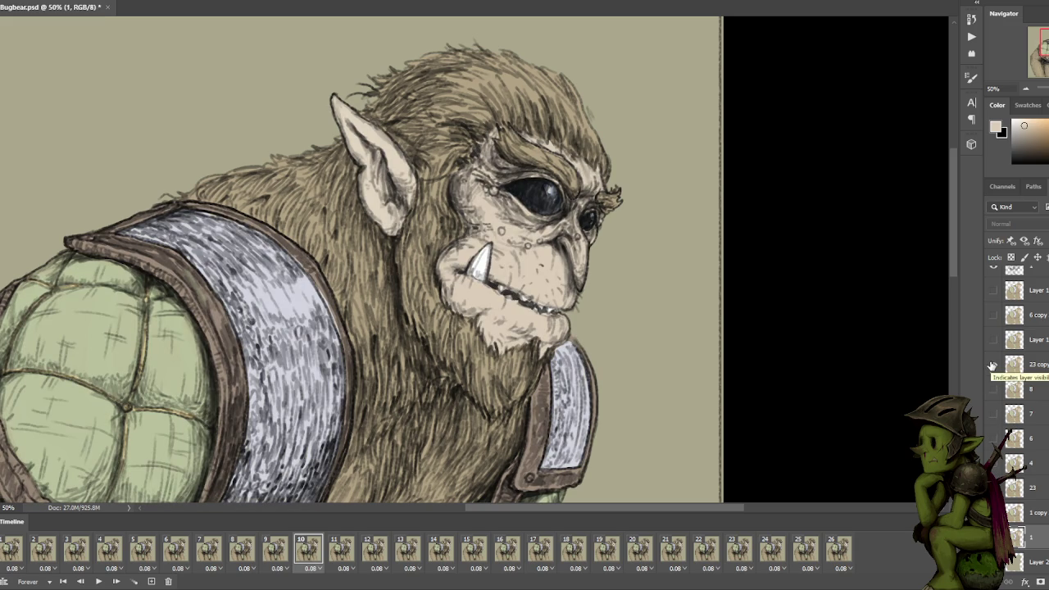
{"action": "key", "text": "space"}
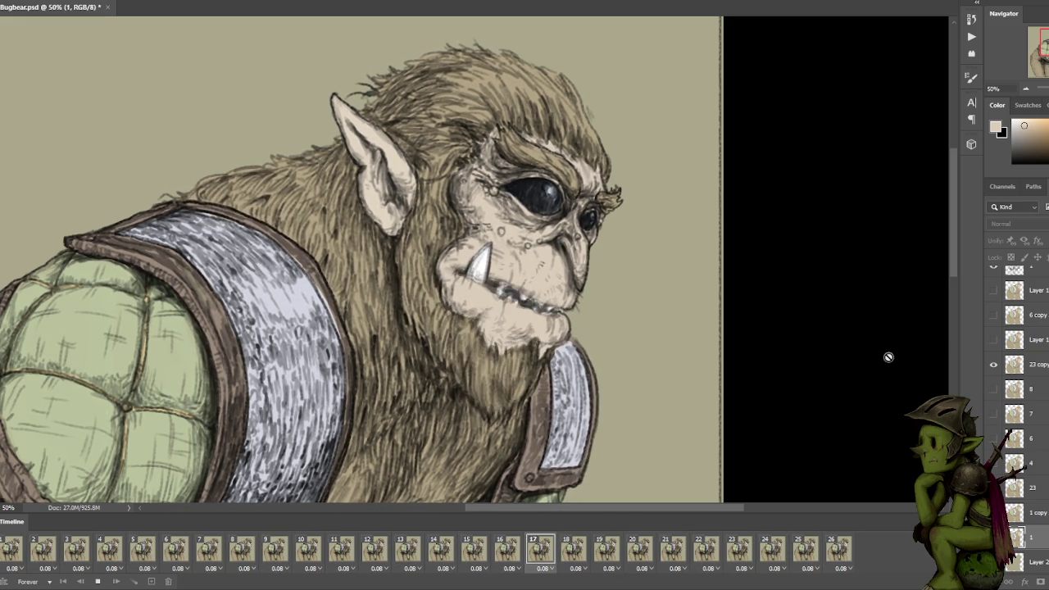
{"action": "key", "text": "ctrl+minus"}
{"action": "key", "text": "ctrl+minus"}
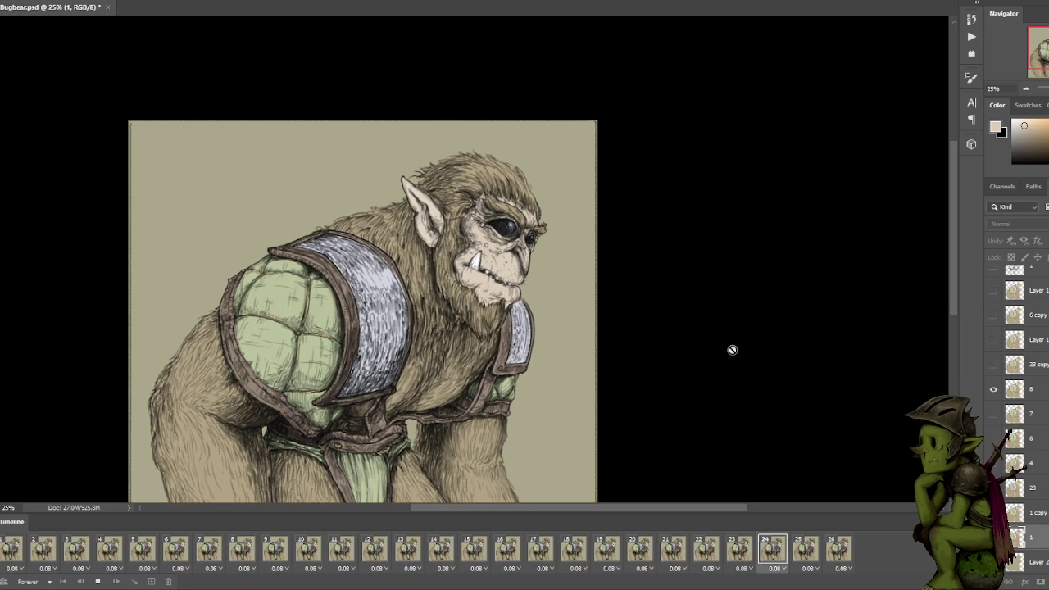
{"action": "key", "text": "space"}
{"action": "left_click_drag", "start_coordinate": [667, 332], "coordinate": [727, 262]}
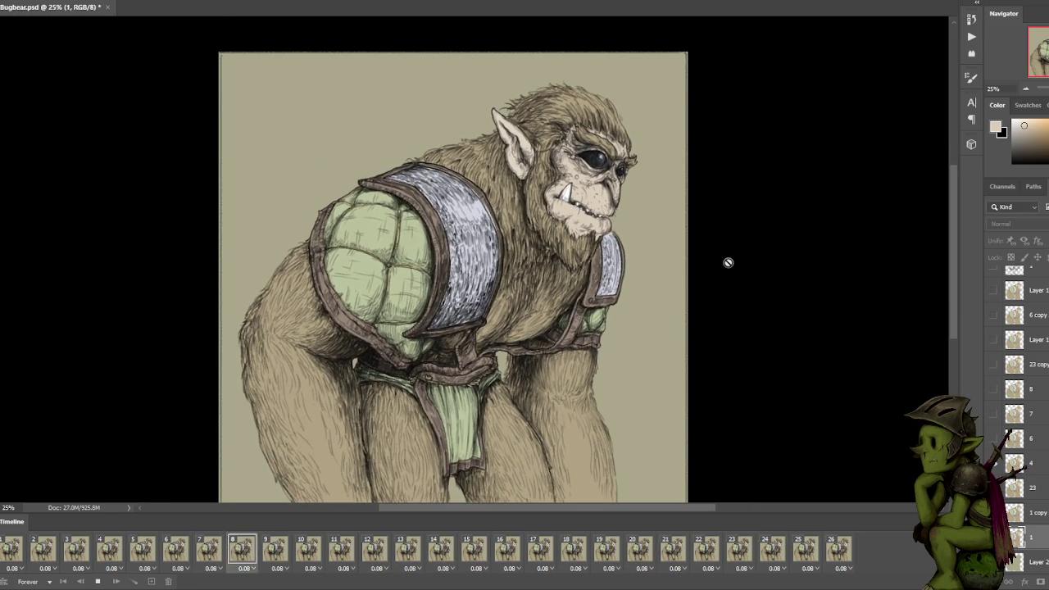
{"action": "key", "text": "space"}
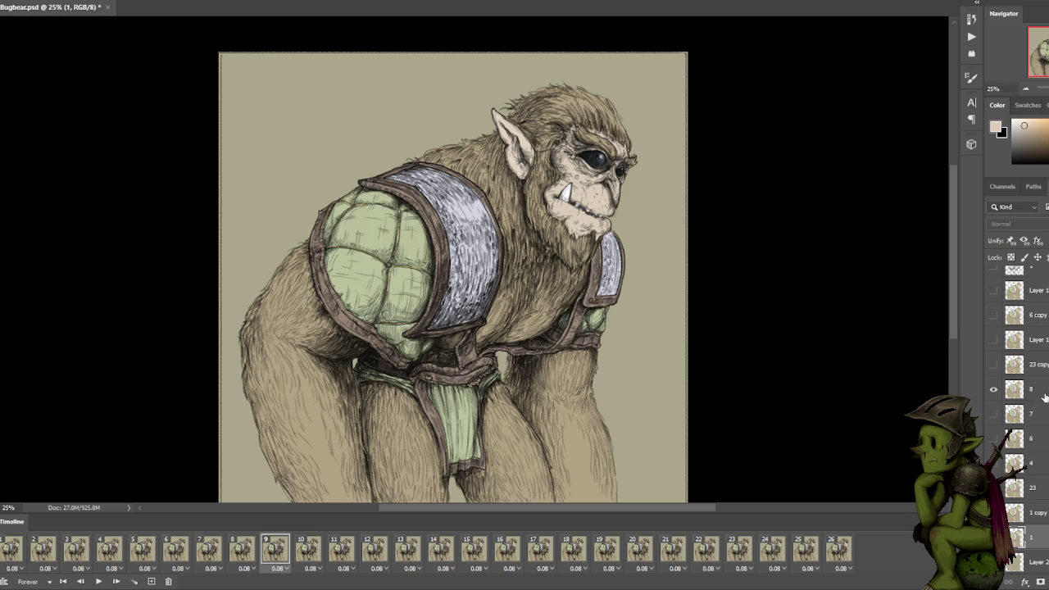
Select the colour layers from Layer 1 copy 4 through layer 8 and group them.
{"action": "left_click", "coordinate": [1044, 391]}
{"action": "scroll", "coordinate": [1044, 382], "scroll_direction": "up", "scroll_amount": 2}
{"action": "left_click", "coordinate": [1034, 339]}
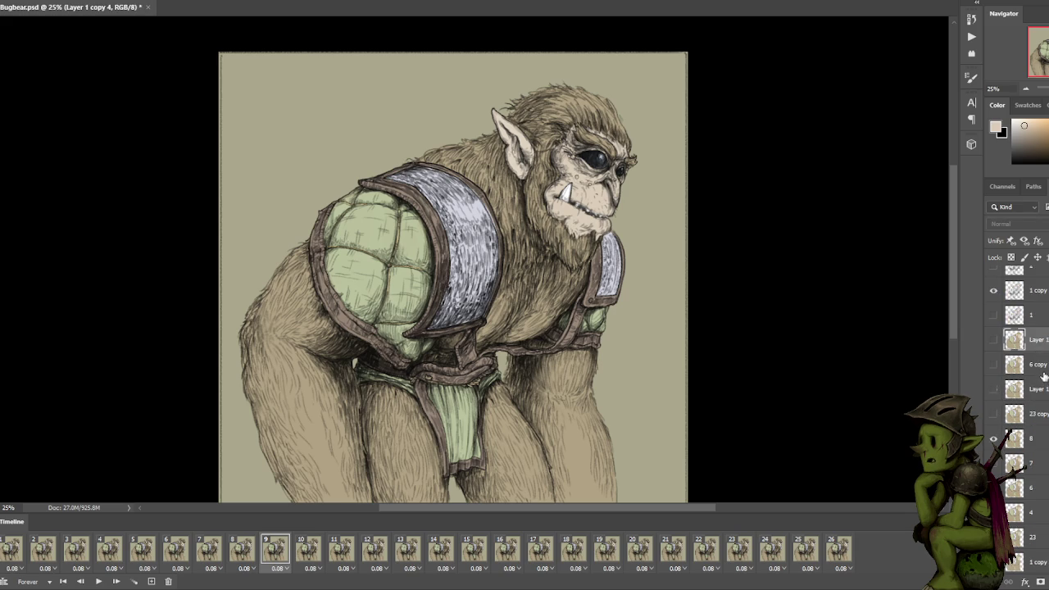
{"action": "scroll", "coordinate": [1036, 492], "scroll_direction": "down", "scroll_amount": 3}
{"action": "left_click", "coordinate": [1037, 536], "text": "ctrl"}
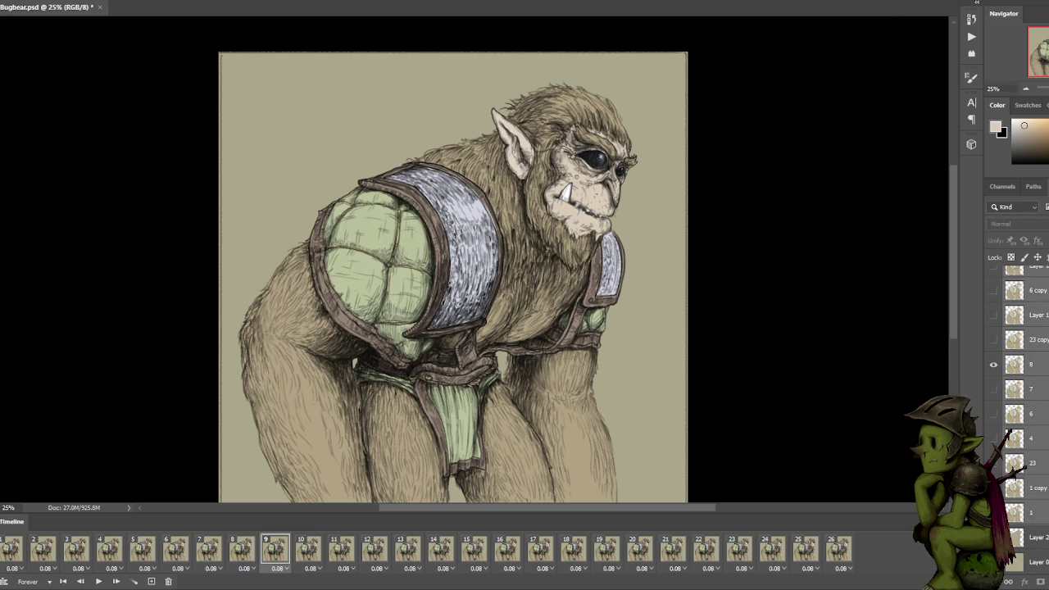
{"action": "key", "text": "ctrl+g"}
{"action": "left_click_drag", "start_coordinate": [1045, 519], "coordinate": [1047, 200]}
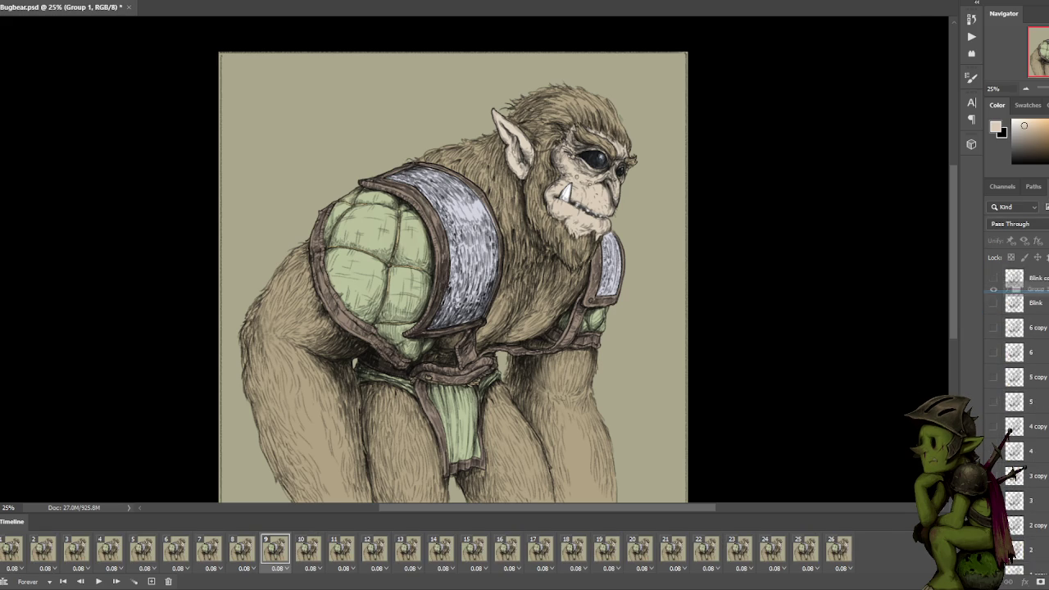
Move Group 1 to the top of the stack and set it to Multiply on frame 9.
{"action": "left_click_drag", "start_coordinate": [1047, 199], "coordinate": [1040, 277]}
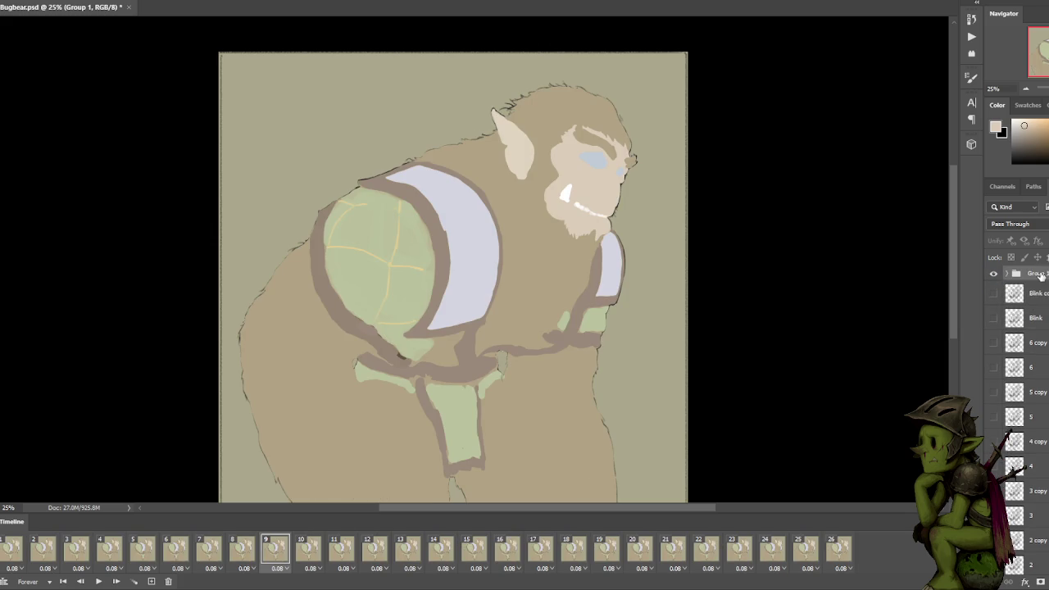
{"action": "left_click", "coordinate": [1031, 226]}
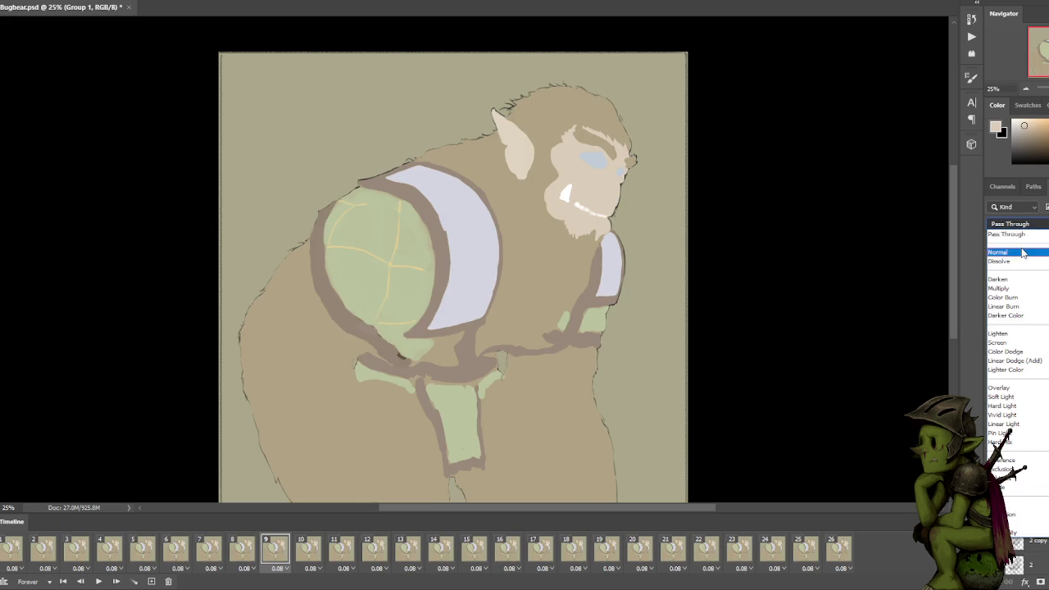
{"action": "left_click", "coordinate": [1010, 289]}
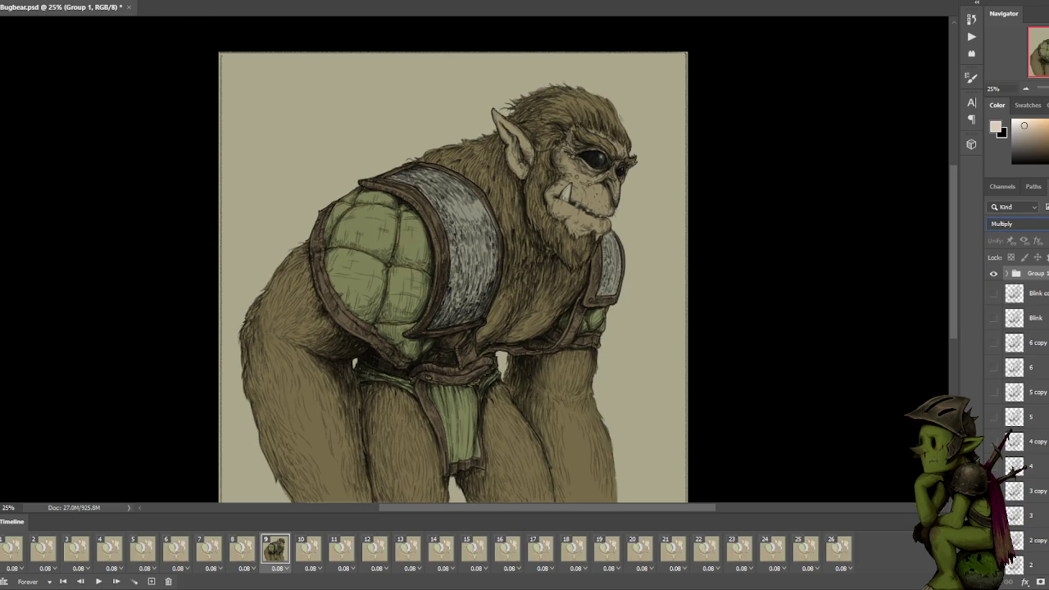
{"action": "key", "text": "space"}
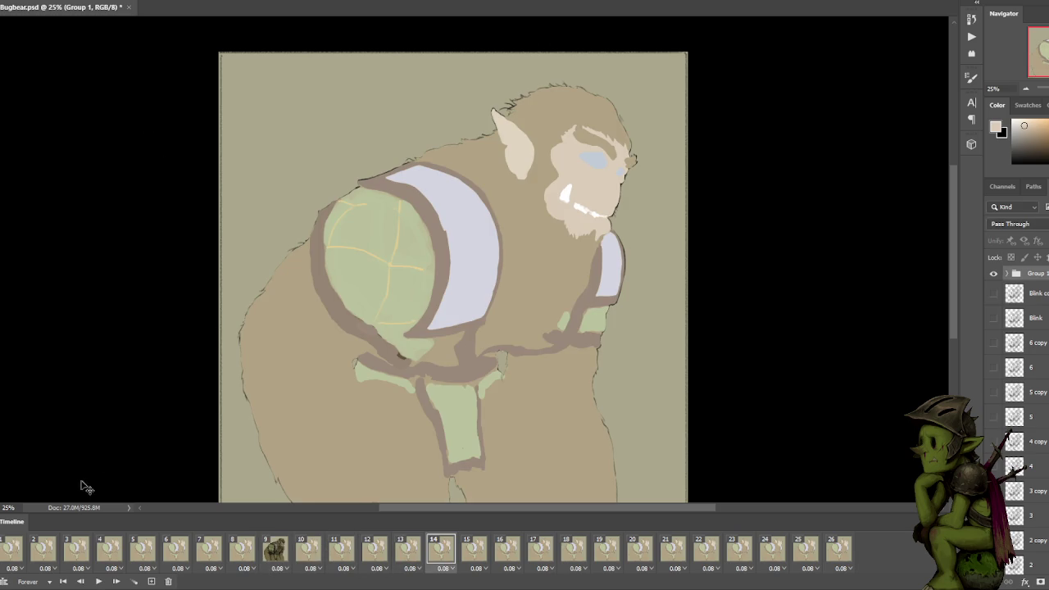
Apply Multiply to Group 1 on frame 1 and play through all frames to check the colours.
{"action": "left_click", "coordinate": [18, 547]}
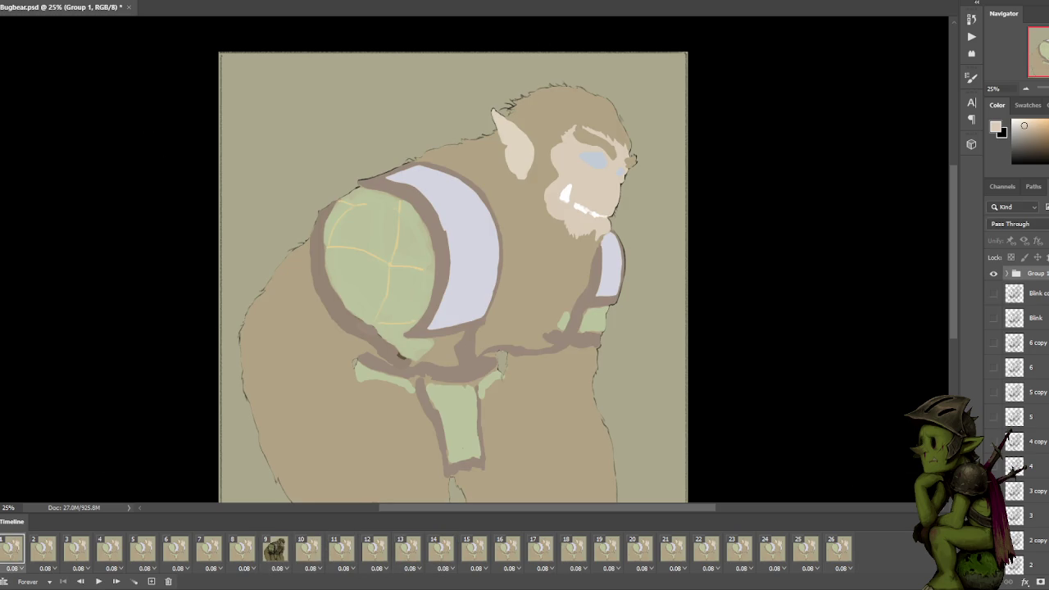
{"action": "left_click", "coordinate": [1031, 226]}
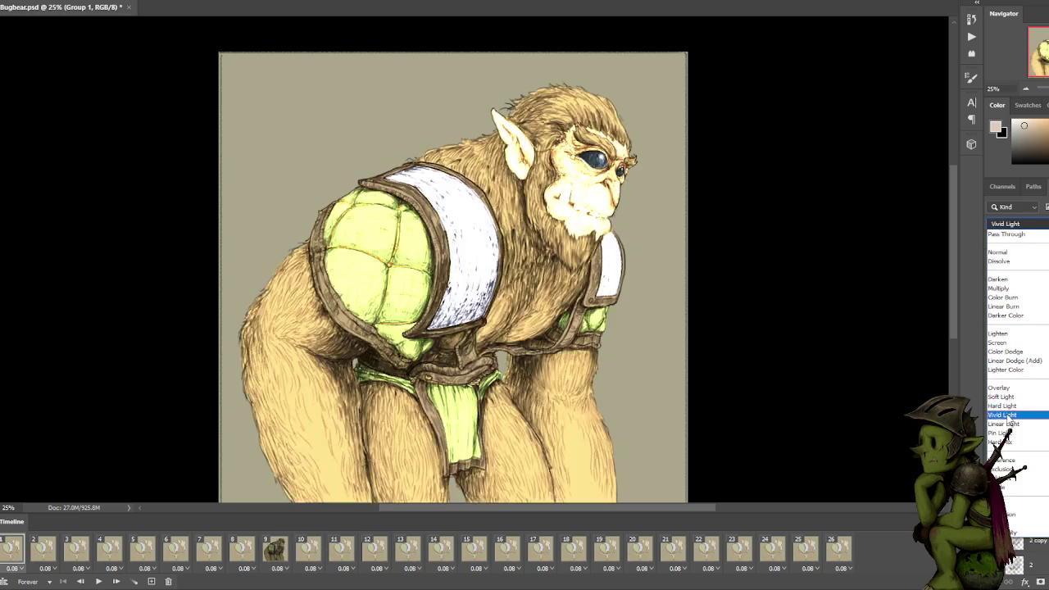
{"action": "left_click", "coordinate": [1001, 288]}
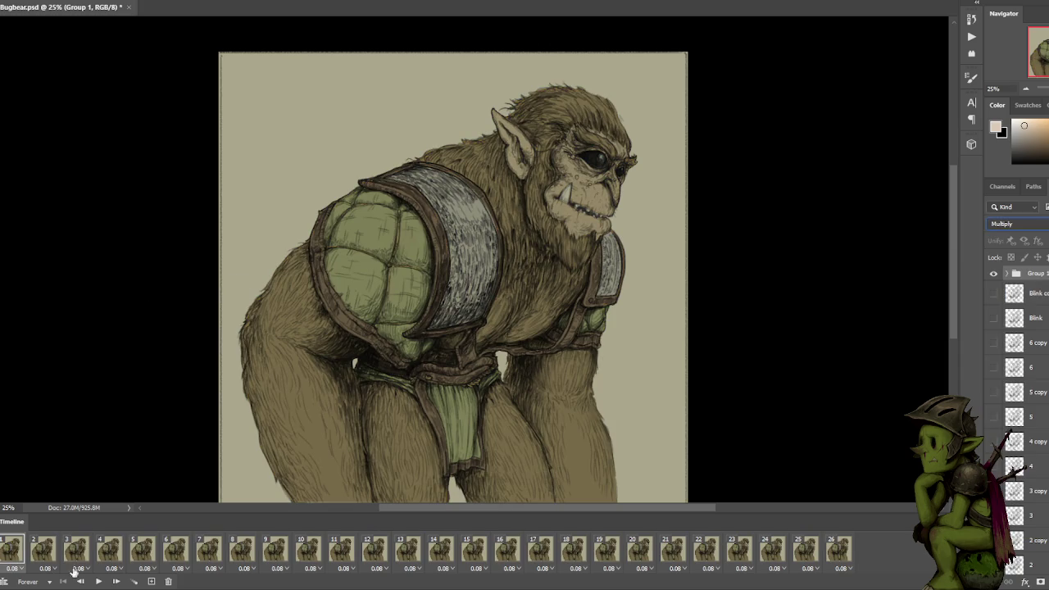
{"action": "left_click", "coordinate": [99, 581]}
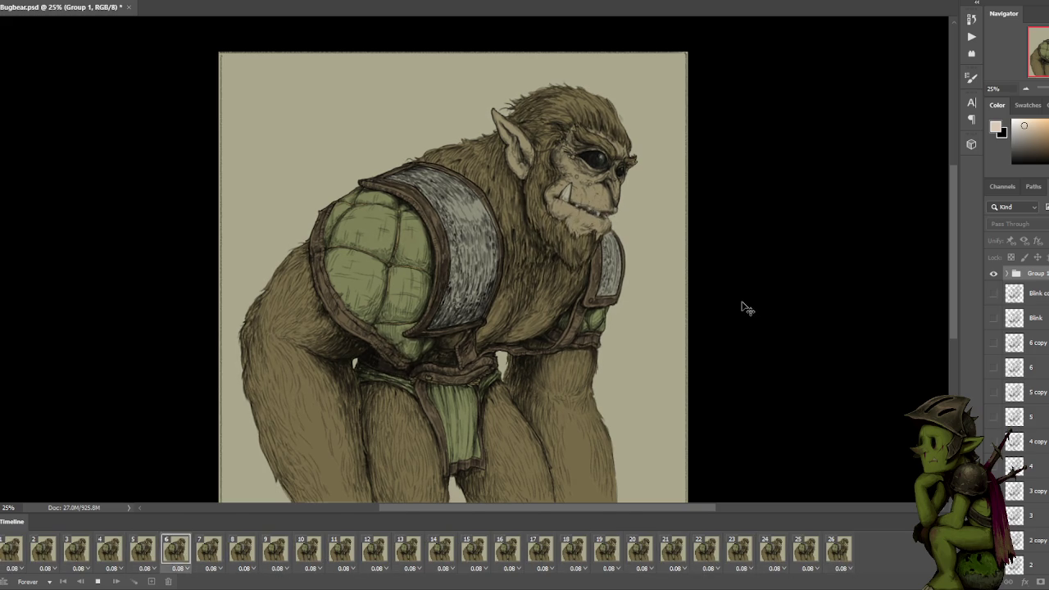
{"action": "key", "text": "space"}
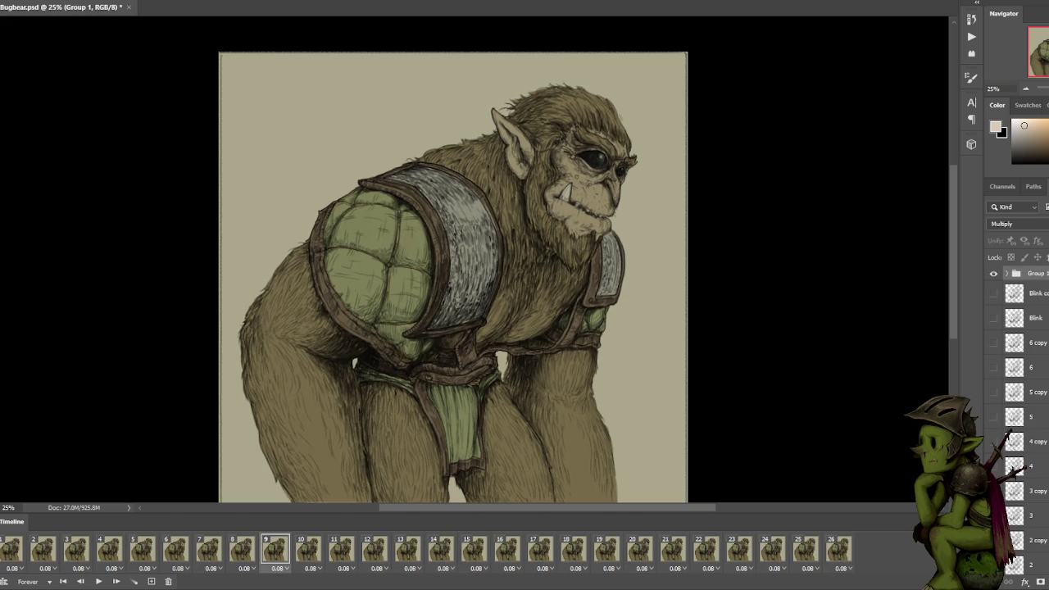
{"action": "left_click", "coordinate": [8, 0]}
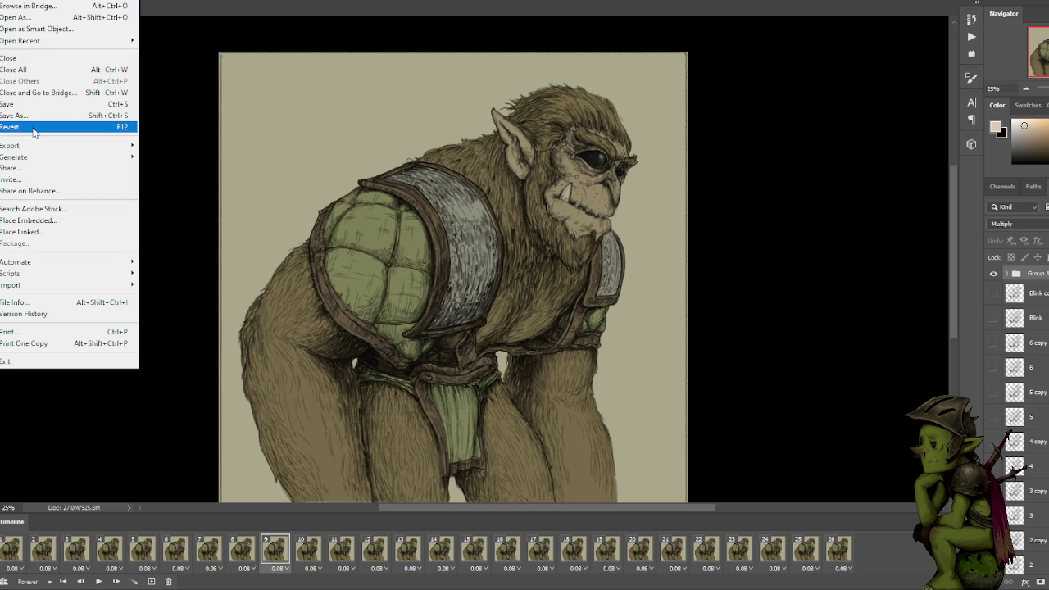
{"action": "mouse_move", "coordinate": [33, 145]}
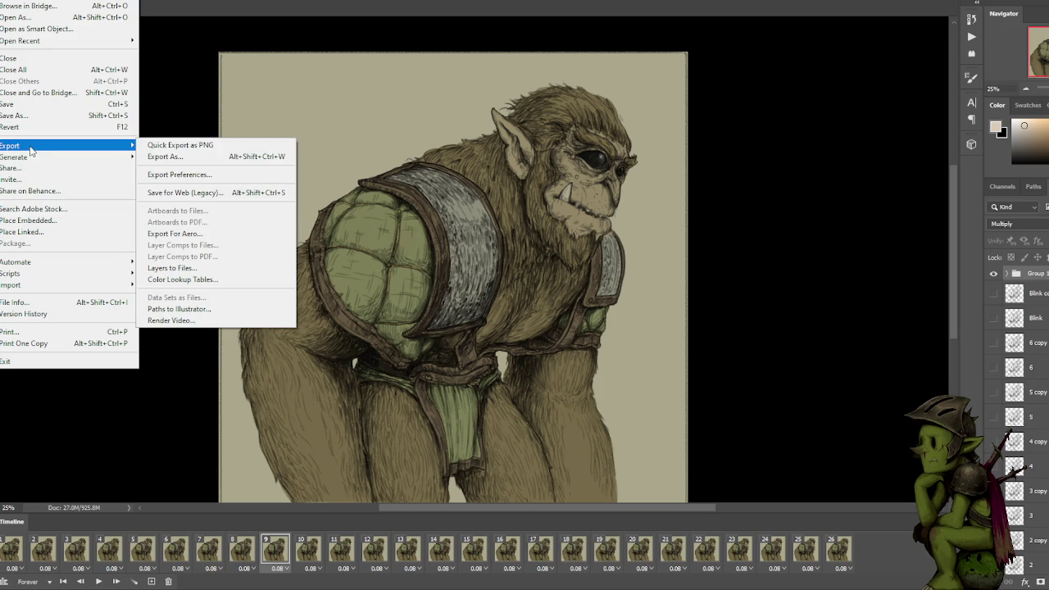
Open Save for Web (Legacy) and scale the image to 25% (778 × 757 px).
{"action": "left_click", "coordinate": [158, 192]}
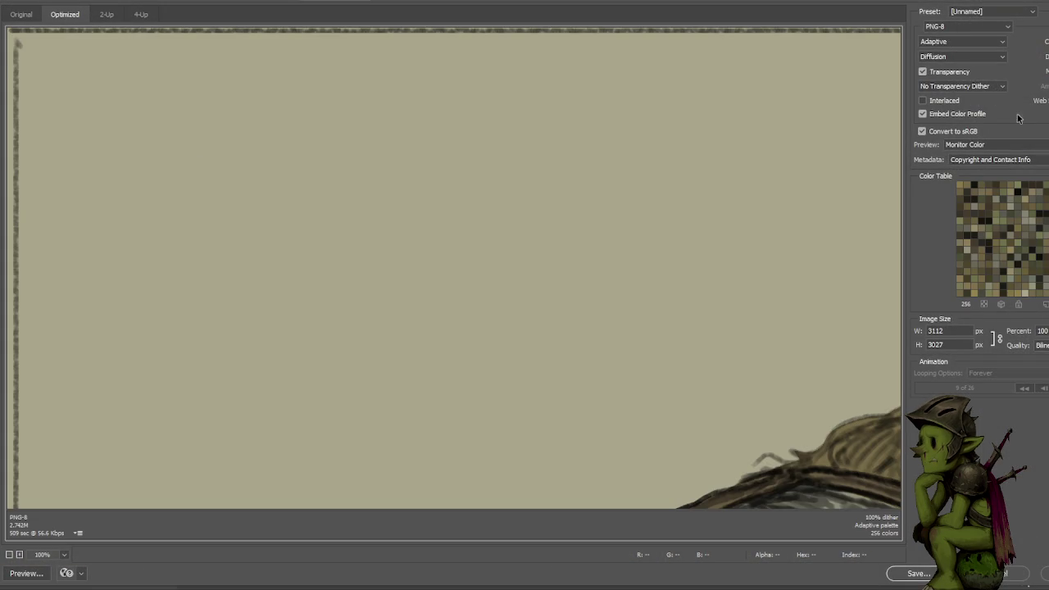
{"action": "left_click", "coordinate": [1041, 330]}
{"action": "type", "text": "25"}
{"action": "key", "text": "Return"}
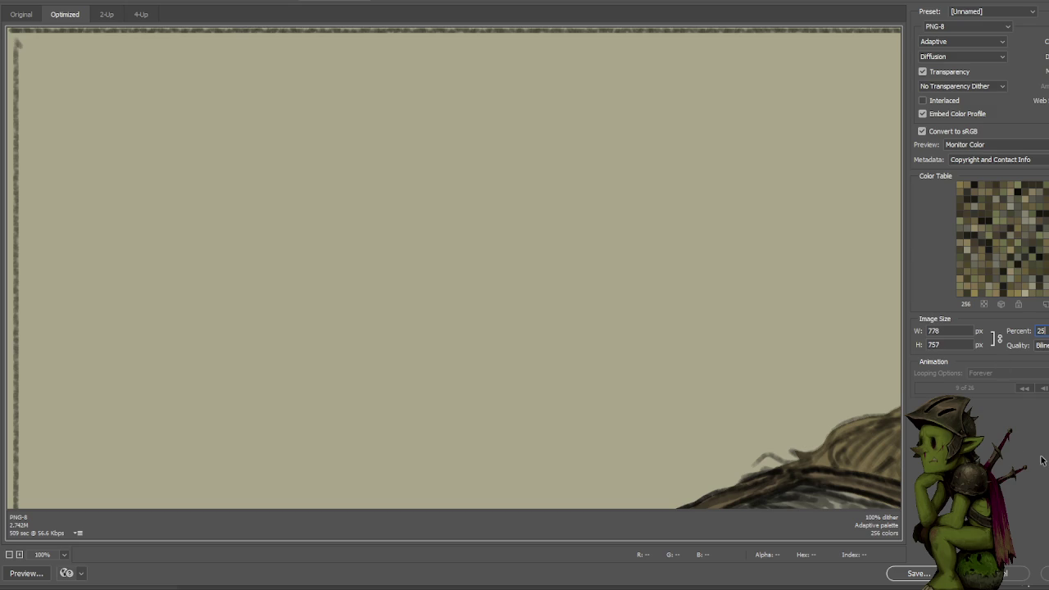